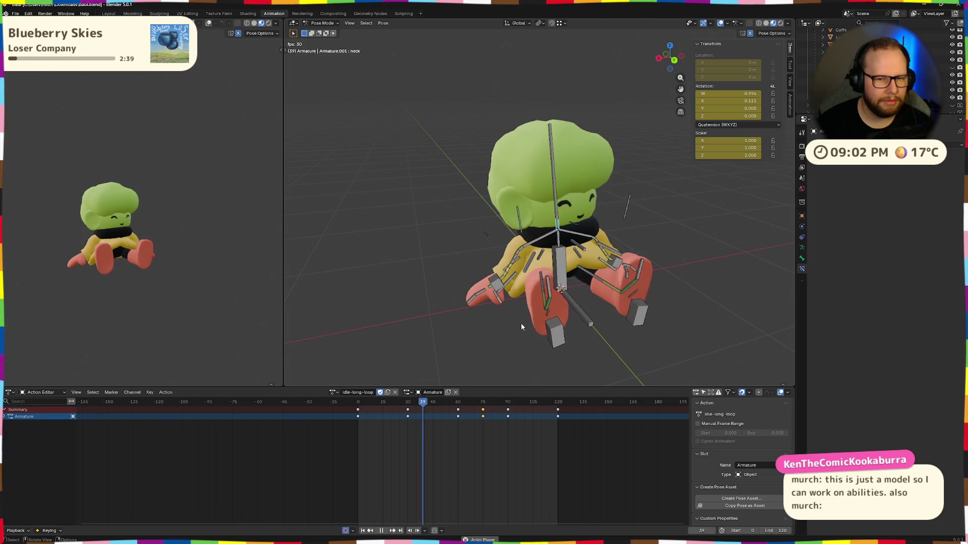
Step: Review the playing idle loop from front, side and back angles, then stop playback
middle_drag(521, 323, 524, 322)
middle_drag(635, 316, 640, 314)
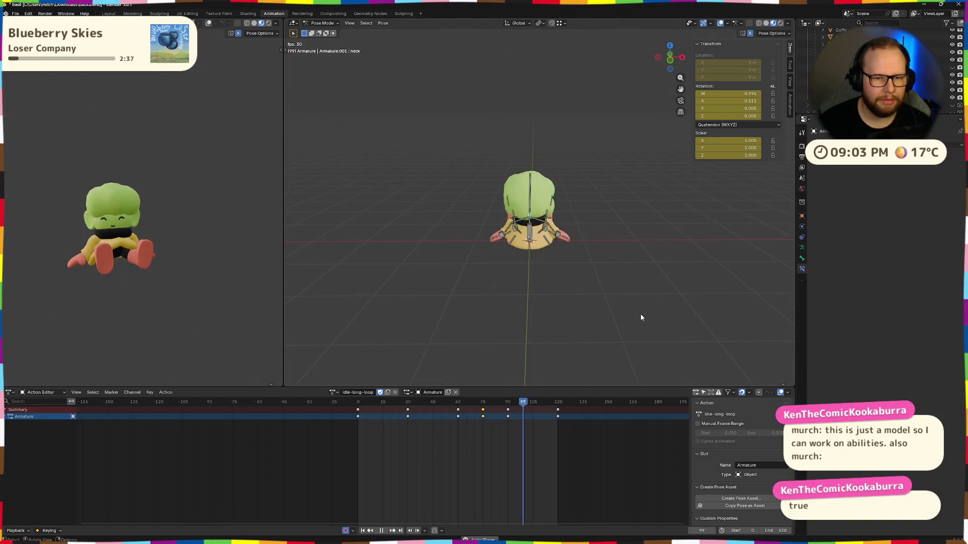
middle_drag(496, 319, 554, 302)
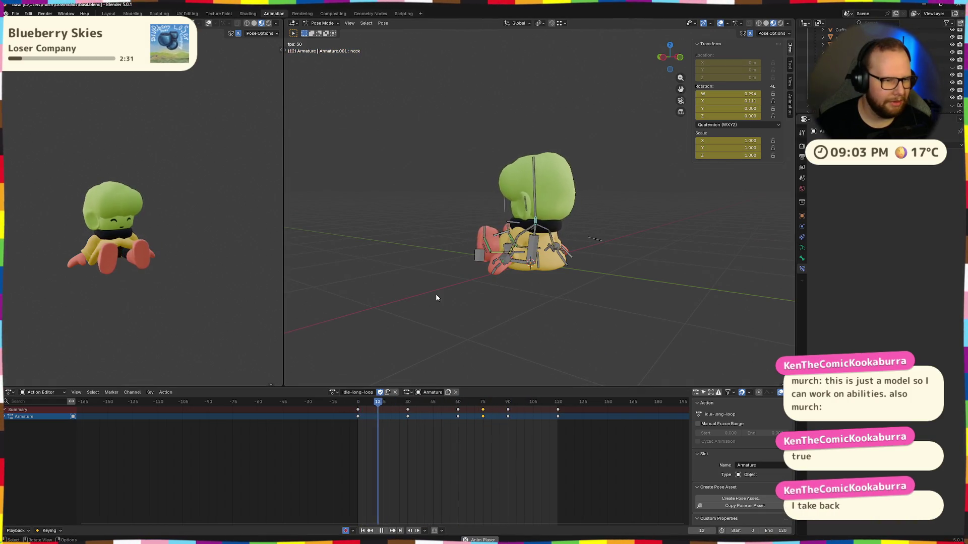
middle_drag(435, 294, 547, 302)
scroll(612, 275, up, 3)
middle_drag(612, 276, 454, 287)
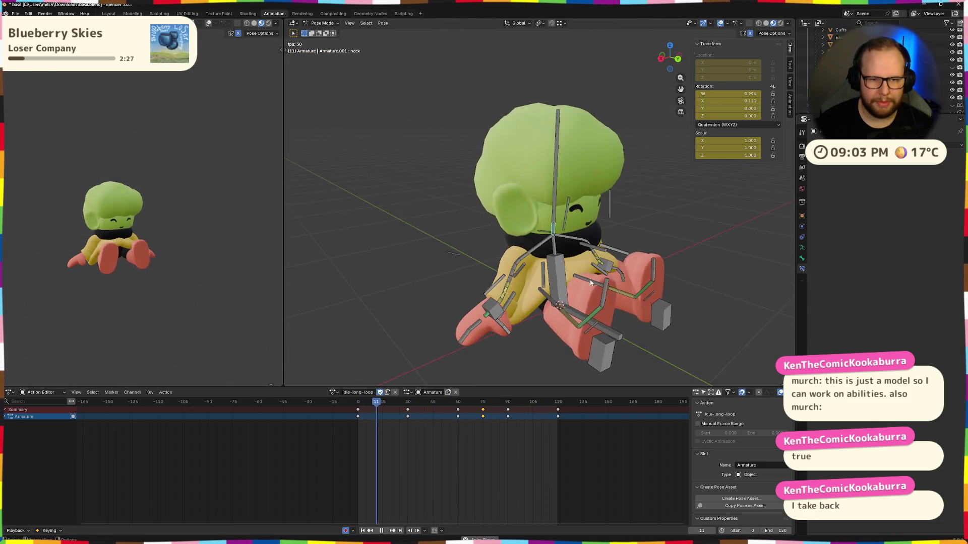
scroll(632, 280, down, 5)
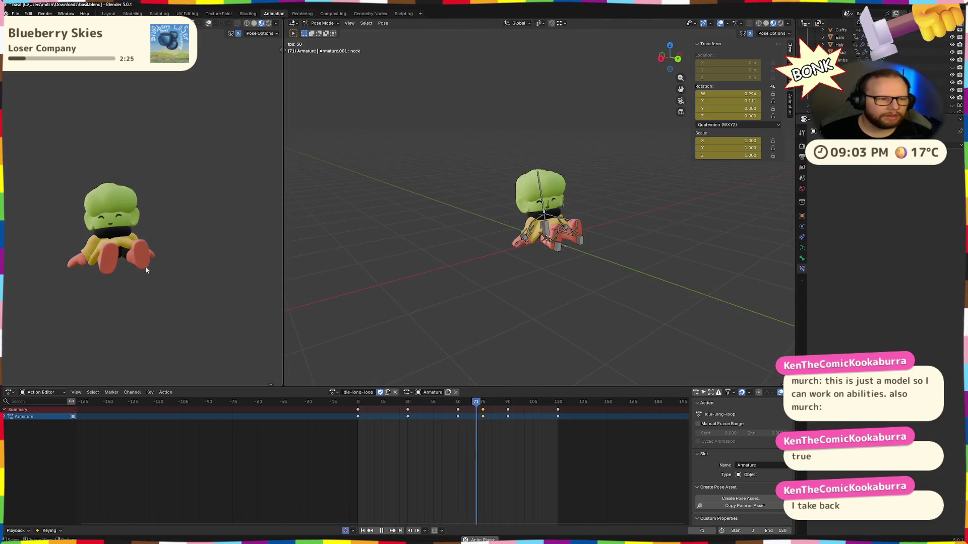
middle_drag(249, 273, 148, 284)
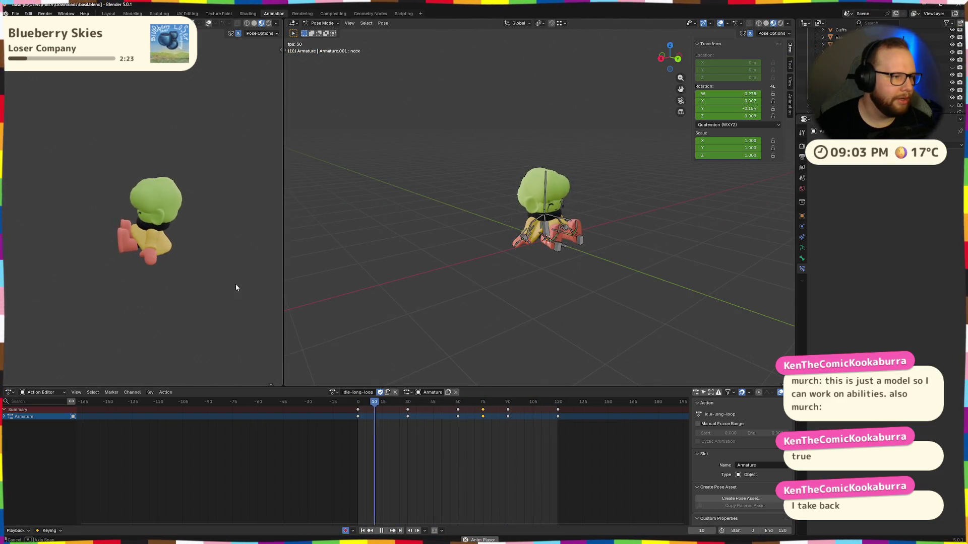
middle_drag(235, 283, 148, 271)
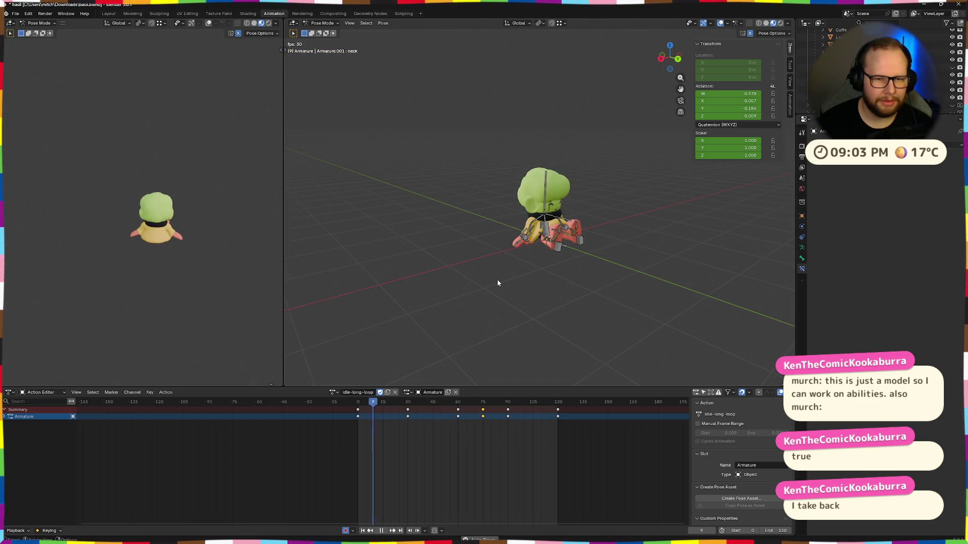
key(space)
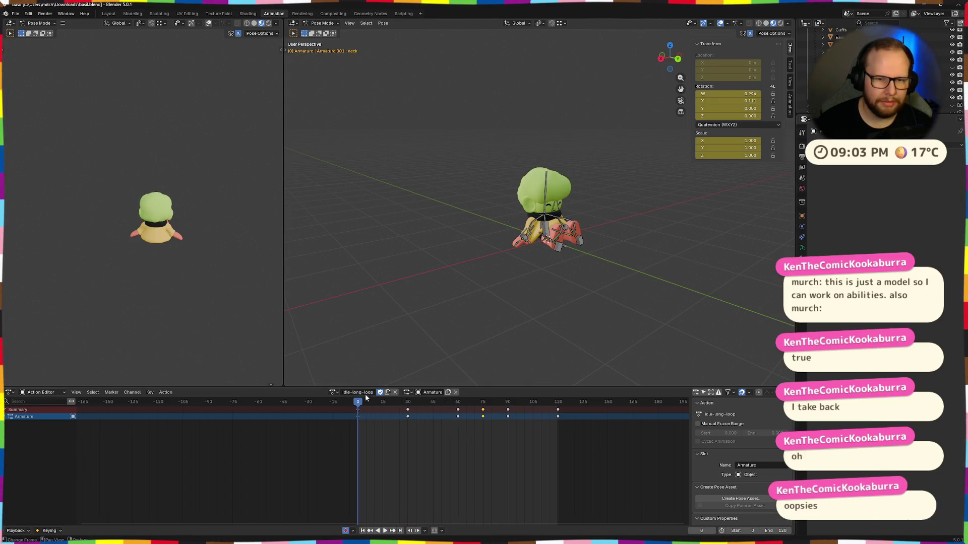
Step: At frame 30, tilt the neck bone about its local X axis and key the new pose
middle_drag(539, 322, 565, 316)
scroll(524, 297, up, 4)
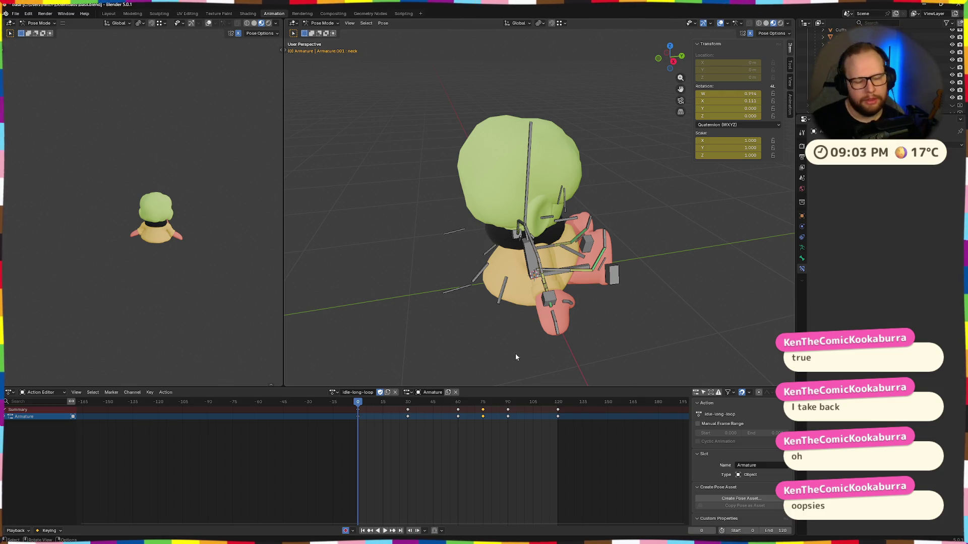
middle_drag(548, 333, 465, 350)
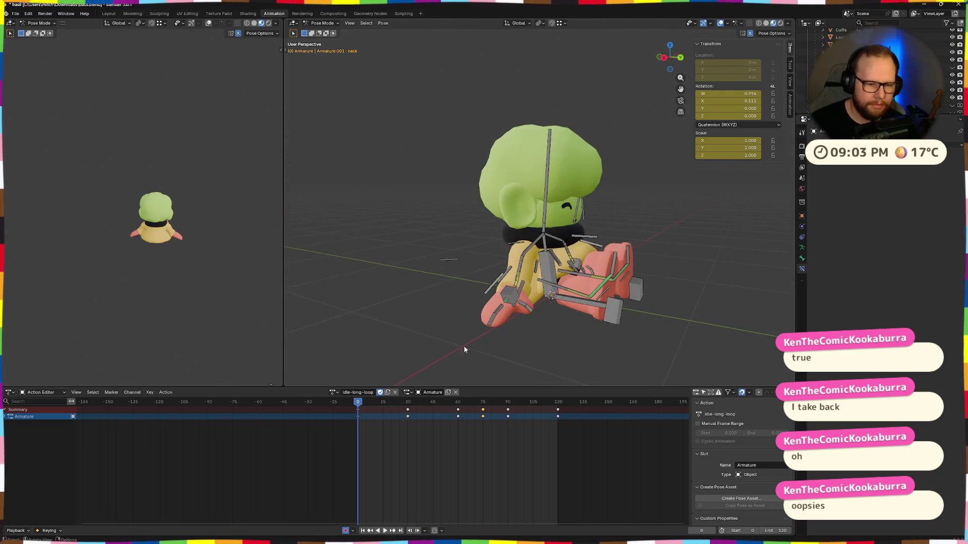
drag(358, 405, 406, 406)
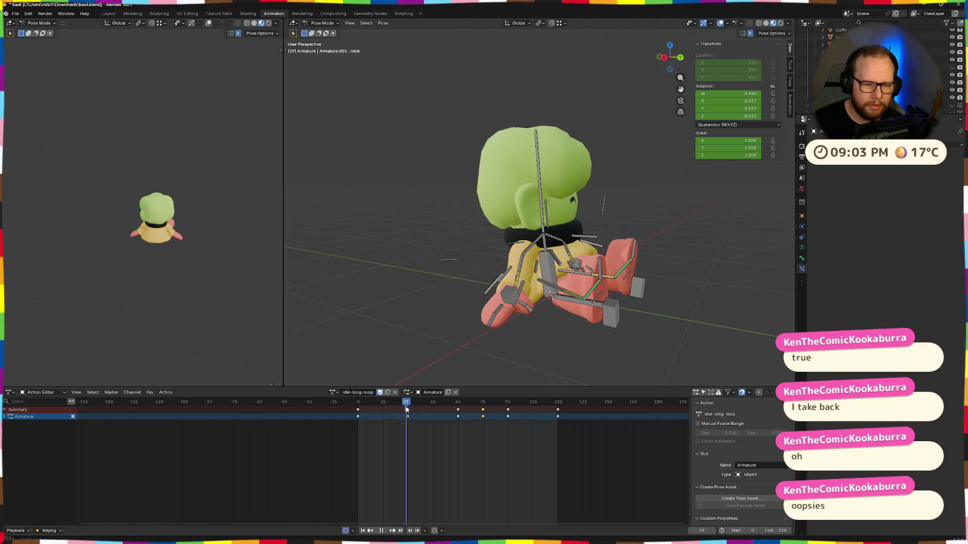
middle_drag(574, 343, 519, 324)
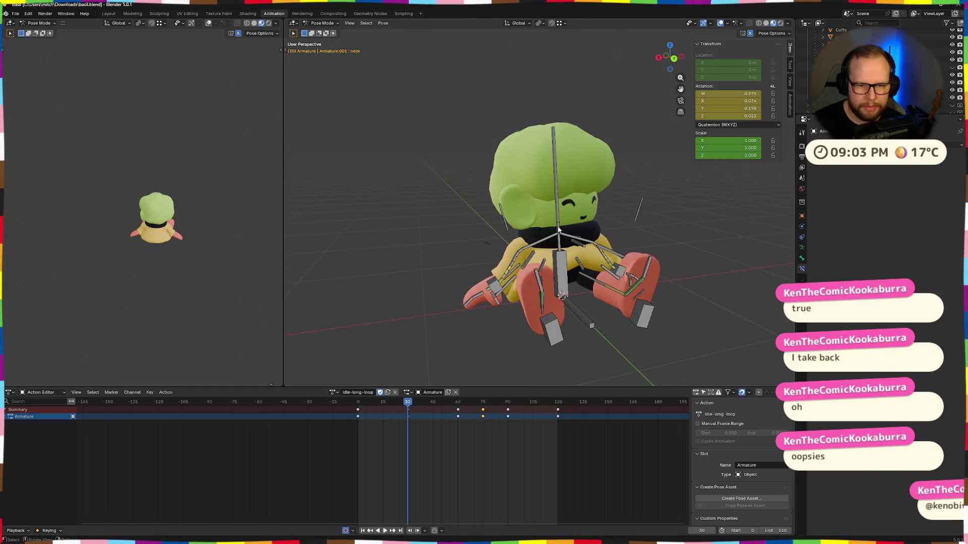
middle_drag(449, 316, 637, 307)
scroll(616, 302, up, 2)
key(r)
key(x)
key(x)
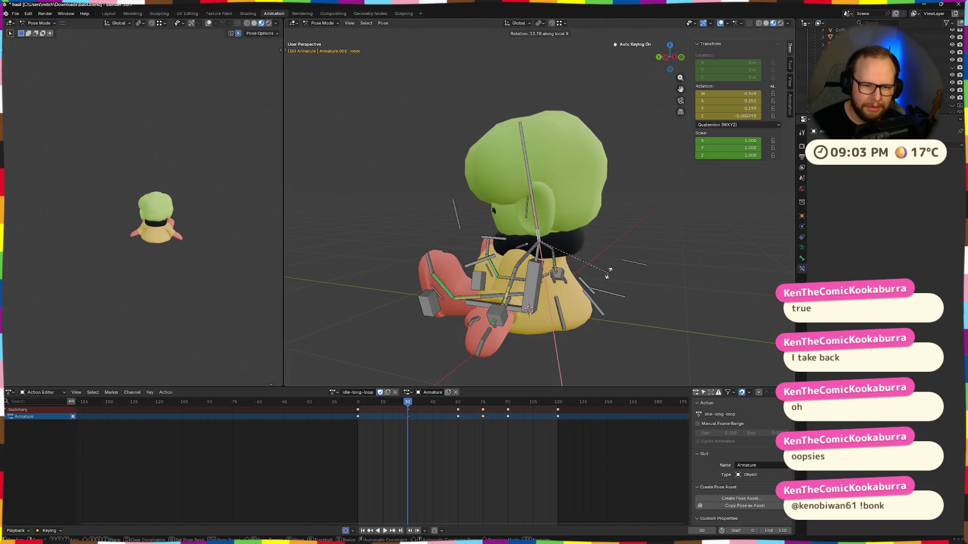
click(605, 266)
middle_drag(604, 266, 632, 275)
key(i)
Step: Replay the loop from the first frame to check the new neck key
key(shift+Left)
key(space)
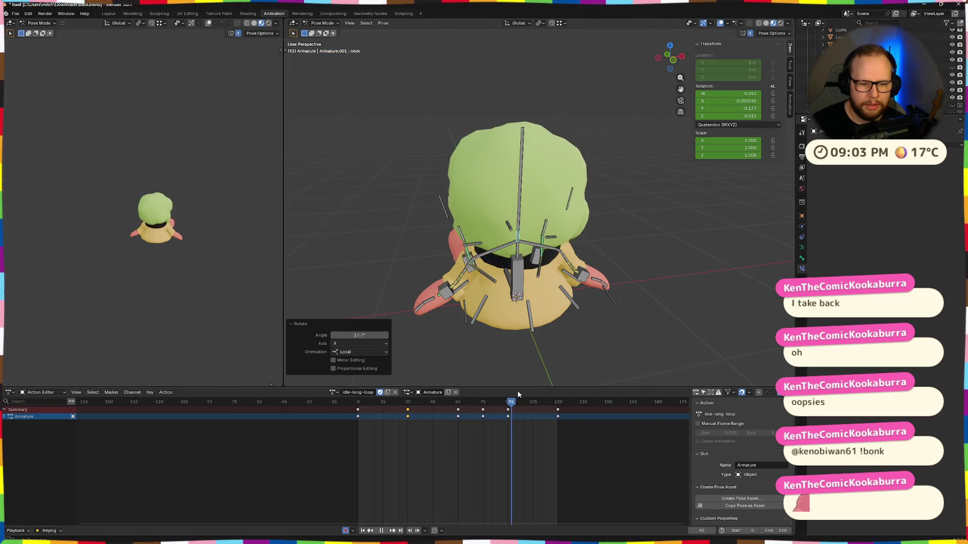
mouse_move(429, 350)
middle_down()
mouse_move(615, 300)
mouse_move(522, 303)
middle_up()
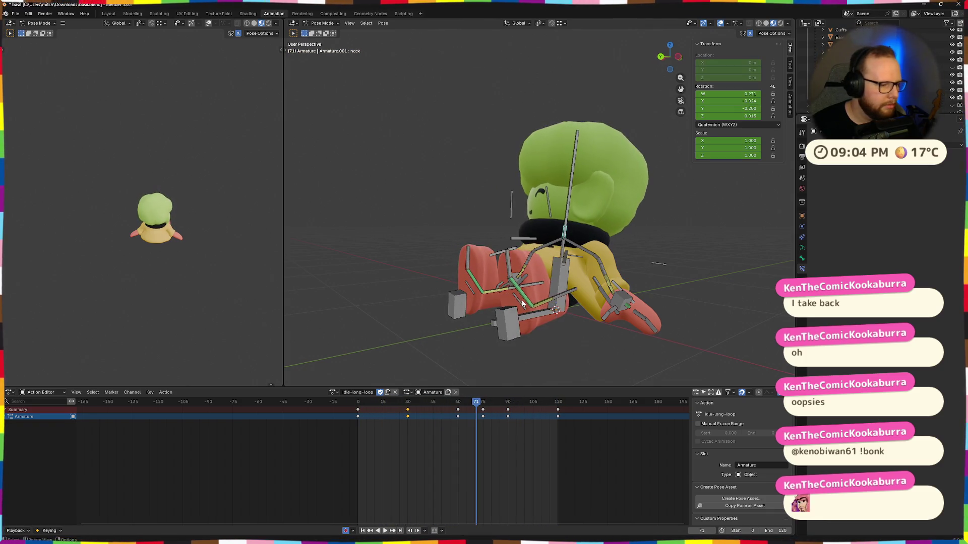
Step: Scrub to frame 75 and tilt the neck bone about the X axis, auto-keying it
mouse_move(476, 405)
mouse_down()
mouse_move(352, 415)
mouse_move(457, 404)
mouse_up()
mouse_move(477, 379)
middle_down()
mouse_move(597, 350)
mouse_move(454, 355)
middle_up()
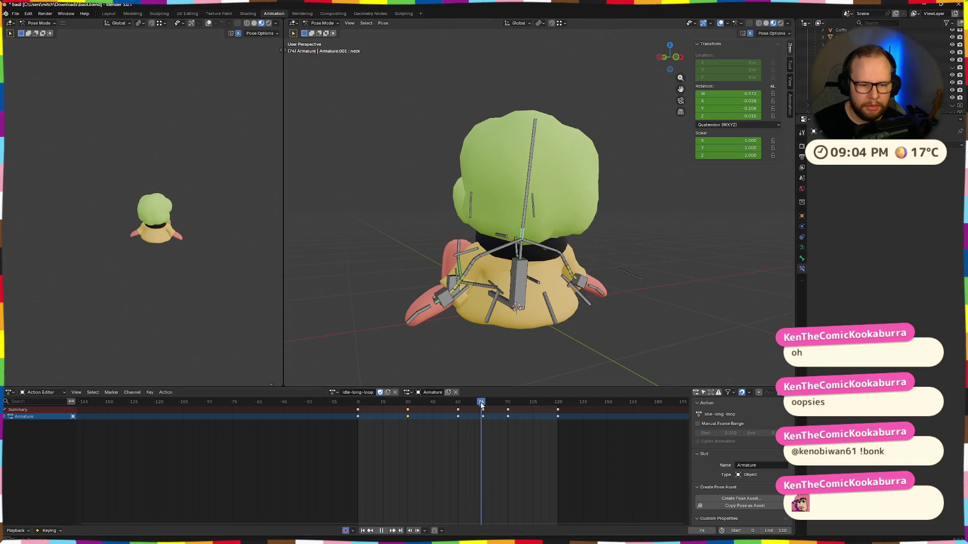
middle_drag(561, 359, 659, 344)
key(r)
key(x)
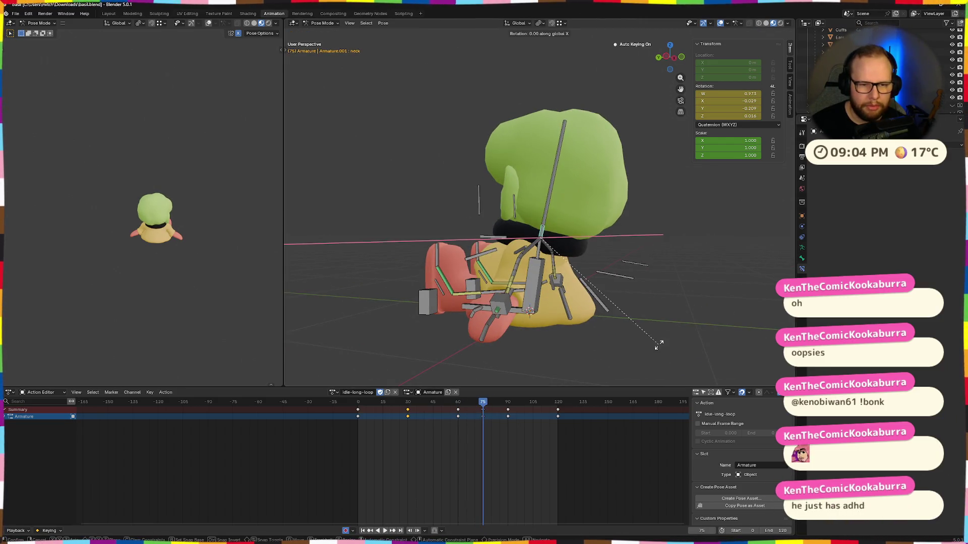
click(650, 305)
middle_drag(647, 299, 736, 315)
Step: Scrub through the frames, play the loop, then stop back at the first frame
mouse_move(484, 407)
mouse_down()
mouse_move(583, 403)
mouse_move(557, 402)
mouse_up()
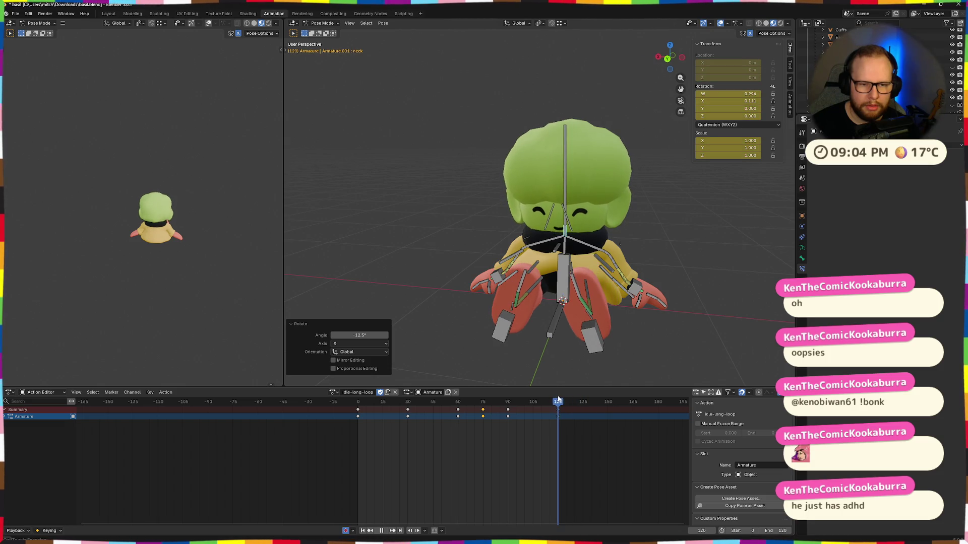
key(space)
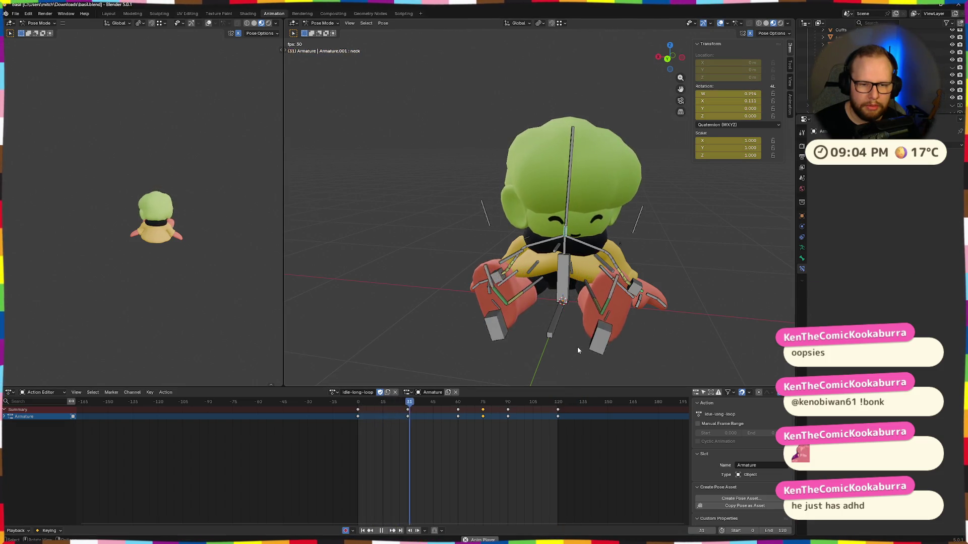
key(Escape)
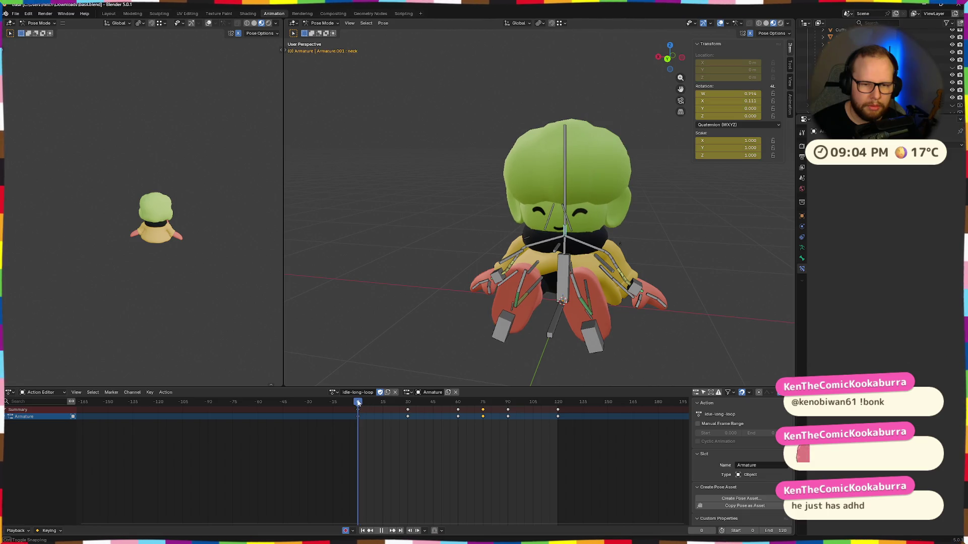
Step: At frame 30, give the neck small extra turns about X and then Z
drag(358, 403, 408, 401)
middle_drag(644, 338, 583, 334)
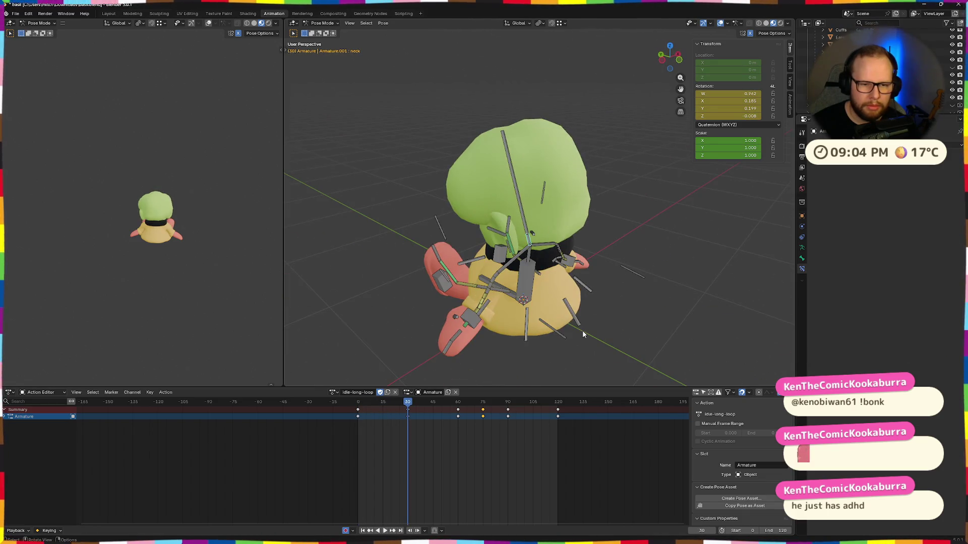
click(577, 329)
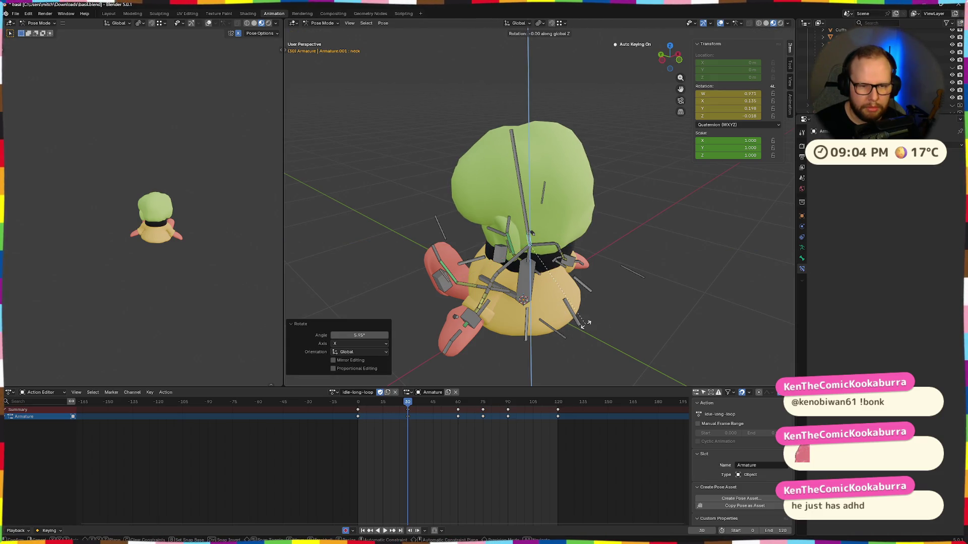
click(573, 325)
middle_drag(591, 319, 630, 308)
Step: Play the loop to review the neck motion, then scrub back to frame 0
key(space)
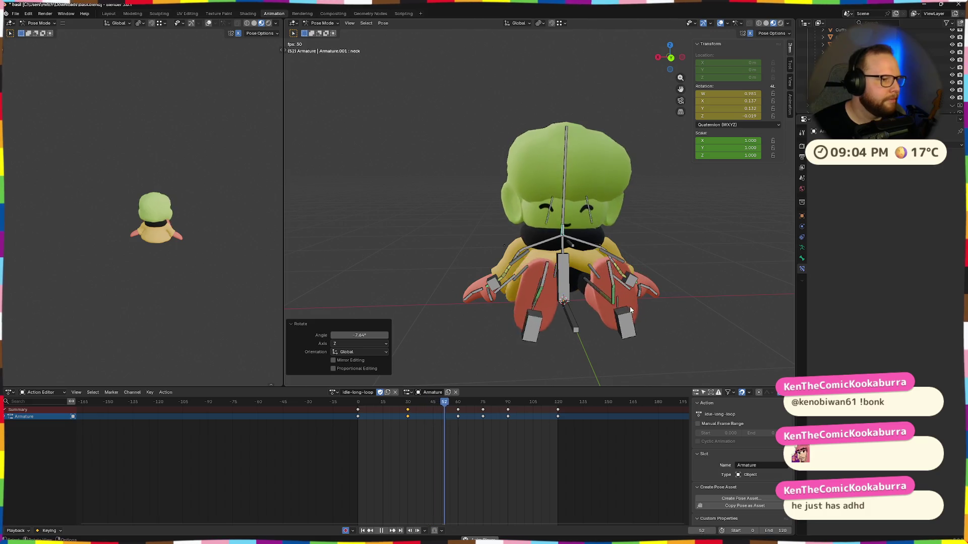
mouse_move(687, 318)
middle_down()
mouse_move(657, 277)
mouse_move(516, 285)
middle_up()
scroll(517, 284, down, 2)
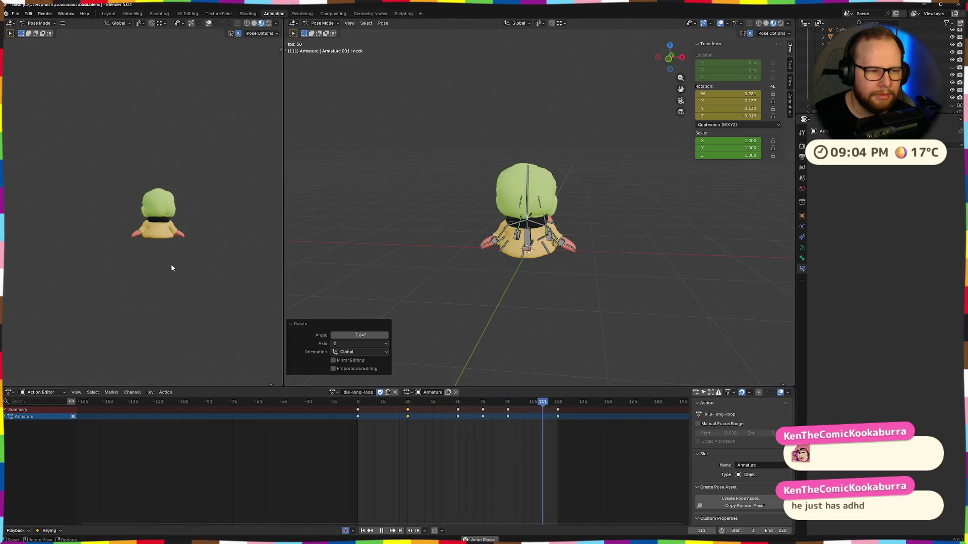
scroll(524, 213, up, 4)
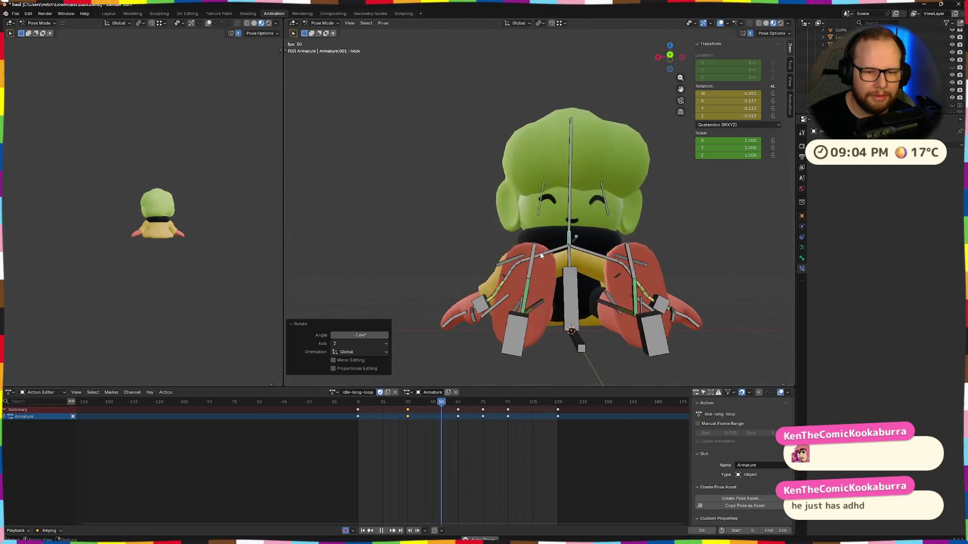
drag(362, 414, 406, 415)
middle_drag(499, 325, 546, 389)
drag(406, 405, 349, 409)
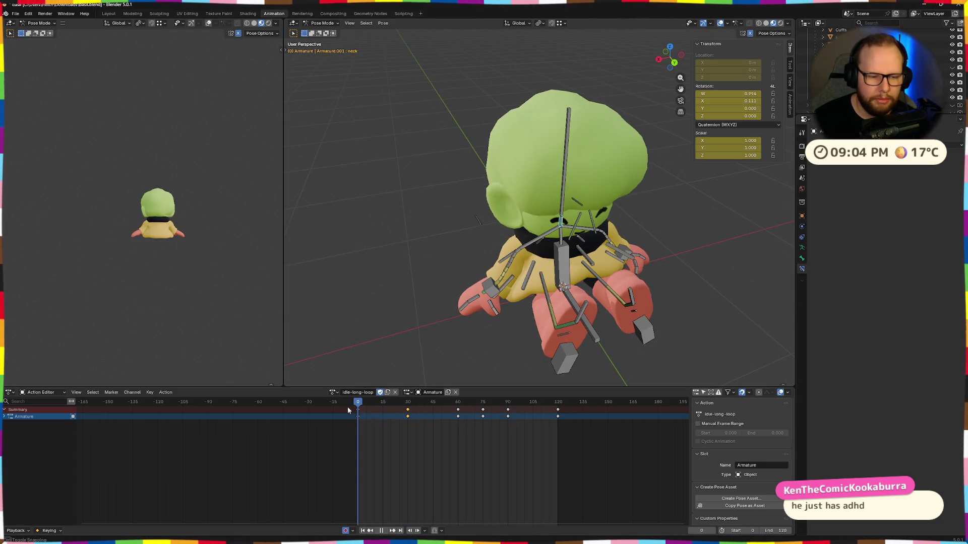
middle_drag(569, 315, 609, 273)
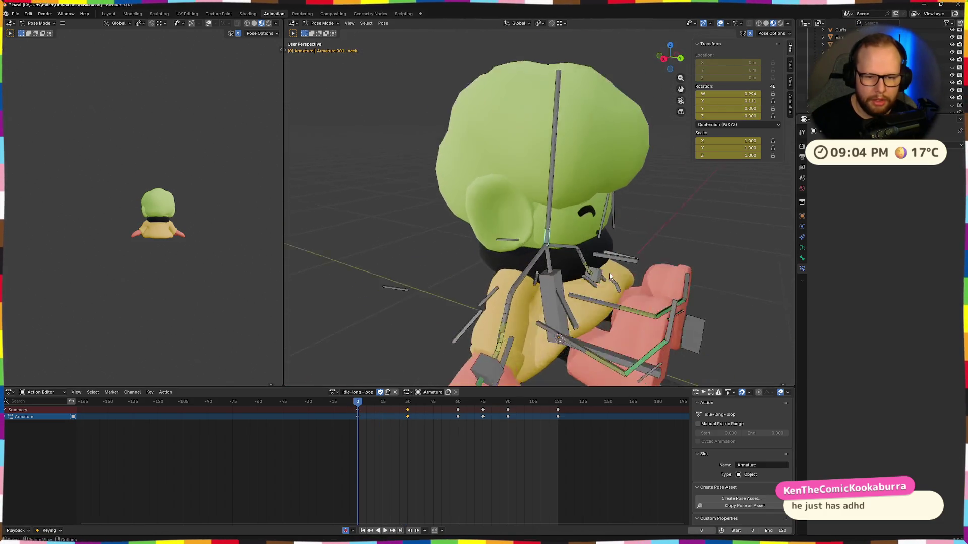
scroll(643, 306, up, 5)
middle_drag(644, 306, 633, 300)
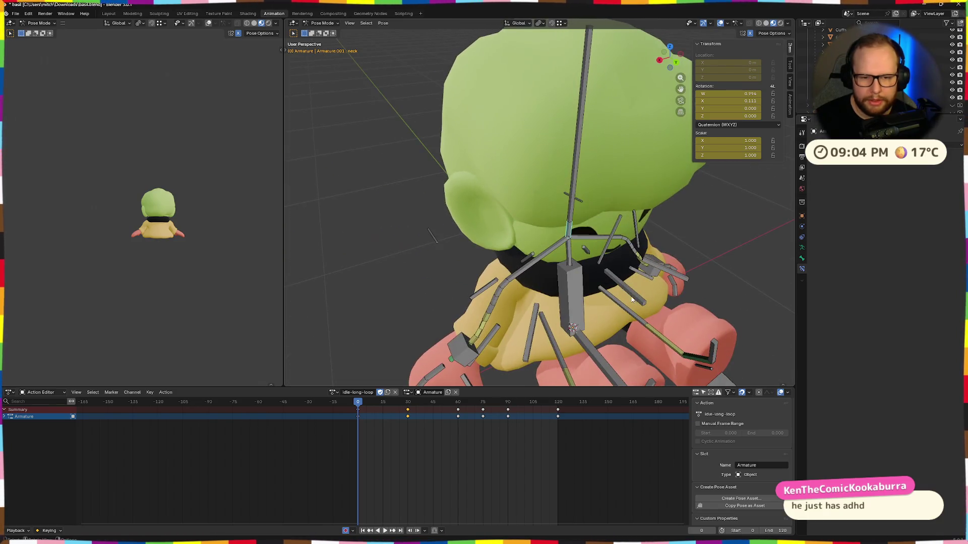
middle_drag(662, 277, 651, 325)
key(g)
key(z)
click(651, 331)
key(g)
key(z)
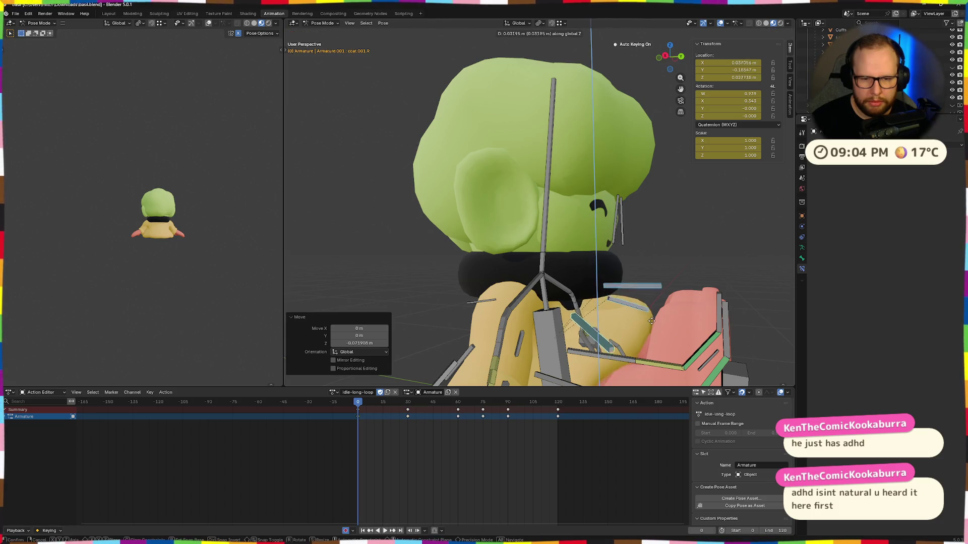
click(652, 321)
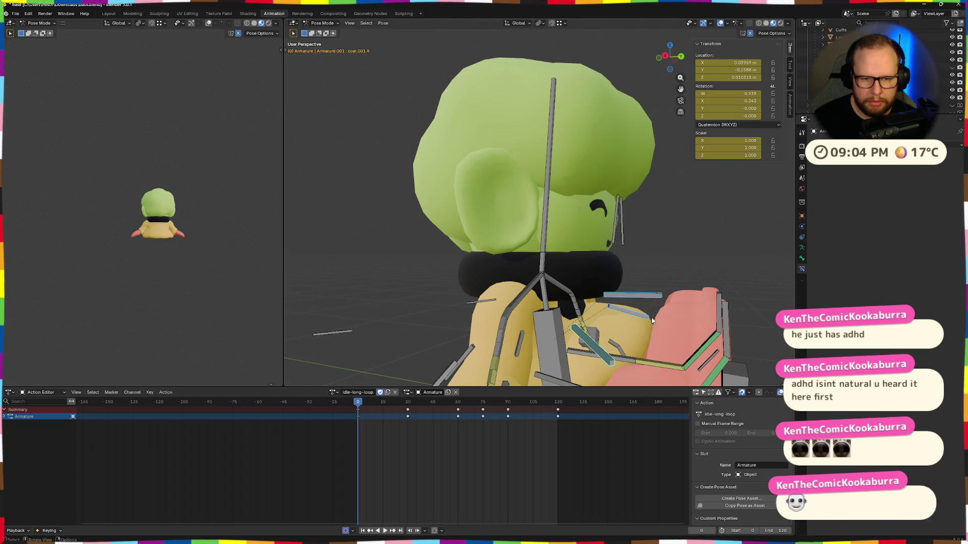
key(g)
key(y)
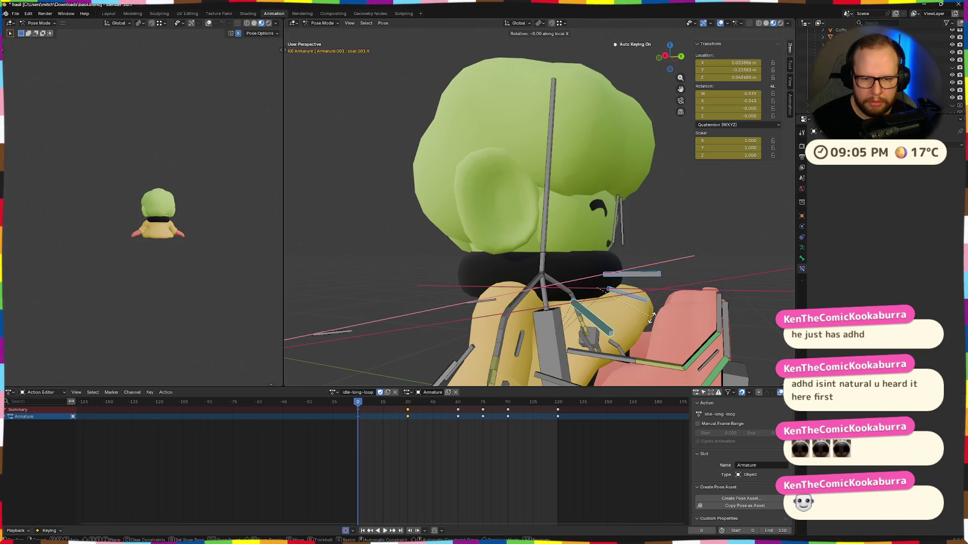
click(635, 346)
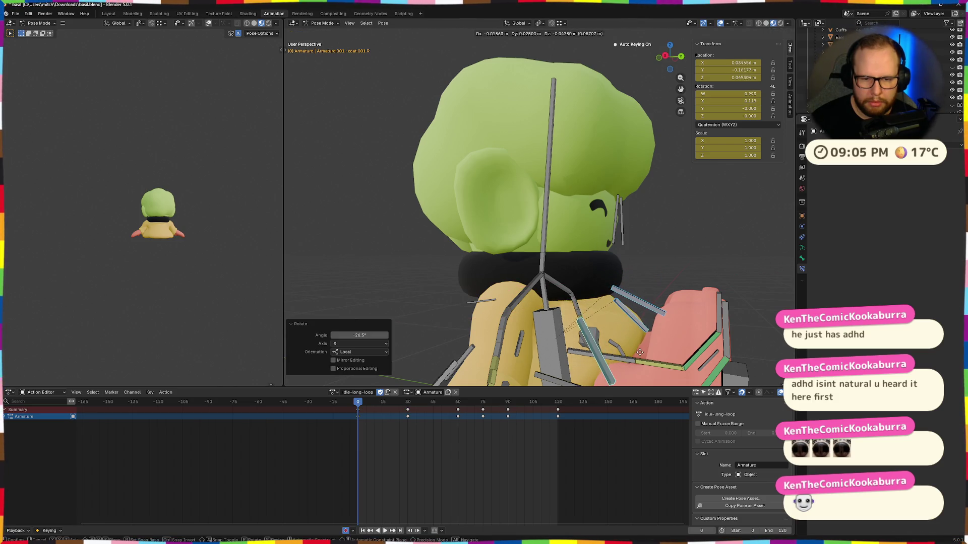
click(644, 347)
mouse_move(643, 347)
middle_down()
mouse_move(654, 351)
mouse_move(573, 27)
middle_up()
key(g)
click(654, 351)
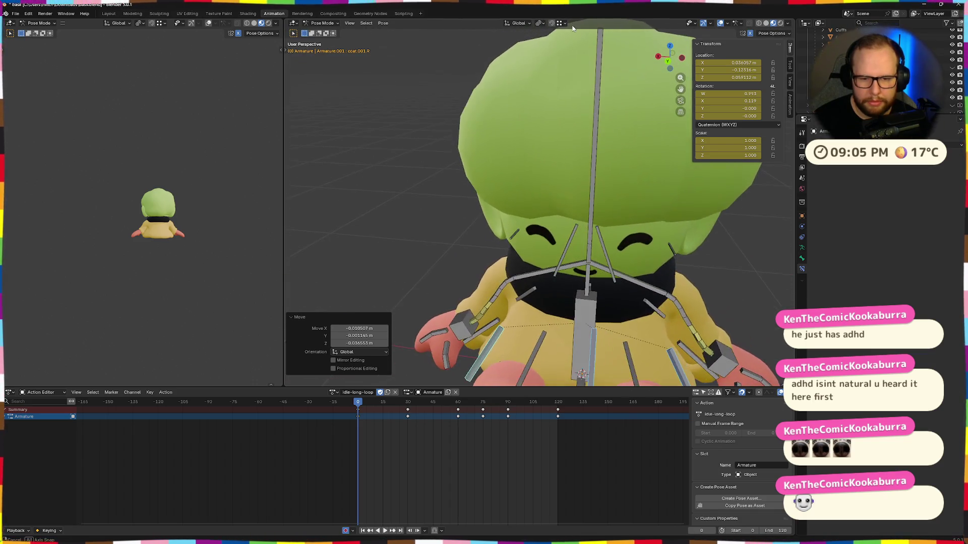
scroll(549, 147, down, 3)
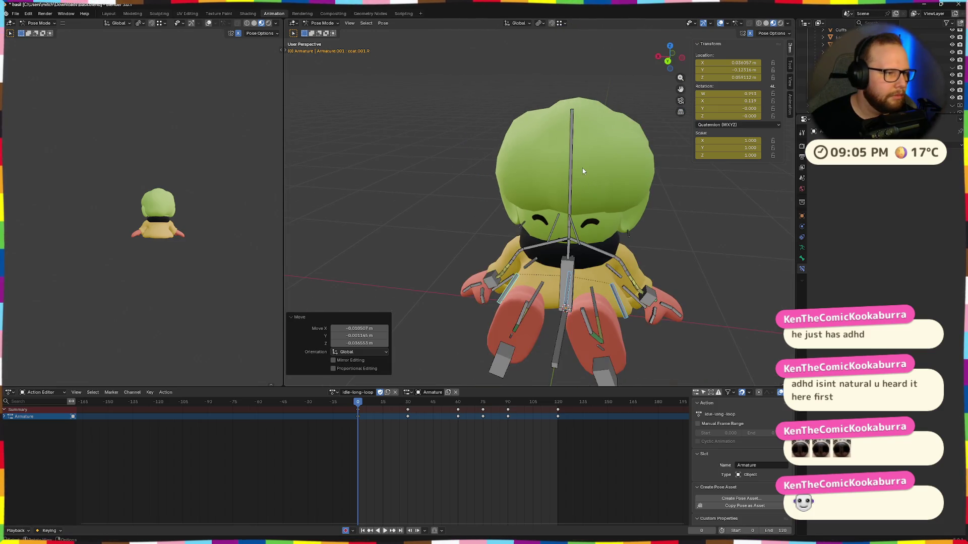
mouse_move(601, 242)
middle_down()
mouse_move(556, 232)
mouse_move(600, 282)
mouse_move(556, 293)
mouse_move(601, 235)
middle_up()
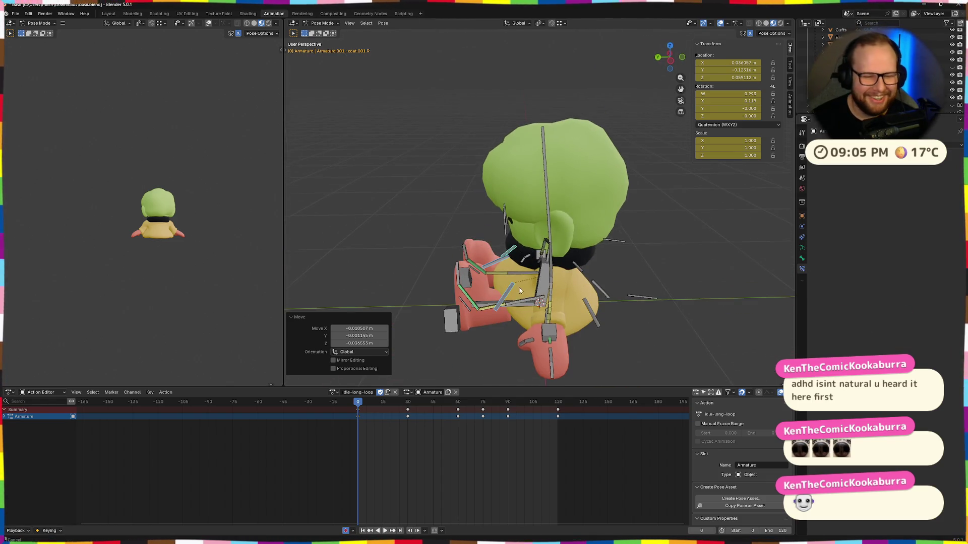
scroll(602, 235, up, 4)
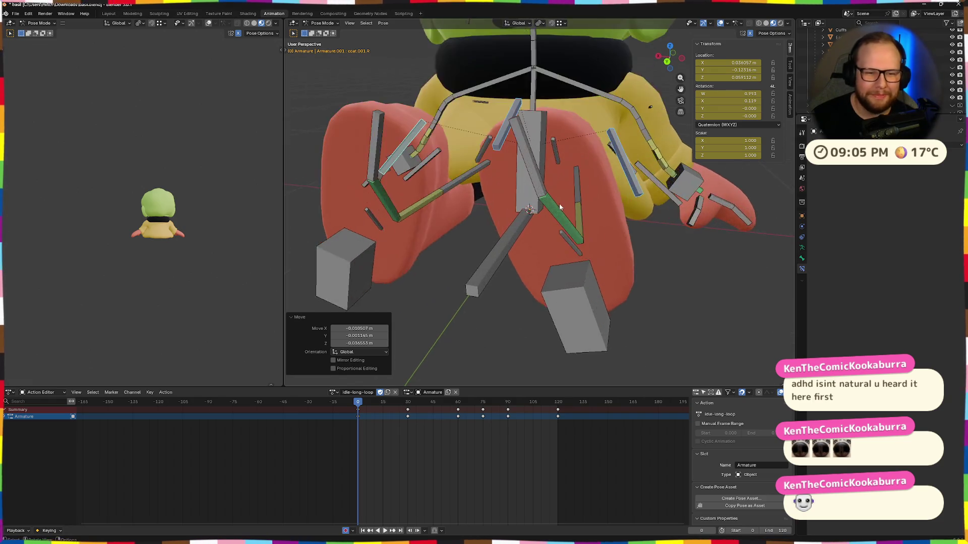
Step: At frame 0, rotate a leg bone about its local X axis, undoing and restoring the pose
middle_drag(559, 203, 652, 204)
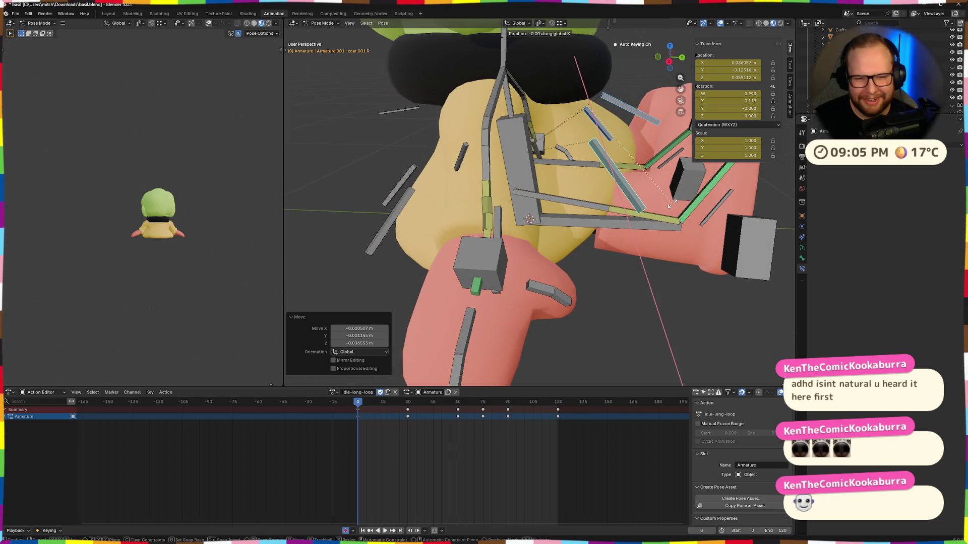
key(x)
click(681, 171)
middle_drag(680, 170, 672, 156)
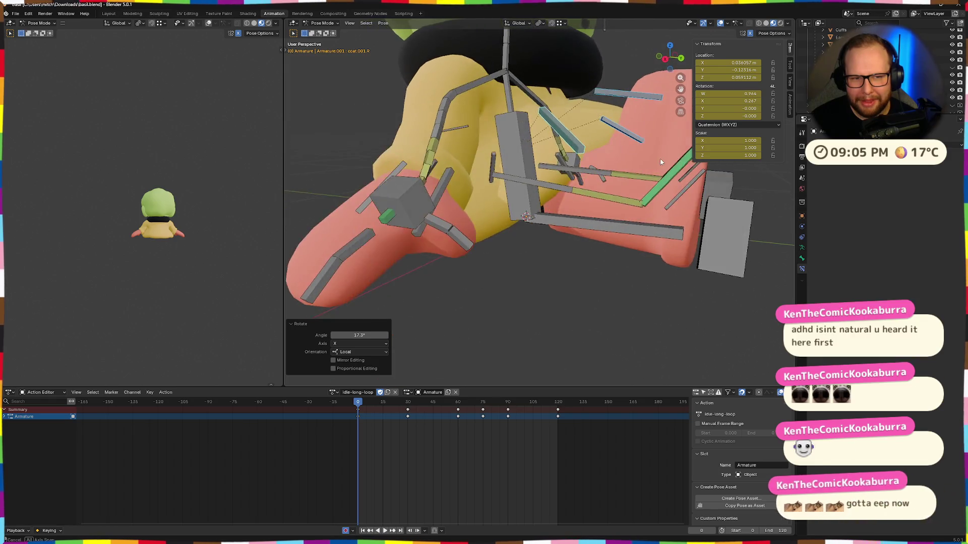
key(g)
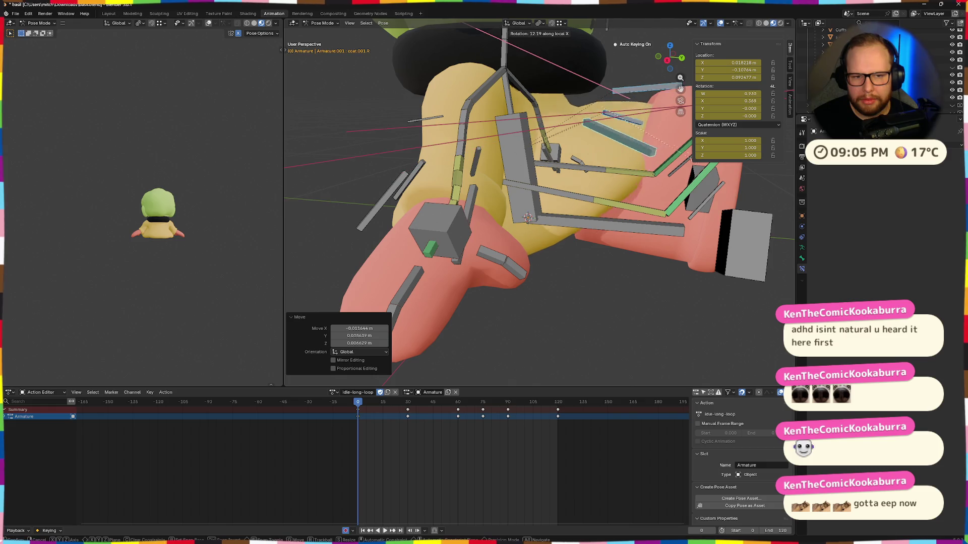
click(662, 155)
key(g)
key(Escape)
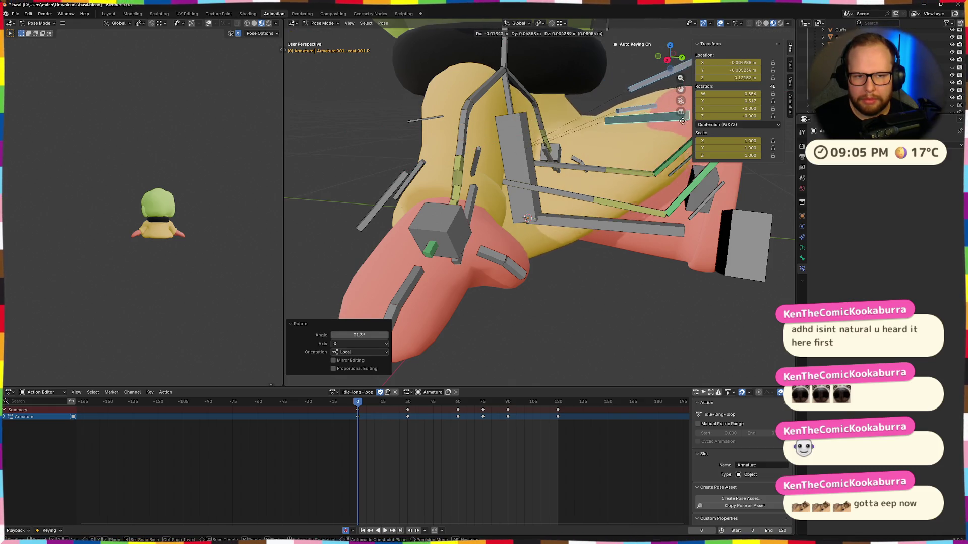
key(ctrl+z)
key(ctrl+shift+z)
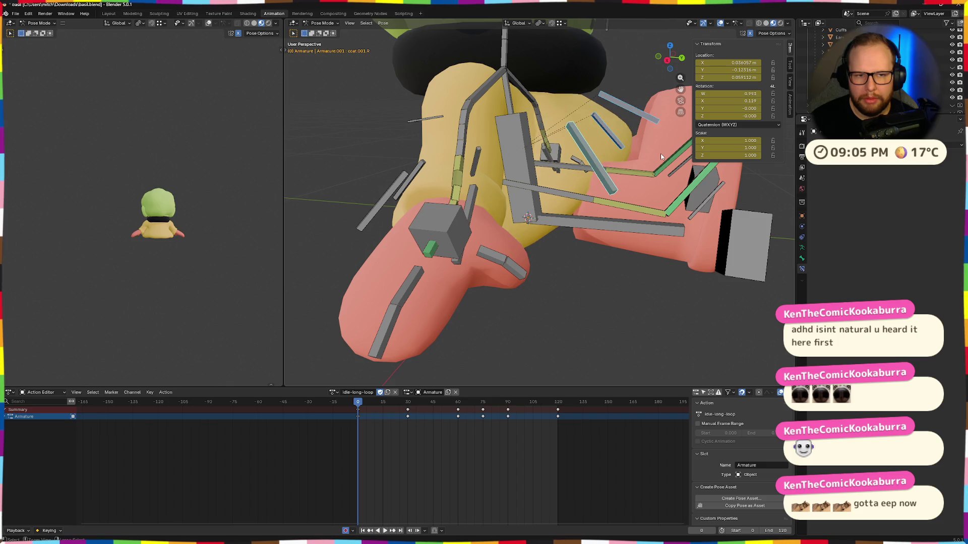
Step: Shift the same leg bone, then nudge it vertically along Z
key(g)
click(678, 170)
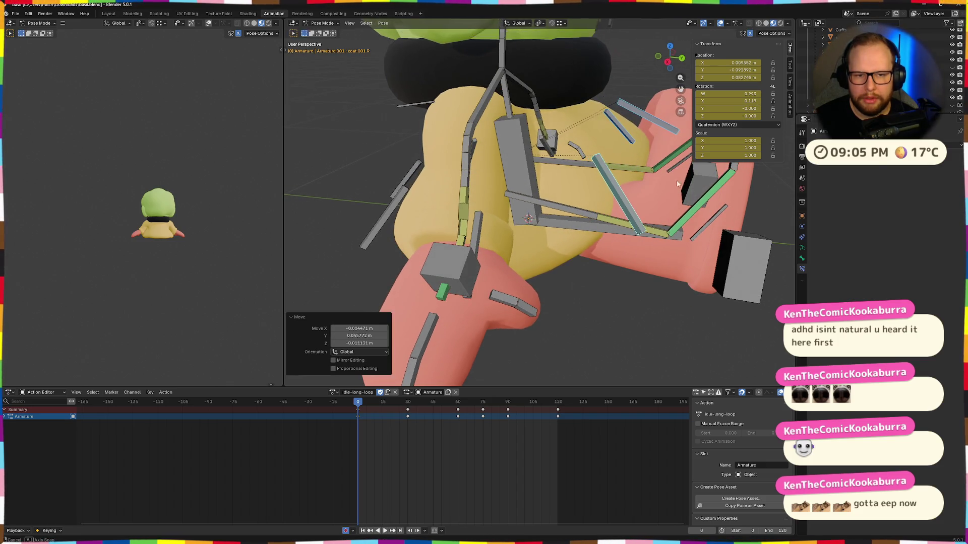
middle_drag(679, 170, 652, 186)
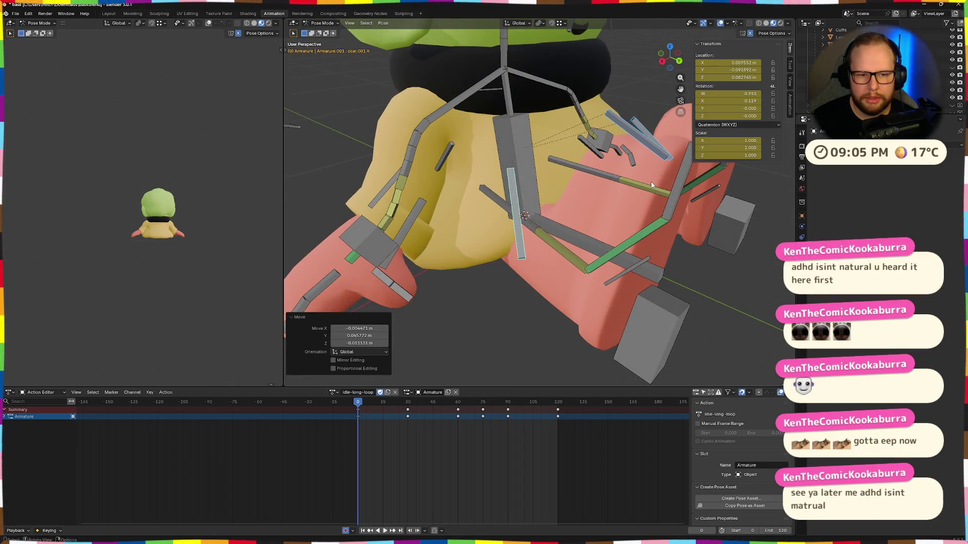
key(g)
key(z)
click(652, 185)
mouse_move(652, 185)
middle_down()
mouse_move(687, 157)
mouse_move(598, 172)
mouse_move(531, 247)
mouse_move(577, 234)
mouse_move(551, 250)
middle_up()
scroll(598, 171, down, 5)
scroll(623, 177, up, 2)
scroll(464, 283, up, 2)
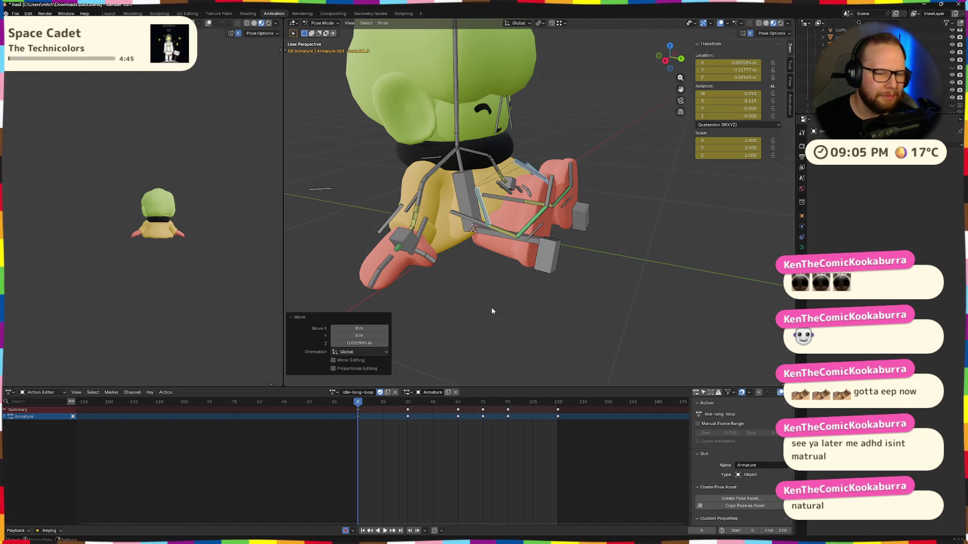
Step: At frame 30, select another leg bone and move it vertically, redoing the move once
drag(354, 406, 407, 404)
scroll(565, 318, up, 3)
mouse_move(565, 322)
middle_down()
mouse_move(580, 327)
mouse_move(494, 315)
mouse_move(533, 332)
middle_up()
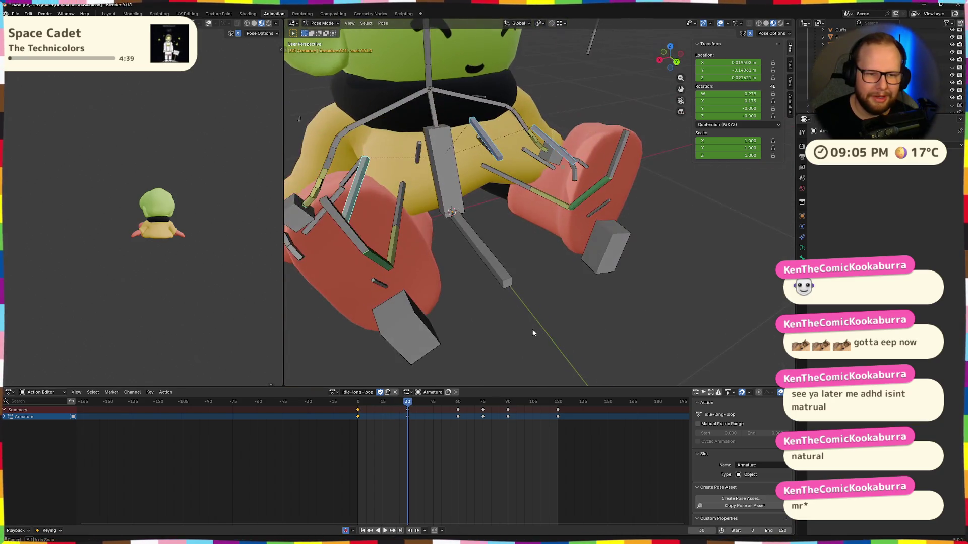
click(496, 153)
middle_drag(495, 153, 558, 293)
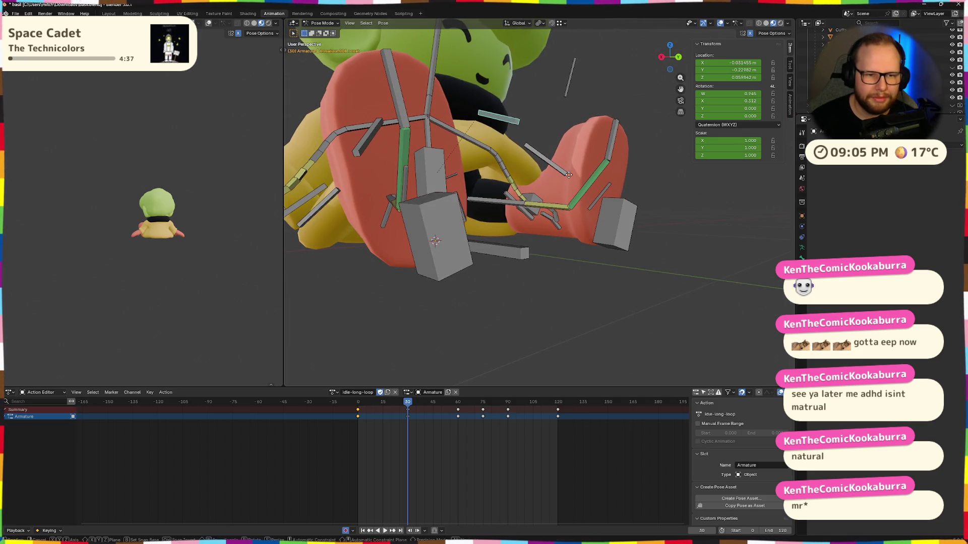
key(g)
key(z)
click(563, 268)
scroll(589, 276, up, 2)
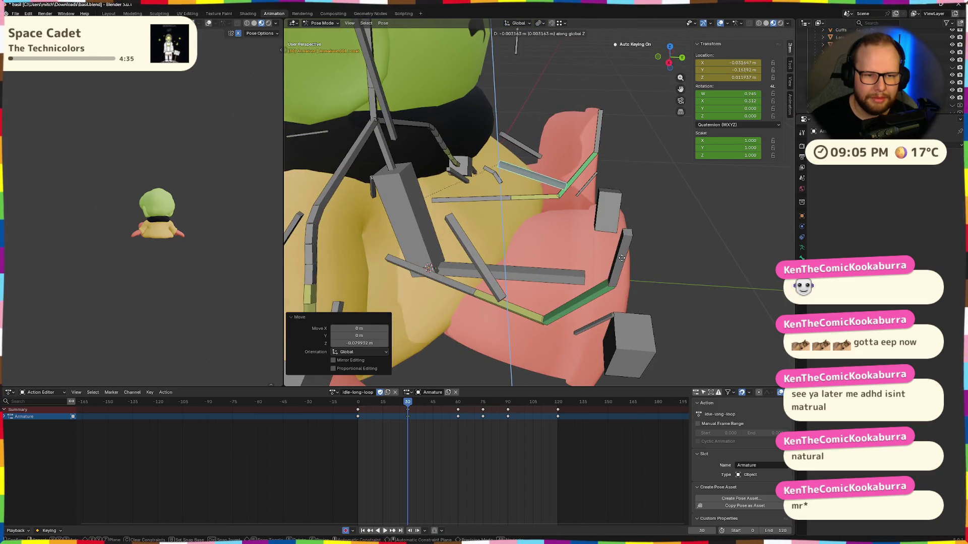
key(ctrl+z)
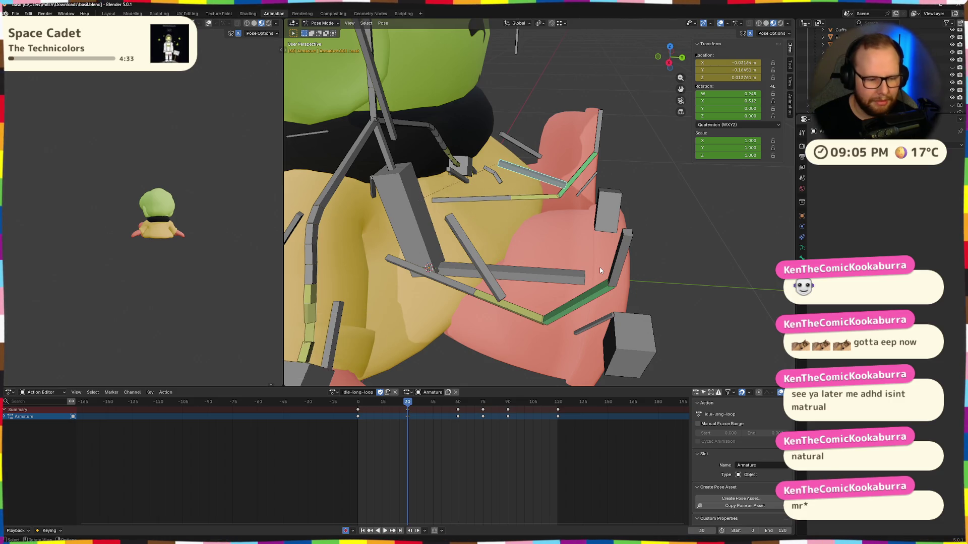
key(g)
key(z)
click(591, 274)
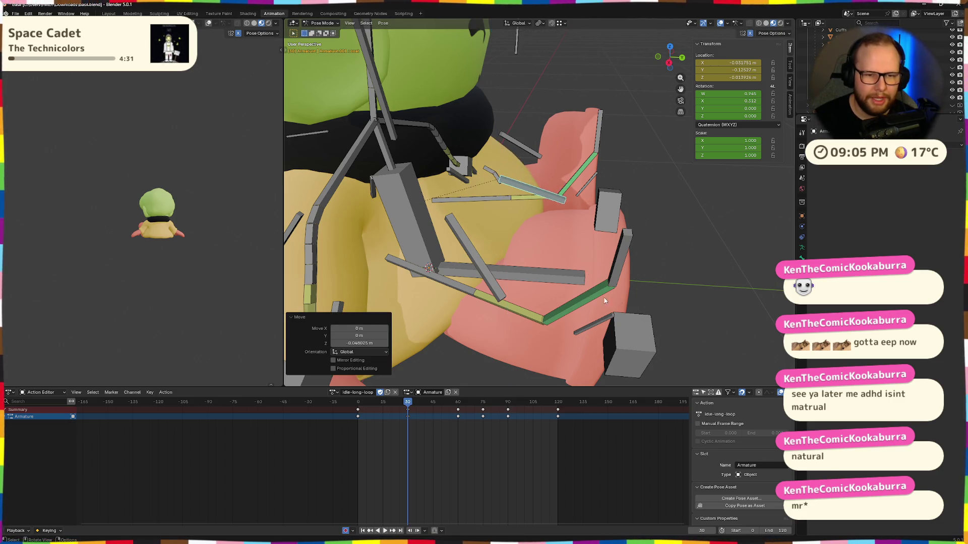
scroll(591, 277, down, 2)
Step: Cancel an X rotation, then rotate and shift a further coat/leg bone at frame 30
mouse_move(592, 276)
middle_down()
mouse_move(573, 255)
mouse_move(649, 296)
middle_up()
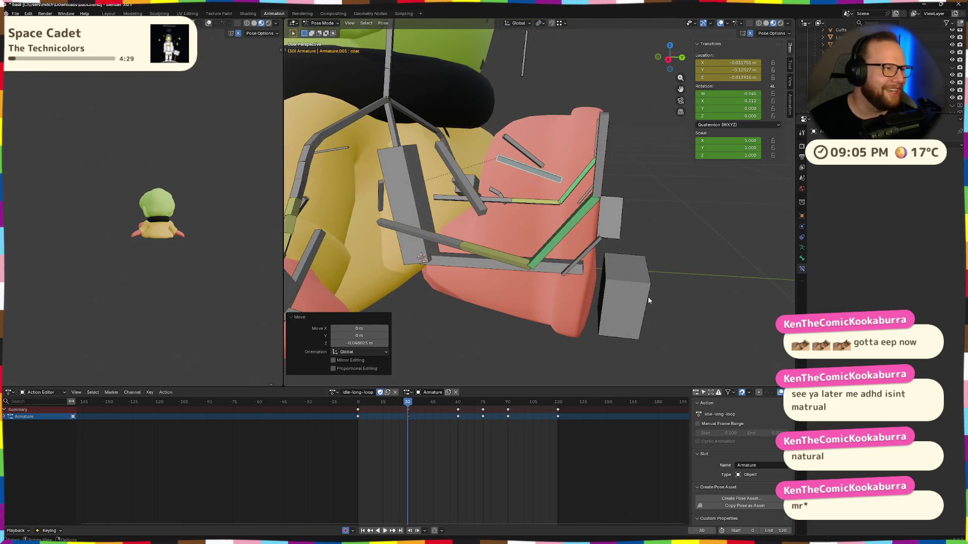
scroll(582, 267, up, 3)
middle_drag(582, 267, 611, 297)
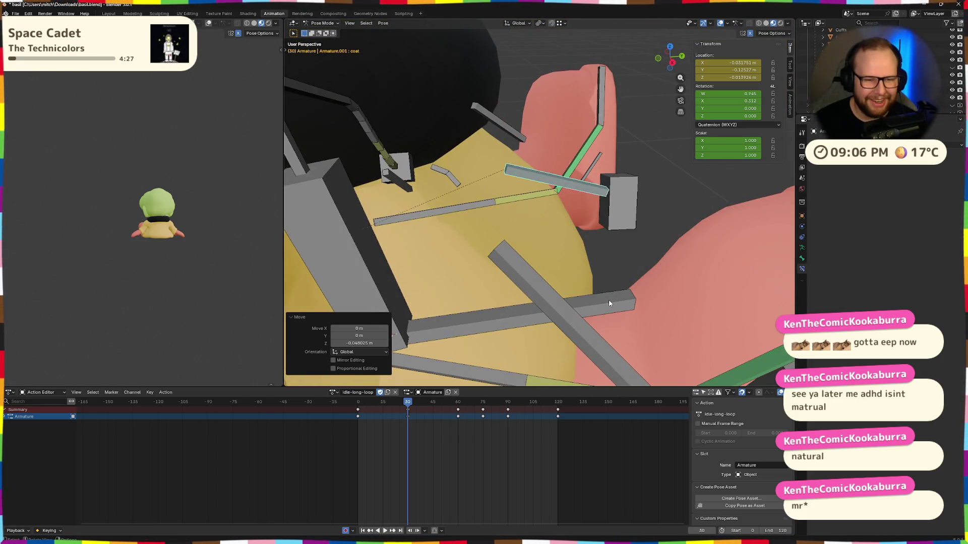
key(r)
key(x)
key(Escape)
mouse_move(561, 315)
middle_down()
mouse_move(457, 263)
mouse_move(523, 284)
mouse_move(485, 282)
mouse_move(541, 330)
middle_up()
key(g)
scroll(546, 279, down, 3)
scroll(541, 330, down, 3)
scroll(541, 329, up, 5)
scroll(524, 350, up, 3)
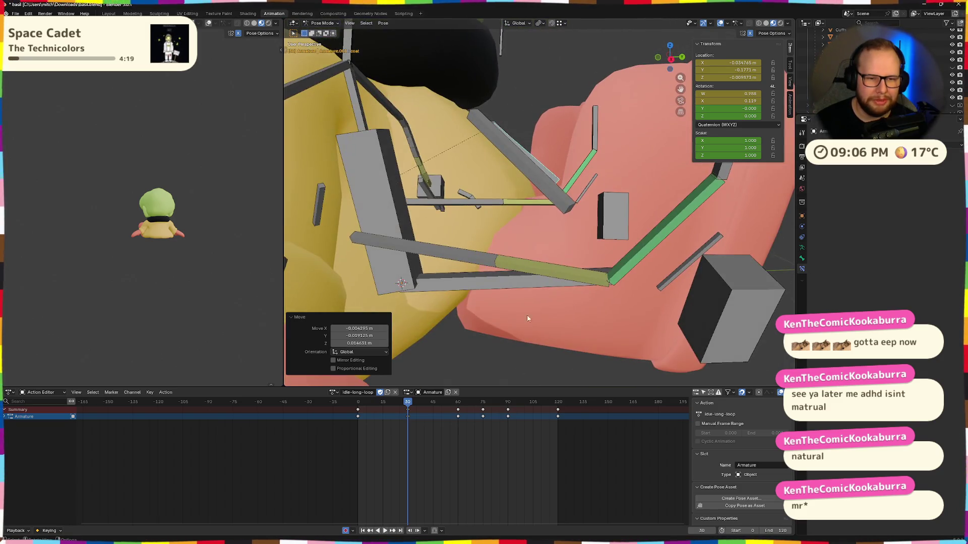
click(585, 272)
middle_drag(551, 350, 580, 152)
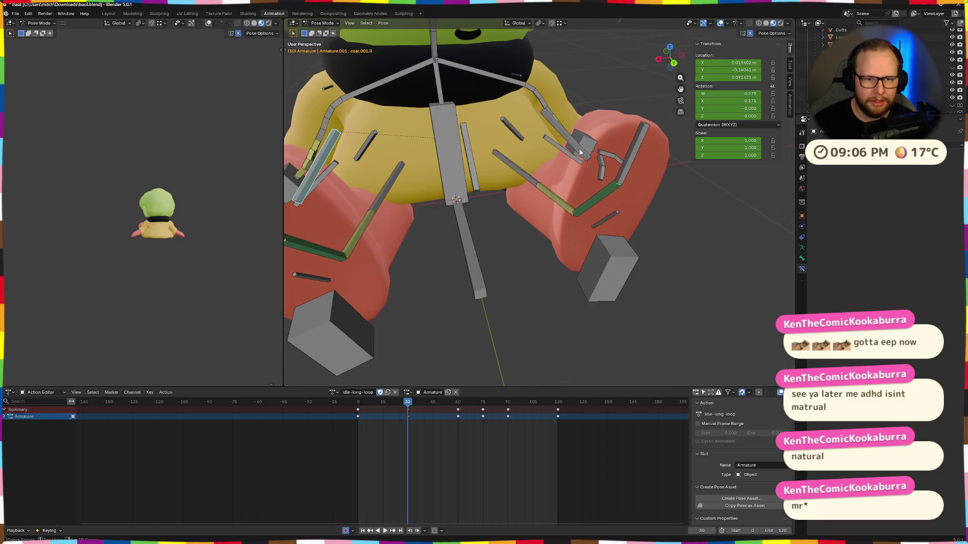
scroll(560, 142, up, 3)
mouse_move(574, 260)
middle_down()
mouse_move(600, 255)
mouse_move(534, 263)
mouse_move(446, 242)
mouse_move(543, 204)
mouse_move(614, 212)
mouse_move(712, 180)
mouse_move(500, 251)
mouse_move(468, 302)
middle_up()
click(630, 244)
key(g)
click(581, 217)
Step: Play the loop briefly, then rotate the selected leg bone about X twice
key(space)
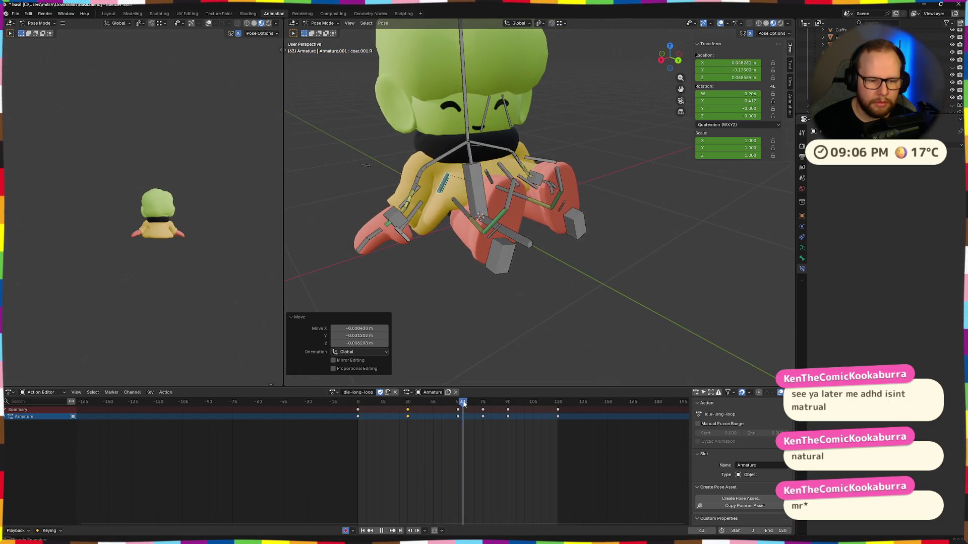
middle_drag(533, 306, 541, 311)
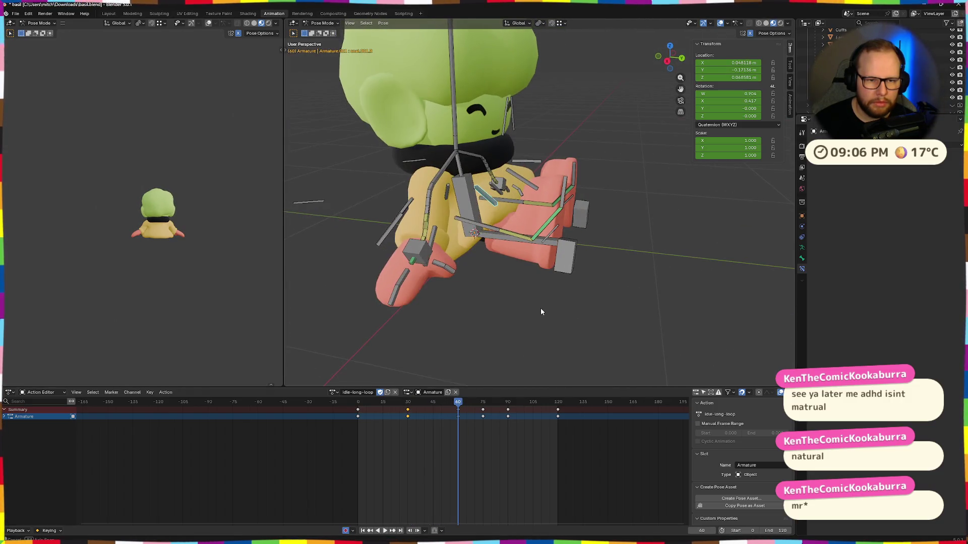
scroll(485, 249, up, 4)
mouse_move(484, 249)
middle_down()
mouse_move(492, 268)
mouse_move(531, 202)
middle_up()
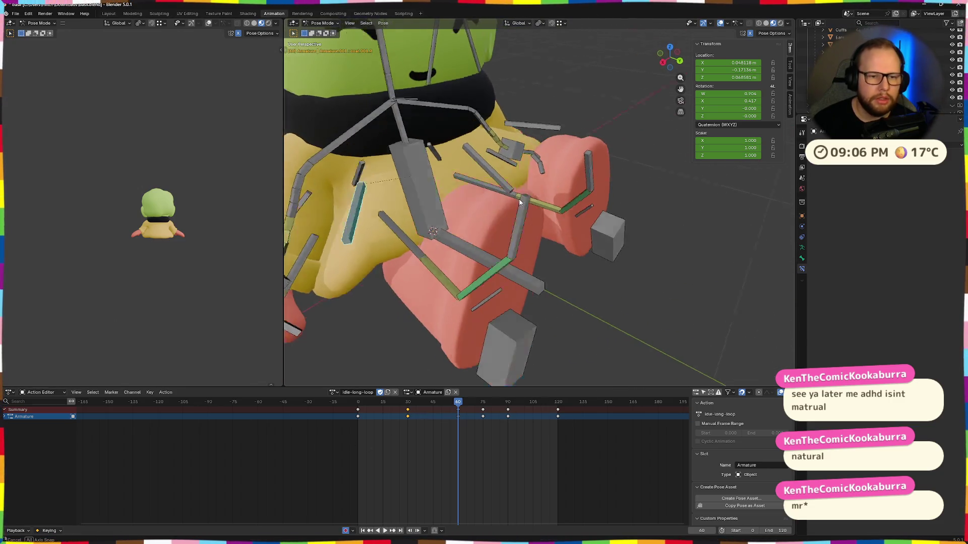
key(r)
key(x)
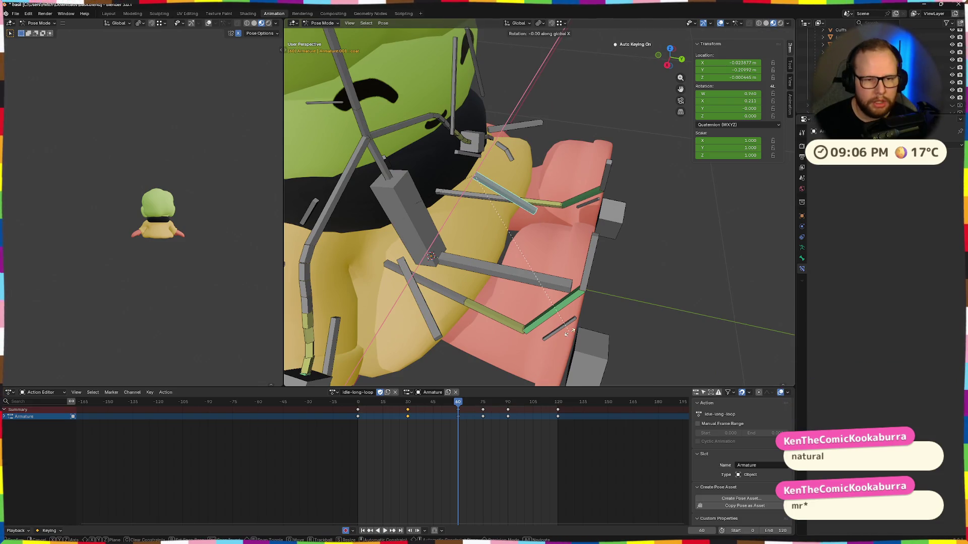
click(583, 282)
mouse_move(583, 282)
middle_down()
mouse_move(591, 247)
mouse_move(599, 266)
mouse_move(554, 219)
mouse_move(572, 215)
middle_up()
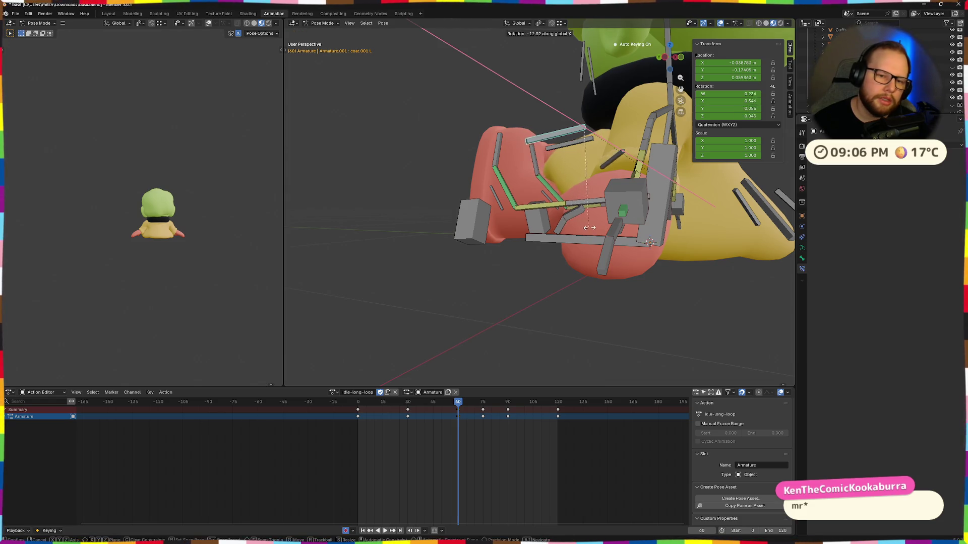
click(589, 227)
Step: Move the bone vertically and then along X from a front view
middle_drag(533, 243, 597, 252)
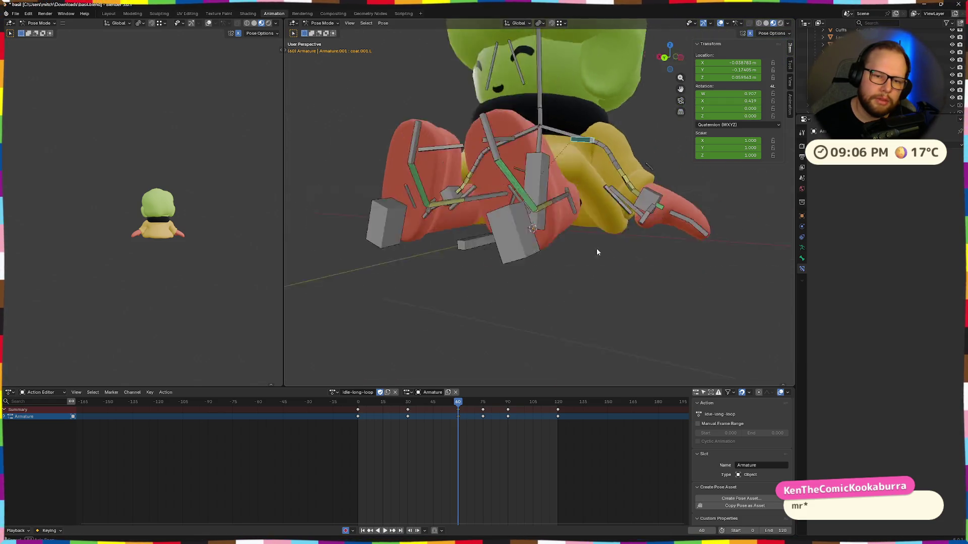
scroll(597, 252, up, 5)
scroll(597, 250, down, 5)
scroll(595, 232, up, 5)
scroll(580, 217, up, 2)
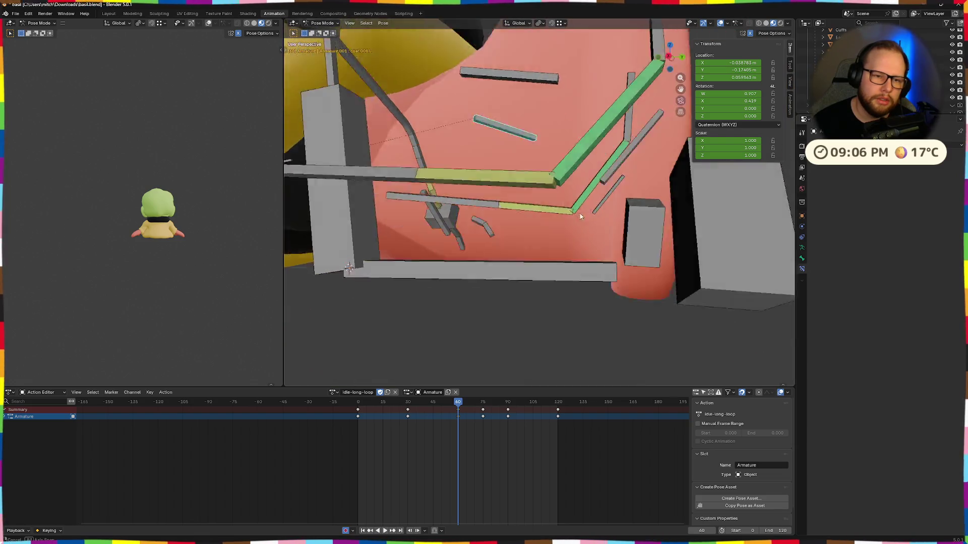
scroll(580, 217, down, 5)
mouse_move(585, 219)
middle_down()
mouse_move(612, 191)
mouse_move(551, 172)
mouse_move(520, 196)
mouse_move(603, 203)
mouse_move(690, 167)
mouse_move(646, 208)
mouse_move(625, 170)
mouse_move(628, 189)
mouse_move(574, 200)
mouse_move(538, 189)
mouse_move(614, 184)
middle_up()
click(588, 192)
click(593, 198)
Step: Select two more leg bones and move and rotate each into place
click(541, 208)
click(535, 191)
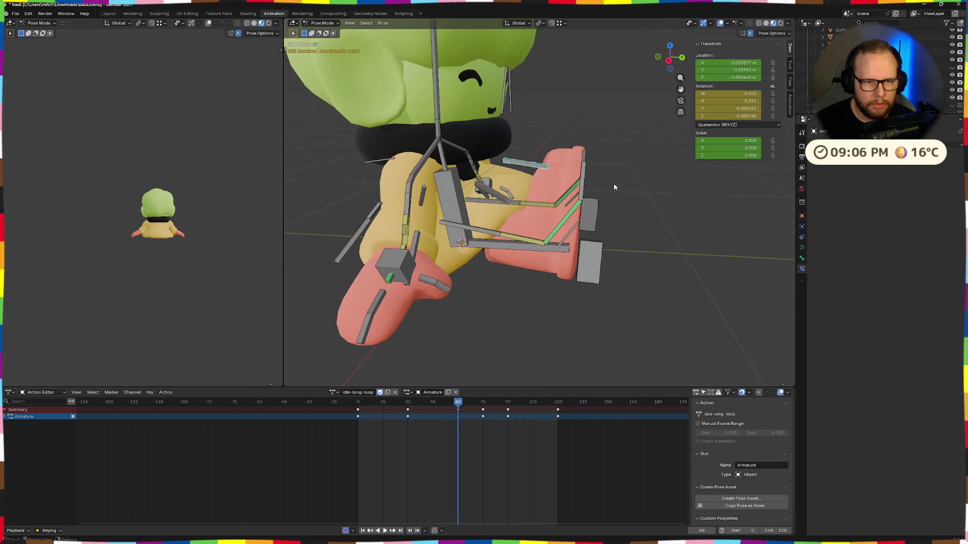
mouse_move(502, 200)
middle_down()
mouse_move(523, 176)
mouse_move(542, 181)
middle_up()
click(524, 187)
click(528, 166)
click(522, 182)
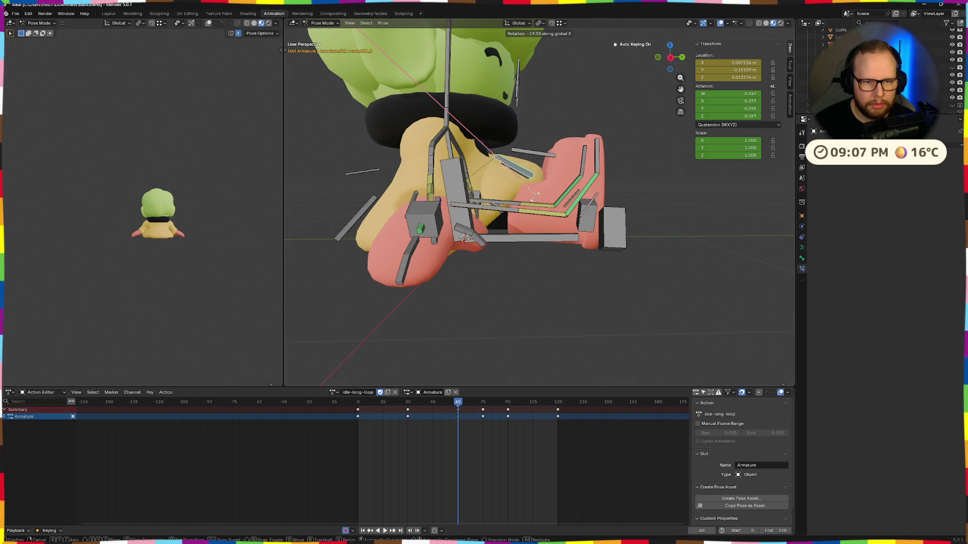
click(521, 212)
click(541, 206)
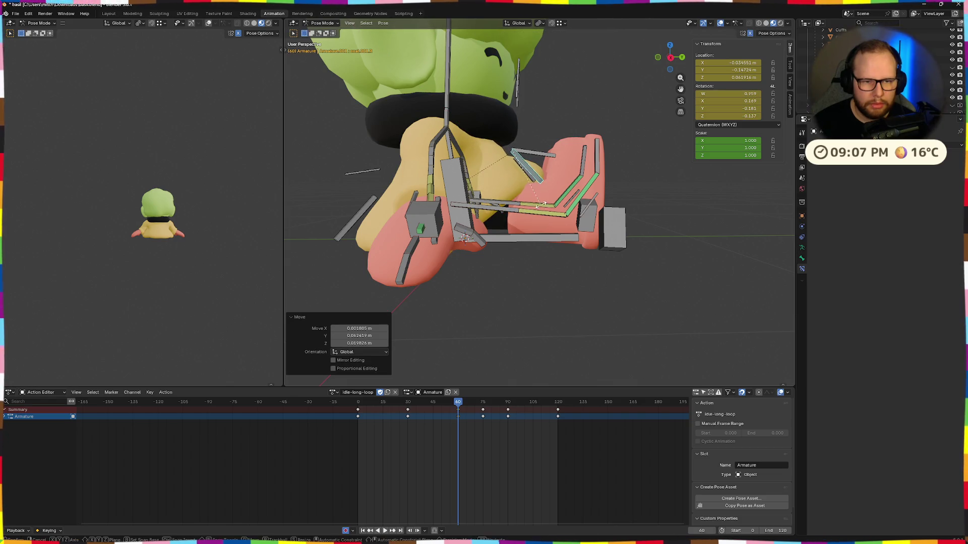
click(548, 192)
Step: Make final small X rotations and moves on the bone, then jump to the first frame
mouse_move(548, 192)
middle_down()
mouse_move(529, 207)
mouse_move(569, 203)
middle_up()
click(550, 196)
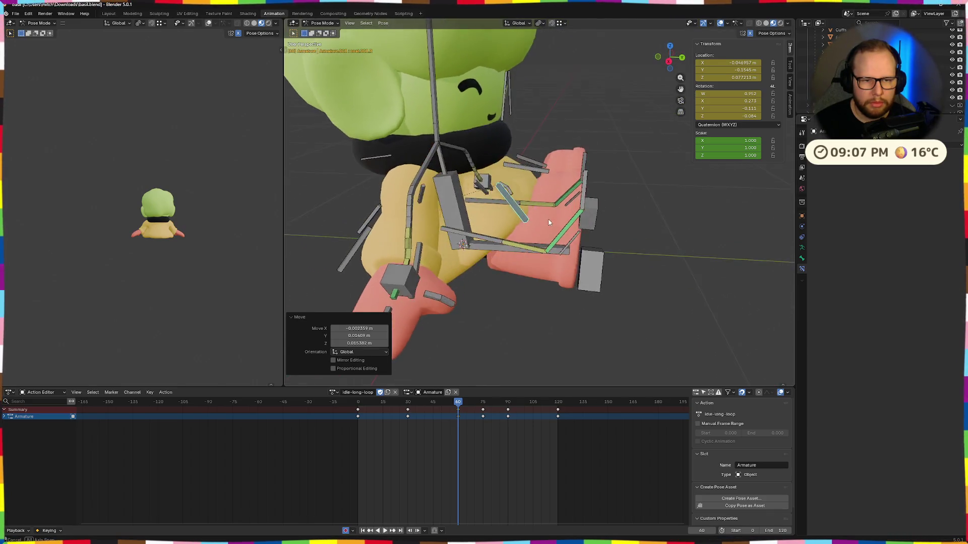
key(r)
key(x)
click(568, 204)
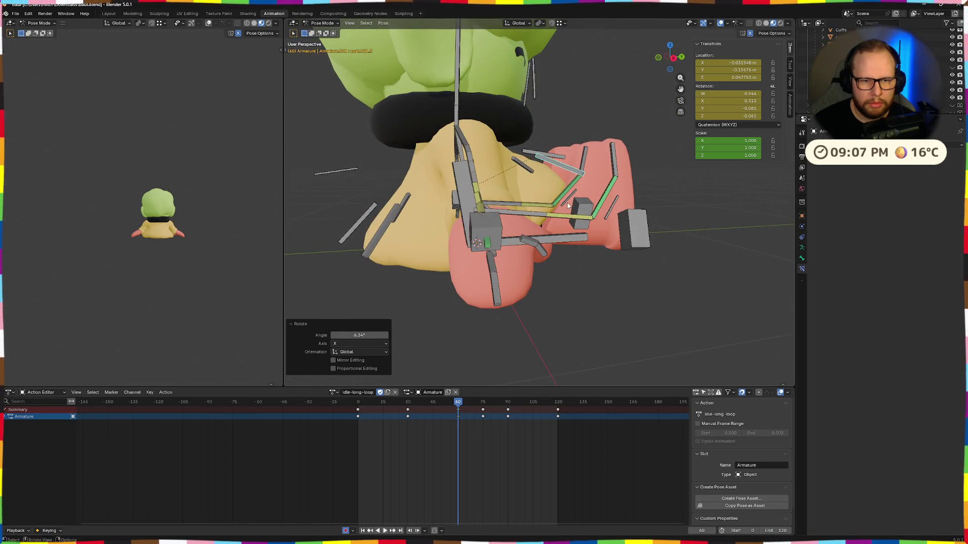
click(572, 203)
middle_drag(573, 202, 604, 213)
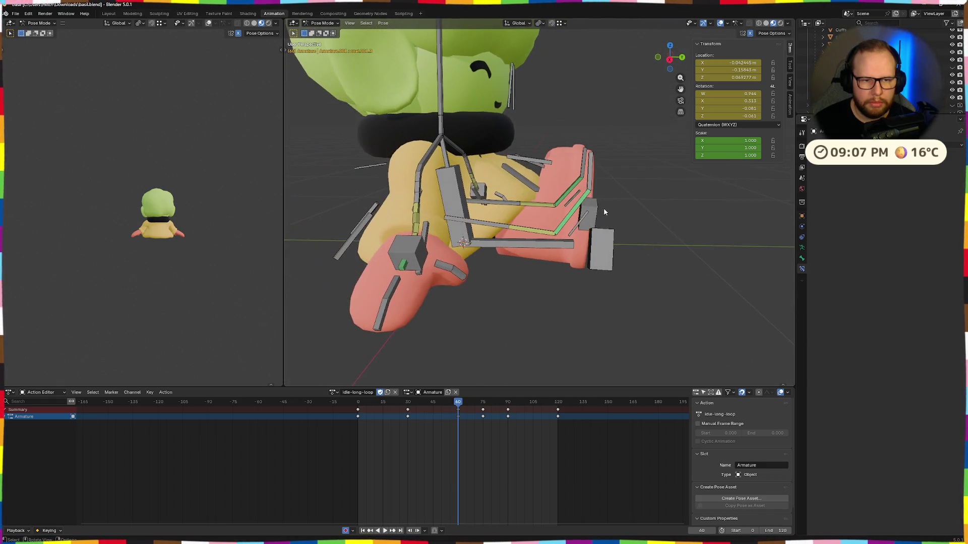
click(526, 156)
middle_drag(525, 155, 531, 173)
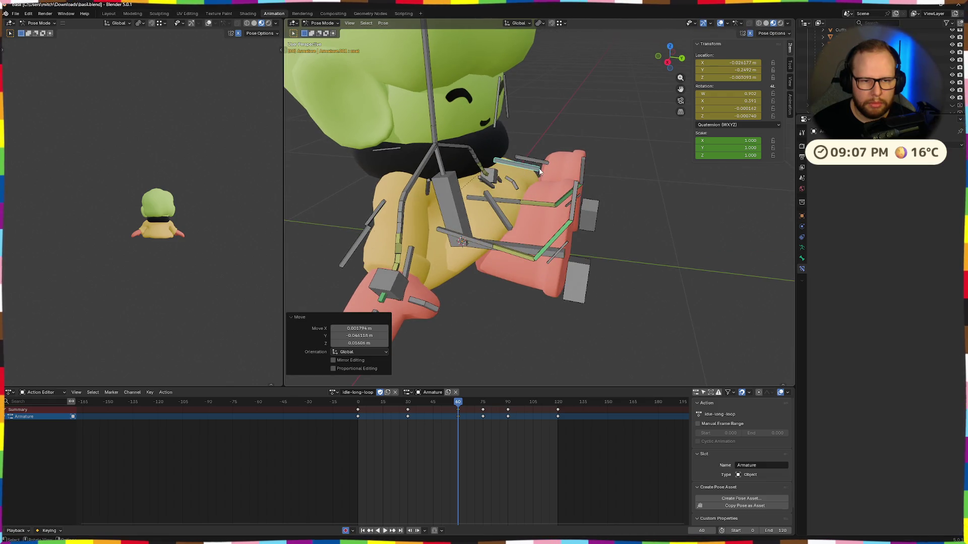
click(533, 177)
mouse_move(532, 177)
middle_down()
mouse_move(479, 188)
mouse_move(512, 192)
middle_up()
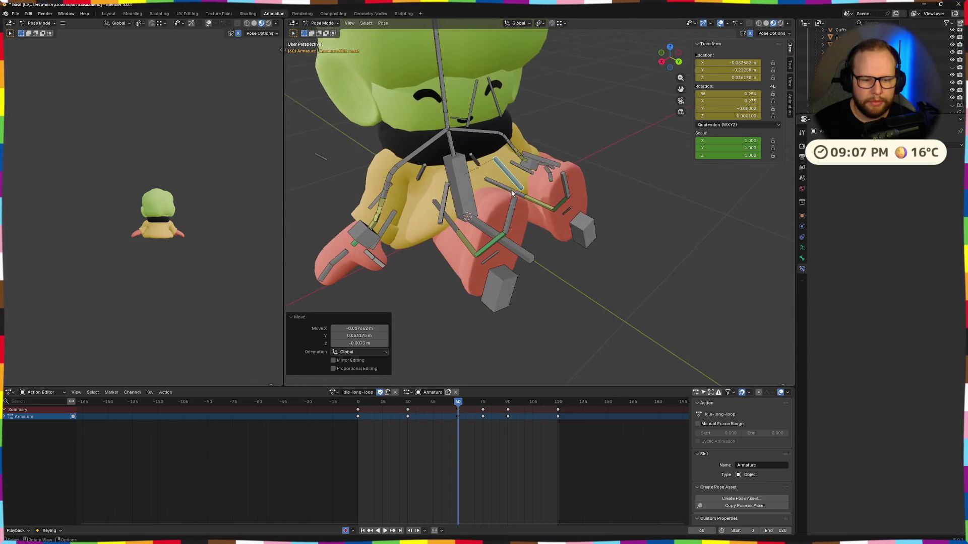
key(shift+Left)
Step: Play the loop while orbiting low around the legs, then stop playback
key(space)
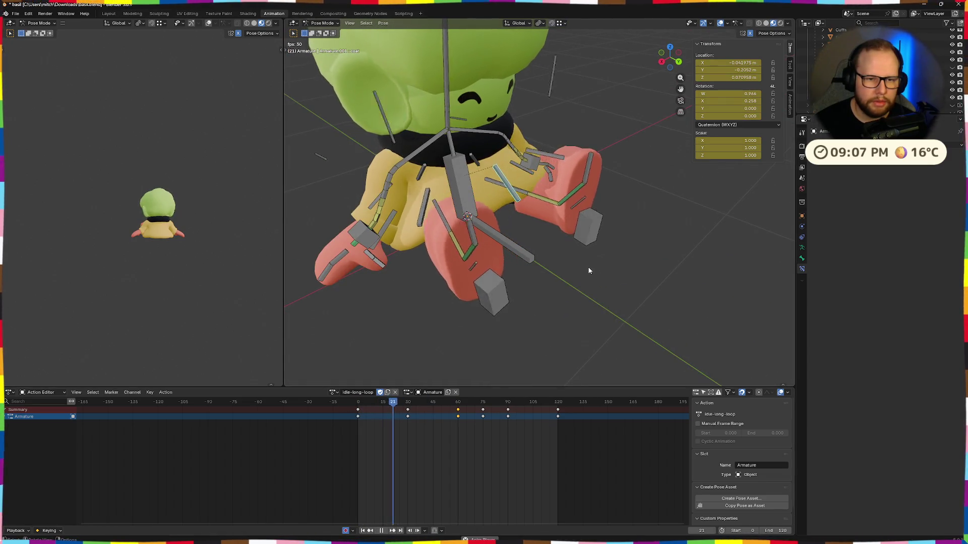
middle_drag(623, 259, 539, 283)
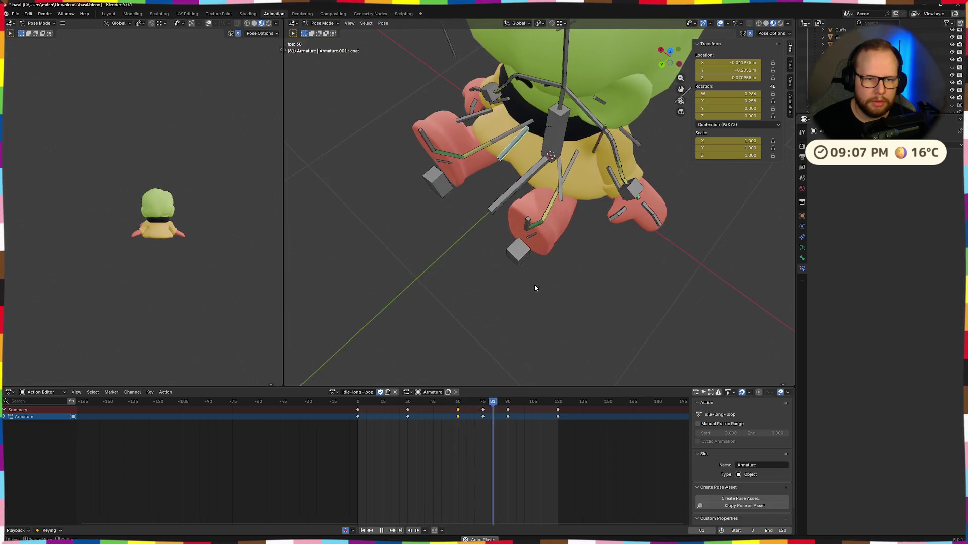
middle_drag(456, 282, 531, 259)
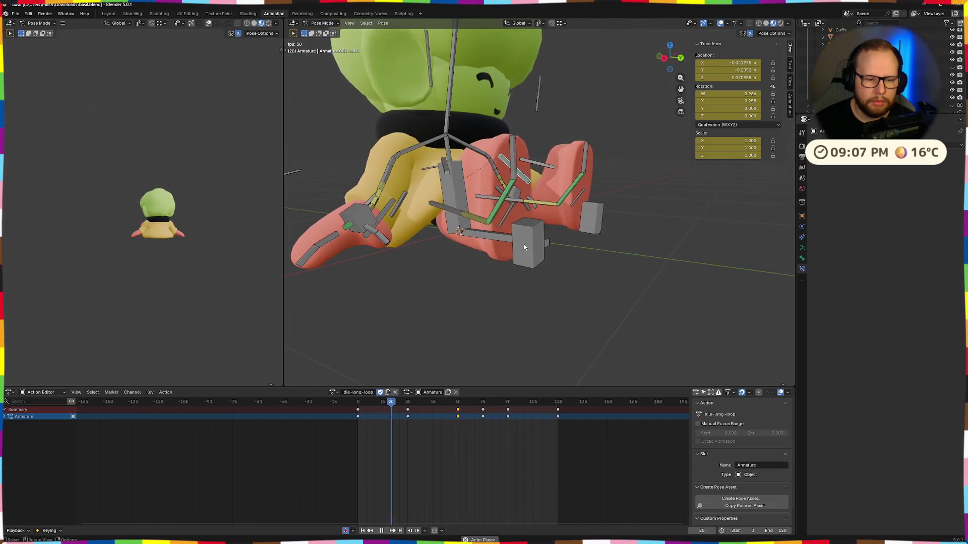
key(space)
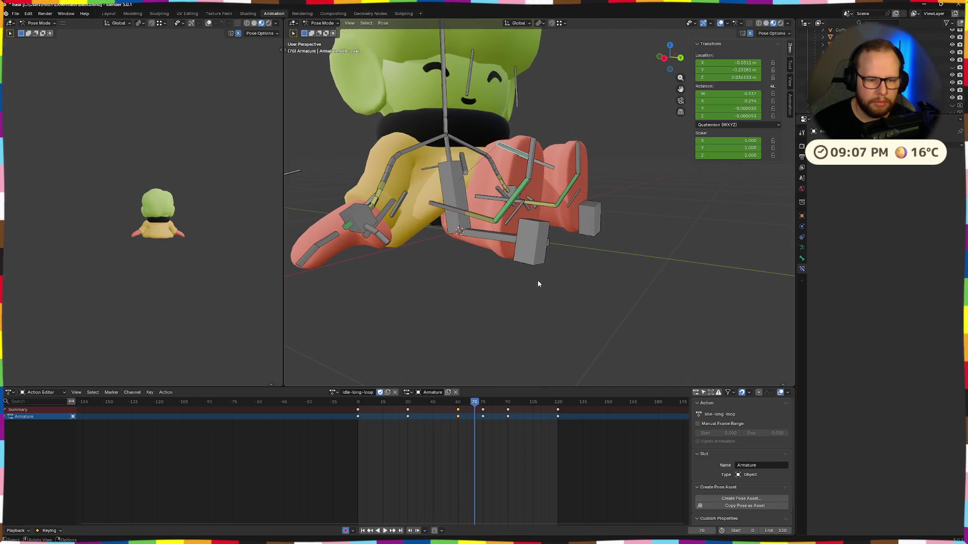
middle_drag(538, 280, 483, 427)
Step: Step to the keyframe at frame 90, then jump to frame 30 and play
key(Up)
key(Up)
mouse_move(616, 336)
middle_down()
mouse_move(564, 347)
mouse_move(571, 322)
middle_up()
click(408, 402)
key(space)
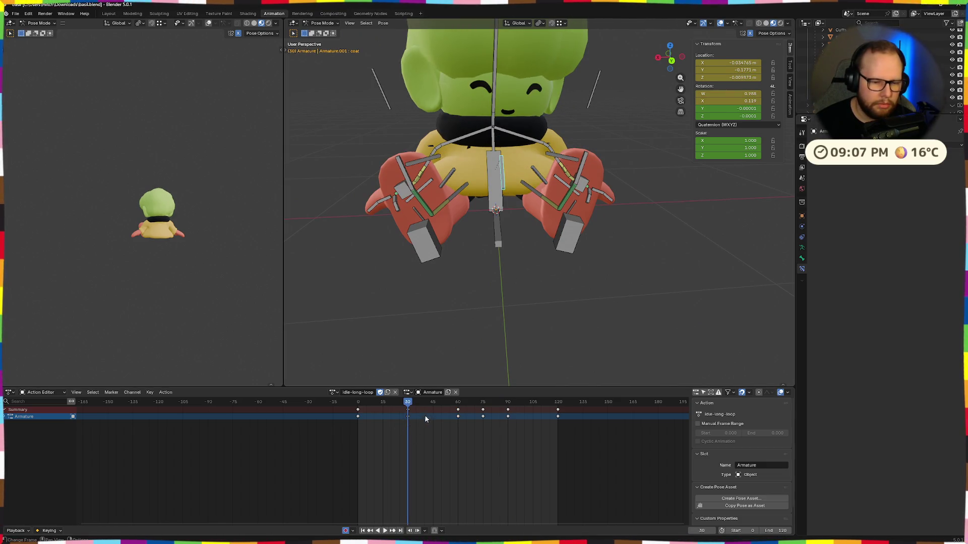
Step: Paste the copied pose onto the keyframe at frame 90
mouse_move(507, 324)
middle_down()
mouse_move(461, 232)
mouse_move(499, 191)
mouse_move(570, 224)
mouse_move(559, 156)
middle_up()
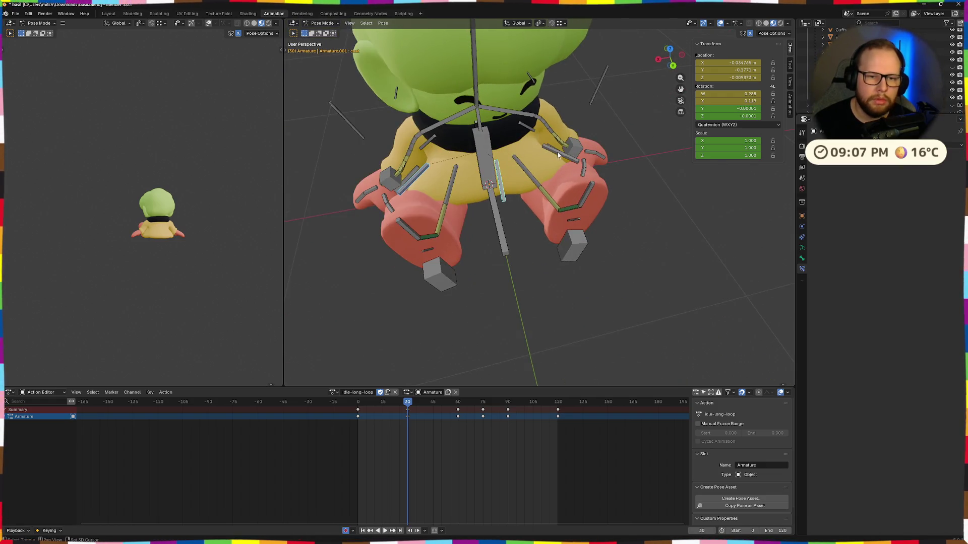
click(485, 403)
mouse_move(540, 319)
middle_down()
mouse_move(601, 293)
mouse_move(551, 314)
middle_up()
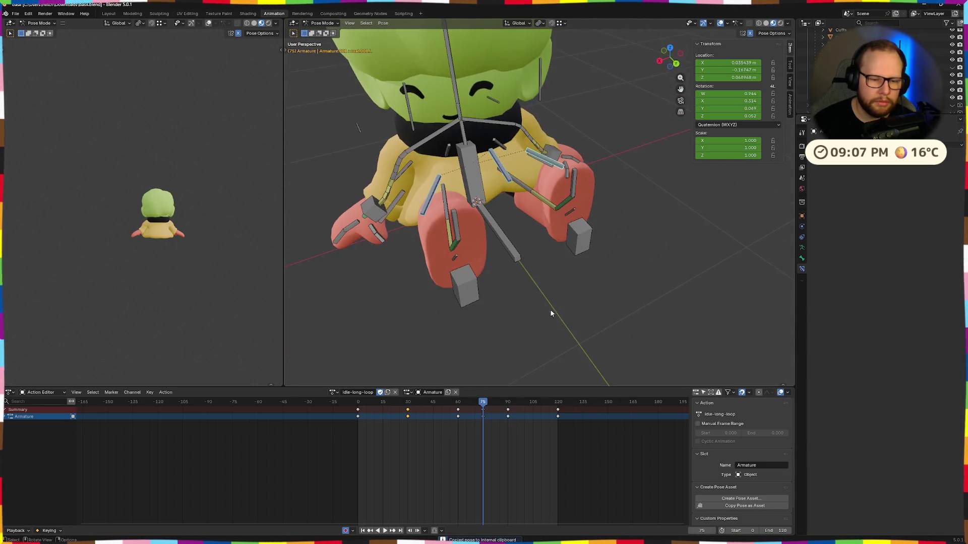
click(508, 404)
key(ctrl+v)
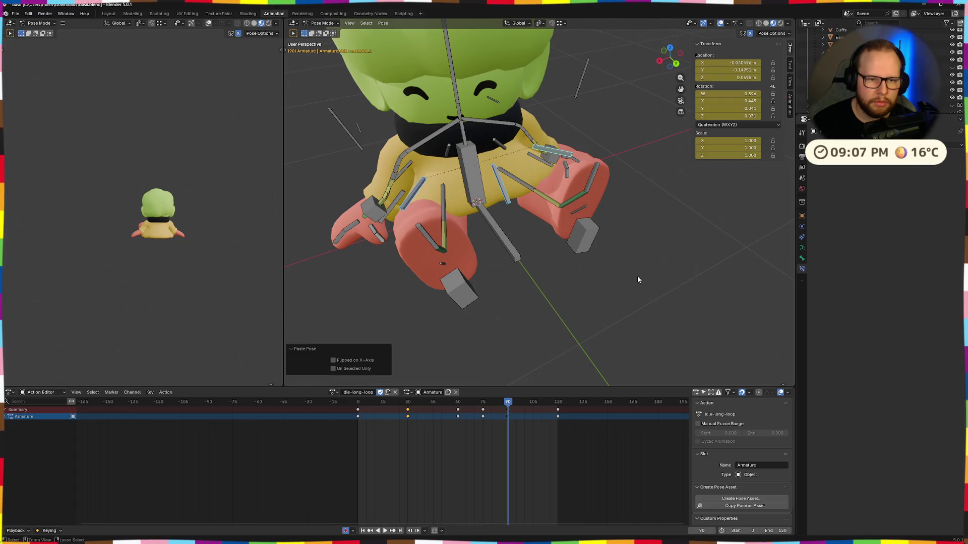
Step: Tweak the pasted bone at frame 90 with a -10.1° X rotation and a small move
mouse_move(621, 328)
middle_down()
mouse_move(616, 300)
mouse_move(625, 305)
mouse_move(557, 321)
mouse_move(642, 297)
mouse_move(539, 197)
middle_up()
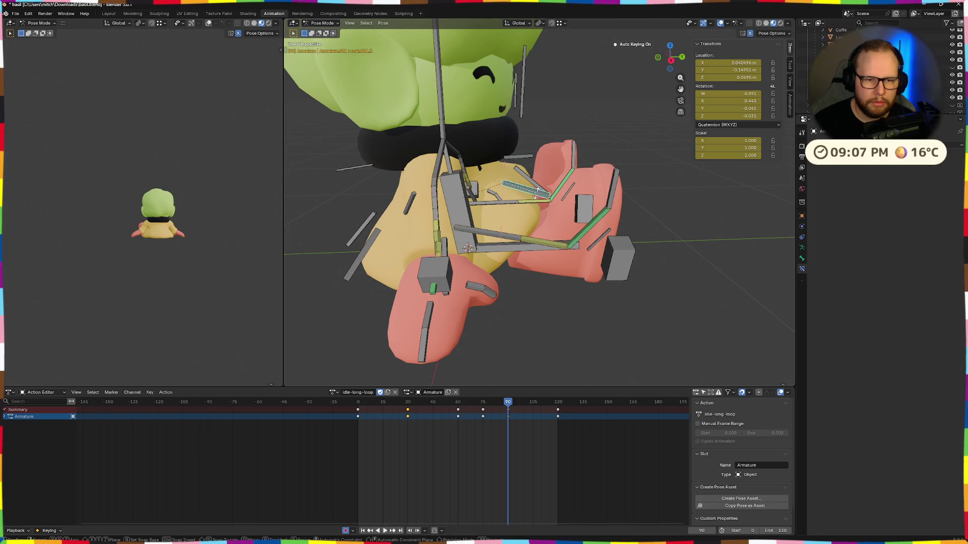
key(r)
key(x)
click(538, 198)
key(g)
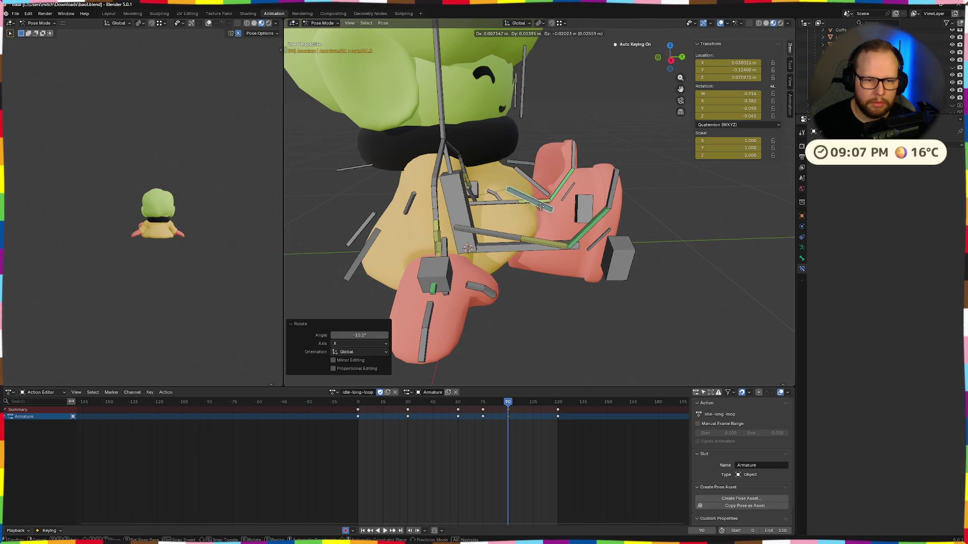
click(541, 205)
Step: Paste the same coat pose onto frame 30 and start the loop playing
mouse_move(541, 206)
middle_down()
mouse_move(444, 229)
mouse_move(533, 258)
middle_up()
drag(506, 404, 407, 407)
middle_drag(470, 302, 546, 318)
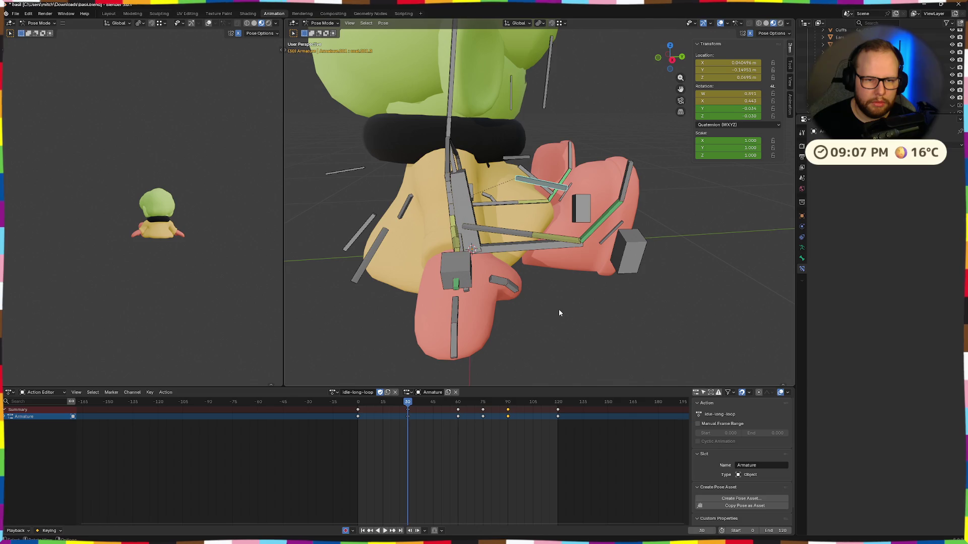
click(518, 437)
click(508, 403)
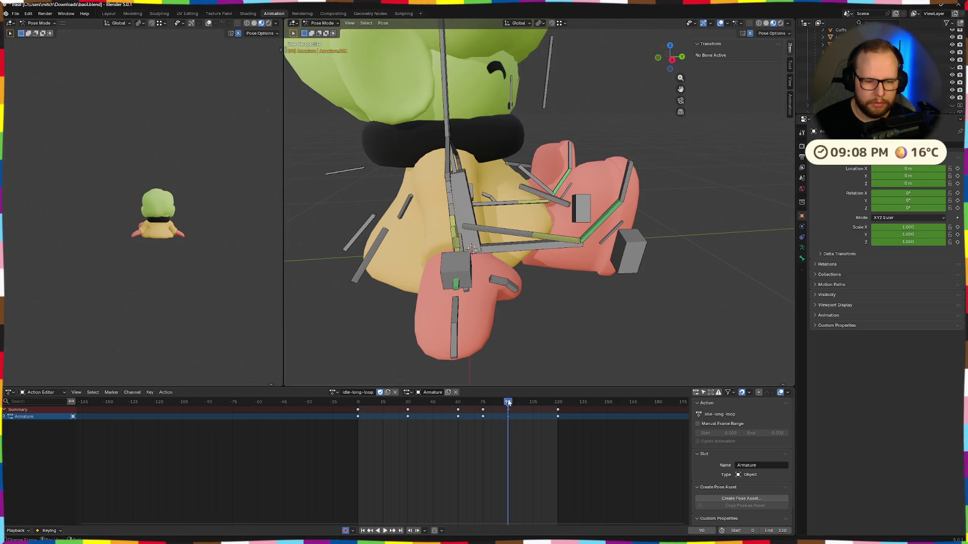
key(ctrl+z)
mouse_move(626, 315)
middle_down()
mouse_move(620, 323)
mouse_move(590, 321)
mouse_move(605, 323)
mouse_move(565, 355)
middle_up()
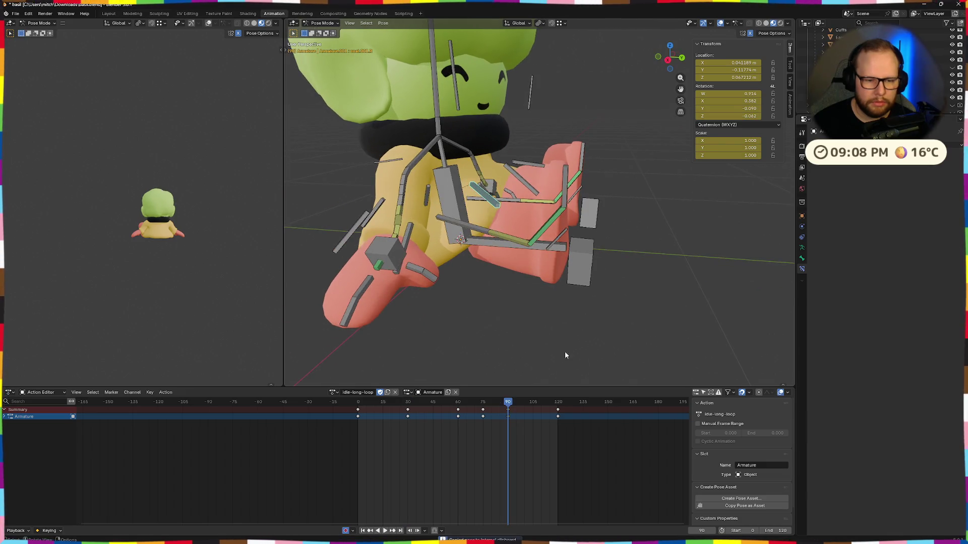
click(406, 403)
key(ctrl+v)
mouse_move(694, 278)
middle_down()
mouse_move(572, 287)
mouse_move(602, 295)
mouse_move(564, 286)
mouse_move(686, 263)
mouse_move(596, 268)
middle_up()
key(space)
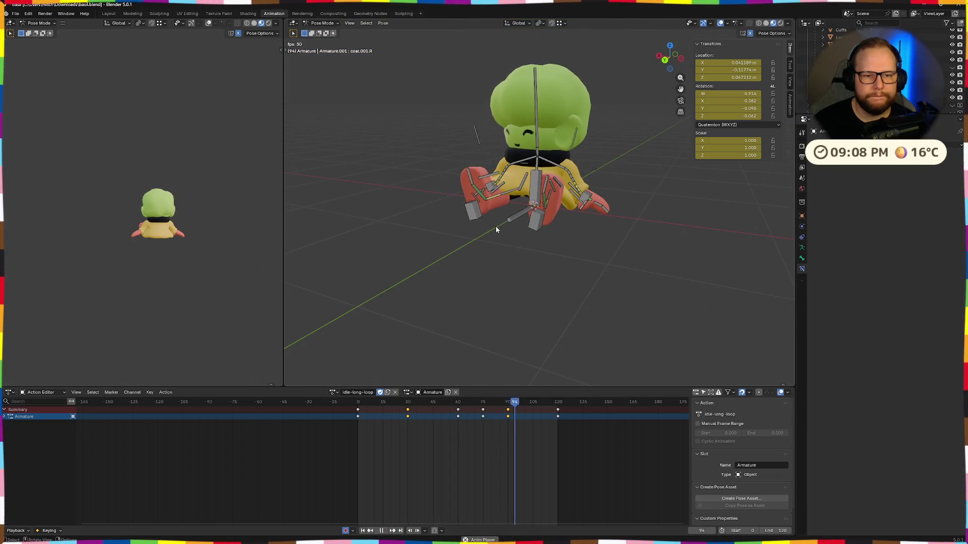
Step: Watch the loop from several angles, pausing briefly near frame 89 before resuming
middle_drag(491, 253, 567, 259)
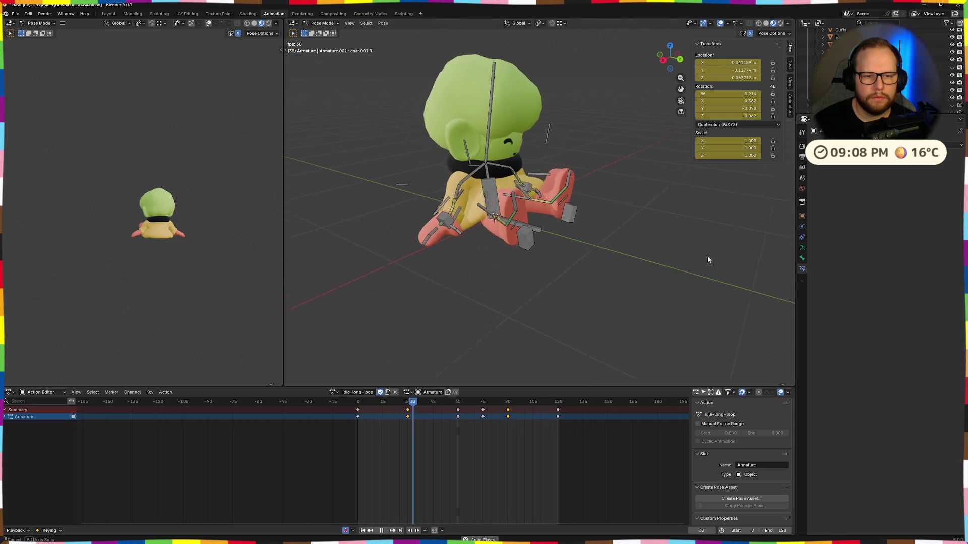
middle_drag(707, 257, 635, 242)
scroll(417, 216, up, 4)
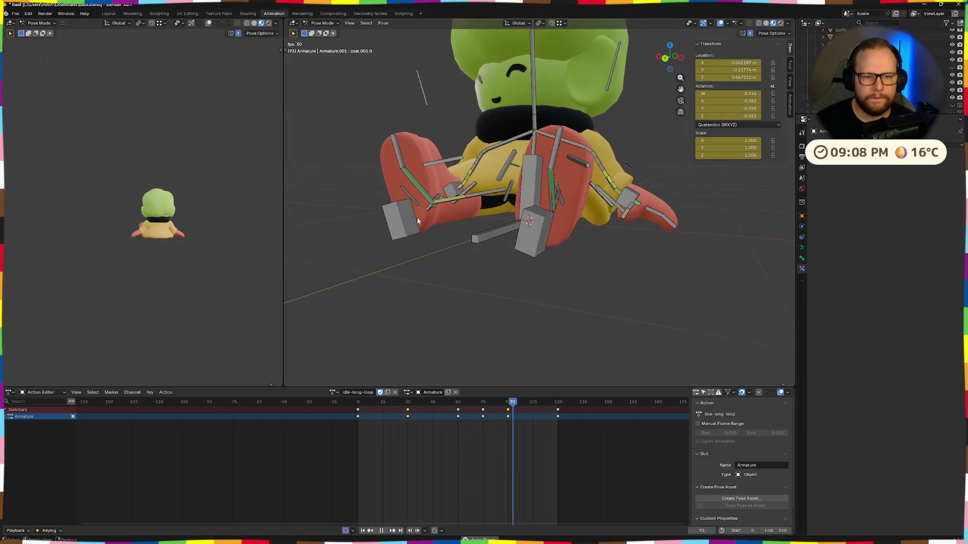
middle_drag(417, 218, 453, 231)
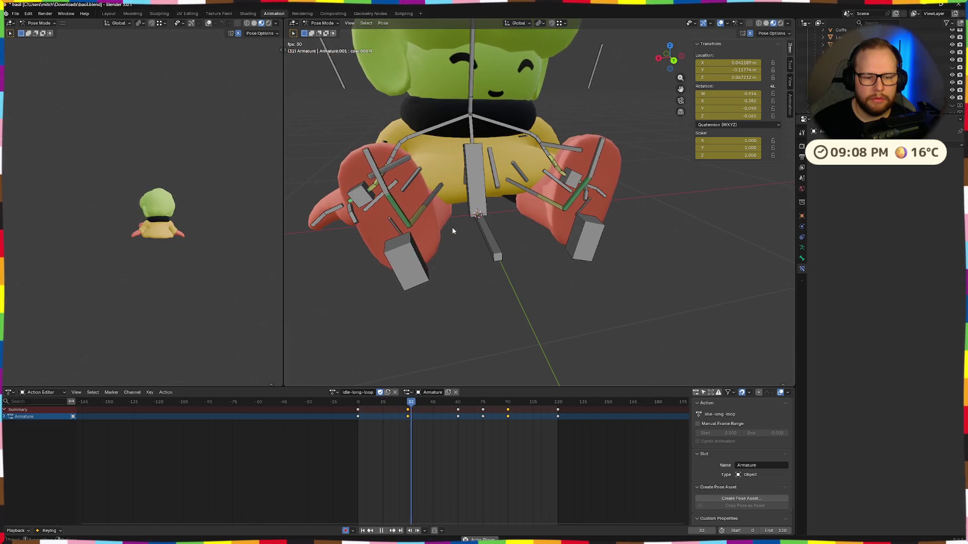
key(space)
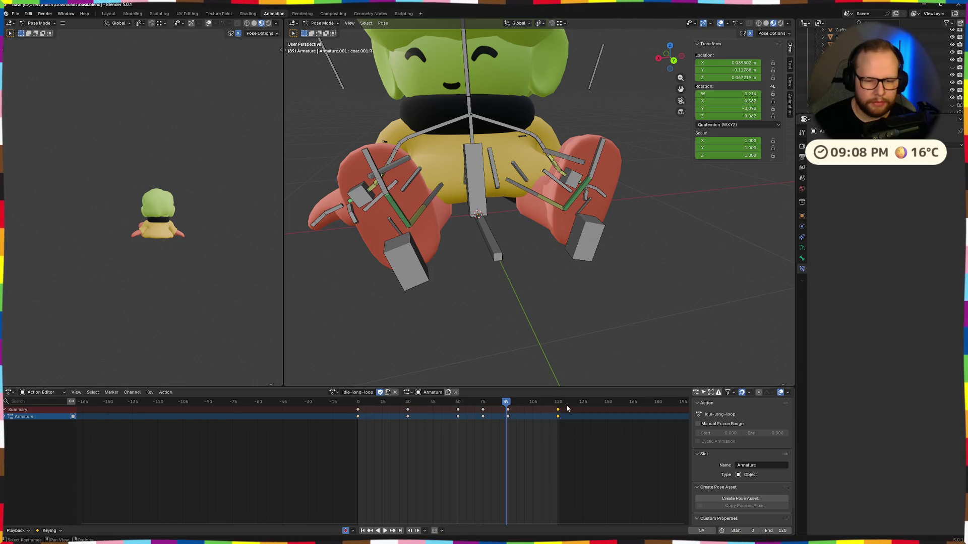
key(space)
Step: Paste the copied keyframes onto frame 120 and play the loop from frame 0 to check it
mouse_move(421, 319)
middle_down()
mouse_move(379, 320)
mouse_move(419, 325)
middle_up()
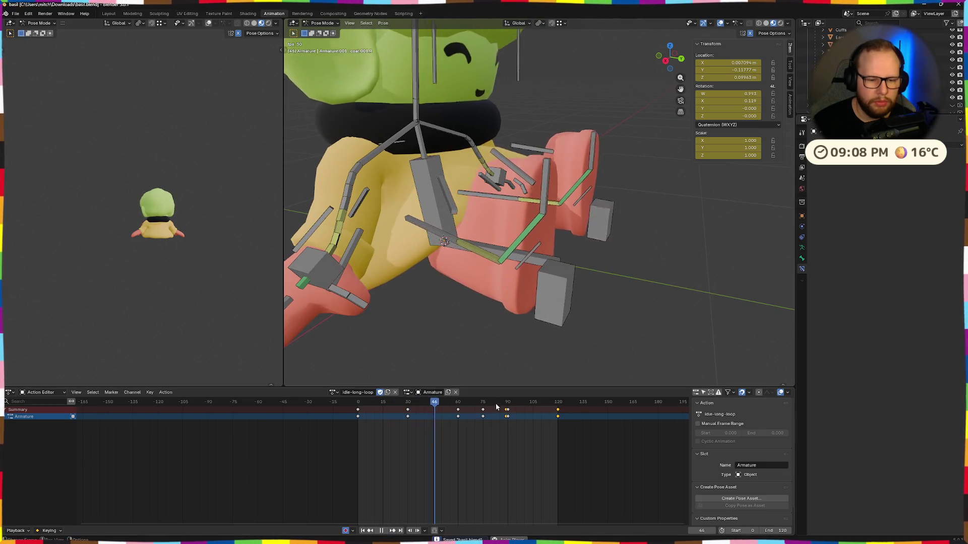
key(Up)
key(Up)
key(Up)
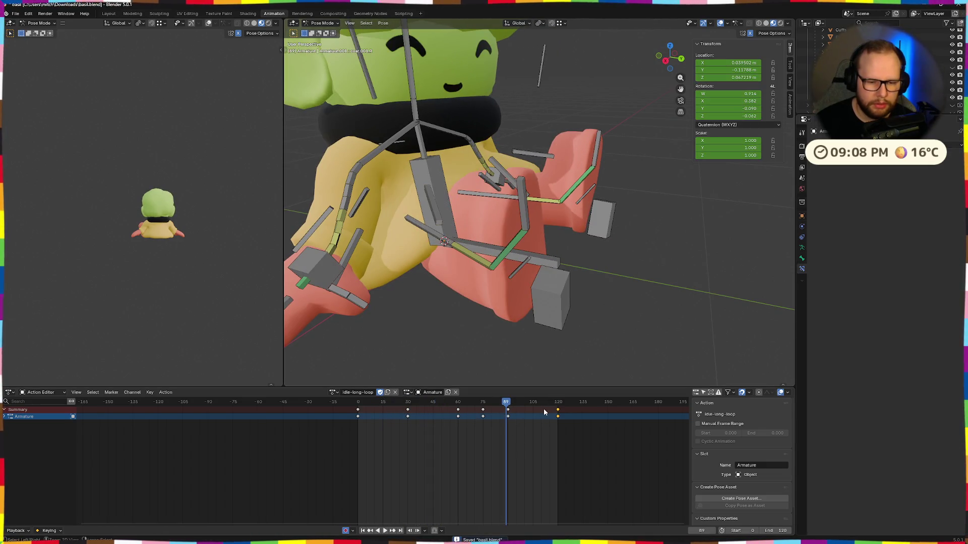
click(558, 403)
key(ctrl+v)
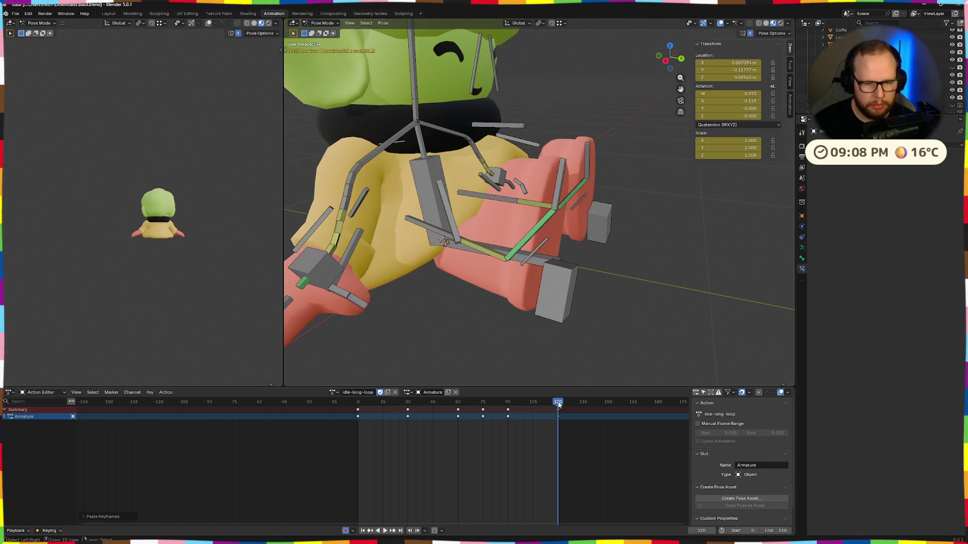
drag(549, 406, 359, 411)
key(space)
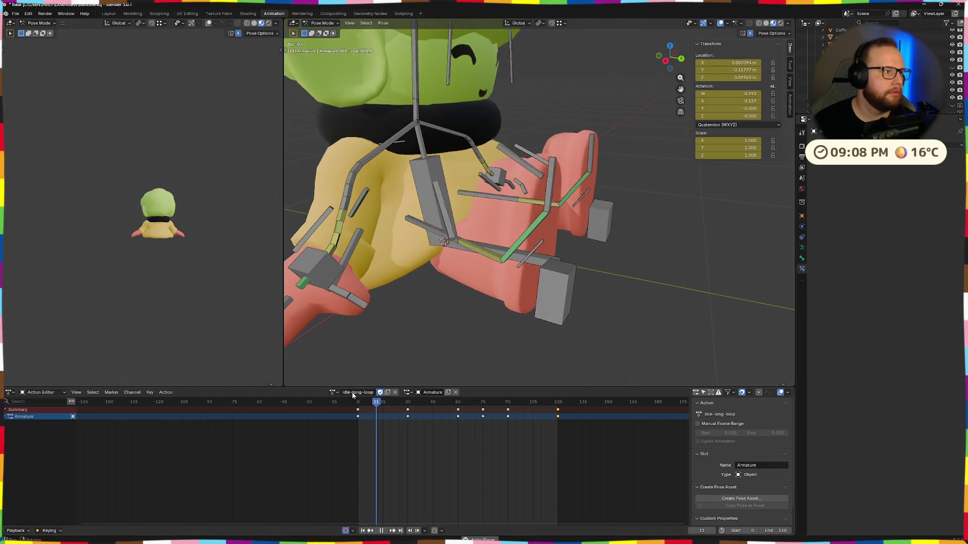
scroll(444, 306, down, 5)
middle_drag(530, 252, 624, 247)
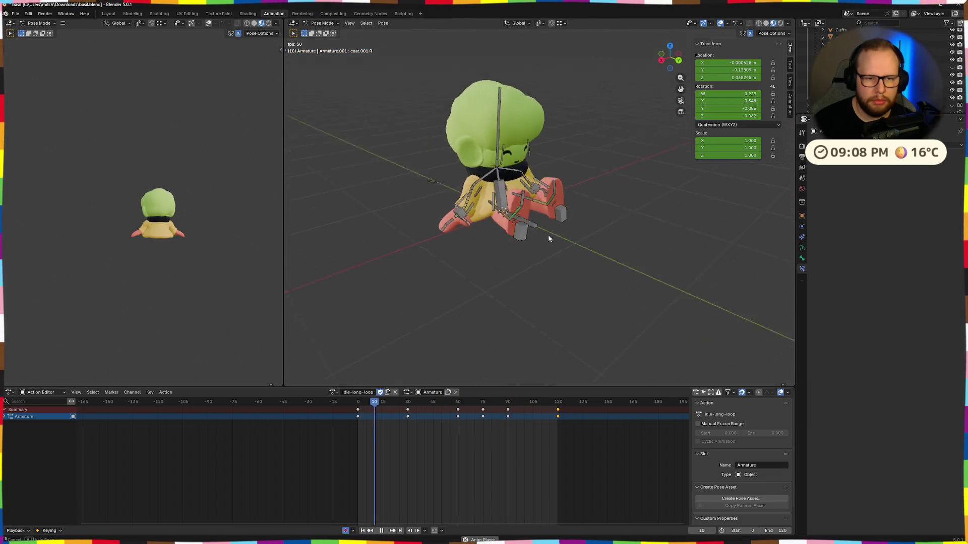
scroll(553, 231, up, 5)
key(space)
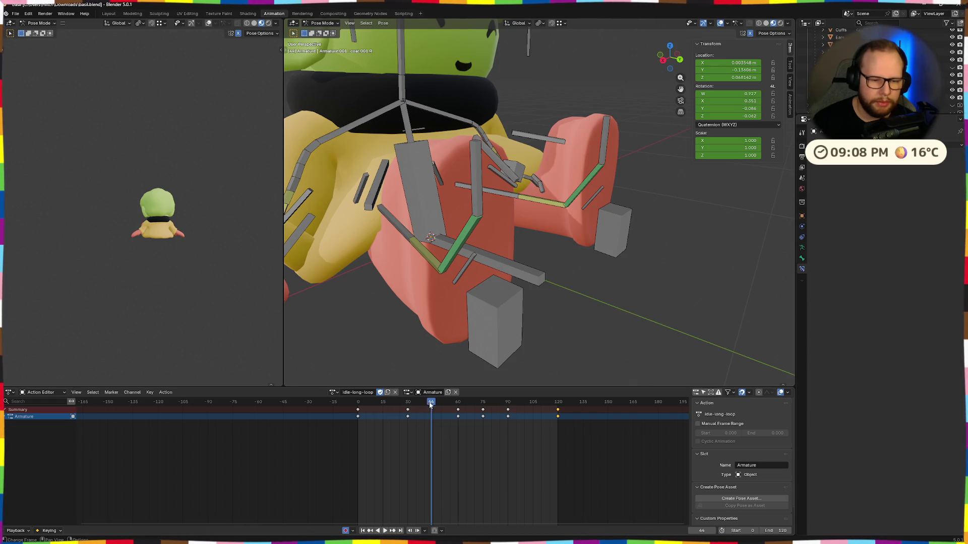
Step: Scrub through the loop, then copy, paste and keyframe the pose at frame 120
drag(431, 403, 556, 401)
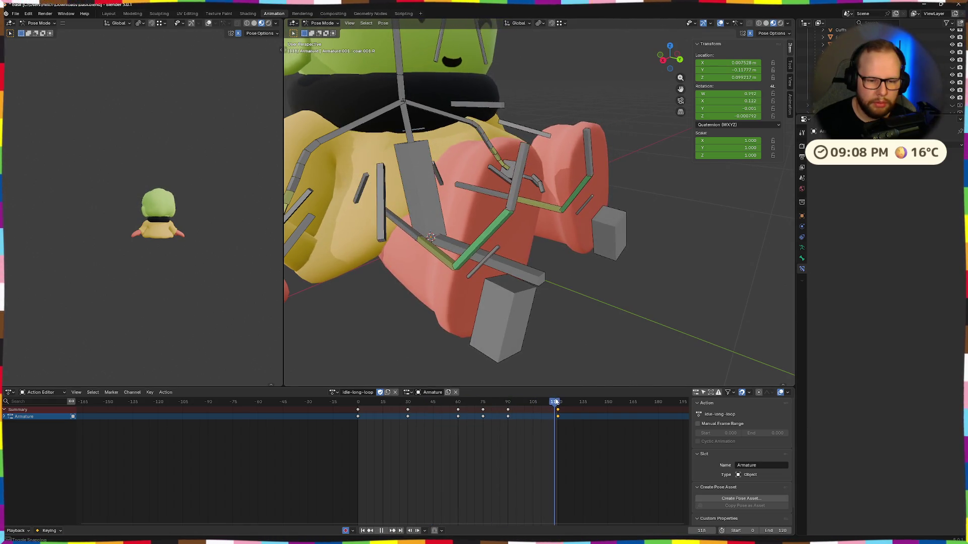
drag(557, 402, 357, 405)
mouse_move(423, 288)
middle_down()
mouse_move(495, 327)
mouse_move(549, 325)
middle_up()
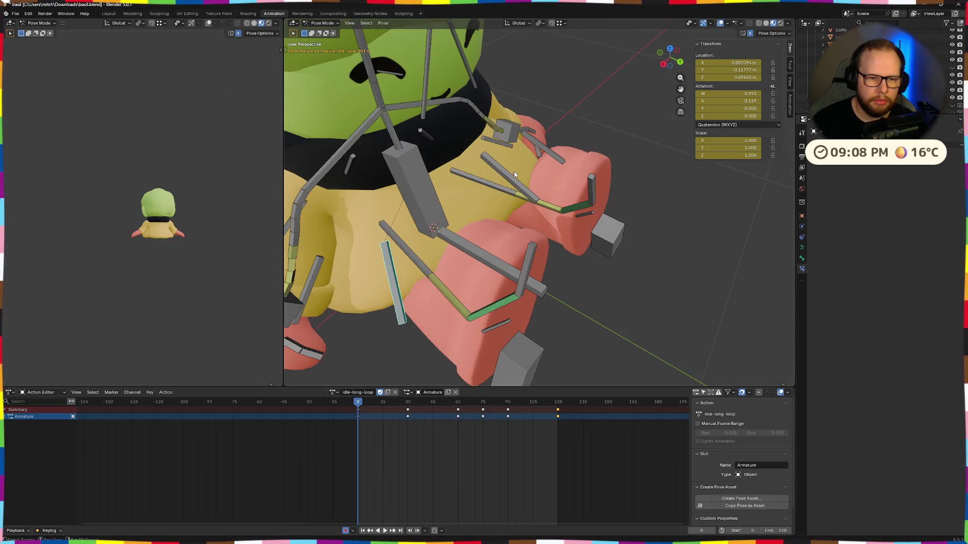
click(557, 401)
key(ctrl+c)
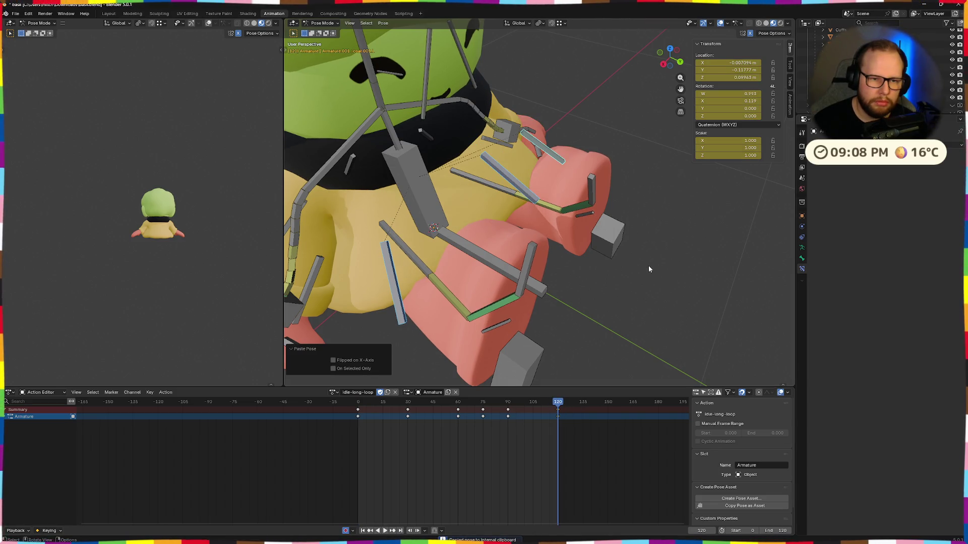
middle_drag(648, 268, 640, 283)
key(ctrl+v)
key(i)
Step: Play the loop while orbiting both views around the character, stopping at frame 30
key(space)
mouse_move(608, 234)
middle_down()
mouse_move(529, 287)
mouse_move(444, 294)
mouse_move(503, 295)
middle_up()
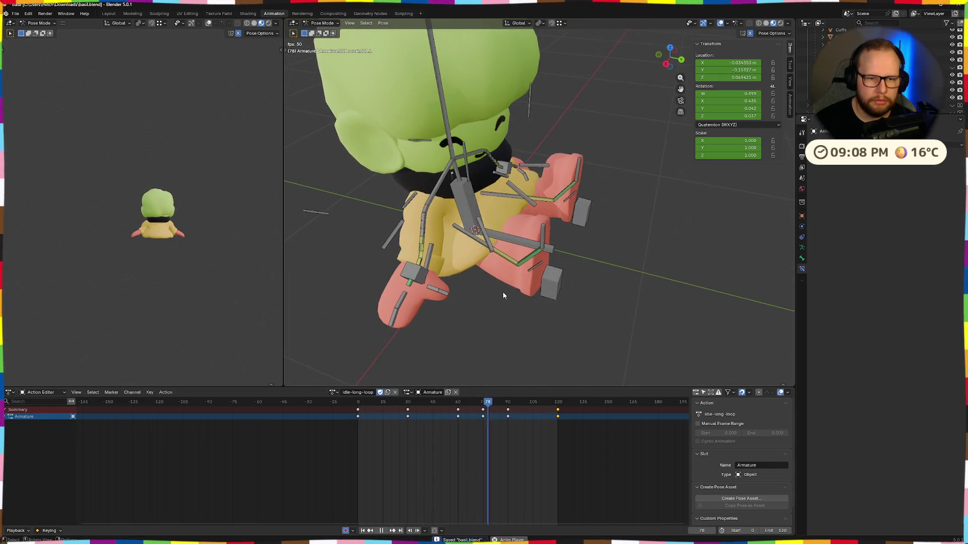
middle_drag(669, 275, 529, 259)
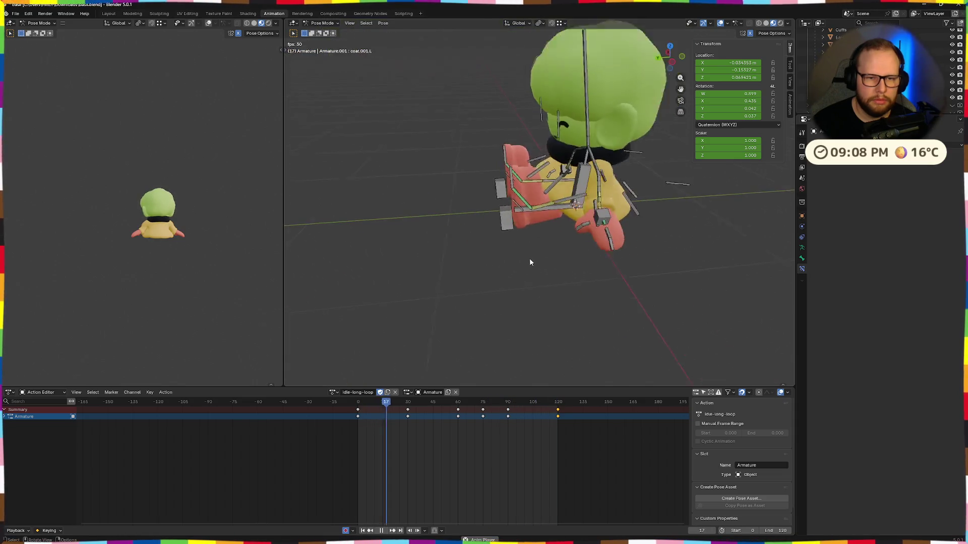
scroll(522, 268, down, 3)
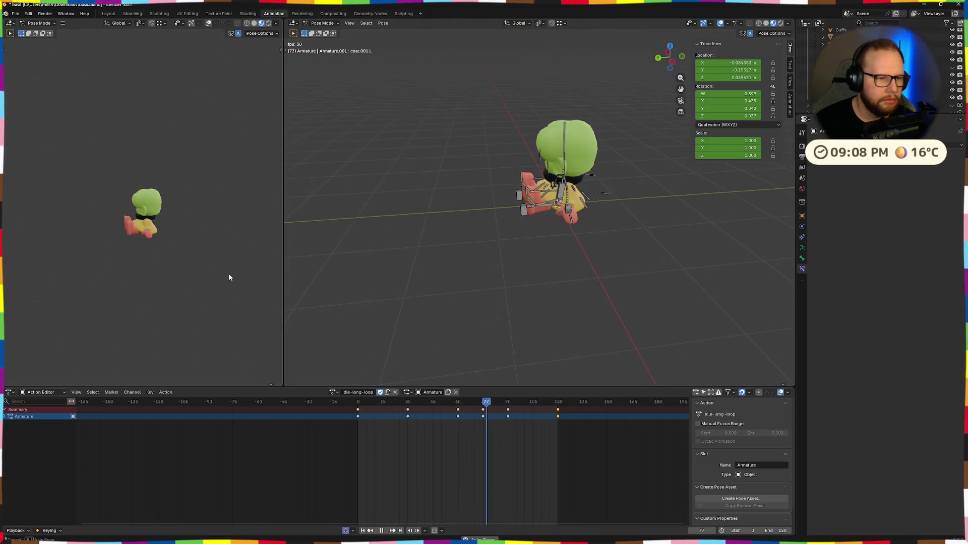
mouse_move(227, 272)
middle_down()
mouse_move(168, 282)
mouse_move(227, 268)
middle_up()
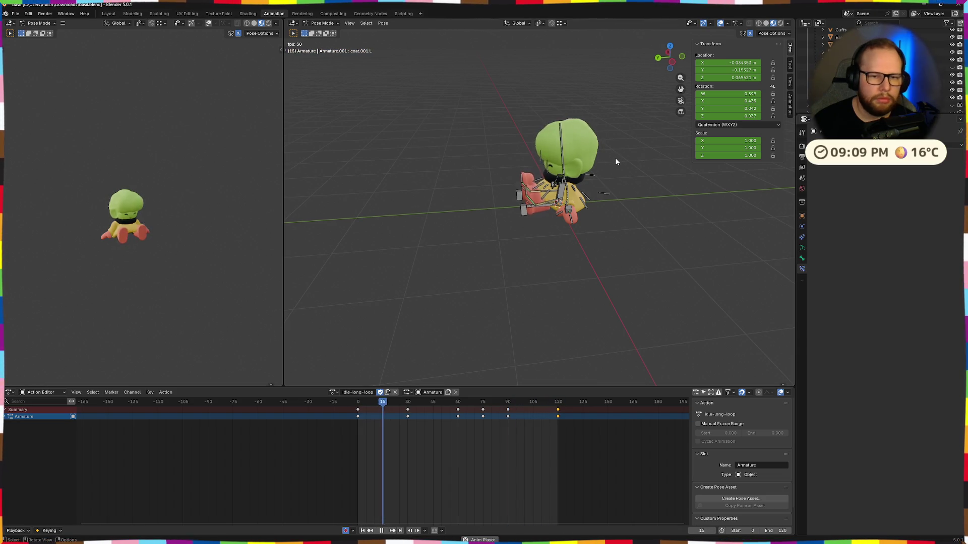
key(space)
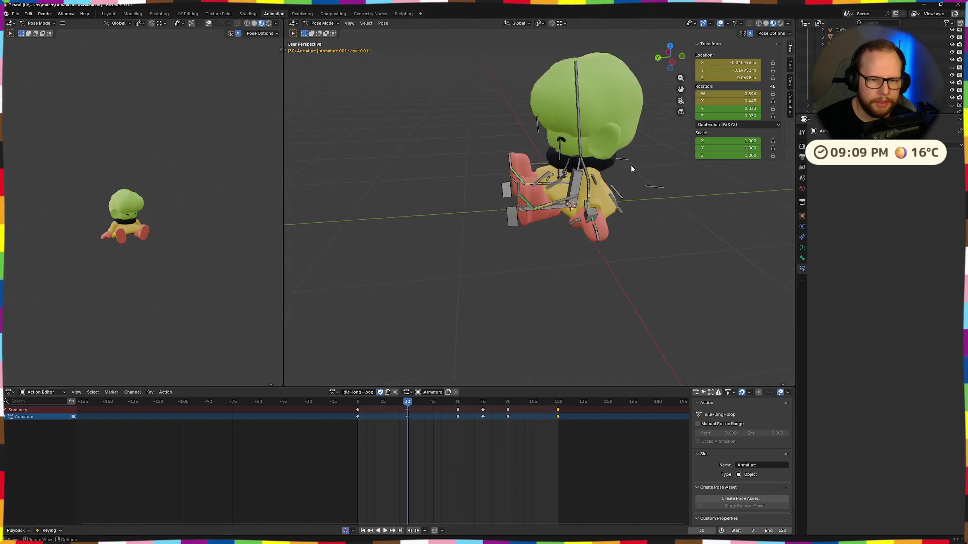
scroll(631, 165, up, 5)
scroll(646, 202, down, 1)
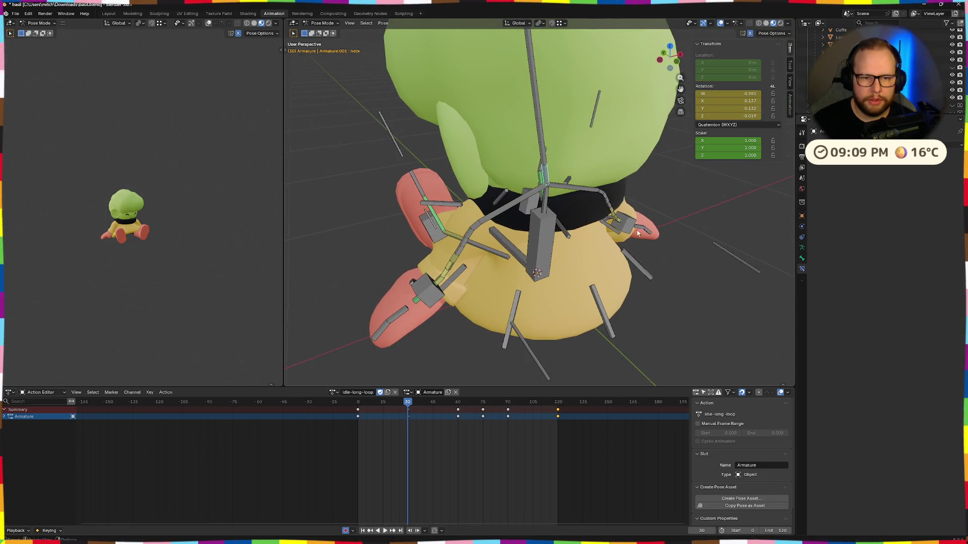
Step: From behind, tilt the neck bone about 9.5° at frame 30
middle_drag(639, 233, 617, 229)
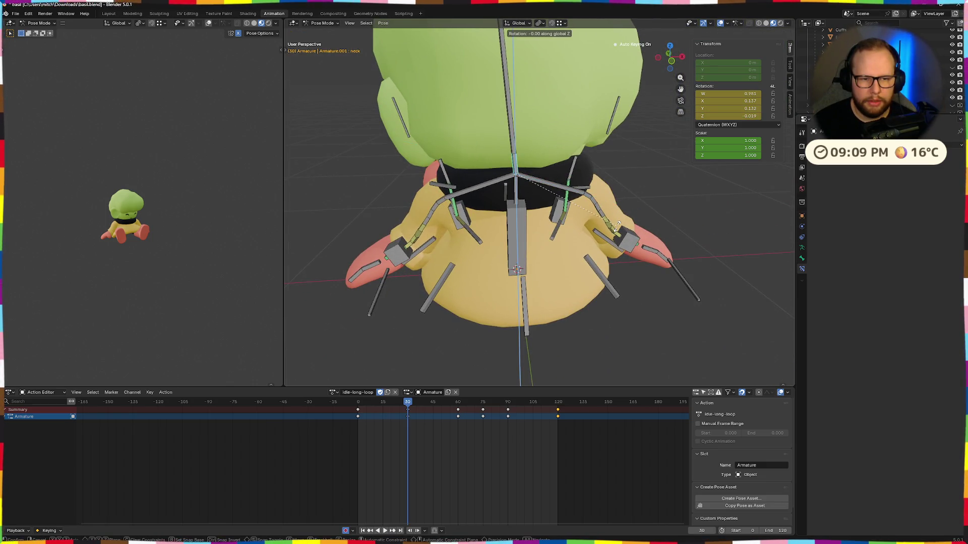
click(603, 234)
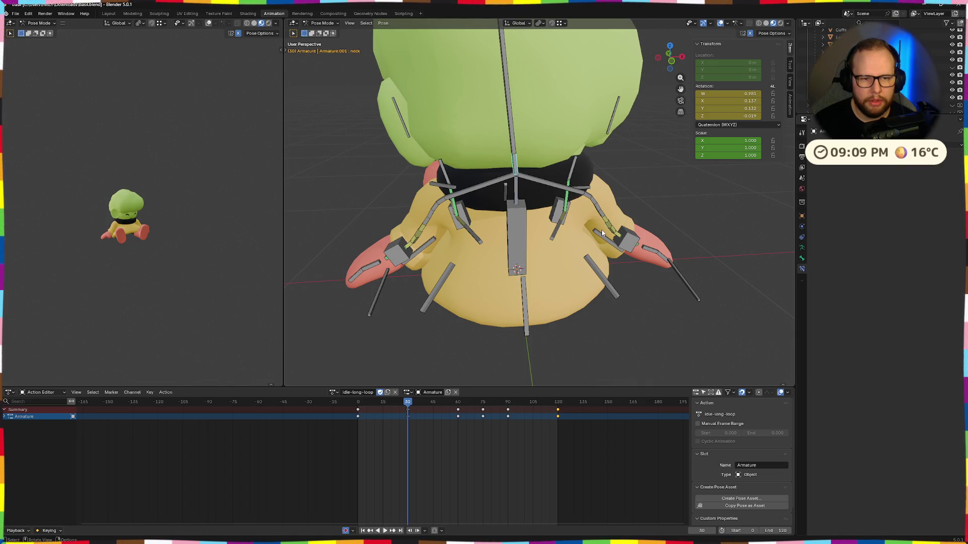
middle_drag(603, 235, 643, 233)
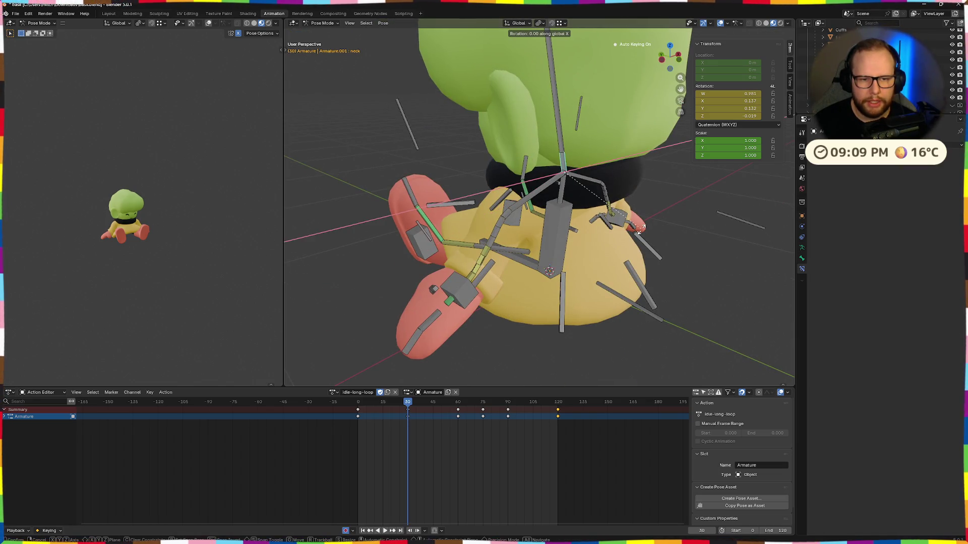
click(631, 232)
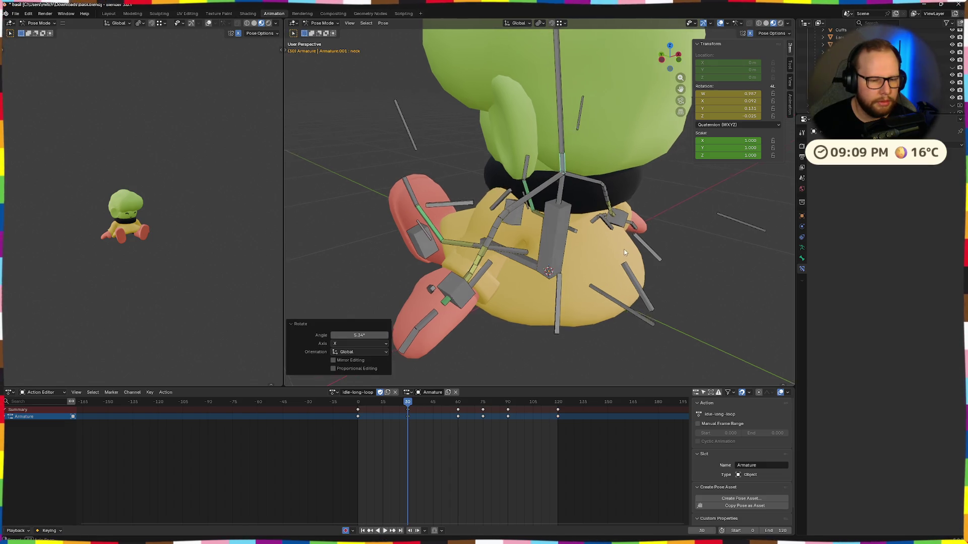
middle_drag(631, 231, 509, 333)
Step: Preview the neck change in playback, then move to about frame 75
key(space)
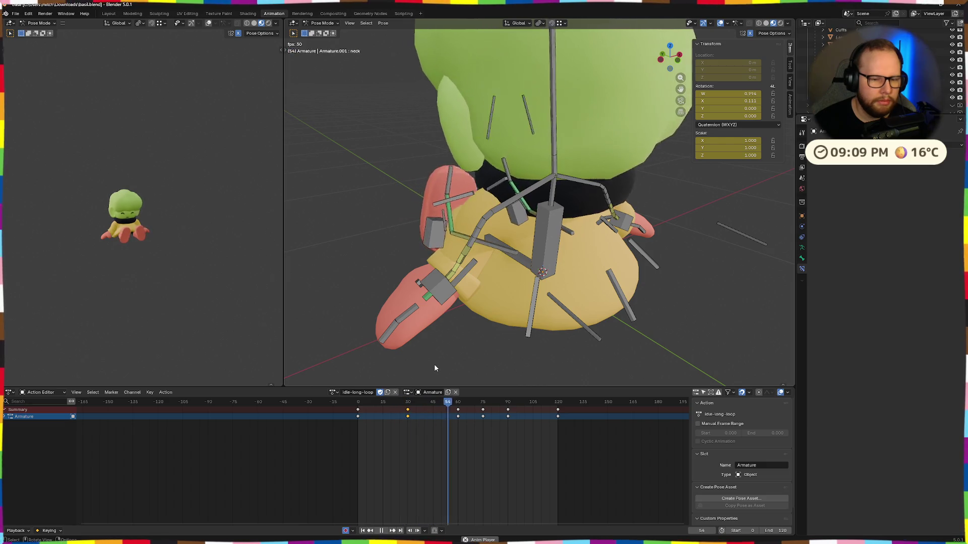
key(space)
drag(458, 404, 485, 409)
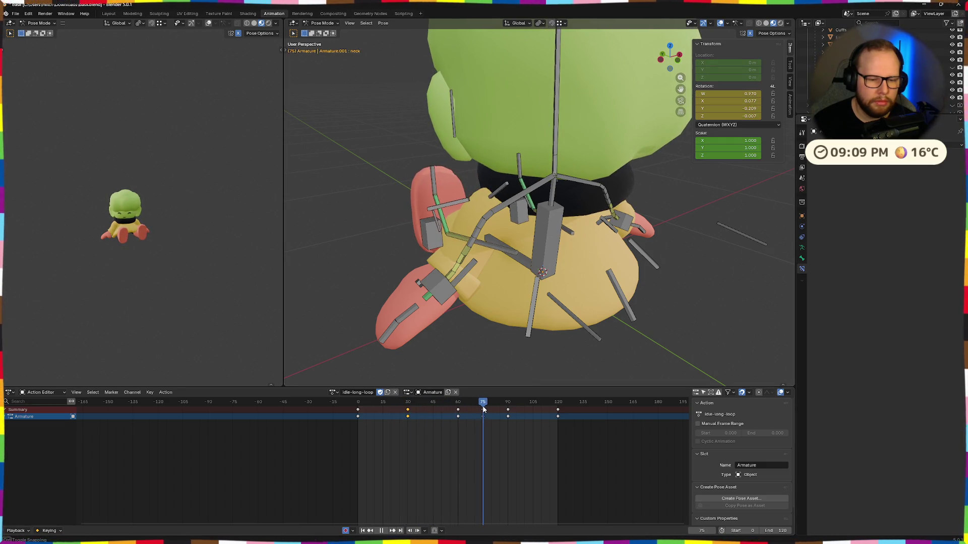
middle_drag(636, 327, 527, 272)
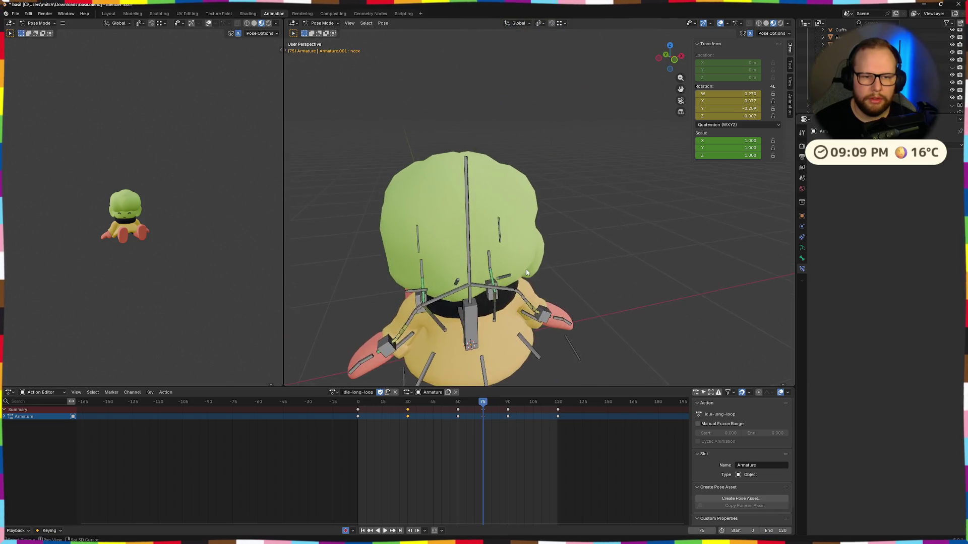
scroll(527, 272, up, 3)
Step: Rotate the neck at frame 75 and play back to check, returning to frame 75
middle_drag(465, 329, 462, 237)
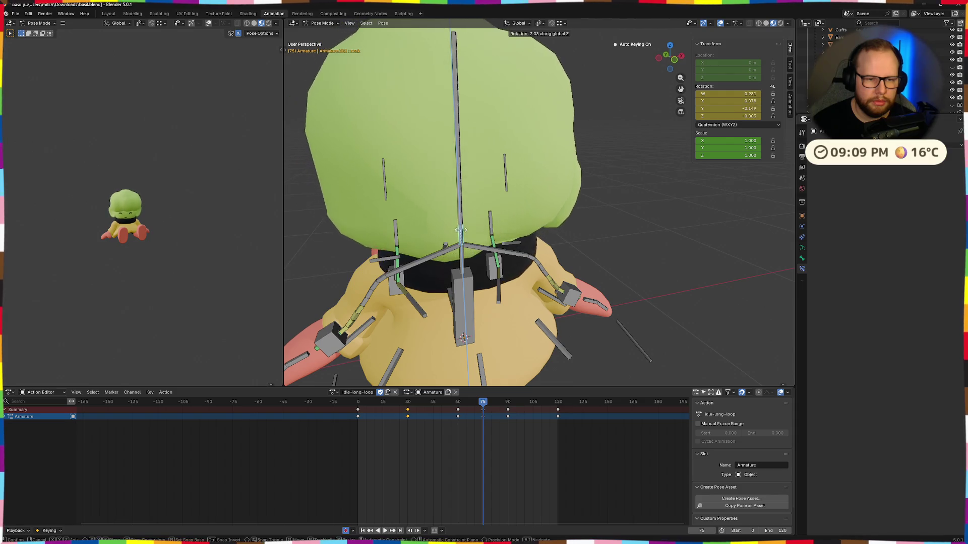
click(460, 228)
key(space)
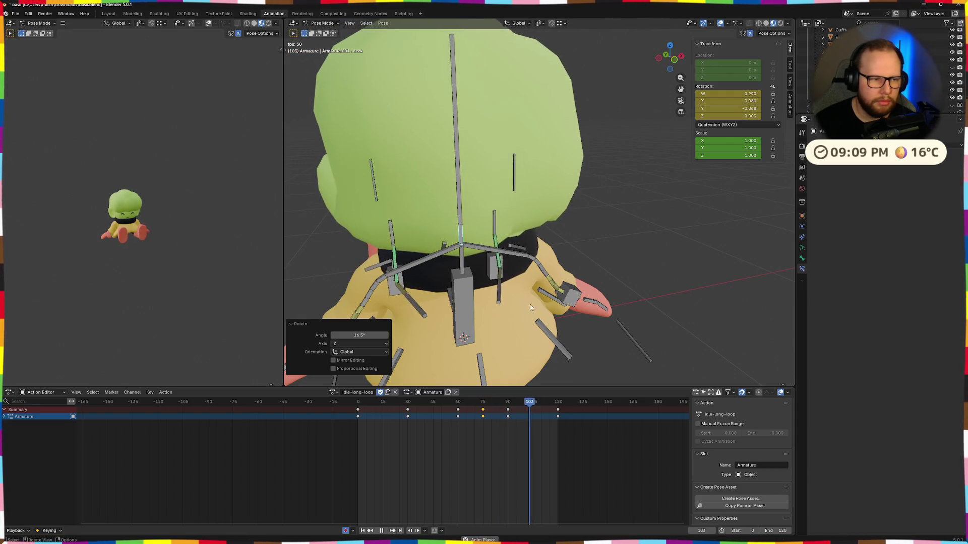
mouse_move(517, 302)
middle_down()
mouse_move(618, 262)
mouse_move(660, 265)
mouse_move(556, 349)
middle_up()
drag(525, 404, 482, 403)
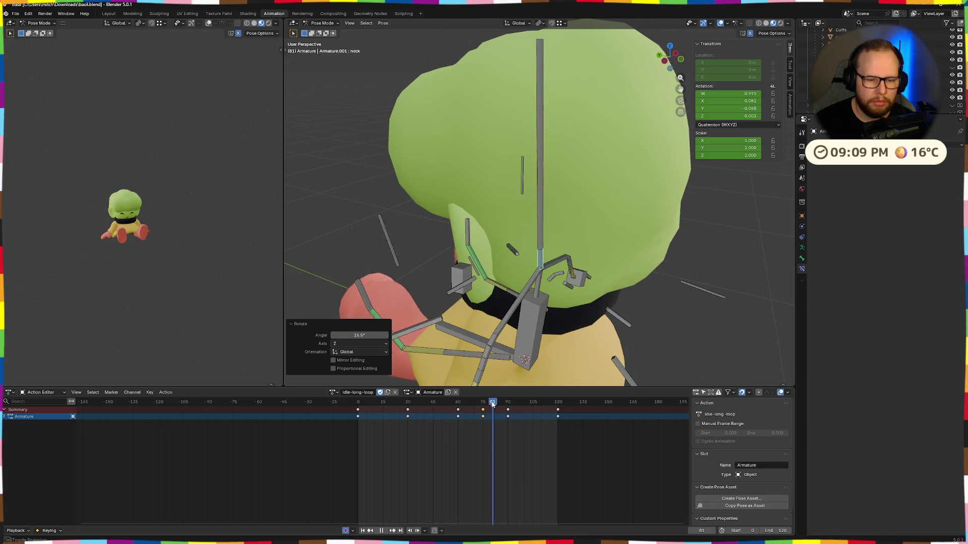
Step: Add a further 4.4° neck tilt about X at frame 75 and replay the loop
click(608, 309)
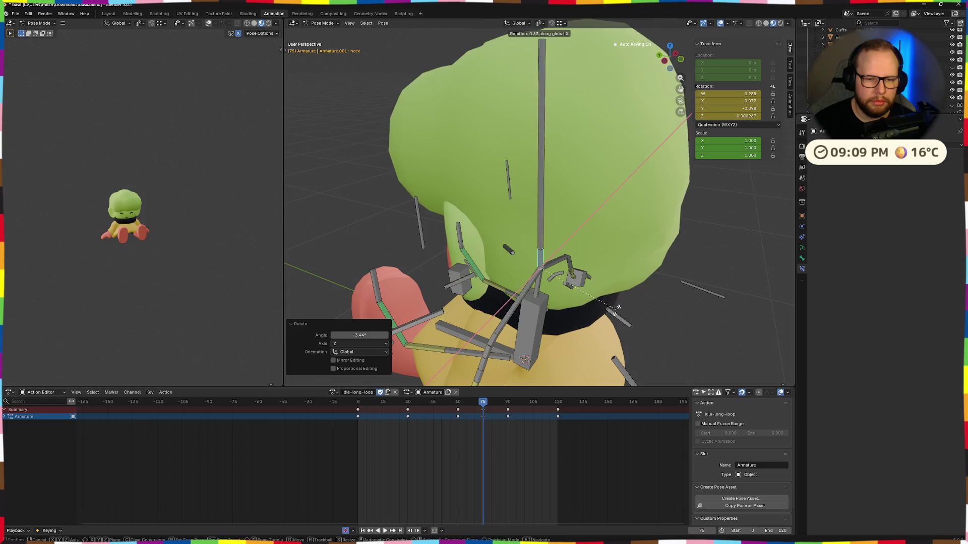
click(615, 317)
key(space)
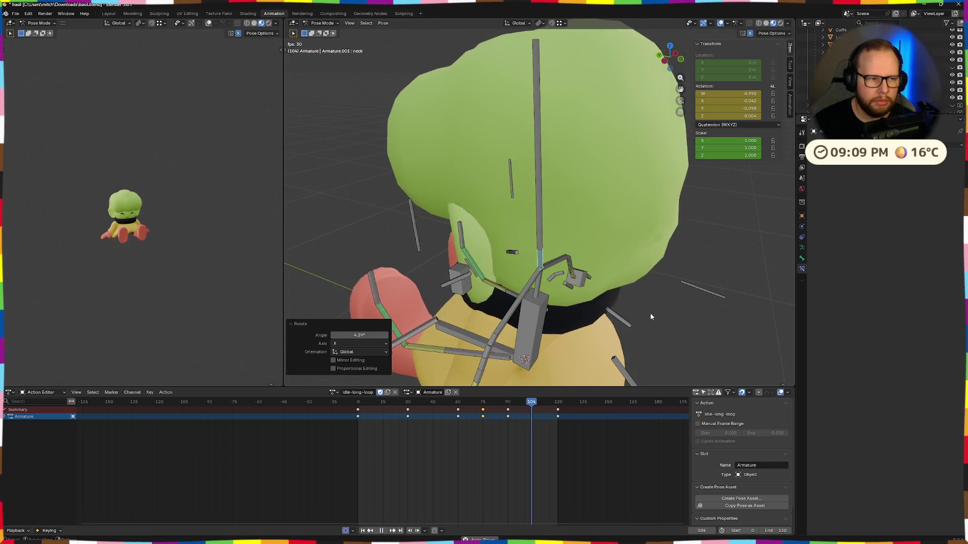
middle_drag(649, 312, 544, 319)
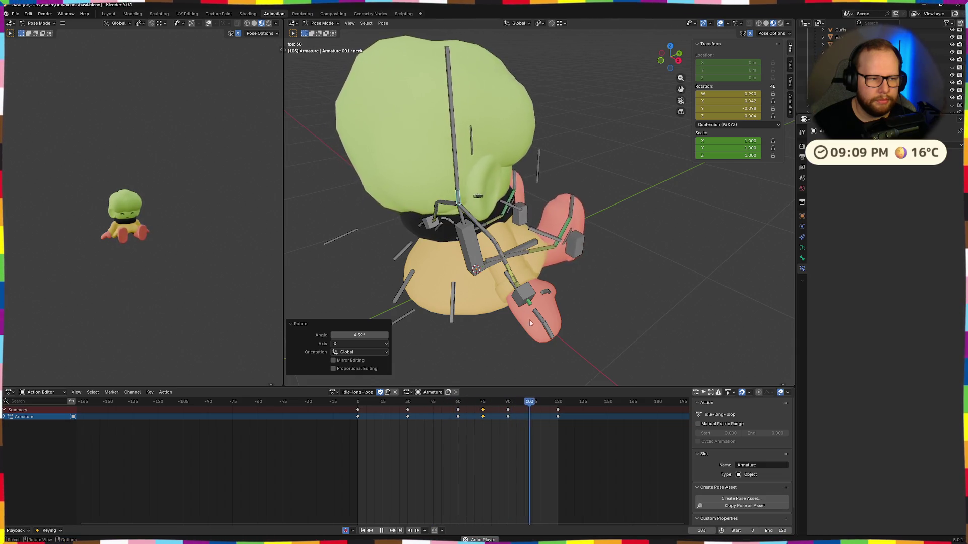
mouse_move(529, 320)
middle_down()
mouse_move(486, 346)
mouse_move(568, 269)
middle_up()
scroll(486, 345, down, 3)
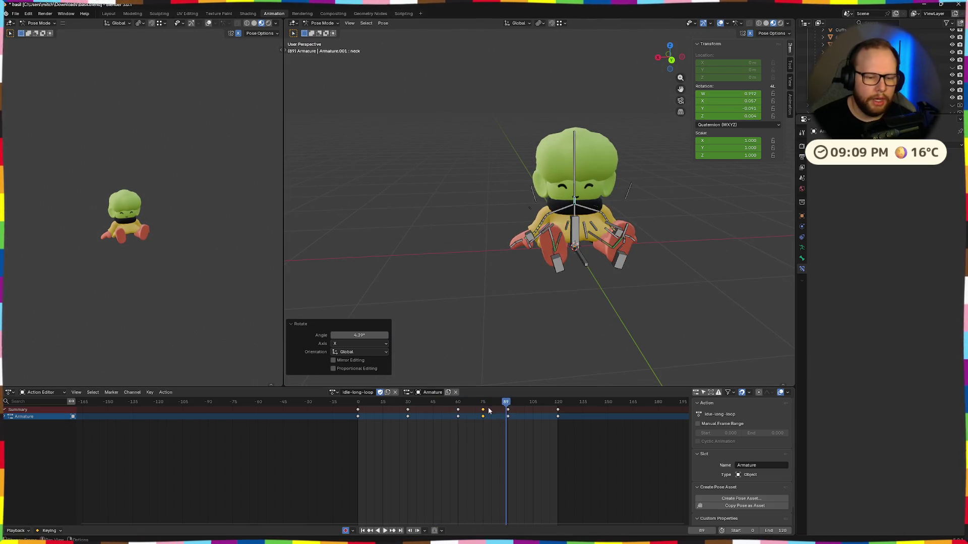
scroll(658, 317, up, 3)
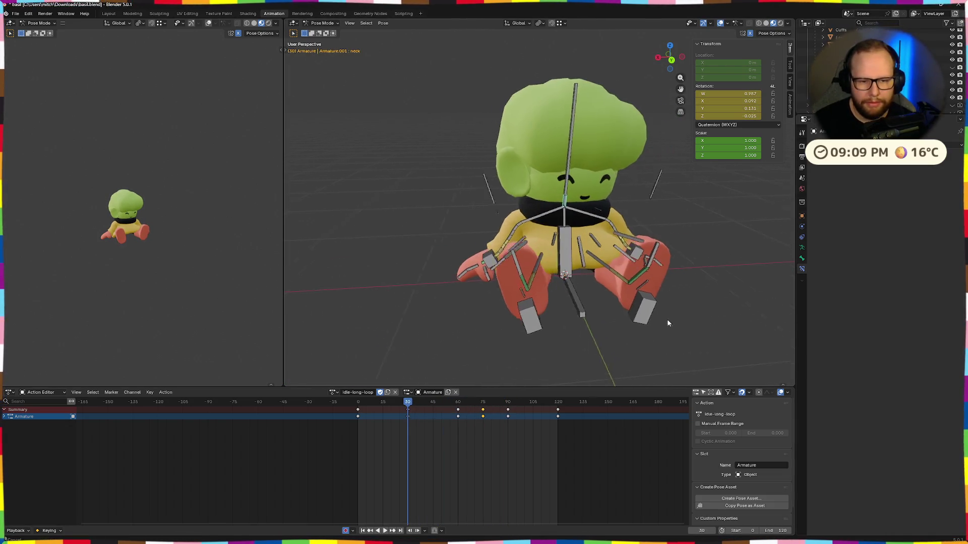
Step: View the character from behind and replay the loop from its first frame
shift+middle_drag(666, 323, 596, 312)
mouse_move(520, 282)
middle_down()
mouse_move(578, 287)
mouse_move(553, 295)
middle_up()
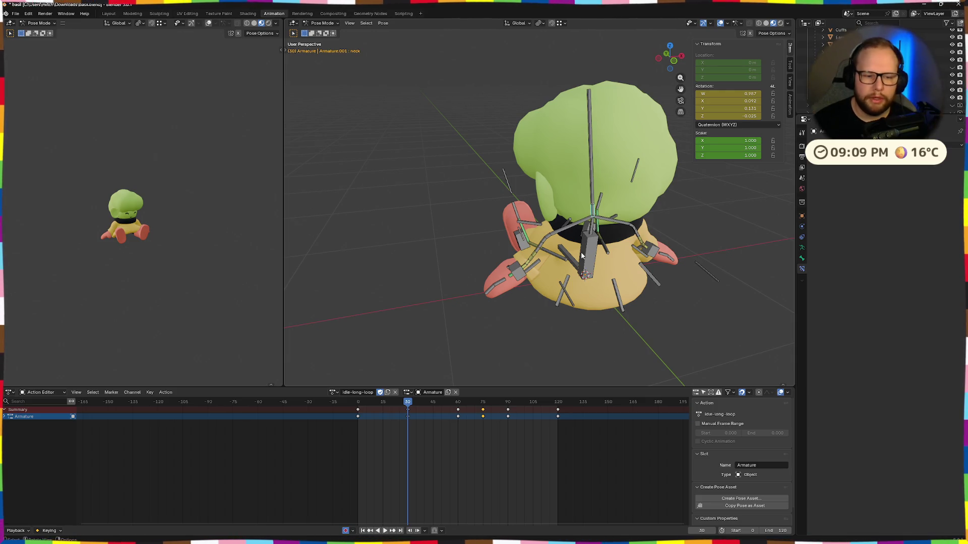
key(shift+Left)
key(space)
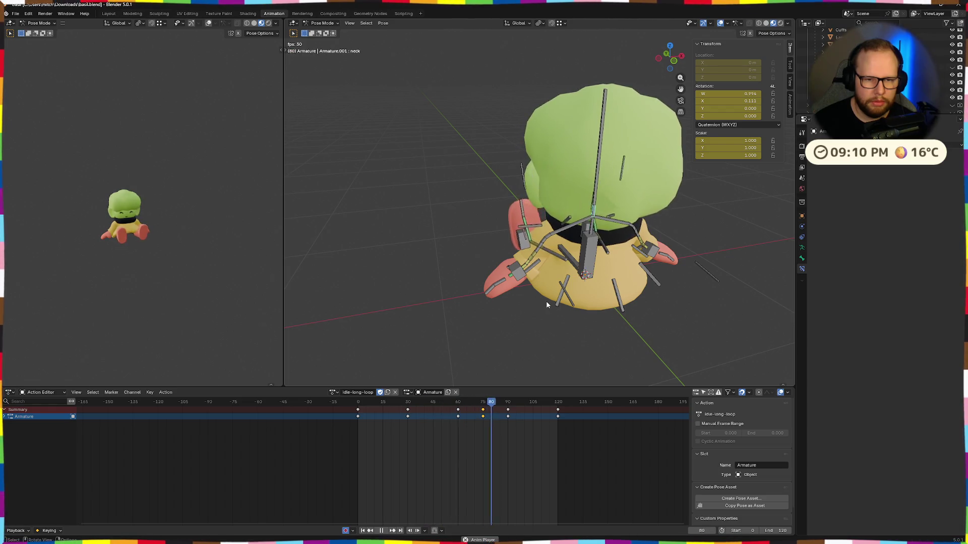
Step: Stop at frame 30 and tilt control.torso about X
key(space)
mouse_move(469, 279)
middle_down()
mouse_move(558, 284)
mouse_move(648, 273)
middle_up()
scroll(649, 273, up, 2)
key(space)
middle_drag(592, 268, 674, 268)
key(r)
key(x)
key(Return)
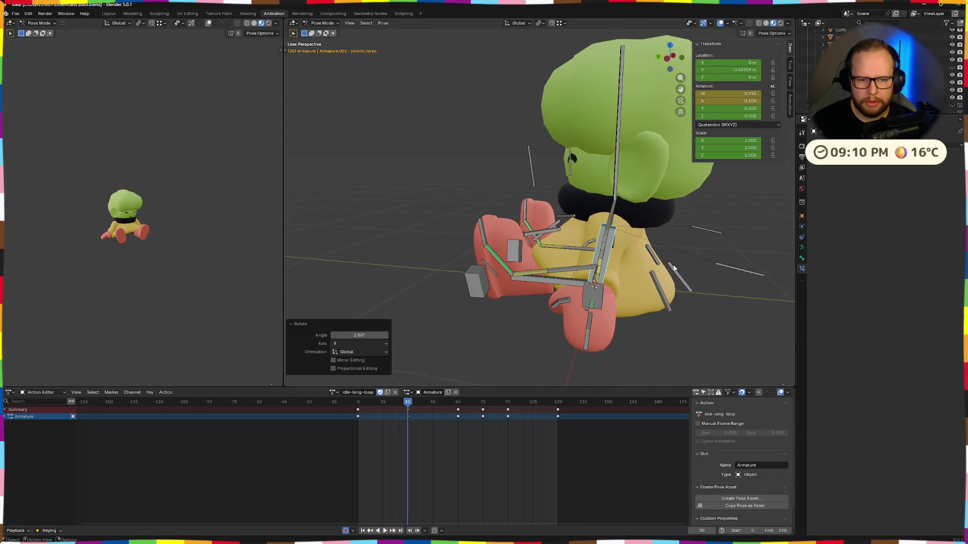
Step: Box-select bones, undo a trial rotation and lower them instead, then scrub the early frames
drag(684, 311, 689, 318)
key(r)
key(x)
key(x)
click(692, 299)
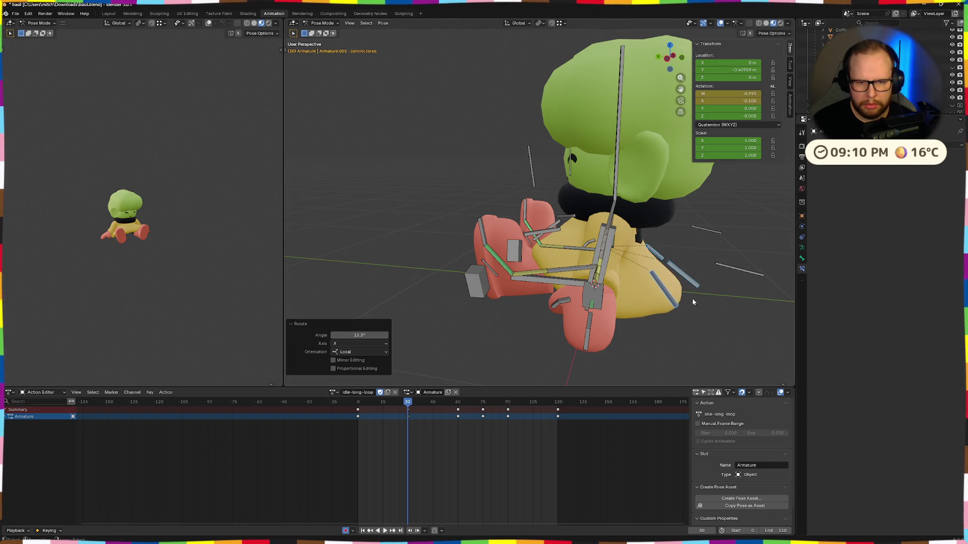
key(ctrl+z)
click(690, 292)
middle_drag(690, 293, 479, 416)
mouse_move(408, 404)
mouse_down()
mouse_move(393, 412)
mouse_move(459, 416)
mouse_up()
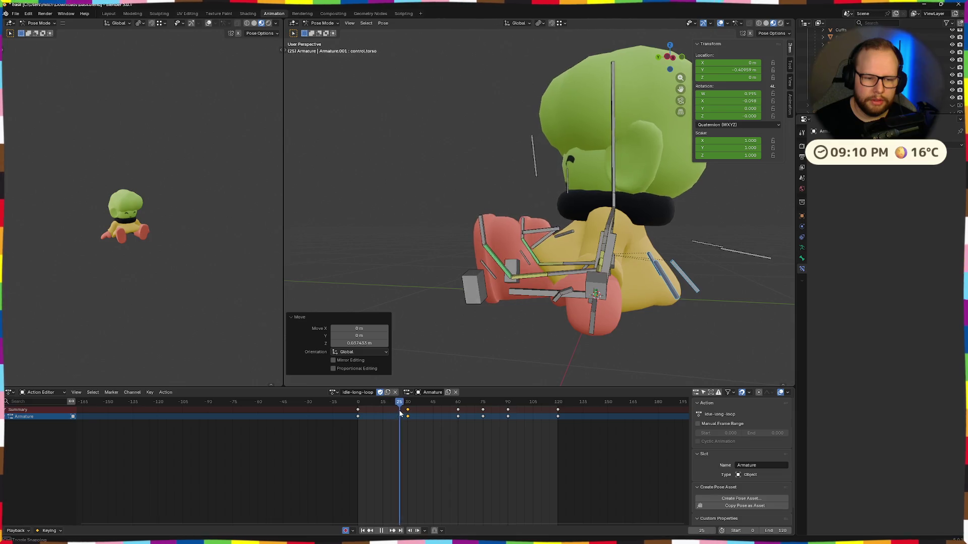
Step: At frame 40 tilt the torso about 3° in X, lower it roughly 2 cm along Z, and keyframe the pose
key(r)
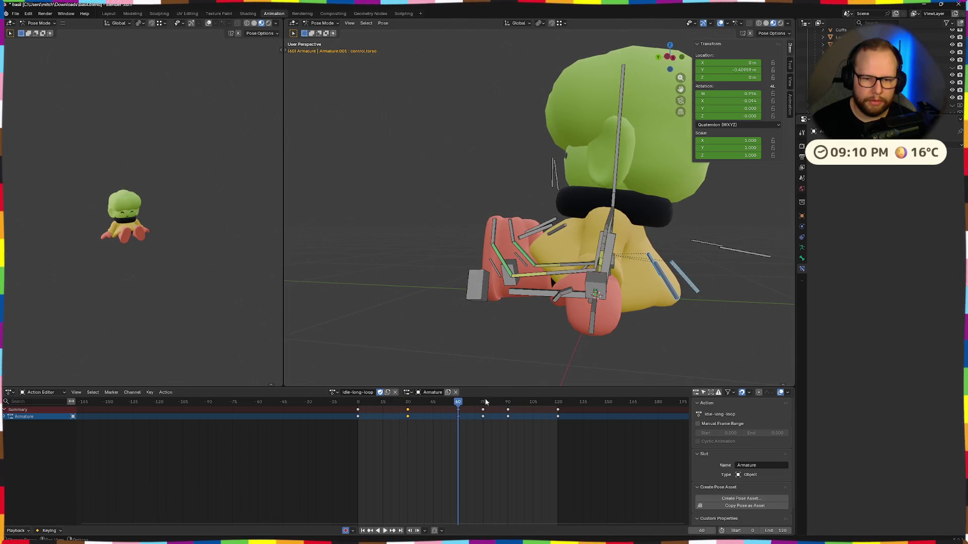
key(Escape)
middle_drag(692, 328, 696, 329)
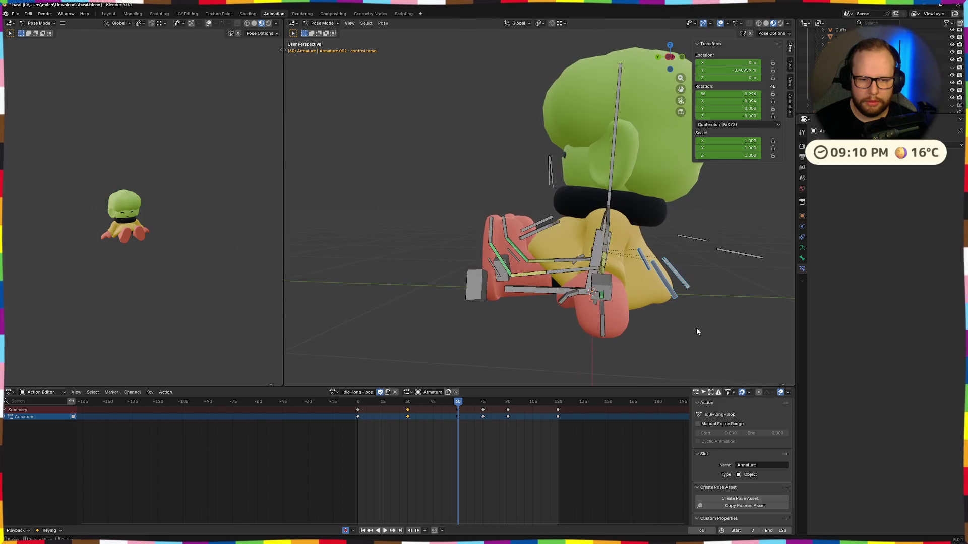
key(r)
key(x)
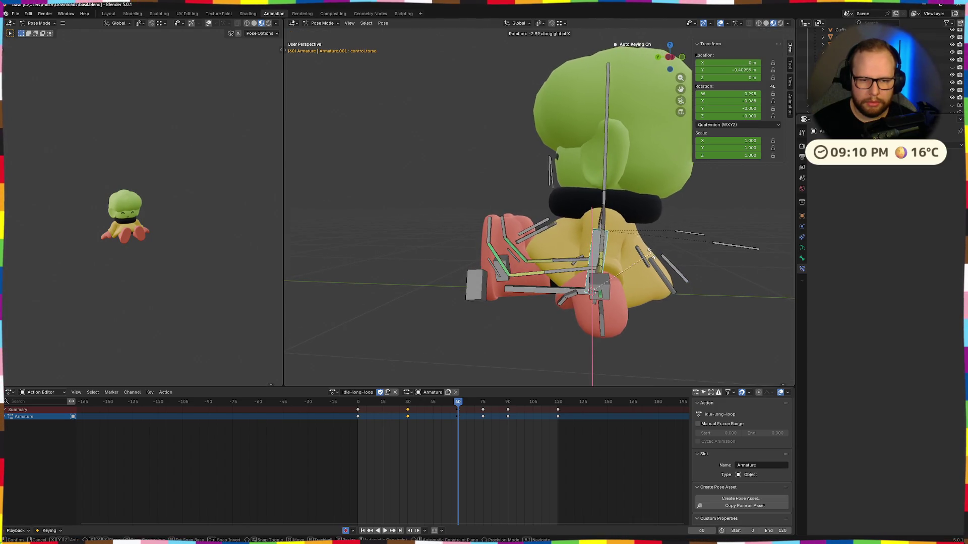
click(652, 258)
drag(631, 240, 671, 281)
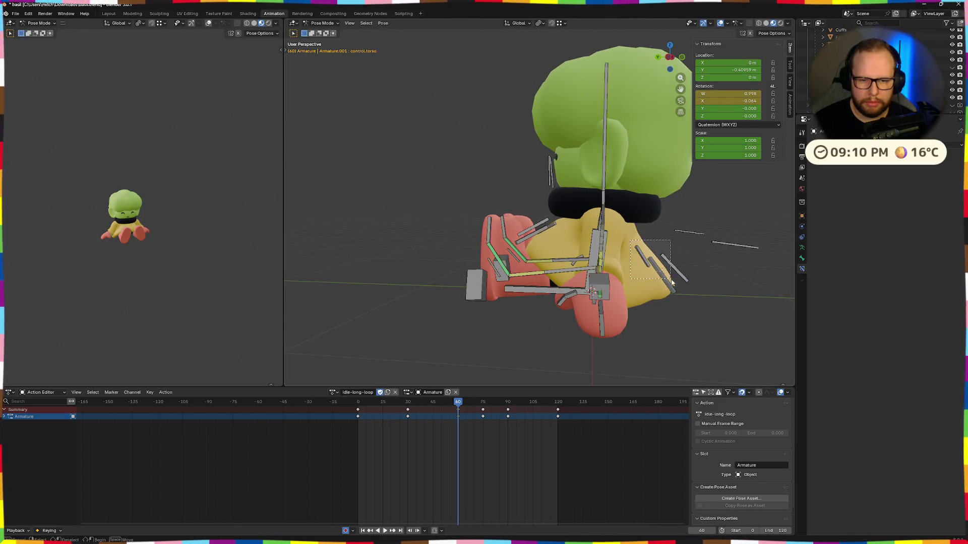
click(700, 316)
middle_drag(700, 316, 702, 305)
key(i)
mouse_move(453, 406)
mouse_down()
mouse_move(474, 406)
mouse_move(333, 410)
mouse_up()
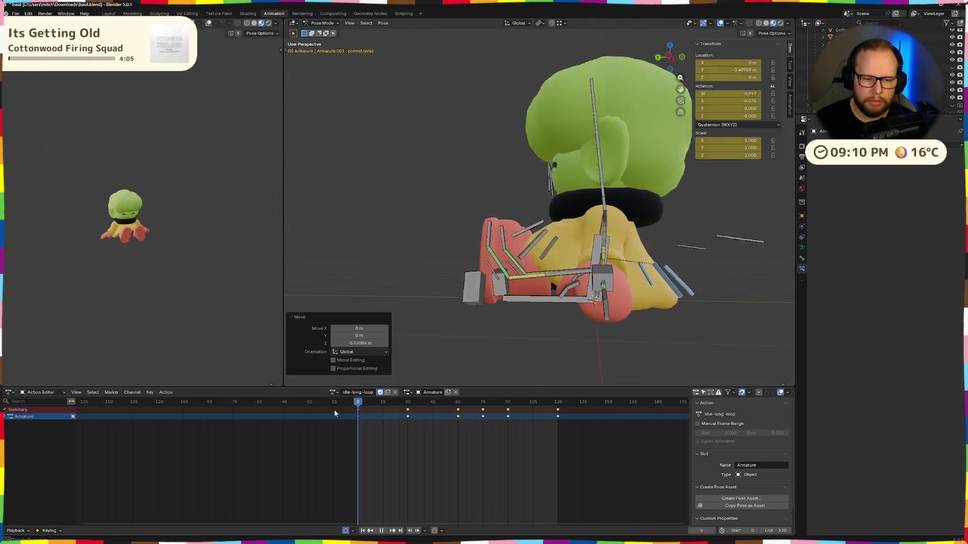
Step: Play the loop and turn the left reference view to a side angle
key(space)
middle_drag(550, 304, 631, 329)
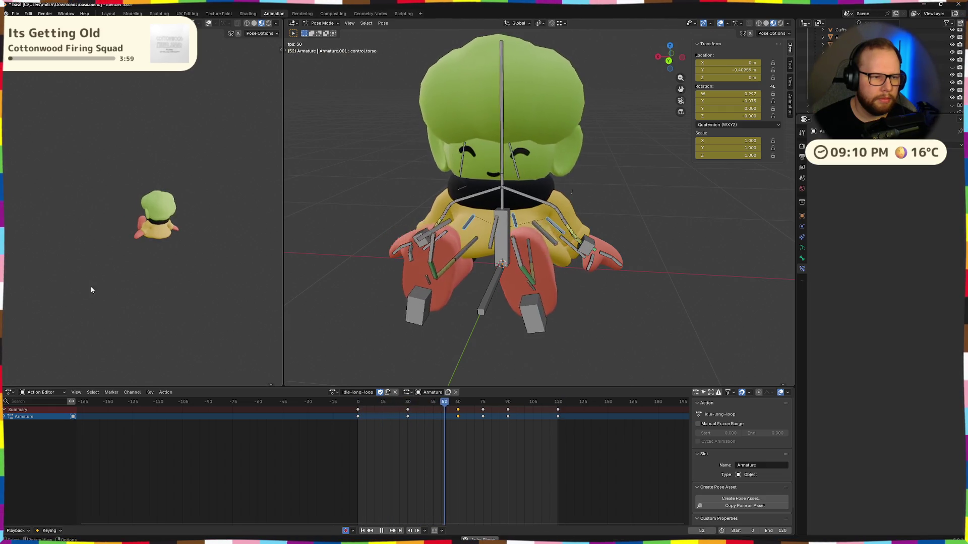
scroll(113, 276, up, 2)
scroll(151, 261, up, 2)
mouse_move(174, 251)
middle_down()
mouse_move(152, 305)
mouse_move(170, 304)
middle_up()
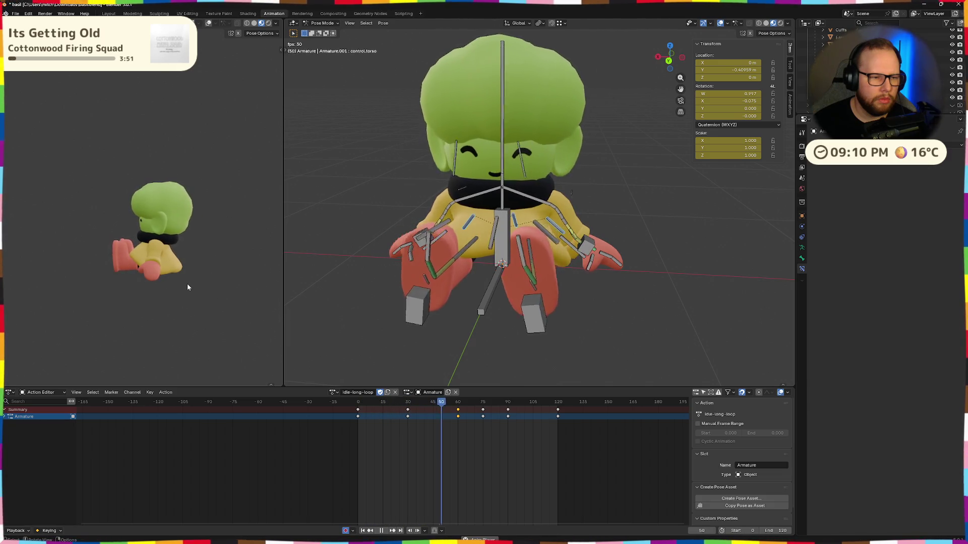
middle_drag(117, 288, 187, 298)
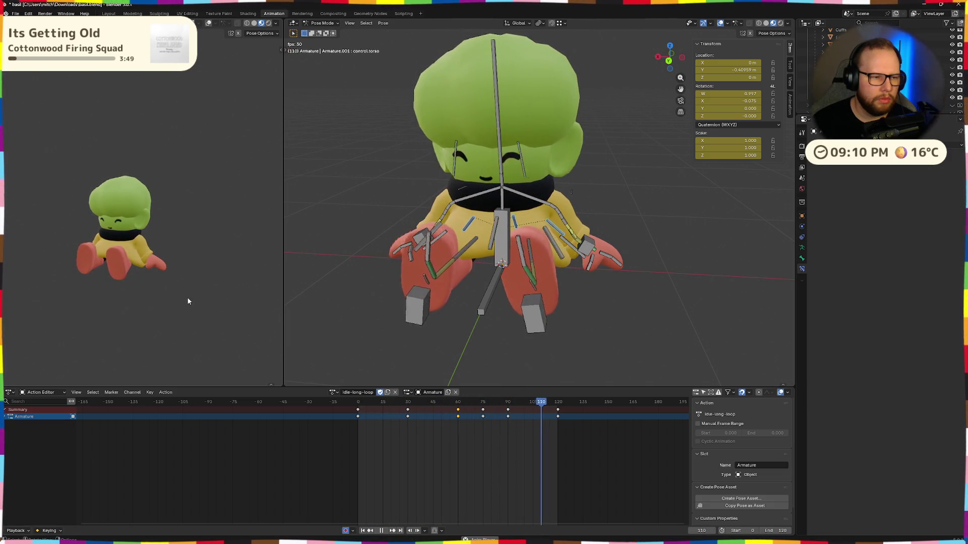
middle_drag(101, 280, 177, 268)
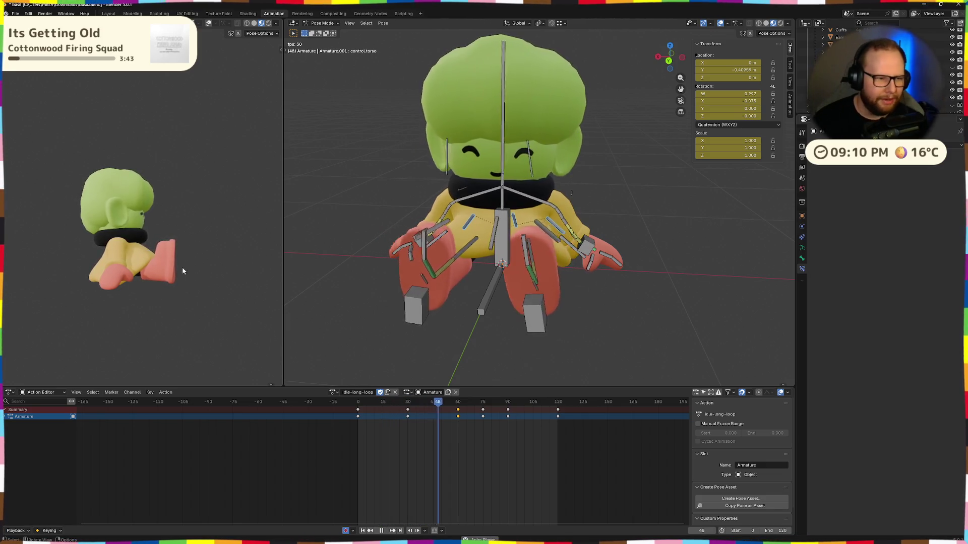
scroll(550, 263, up, 3)
Step: Turn the coat bone about 23° around X near frame 48 and nudge its position
middle_drag(550, 263, 590, 258)
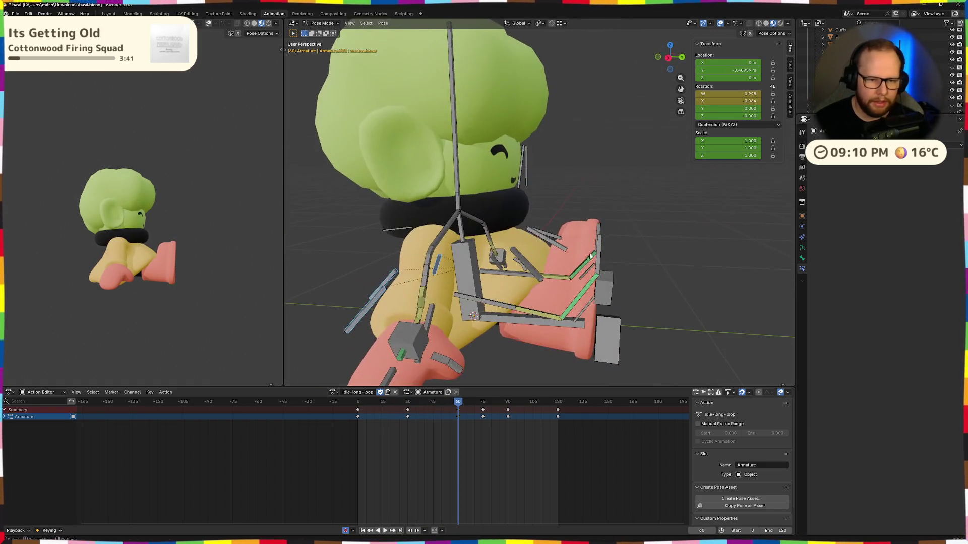
click(584, 260)
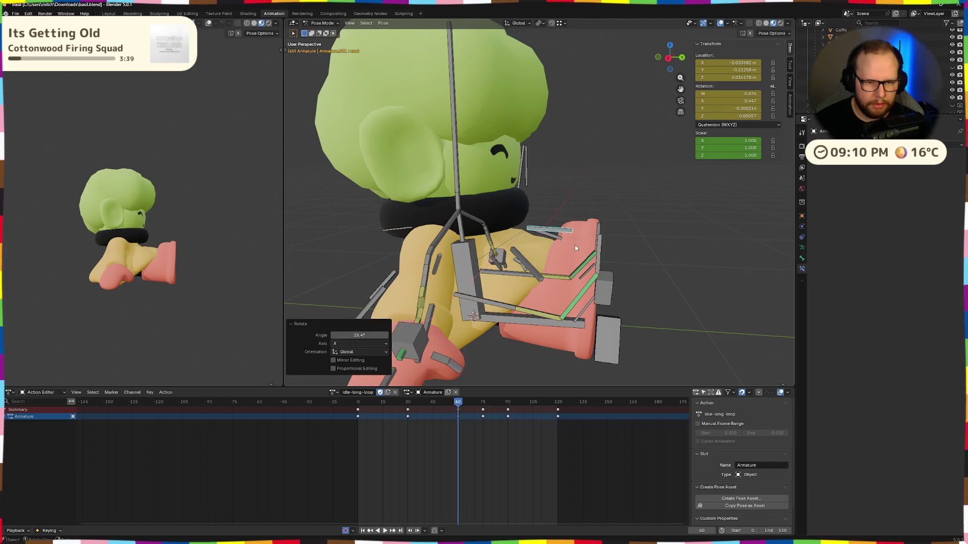
key(g)
click(573, 251)
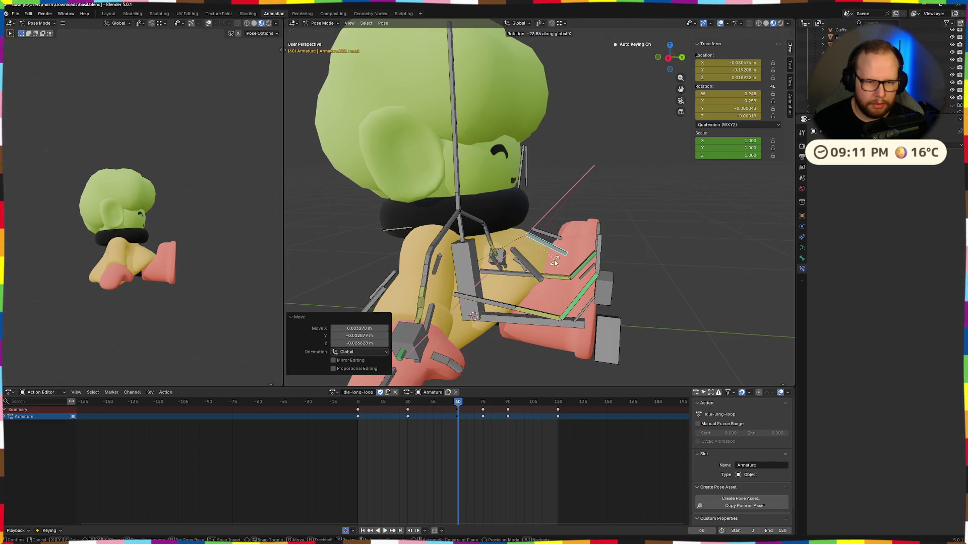
Step: Jump back to the first frame and replay the loop
middle_drag(556, 269, 487, 388)
key(shift+Left)
key(space)
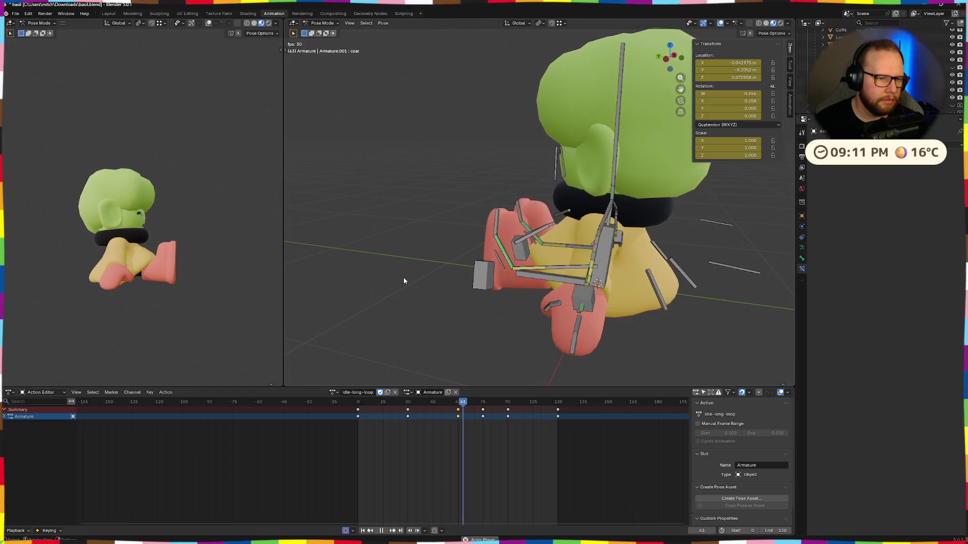
Step: At frame 0, lower the coat bone along Z and keyframe its new pose
key(space)
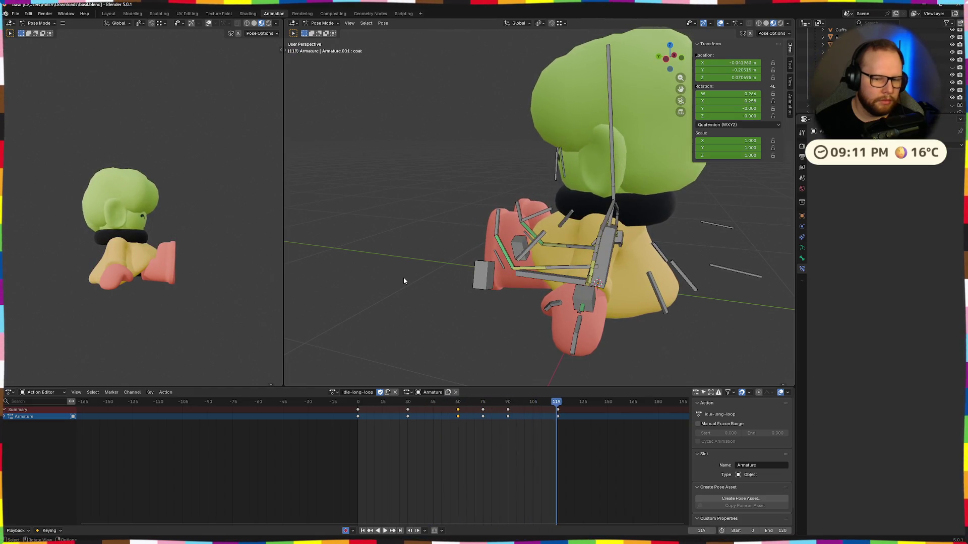
mouse_move(556, 405)
mouse_down()
mouse_move(339, 411)
mouse_move(456, 409)
mouse_move(358, 416)
mouse_up()
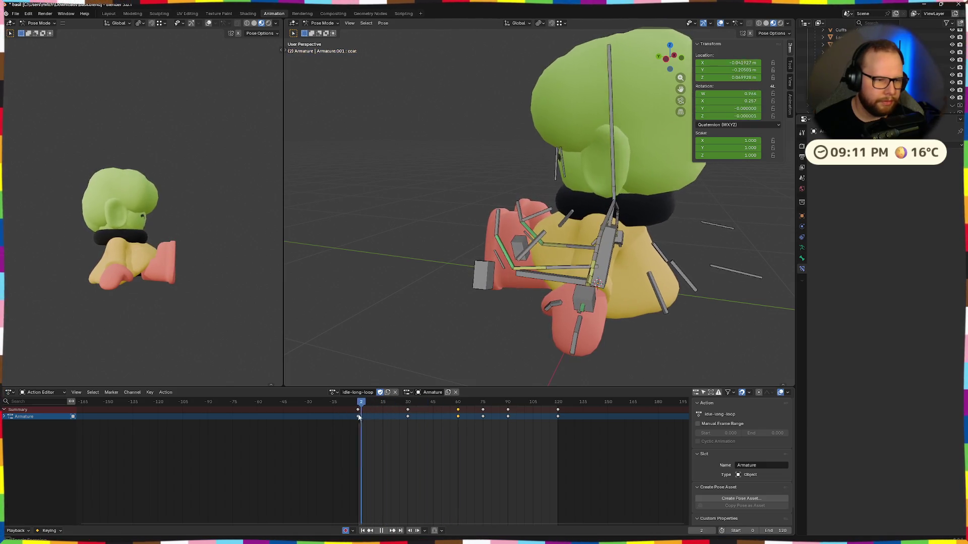
mouse_move(368, 281)
middle_down()
mouse_move(534, 272)
mouse_move(542, 243)
middle_up()
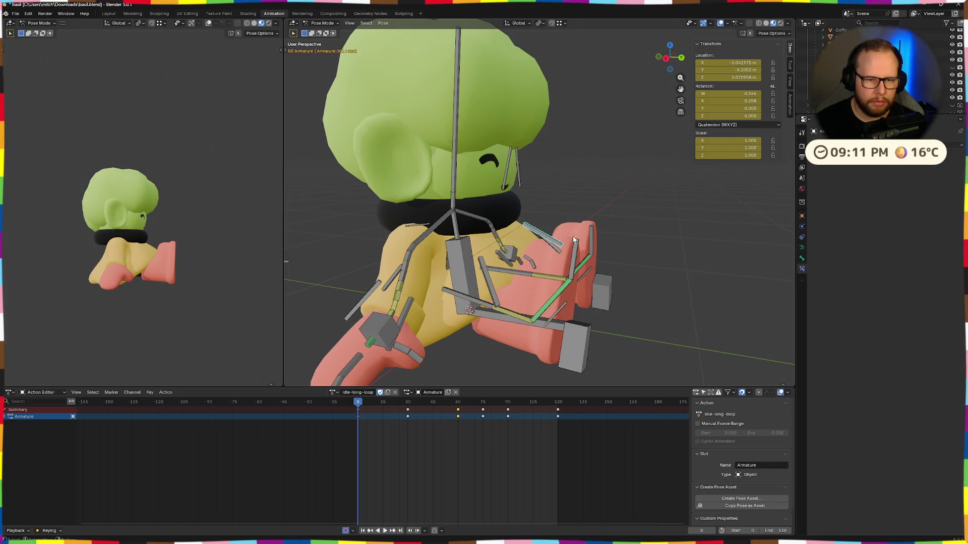
click(597, 259)
scroll(616, 263, up, 2)
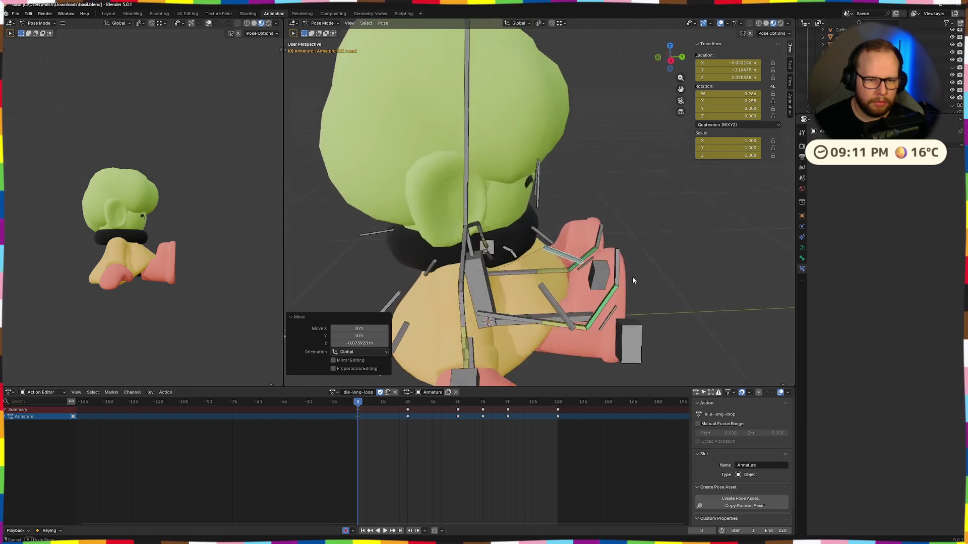
scroll(632, 276, down, 2)
key(i)
Step: Replay idle-long-loop from several angles, then stop and scrub back to around frame 89
click(558, 403)
key(space)
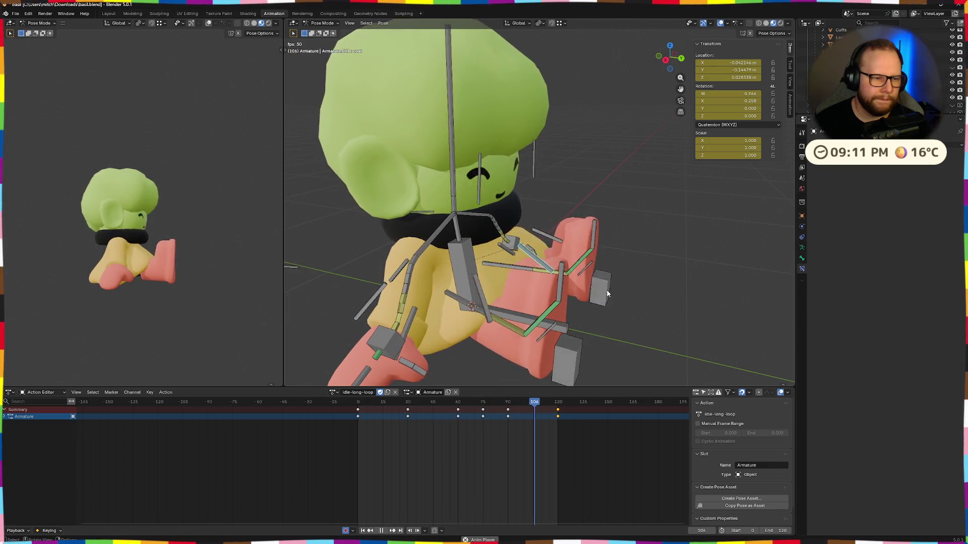
middle_drag(607, 295, 405, 274)
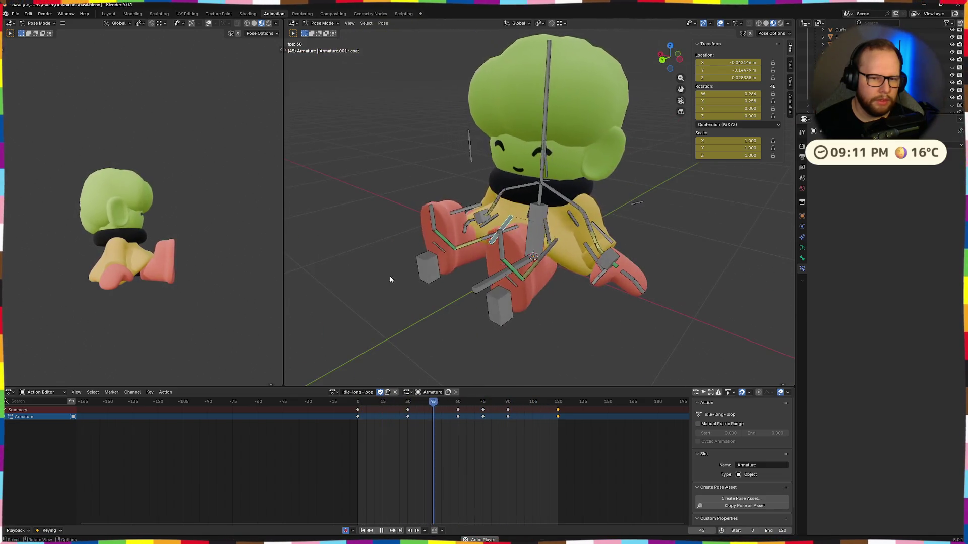
scroll(405, 274, down, 3)
middle_drag(570, 252, 510, 262)
scroll(510, 262, up, 4)
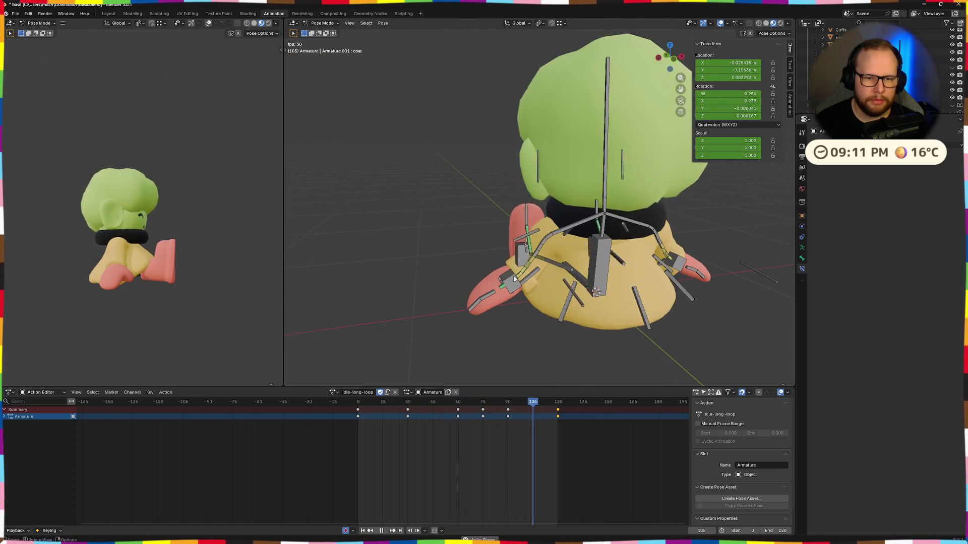
scroll(488, 282, down, 2)
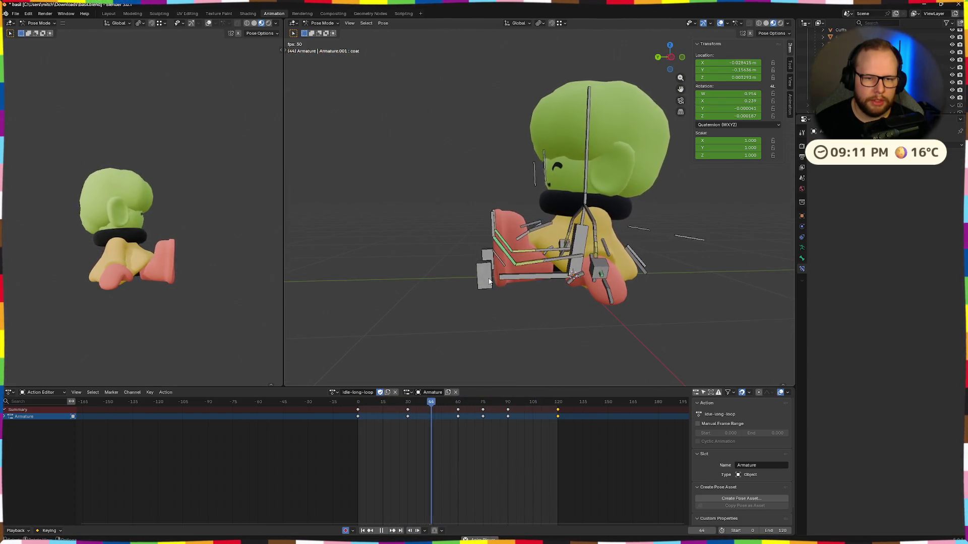
key(space)
key(space)
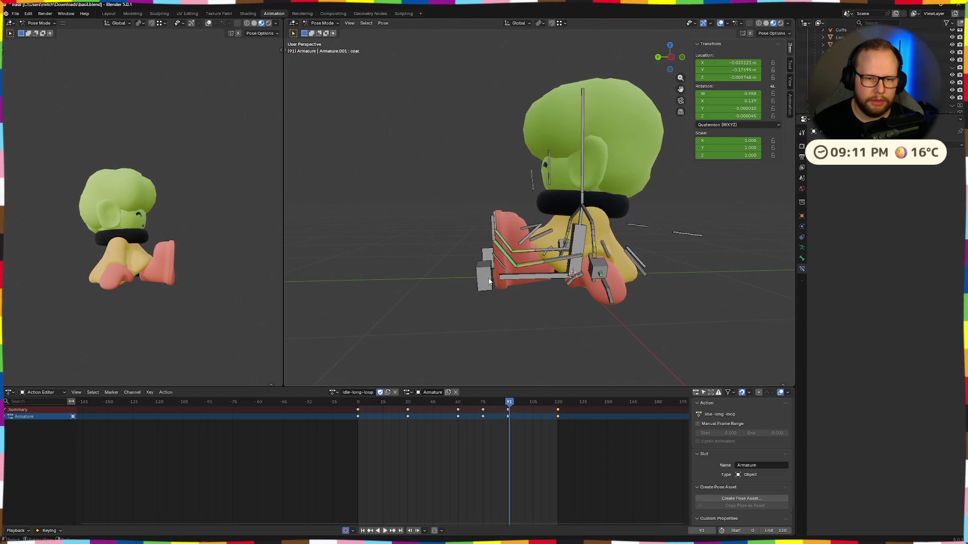
mouse_move(498, 405)
mouse_down()
mouse_move(455, 409)
mouse_move(506, 407)
mouse_up()
middle_drag(599, 335, 601, 238)
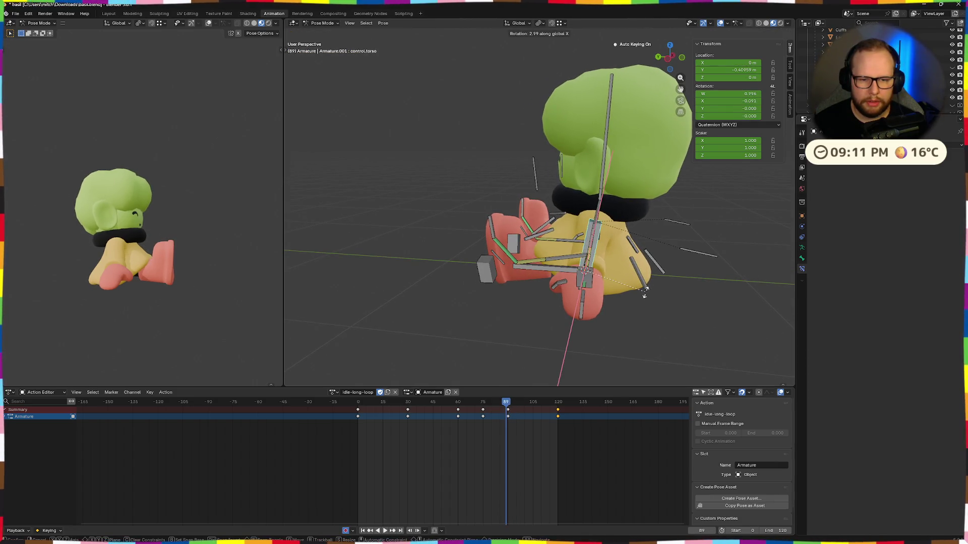
Step: At frame 89, rotate the torso bone about 3° on X and shift it slightly along Z
click(650, 275)
key(g)
key(z)
middle_drag(673, 324, 679, 313)
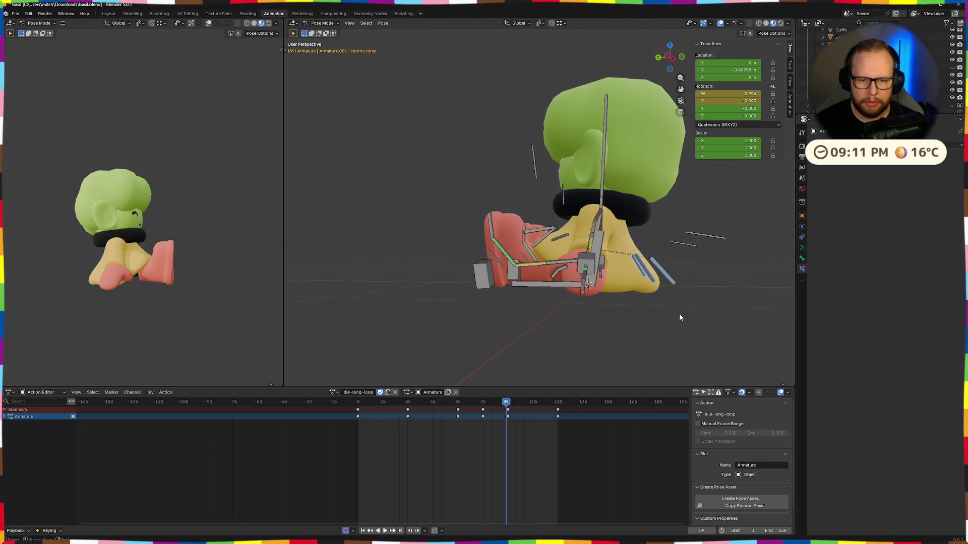
click(681, 310)
click(688, 310)
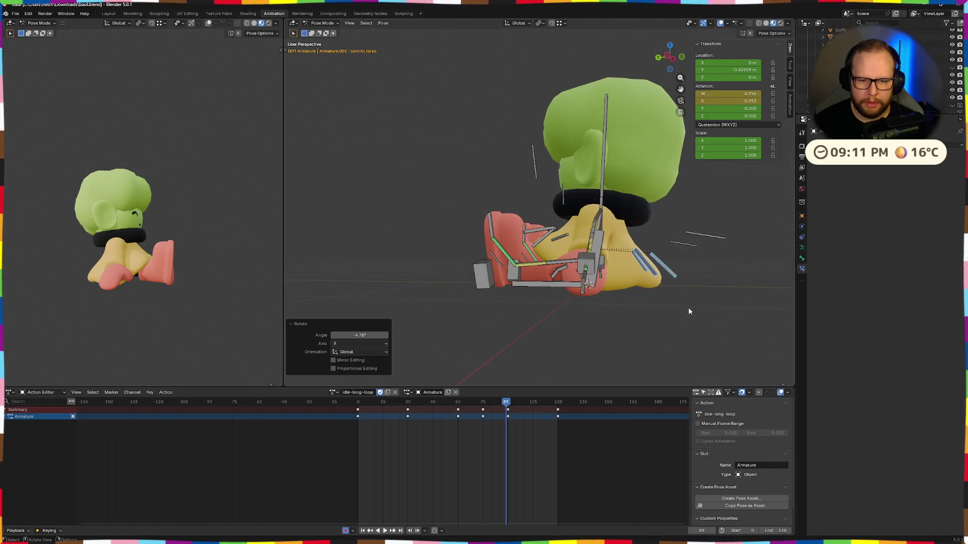
click(688, 309)
mouse_move(735, 272)
middle_down()
mouse_move(730, 310)
mouse_move(721, 294)
middle_up()
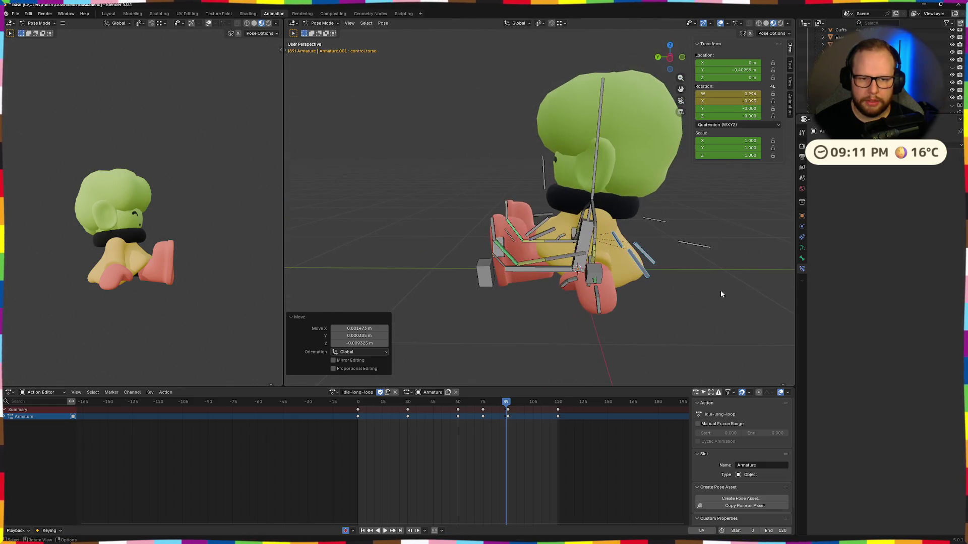
Step: Tilt the neck bone about 3.6° on X, nudge a key's timing, and replay the loop
click(592, 198)
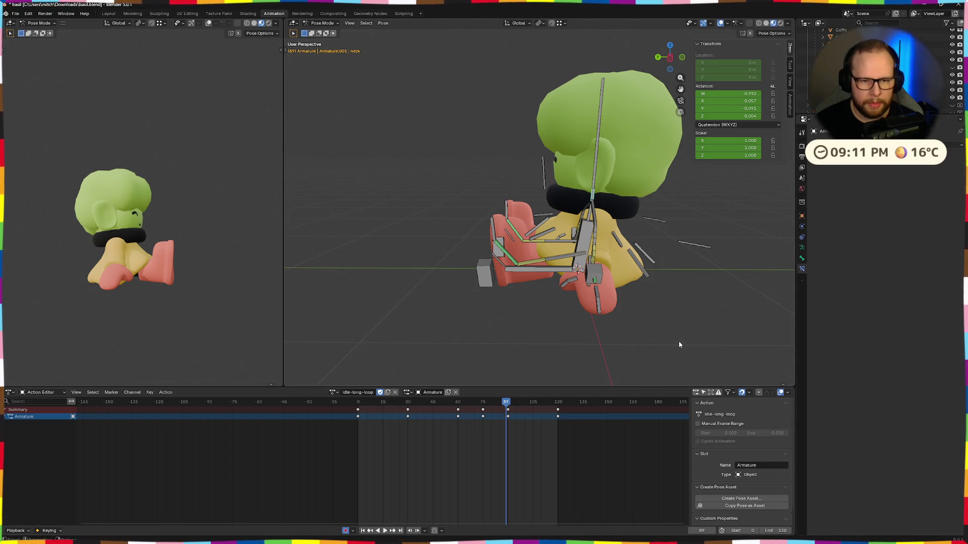
click(674, 315)
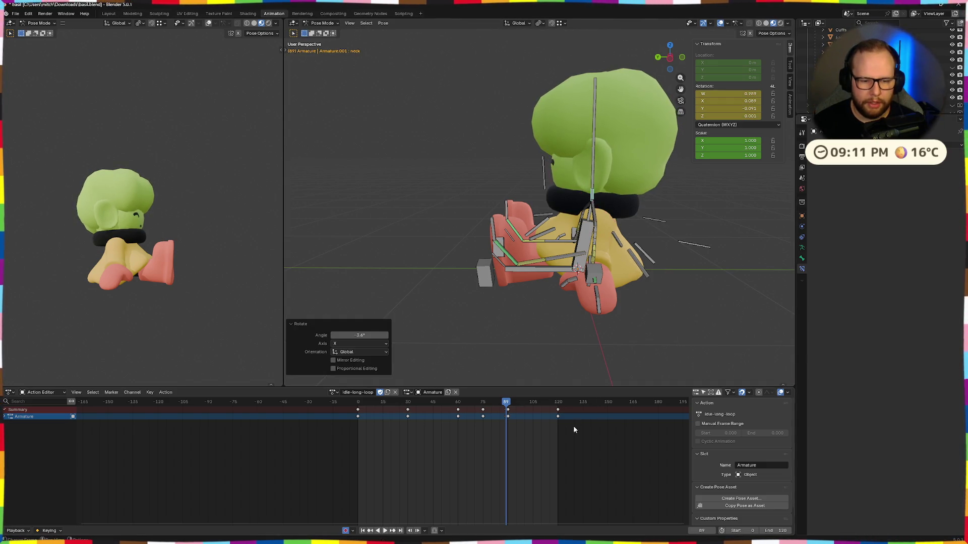
click(511, 429)
key(Left)
key(Left)
key(Left)
key(Left)
key(Left)
key(Left)
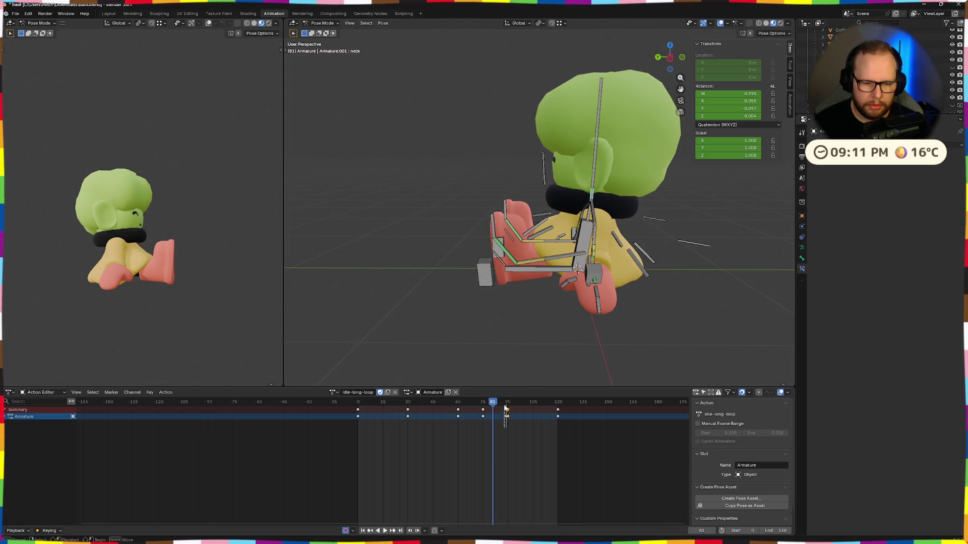
key(space)
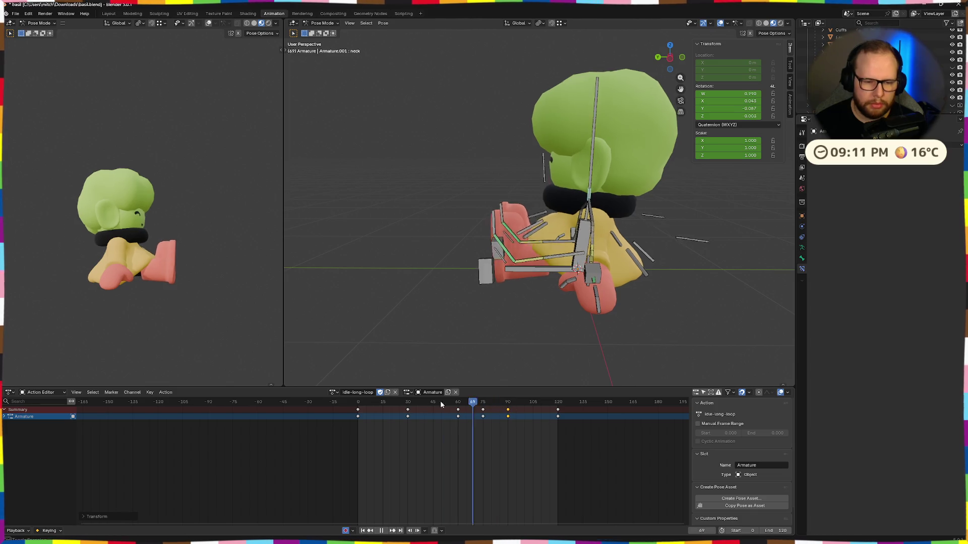
middle_drag(390, 289, 534, 304)
scroll(533, 304, down, 3)
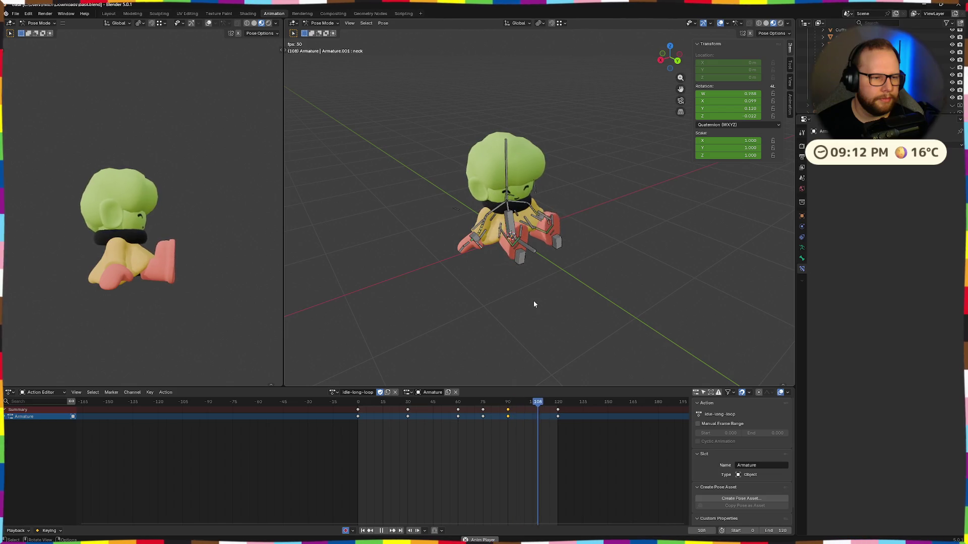
Step: Play idle-long-loop from frame 120 and review it head-on alongside the reference character
middle_drag(528, 300, 565, 294)
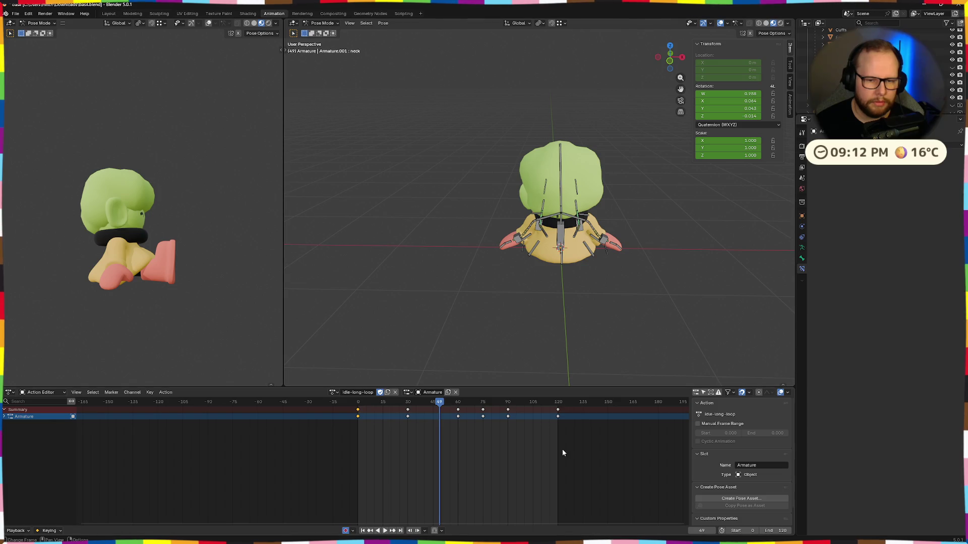
click(558, 405)
key(space)
scroll(540, 266, down, 5)
middle_drag(539, 267, 672, 270)
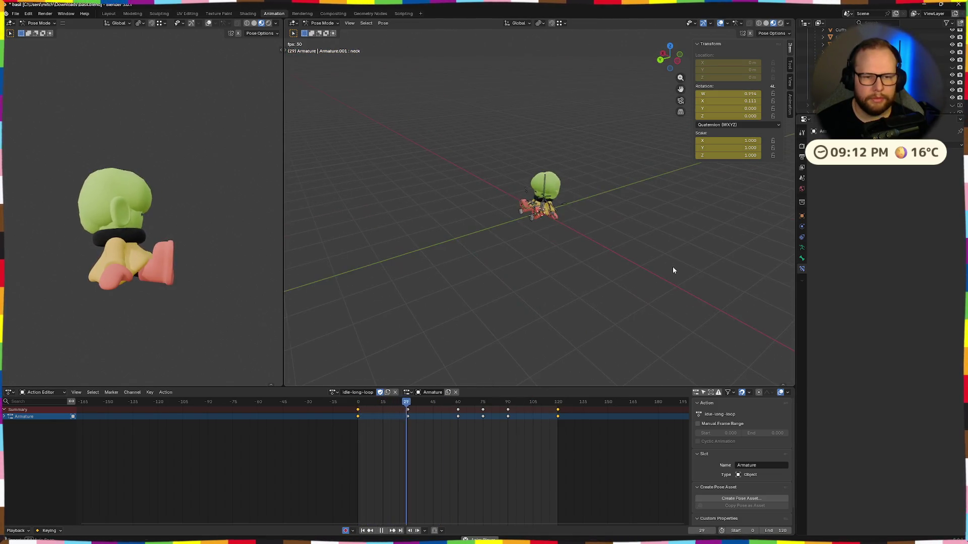
mouse_move(131, 303)
middle_down()
mouse_move(138, 291)
mouse_move(117, 295)
mouse_move(204, 290)
mouse_move(169, 295)
mouse_move(234, 302)
mouse_move(179, 274)
mouse_move(119, 285)
mouse_move(188, 281)
mouse_move(240, 296)
mouse_move(151, 287)
middle_up()
scroll(189, 293, up, 2)
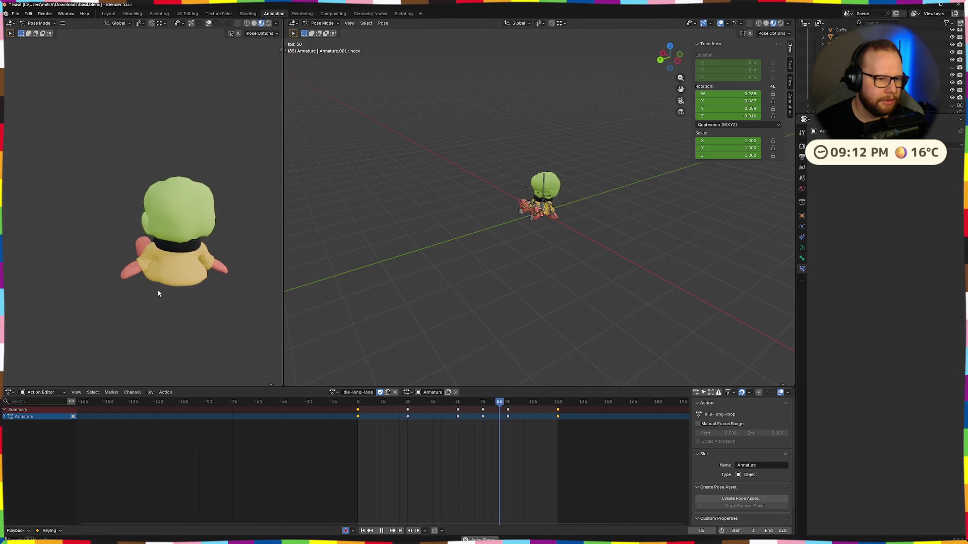
scroll(579, 219, up, 2)
scroll(631, 261, up, 2)
scroll(529, 280, up, 4)
middle_drag(496, 299, 325, 295)
scroll(325, 296, down, 2)
Step: Stop playback and scrub the timeline to frame 29 for the next fix
key(space)
key(space)
key(shift+Left)
drag(398, 406, 407, 407)
scroll(495, 326, up, 3)
scroll(501, 342, up, 2)
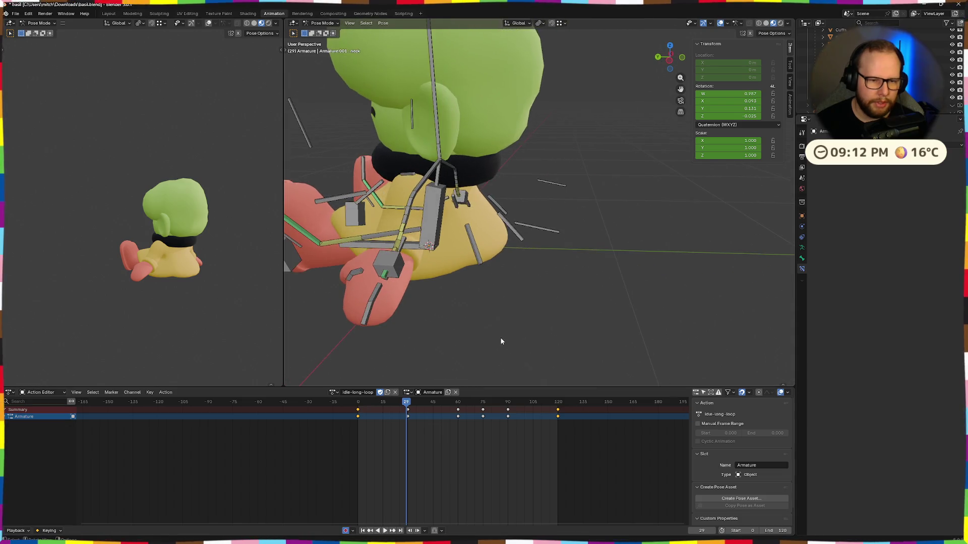
Step: Reposition the selected limb bone and key its new position at frame 29
click(392, 260)
key(g)
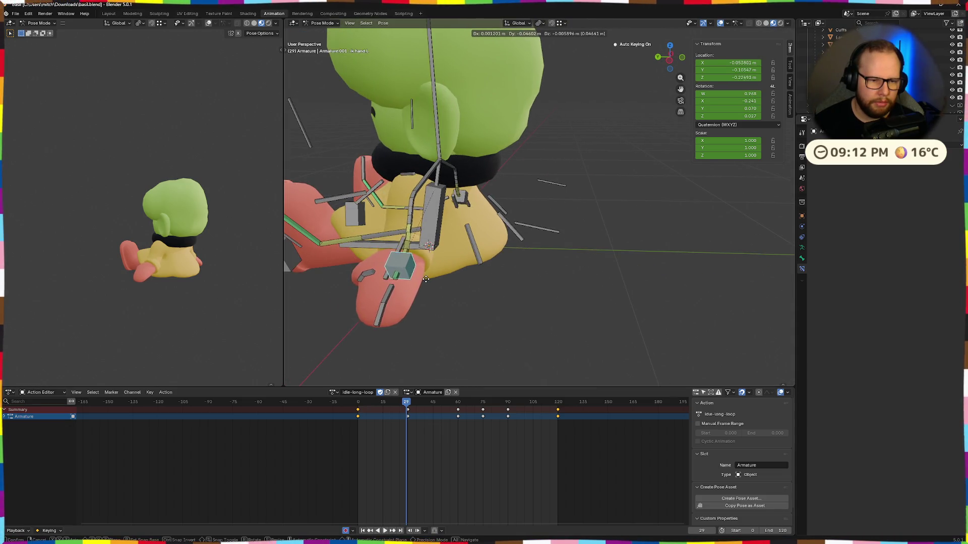
click(428, 280)
mouse_move(430, 280)
middle_down()
mouse_move(516, 304)
mouse_move(721, 314)
mouse_move(542, 319)
mouse_move(586, 294)
middle_up()
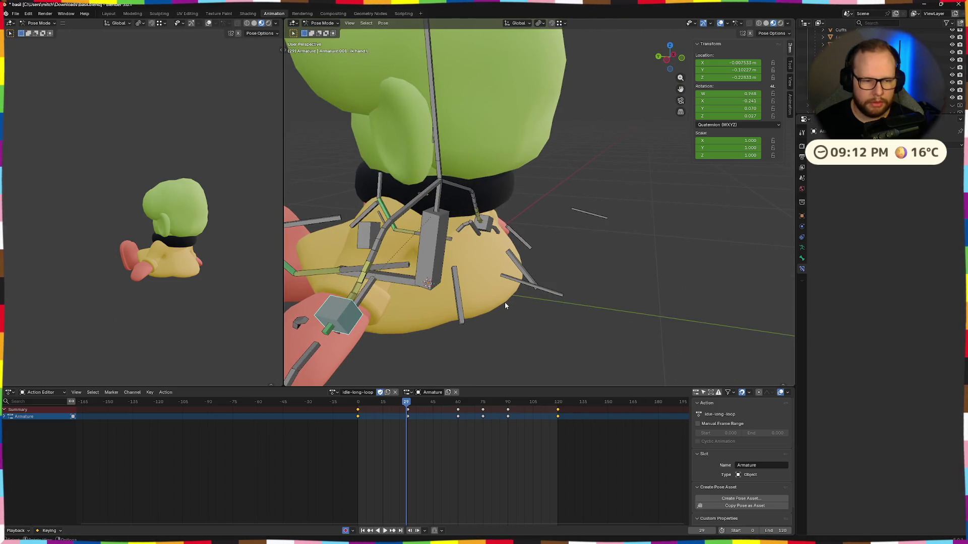
key(g)
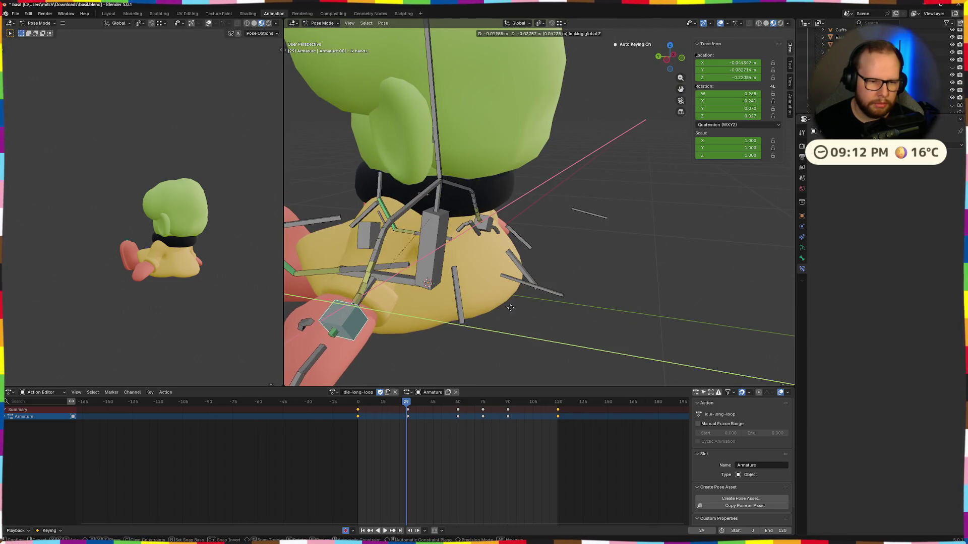
click(529, 312)
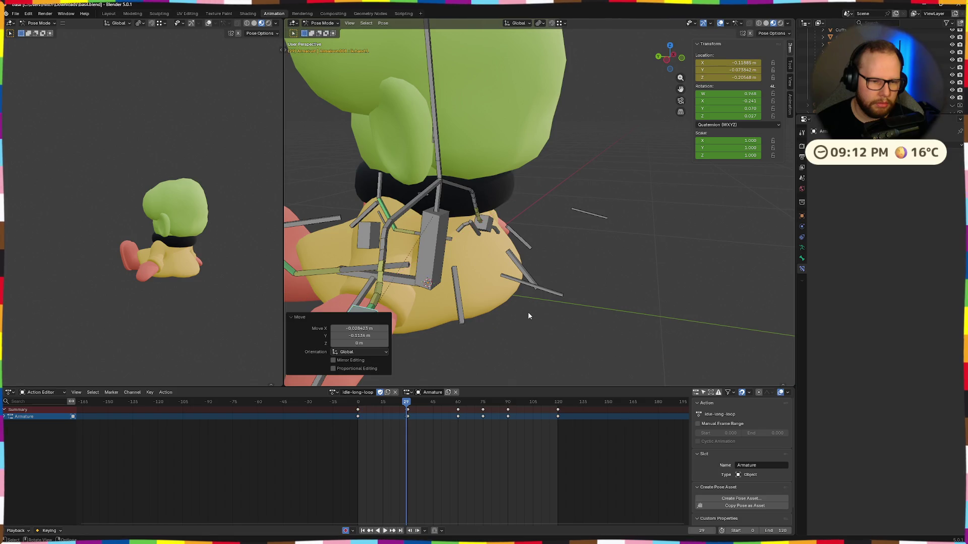
Step: Rotate the box-shaped leg control on Z and X, then shift its position
click(385, 330)
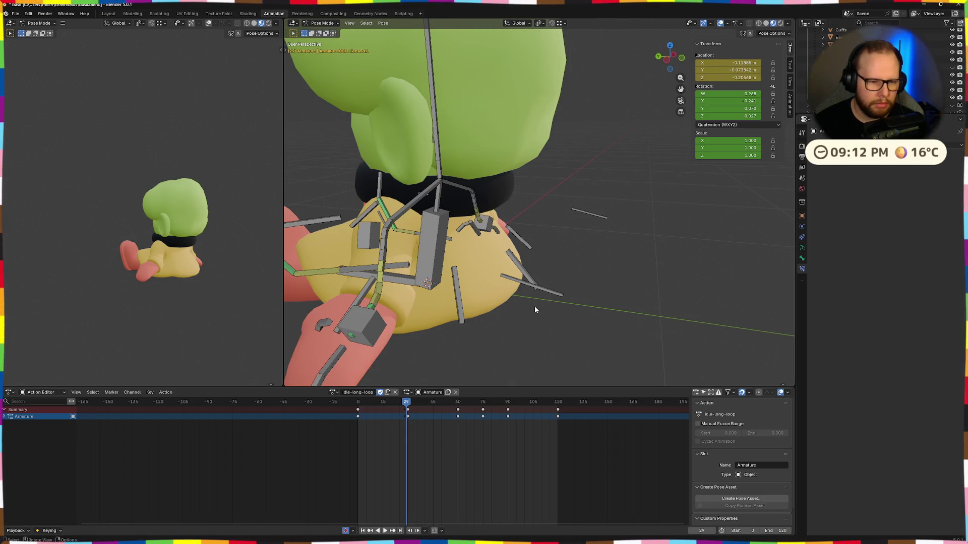
click(384, 329)
key(r)
key(z)
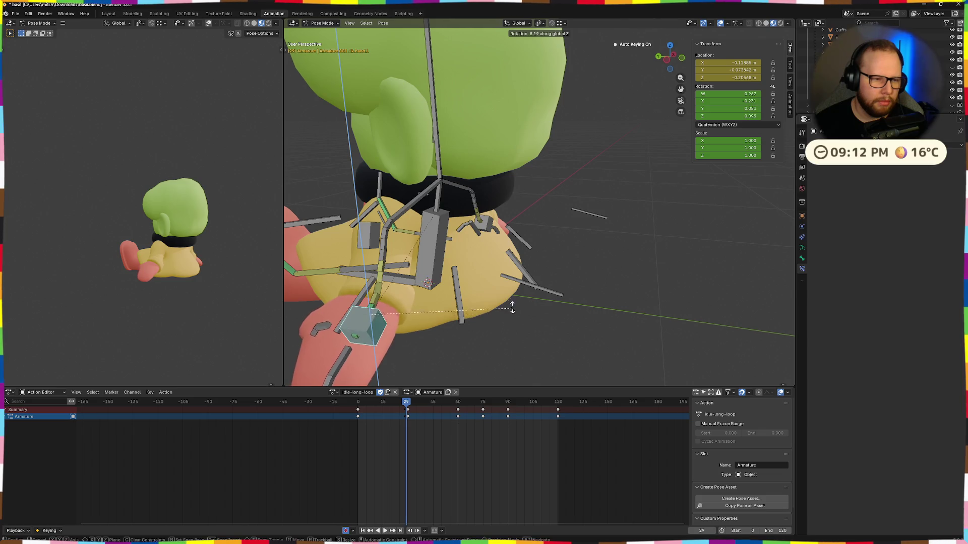
click(502, 294)
mouse_move(501, 294)
middle_down()
mouse_move(545, 279)
mouse_move(569, 303)
mouse_move(743, 298)
mouse_move(600, 259)
middle_up()
key(r)
key(x)
click(522, 287)
key(g)
click(552, 291)
Step: Move the right hand IK control, turn it about 10° on X and on Z, then scrub to frame 18
click(673, 295)
middle_drag(673, 295, 673, 294)
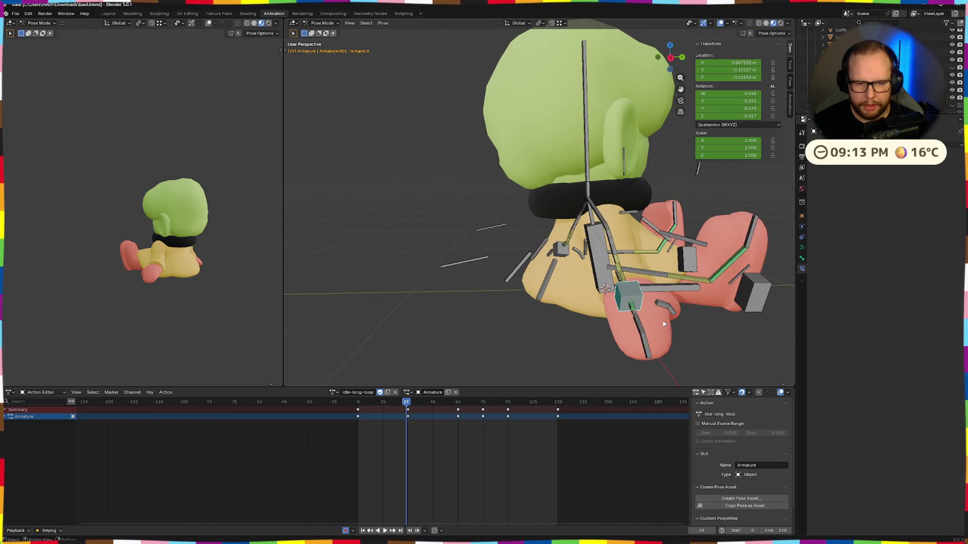
key(g)
click(667, 314)
key(r)
key(x)
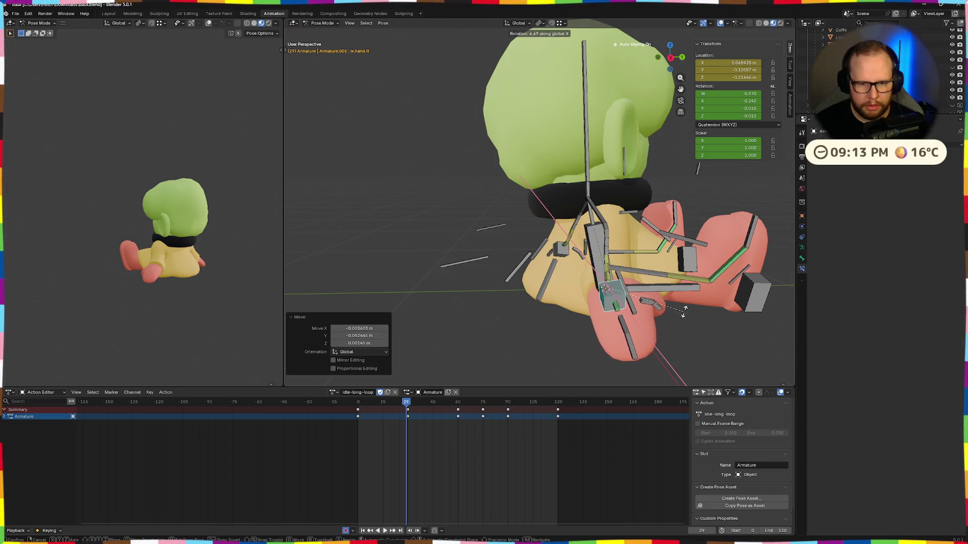
click(684, 310)
key(r)
key(z)
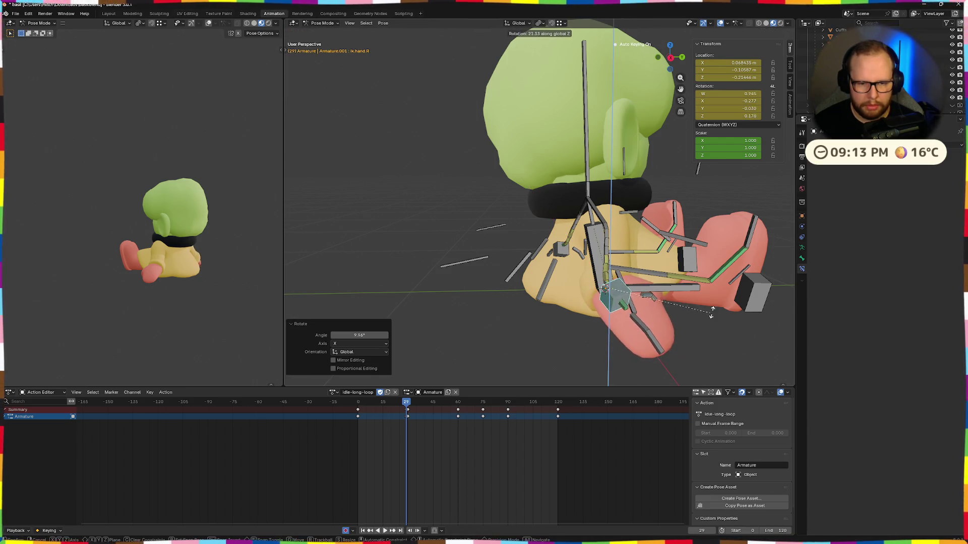
click(711, 314)
key(g)
middle_drag(704, 312, 775, 321)
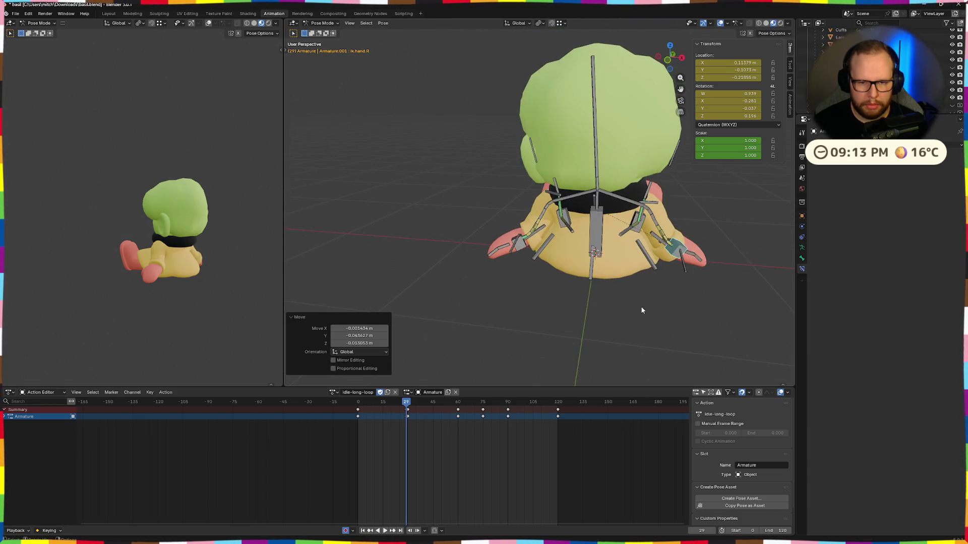
middle_drag(642, 310, 666, 303)
drag(408, 403, 387, 403)
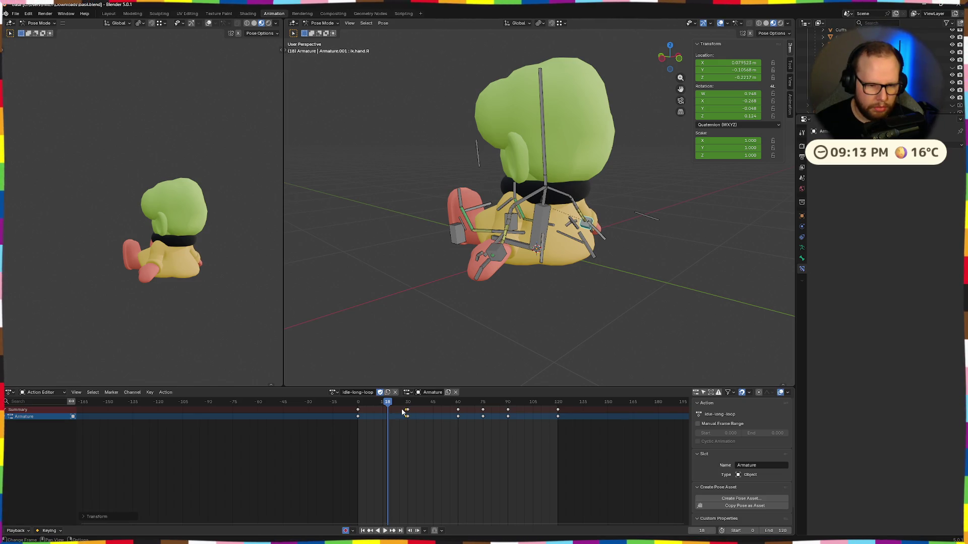
scroll(404, 412, up, 2)
Step: Move the stray keyframe one frame onto frame 30 and play the loop beside the reference character
key(g)
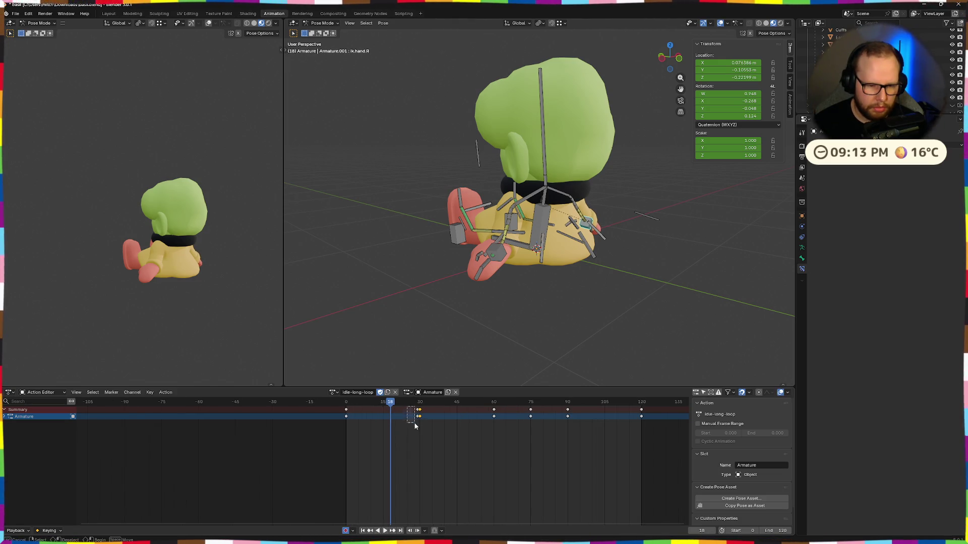
key(g)
key(space)
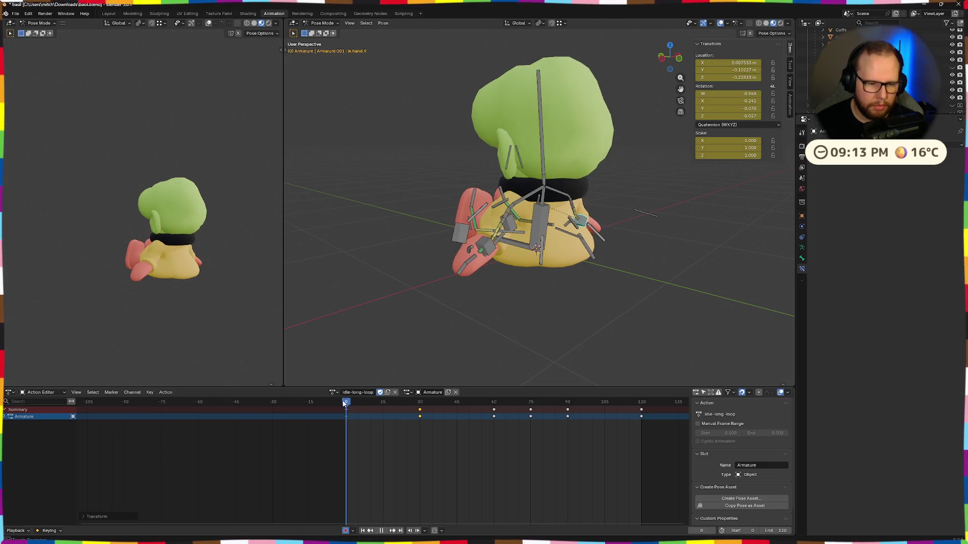
mouse_move(448, 277)
middle_down()
mouse_move(393, 268)
mouse_move(512, 265)
middle_up()
scroll(508, 270, down, 2)
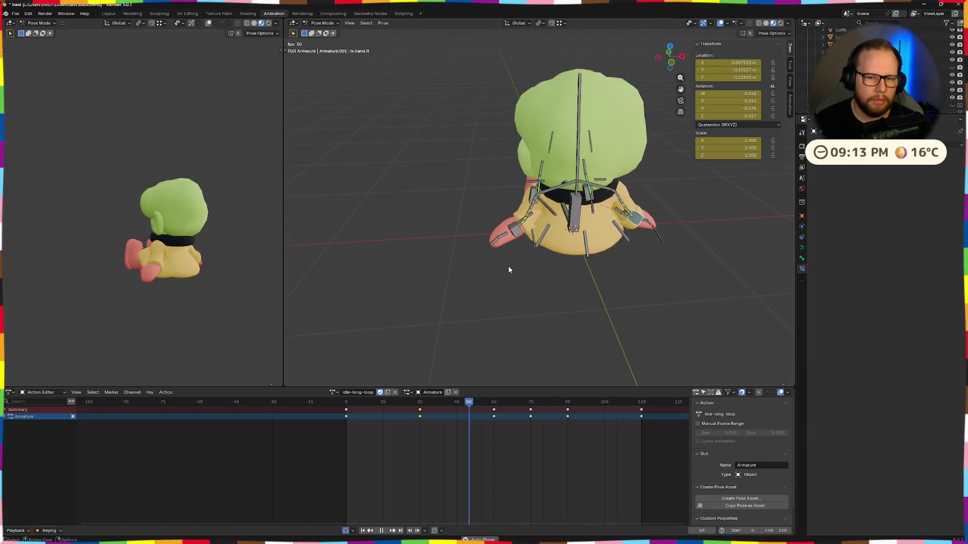
middle_drag(233, 270, 209, 281)
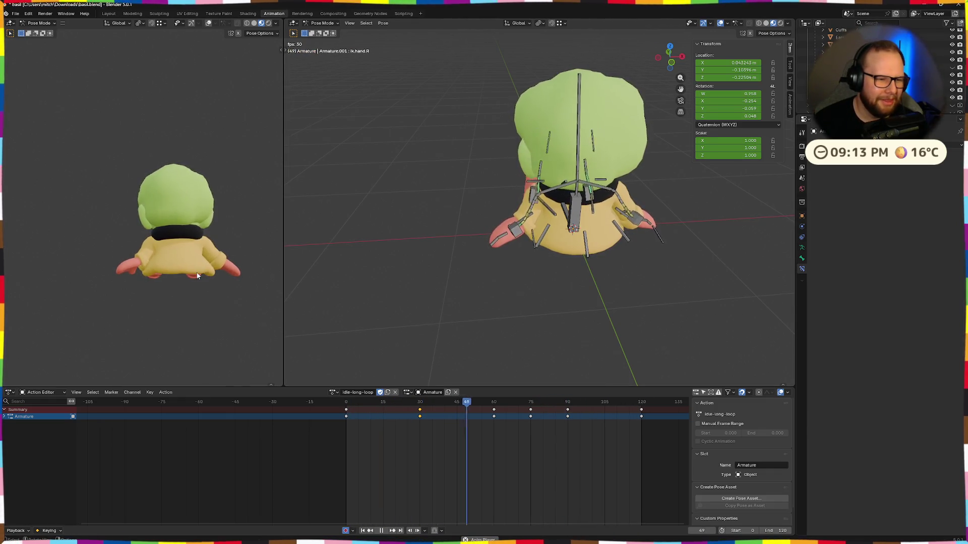
scroll(175, 242, down, 5)
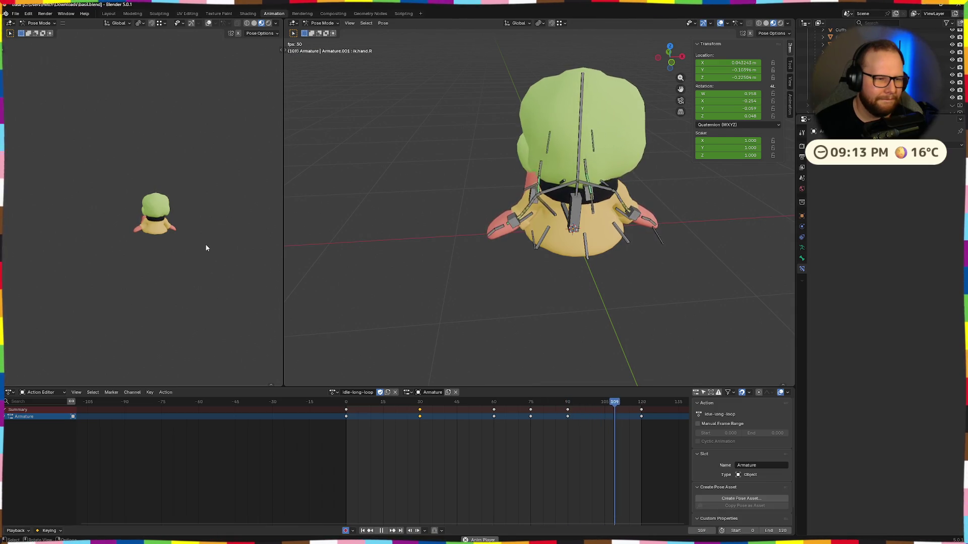
scroll(182, 243, up, 5)
middle_drag(197, 244, 190, 285)
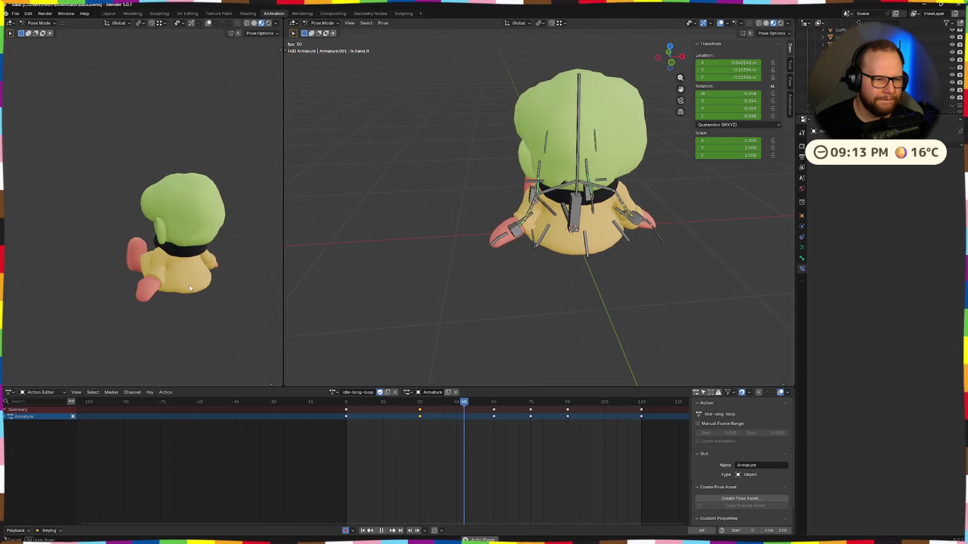
Step: At frame 30, reposition a hand IK bone and rotate it on its local Z axis
drag(453, 403, 420, 405)
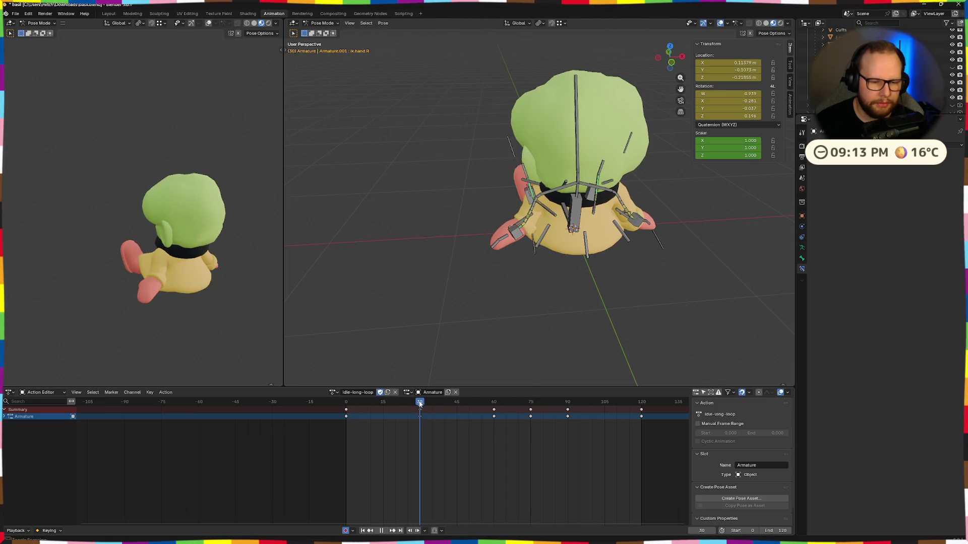
middle_drag(521, 302, 534, 320)
scroll(562, 322, up, 4)
scroll(484, 330, up, 2)
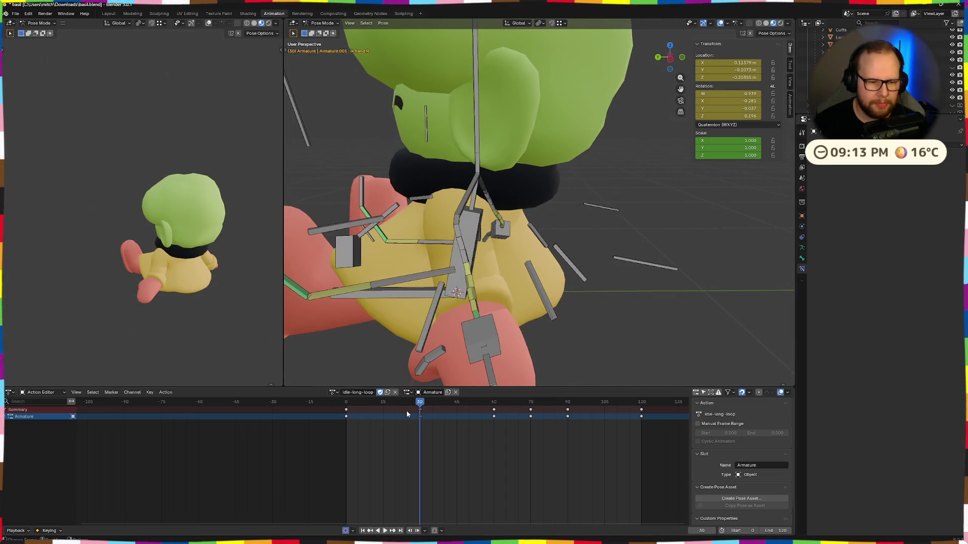
click(490, 350)
key(g)
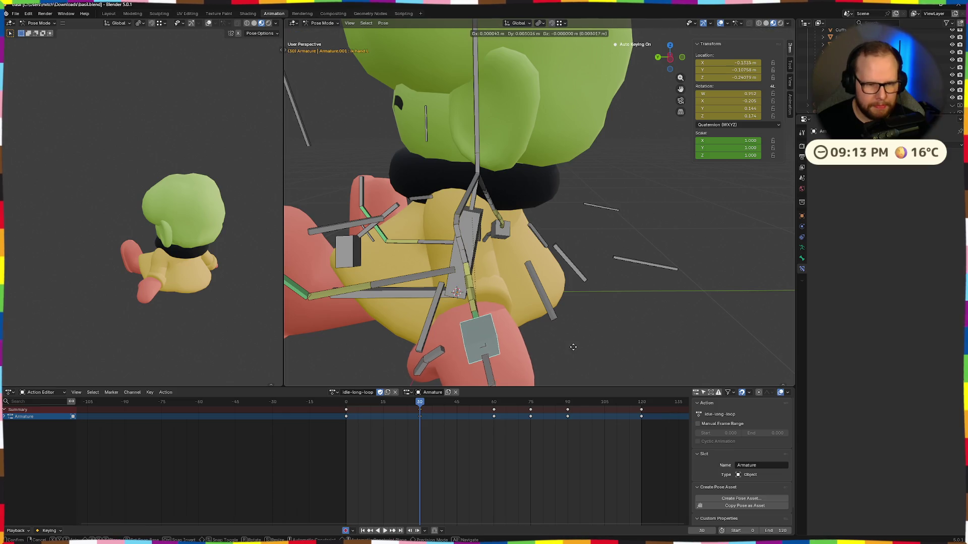
click(564, 345)
mouse_move(563, 343)
middle_down()
mouse_move(490, 342)
mouse_move(485, 330)
mouse_move(529, 333)
mouse_move(445, 324)
mouse_move(533, 330)
mouse_move(519, 331)
middle_up()
key(r)
key(x)
key(x)
key(Escape)
key(g)
click(532, 332)
key(r)
key(z)
key(z)
click(498, 334)
scroll(450, 330, down, 4)
key(g)
click(458, 335)
Step: Rework the left hand IK bone with X and Z rotations and small moves
key(r)
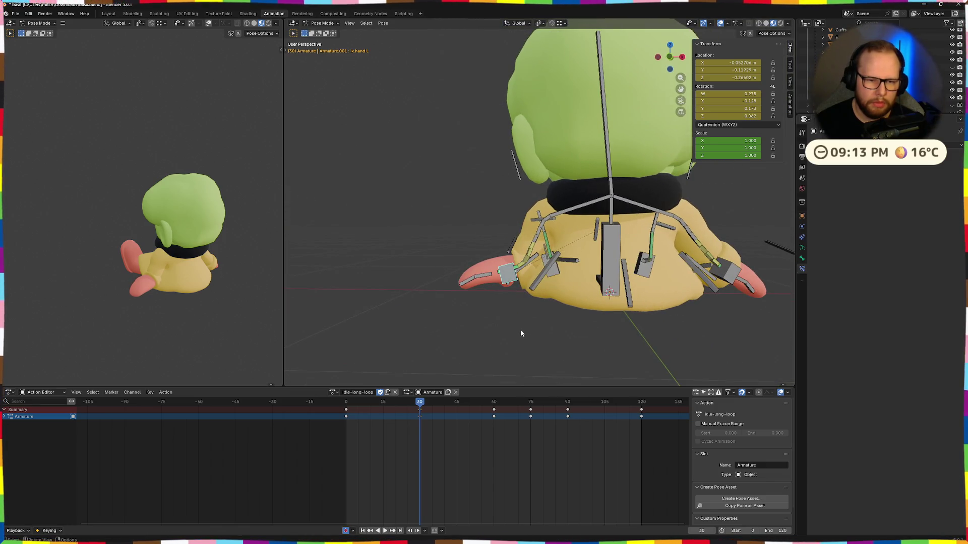
key(x)
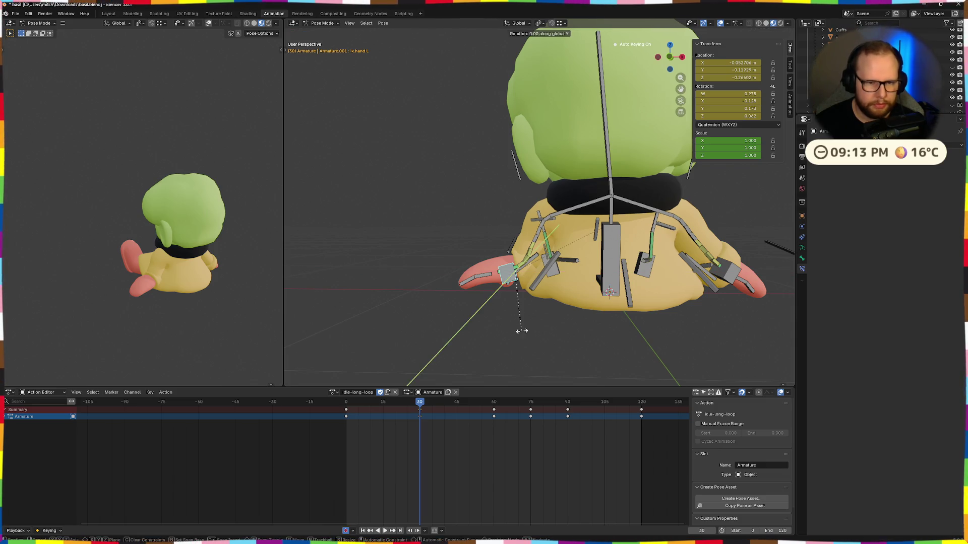
click(524, 286)
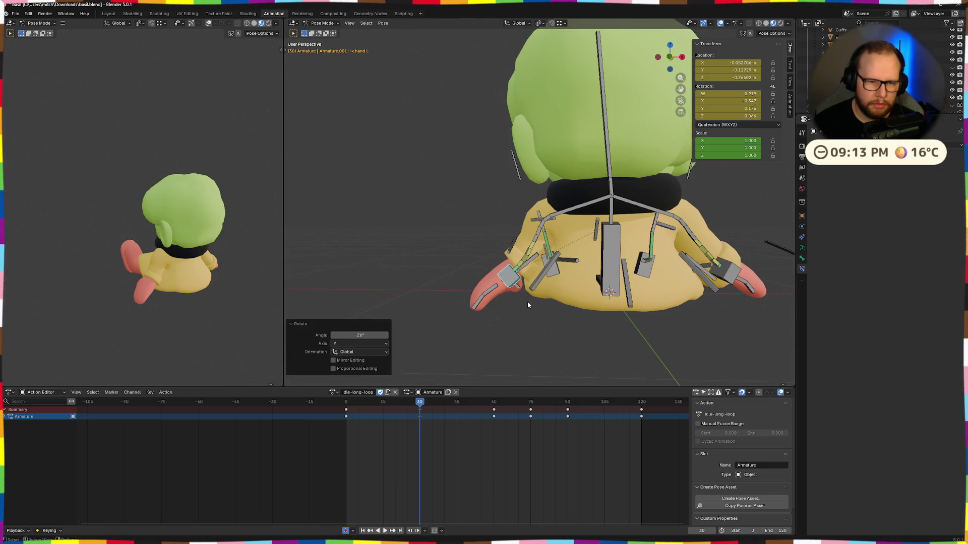
middle_drag(527, 302, 557, 304)
click(557, 305)
scroll(541, 317, up, 2)
key(g)
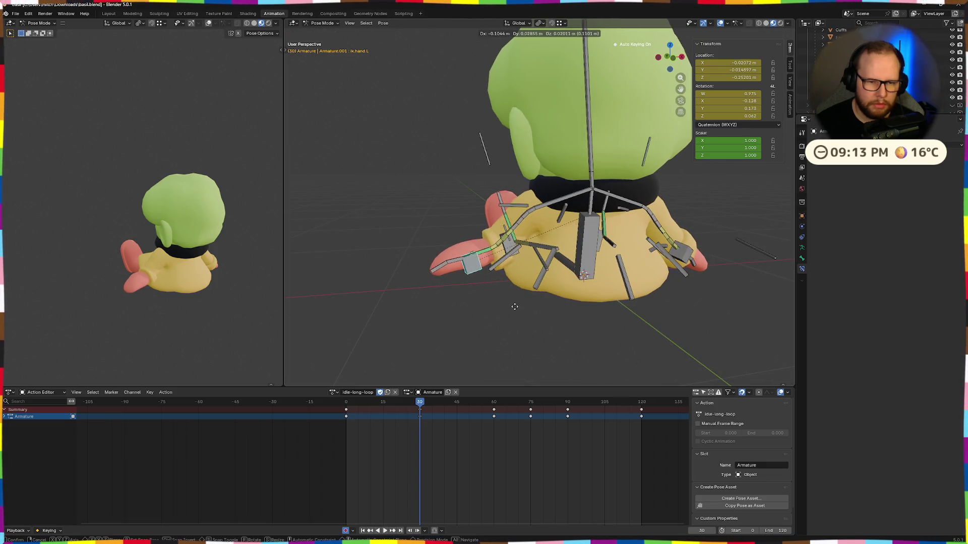
click(543, 324)
mouse_move(543, 324)
middle_down()
mouse_move(674, 327)
mouse_move(503, 333)
mouse_move(478, 318)
mouse_move(519, 330)
middle_up()
key(r)
key(z)
key(z)
click(581, 337)
key(g)
click(484, 335)
key(r)
right_click(488, 317)
Step: Key frame 30, play from the start, then paste the copied frame-0 hand pose onto frame 30
key(i)
key(shift+Left)
key(space)
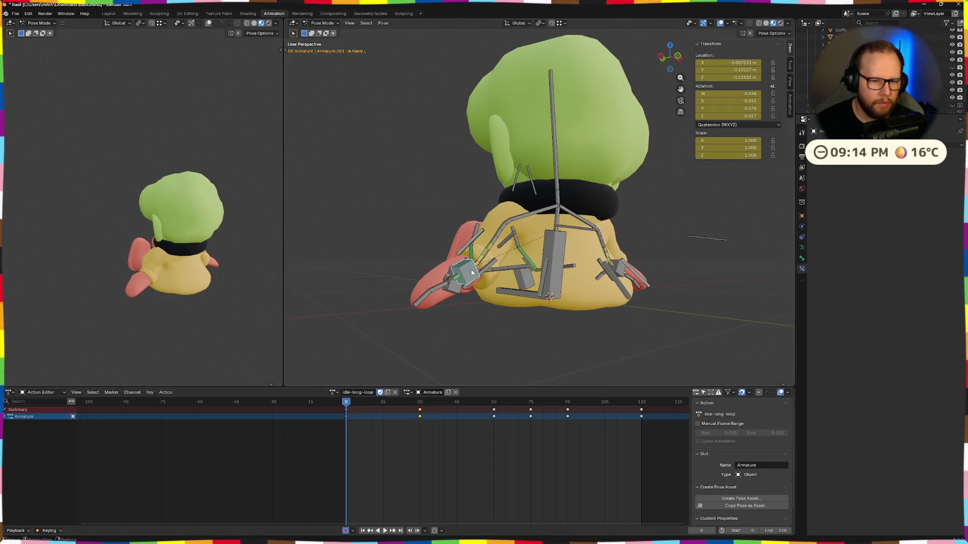
middle_drag(471, 273, 562, 310)
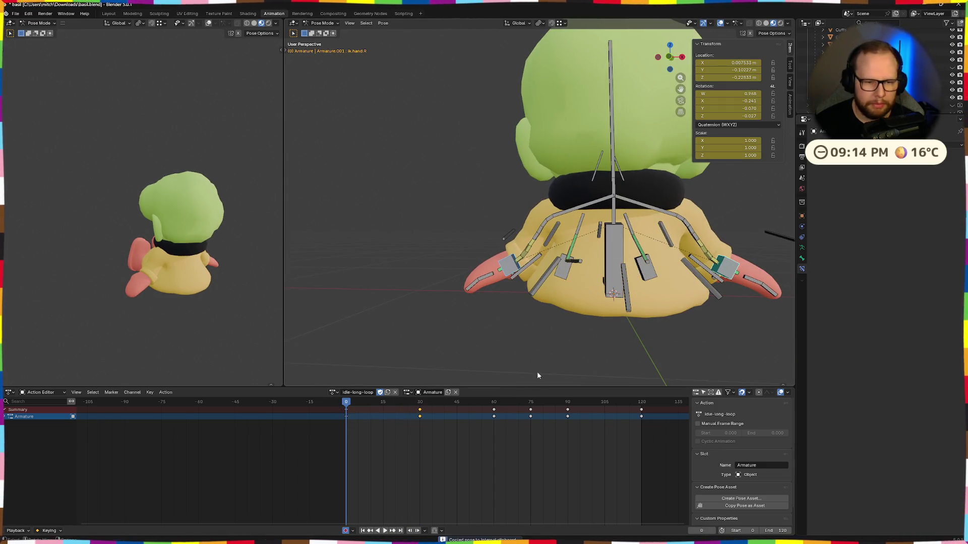
drag(344, 406, 420, 406)
key(ctrl+shift+v)
mouse_move(443, 363)
middle_down()
mouse_move(553, 288)
mouse_move(572, 335)
mouse_move(620, 324)
mouse_move(480, 298)
mouse_move(586, 299)
middle_up()
click(669, 59)
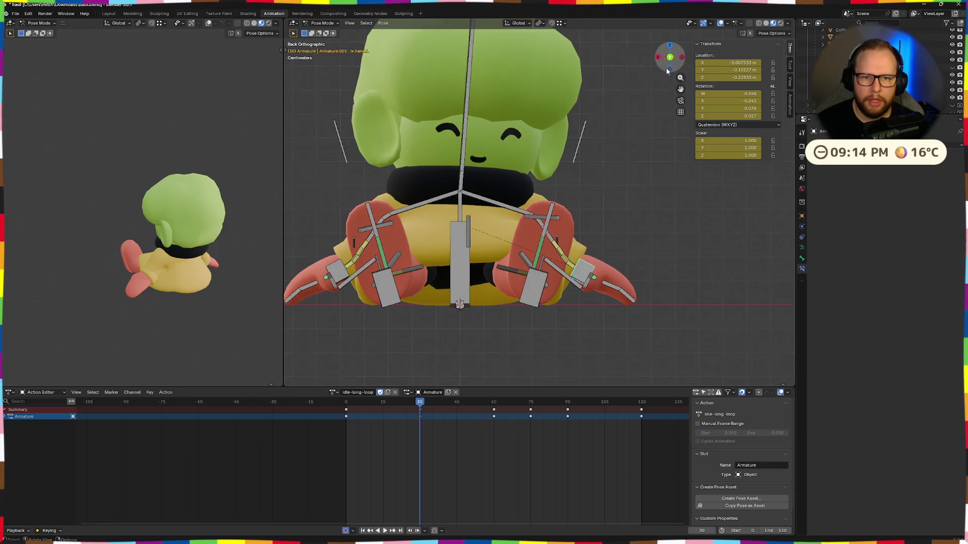
Step: In left orthographic view at frame 29, shift ik.hand.L along Y
click(670, 56)
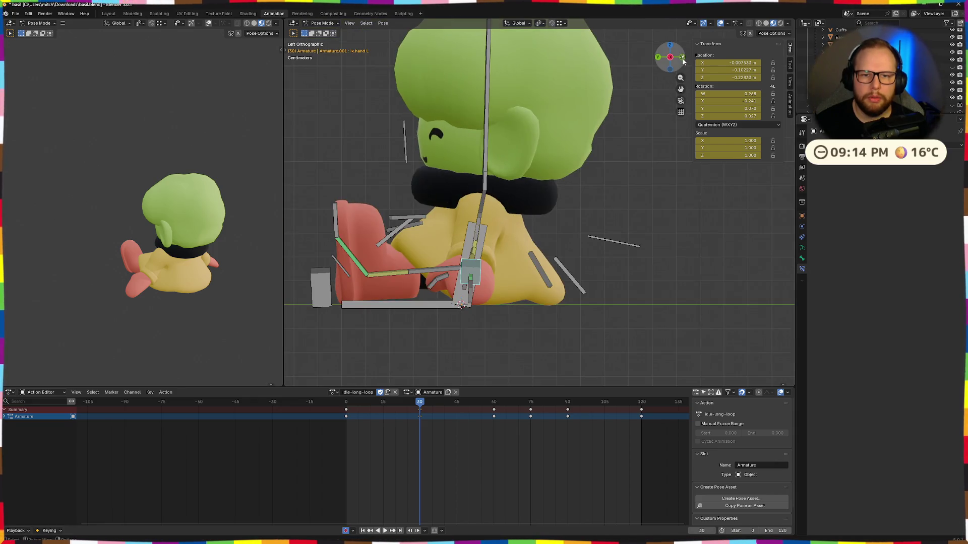
mouse_move(418, 402)
mouse_down()
mouse_move(331, 411)
mouse_move(419, 418)
mouse_up()
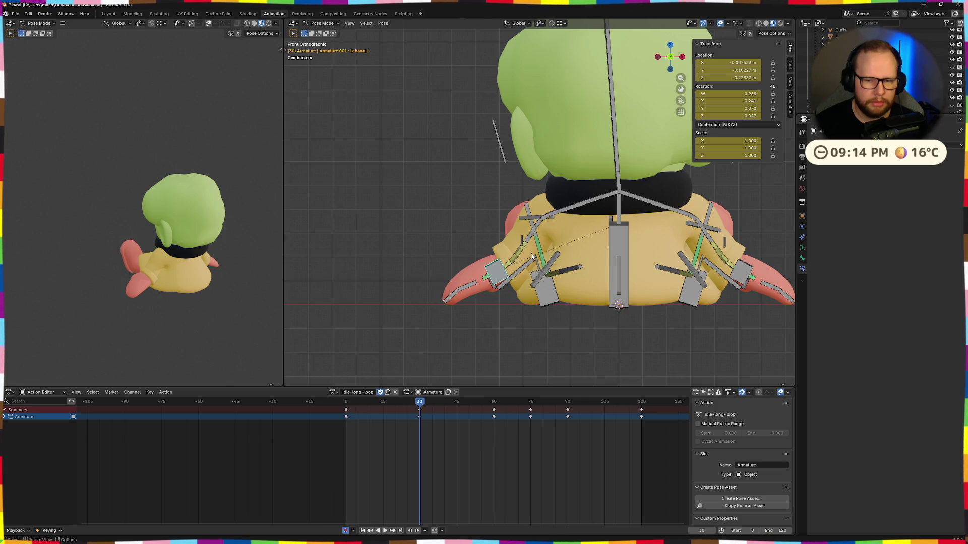
click(656, 58)
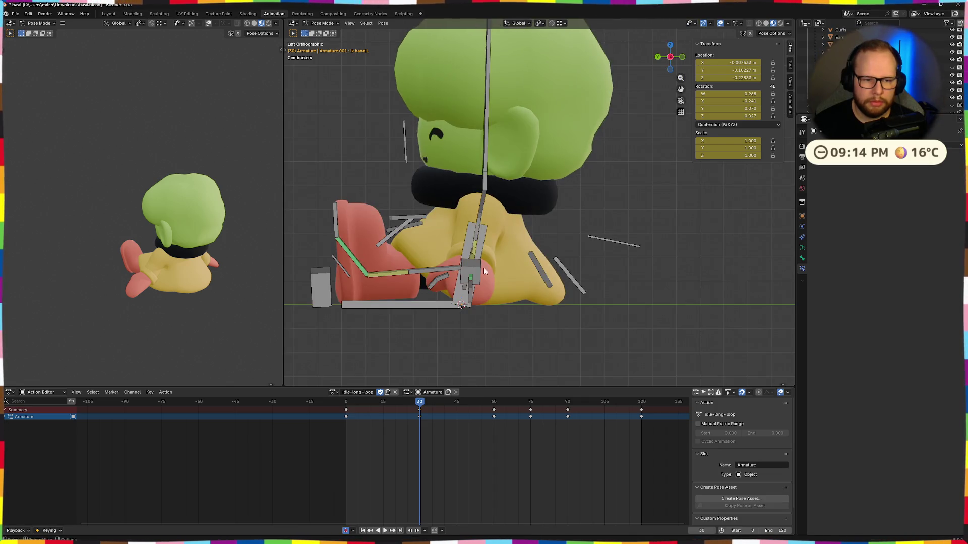
key(g)
key(y)
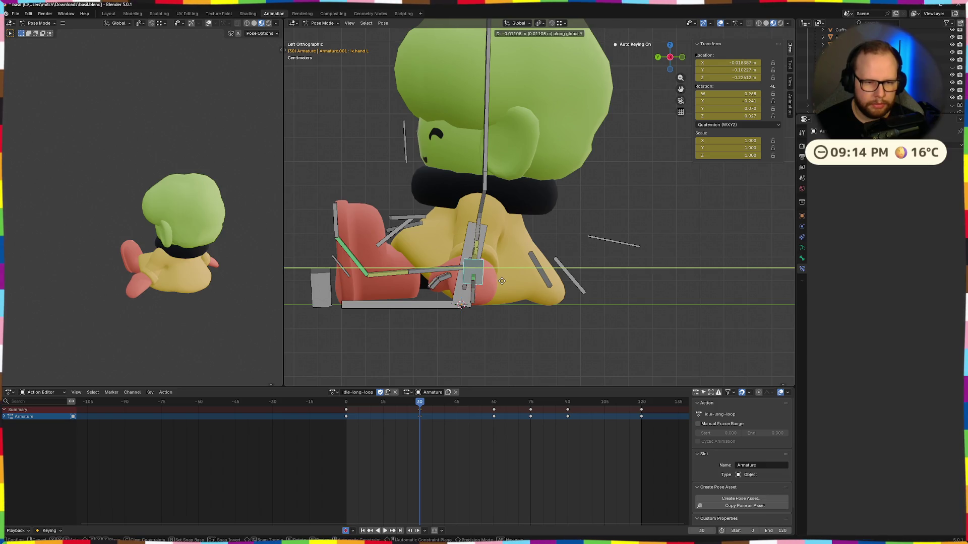
click(511, 282)
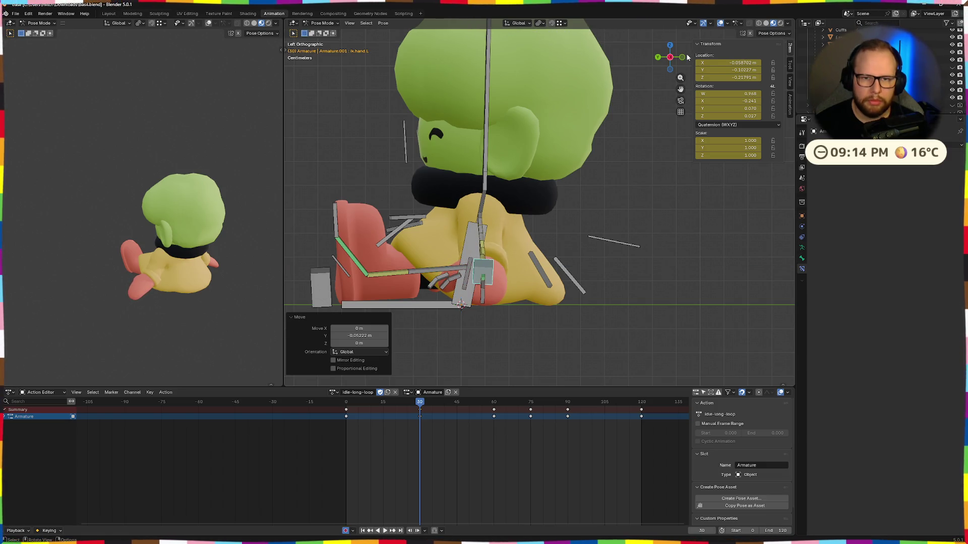
Step: From the right side view, shift the right hand IK control along Y
click(686, 56)
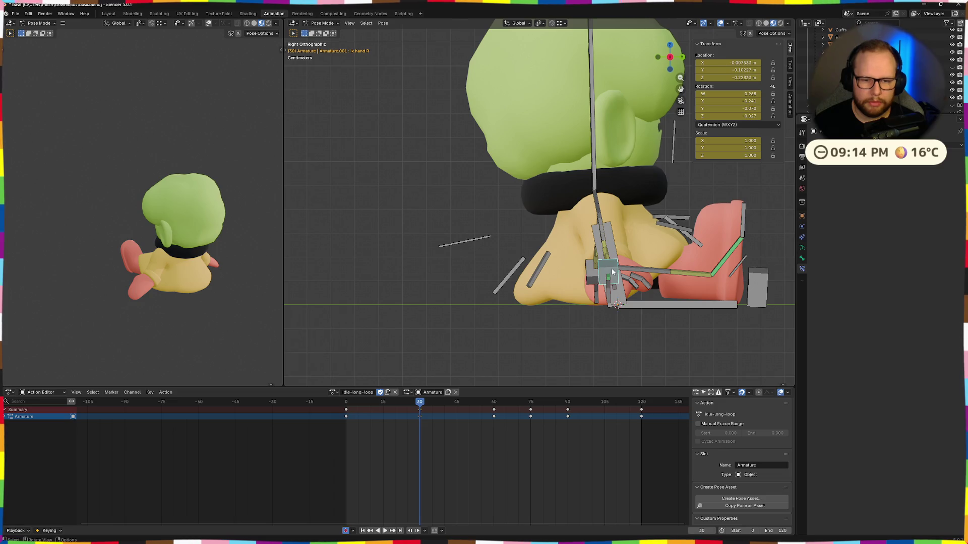
key(t)
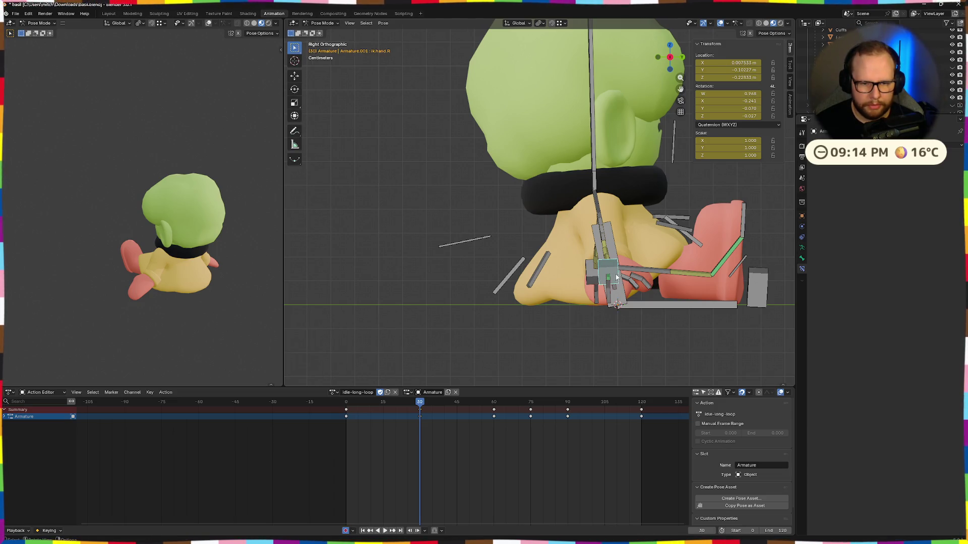
click(616, 278)
click(611, 263)
key(g)
key(y)
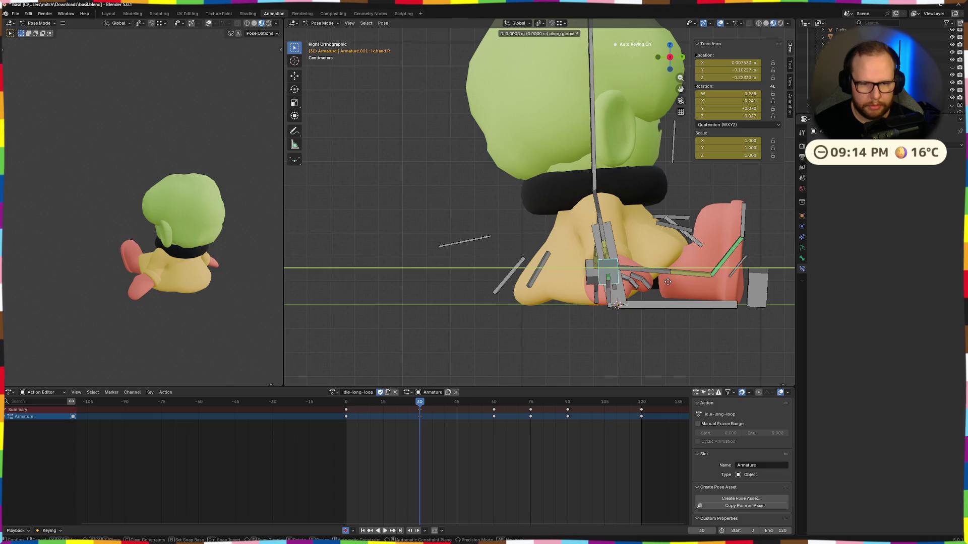
click(651, 285)
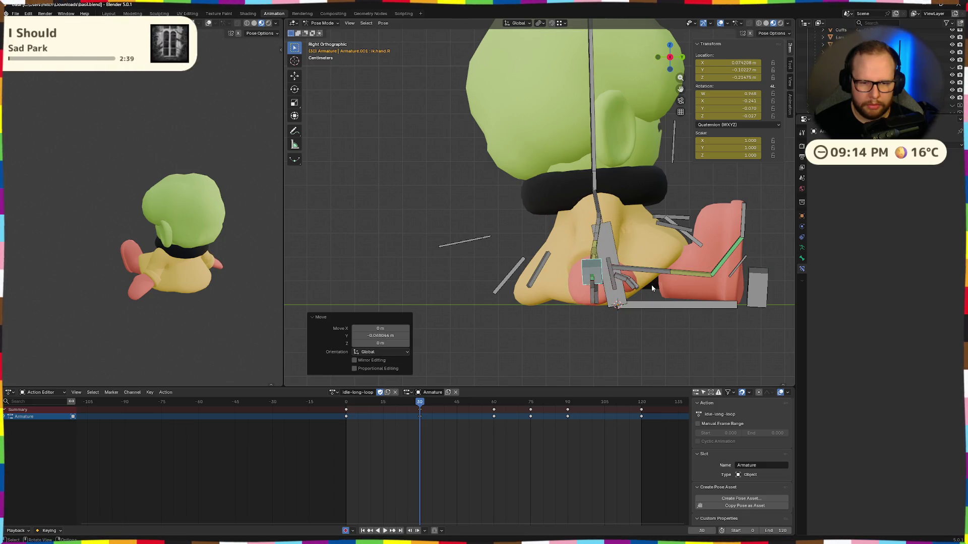
Step: At frame 60, reposition ik.hand.L, turn it slightly on Z, key it and play the loop back
drag(419, 403, 495, 406)
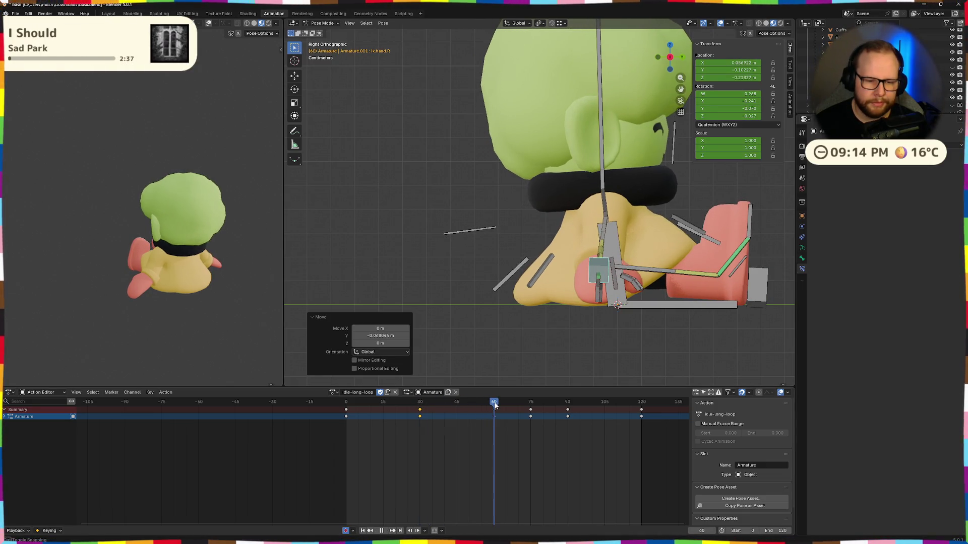
middle_drag(615, 309, 649, 104)
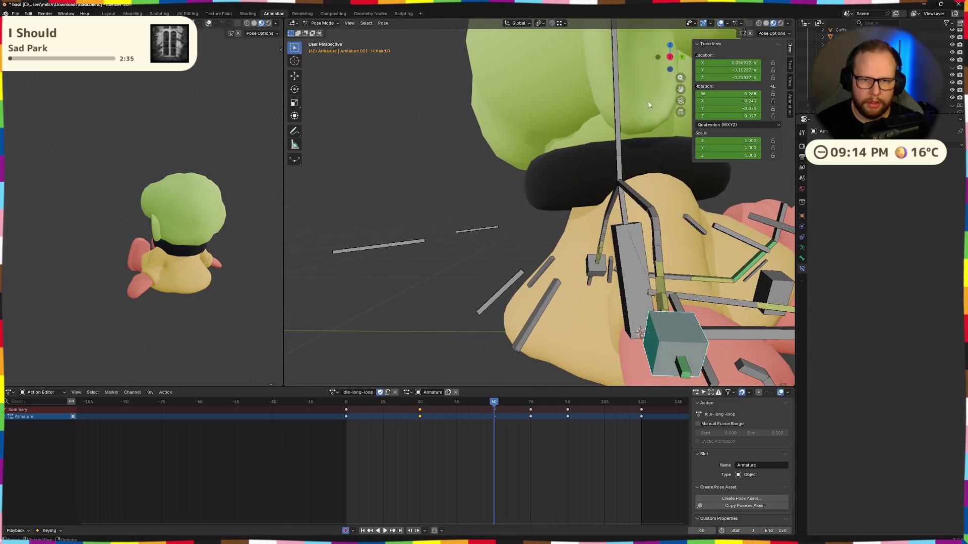
click(671, 58)
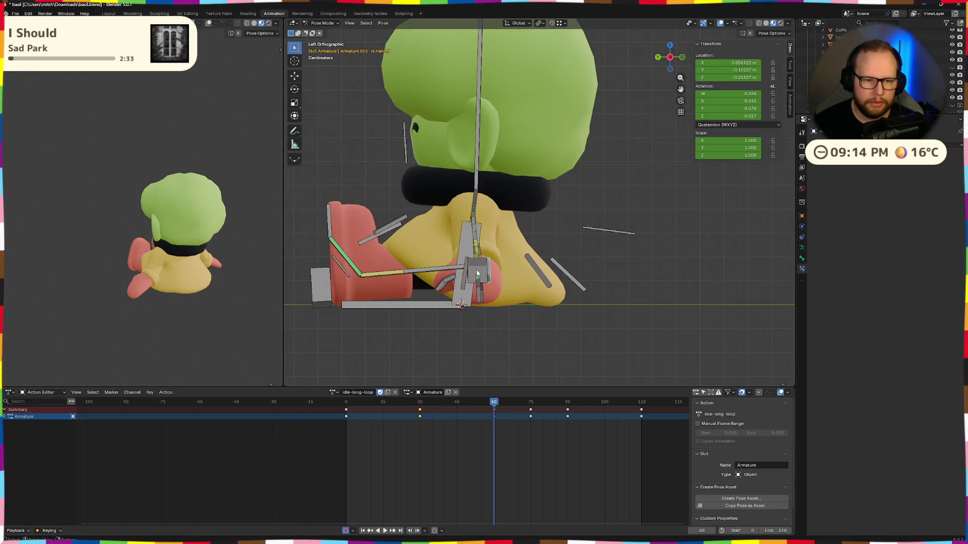
key(g)
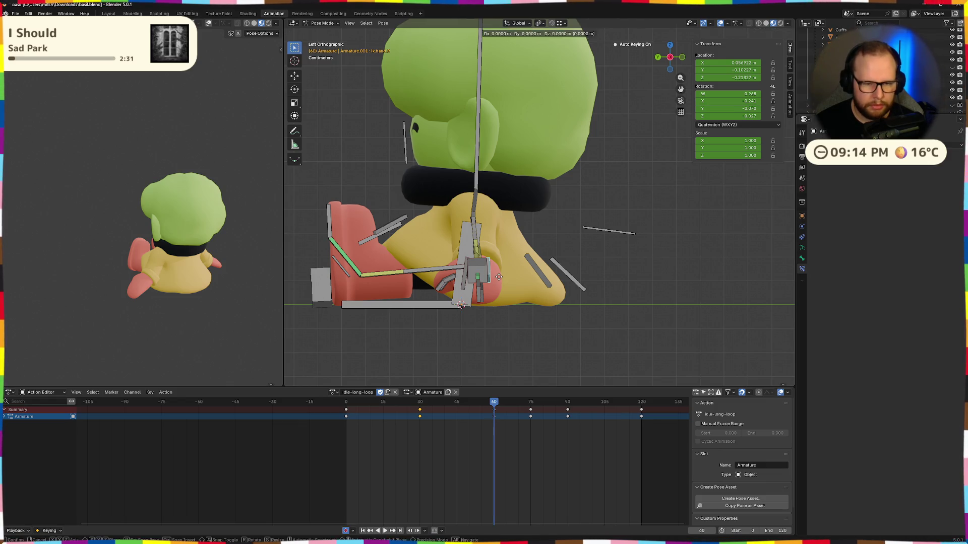
click(481, 270)
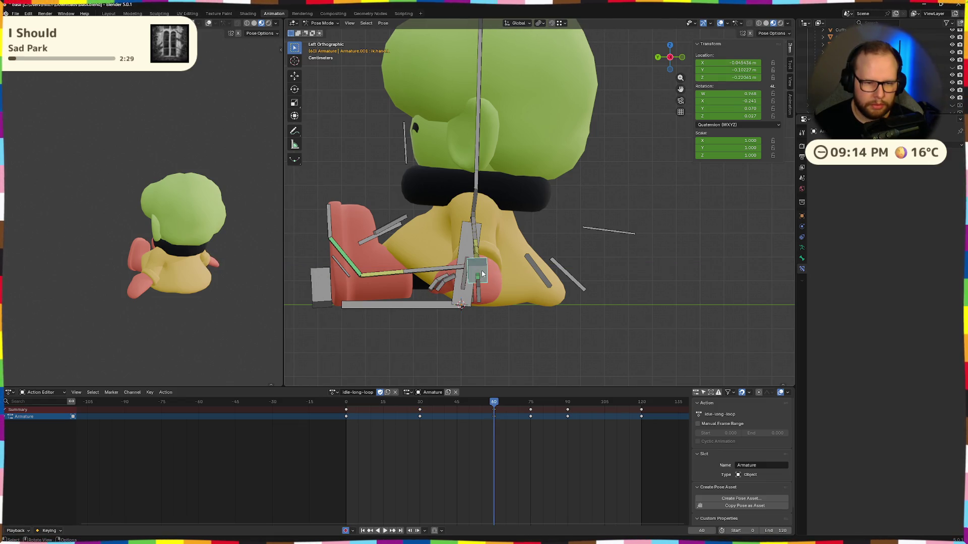
key(g)
key(g)
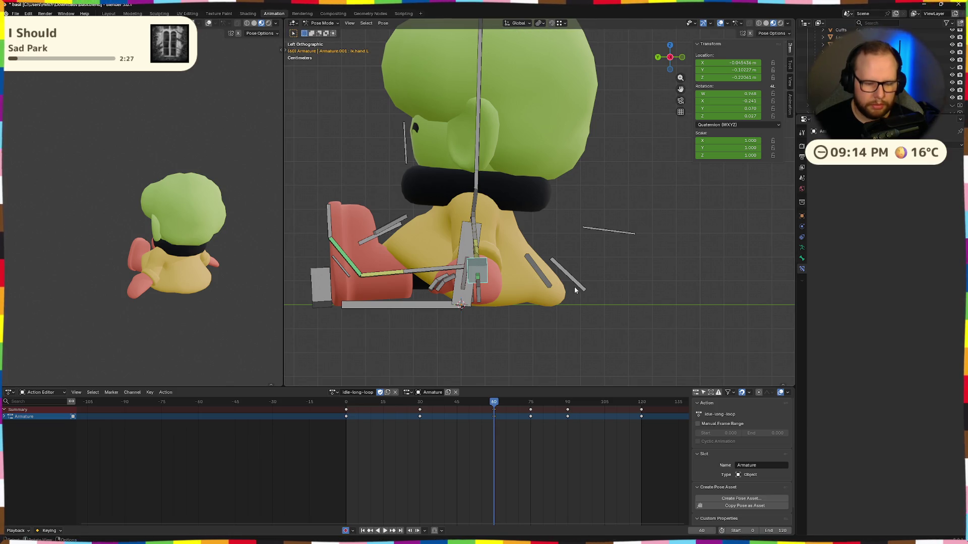
click(561, 289)
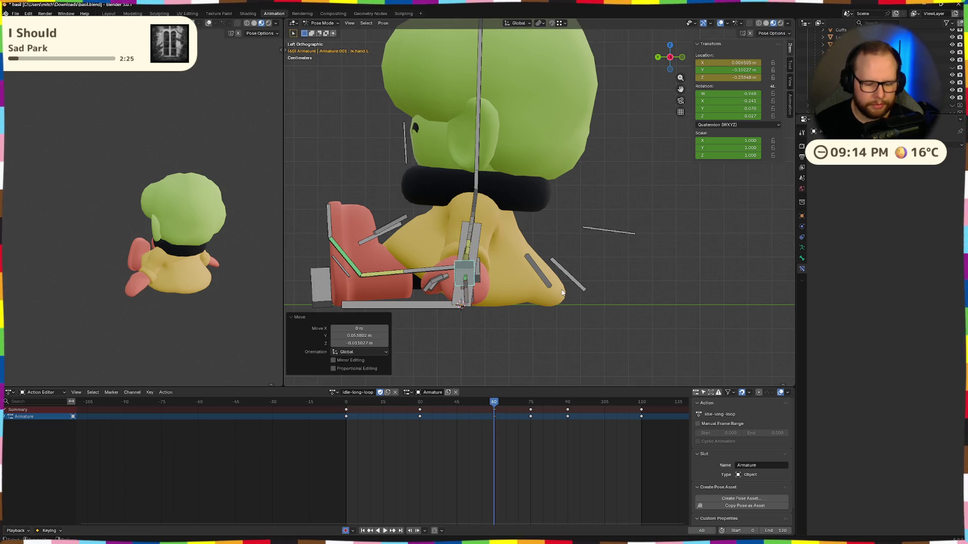
key(r)
key(z)
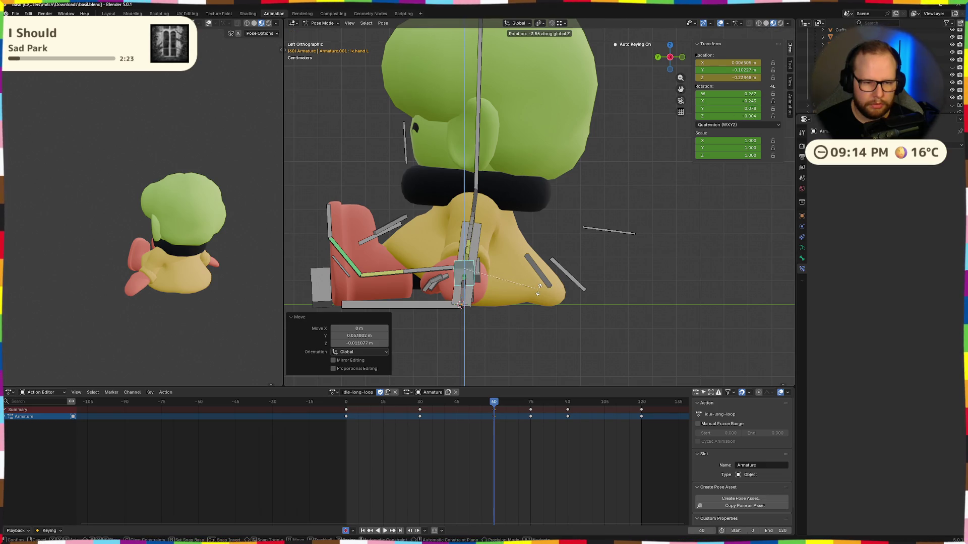
click(538, 287)
key(i)
key(space)
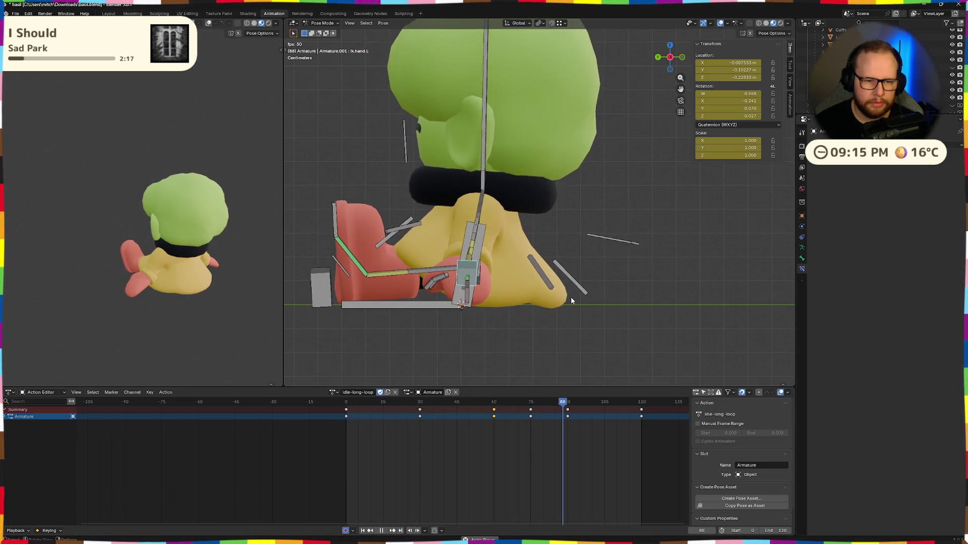
key(space)
Step: Paste the copied frame-30 pose at frame 90 and play the loop from the start to check it
mouse_move(621, 406)
mouse_down()
mouse_move(642, 408)
mouse_move(409, 400)
mouse_up()
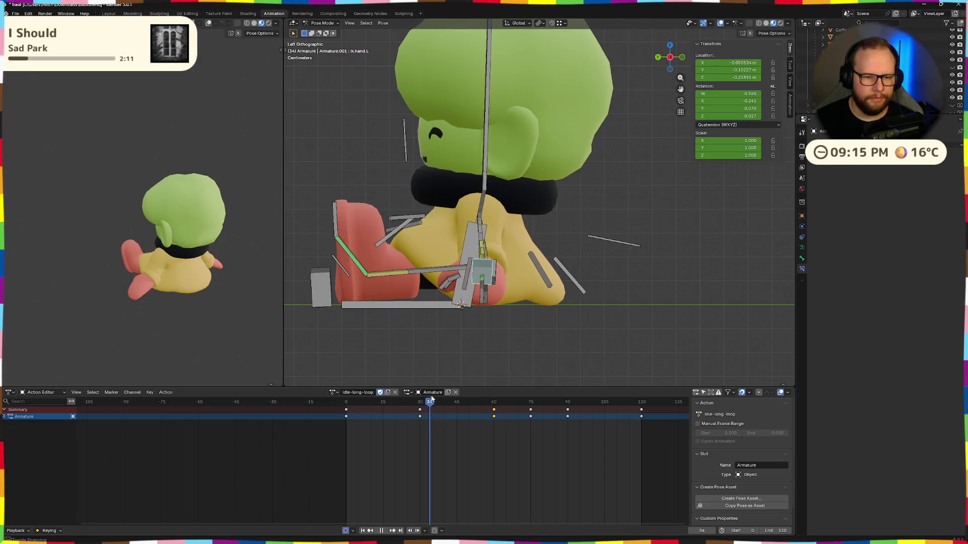
mouse_move(409, 398)
mouse_down()
mouse_move(567, 396)
mouse_move(414, 403)
mouse_up()
mouse_move(495, 267)
middle_down()
mouse_move(488, 278)
mouse_move(541, 251)
middle_up()
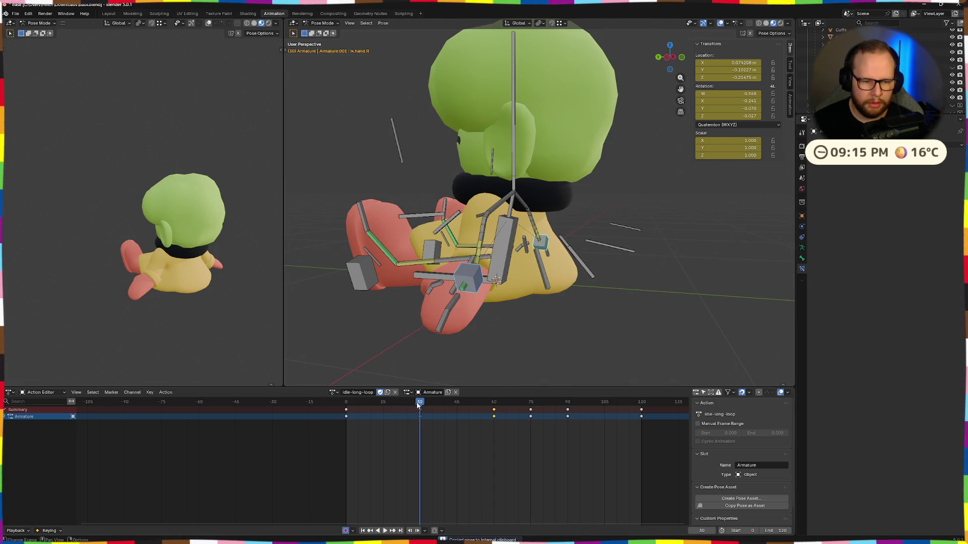
drag(419, 404, 567, 403)
middle_drag(583, 317, 605, 327)
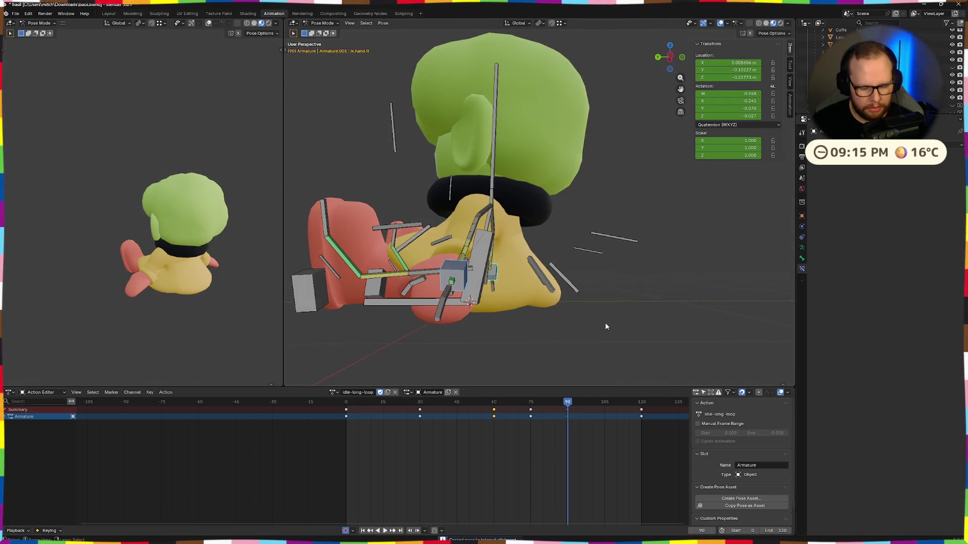
key(ctrl+v)
key(shift+Left)
key(space)
mouse_move(518, 308)
middle_down()
mouse_move(575, 308)
mouse_move(554, 309)
middle_up()
key(space)
Step: At frame 30, rotate both hand bones slightly about their local Z axes
drag(484, 404, 420, 405)
middle_drag(502, 328, 563, 335)
key(r)
key(z)
key(z)
click(549, 328)
mouse_move(546, 331)
middle_down()
mouse_move(621, 323)
mouse_move(497, 328)
mouse_move(458, 315)
middle_up()
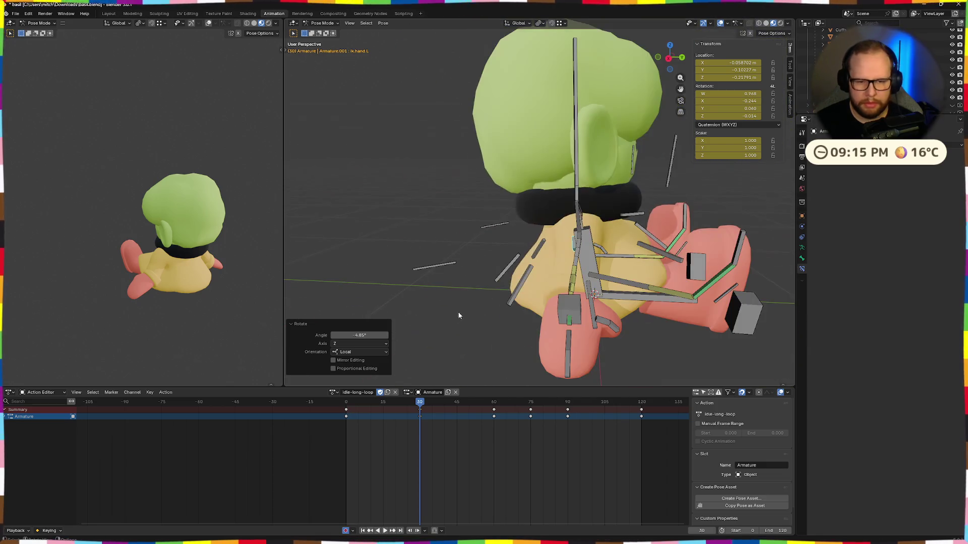
click(574, 307)
key(r)
key(z)
key(z)
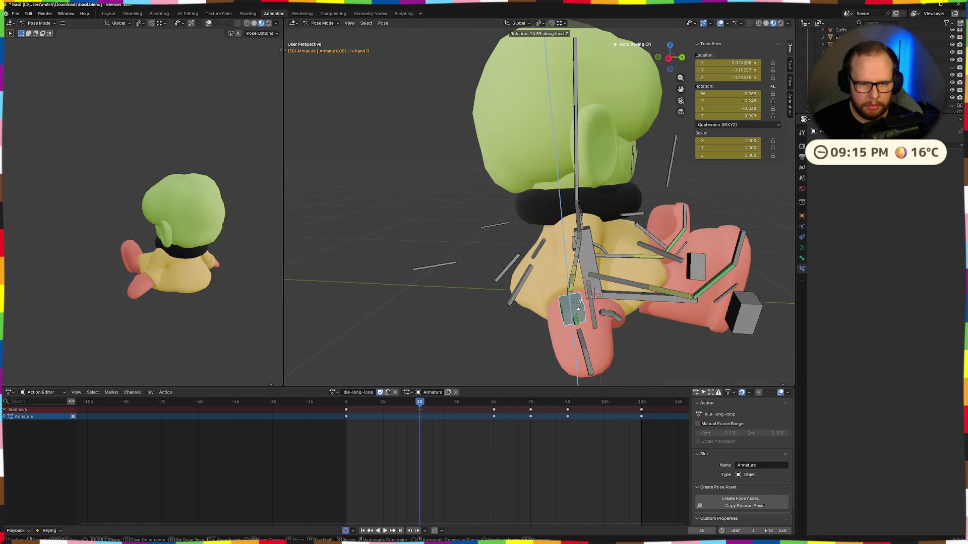
click(578, 308)
Step: At frame 60, rotate the hand bones about Z, the left hand by about 5.27°
drag(421, 402, 494, 404)
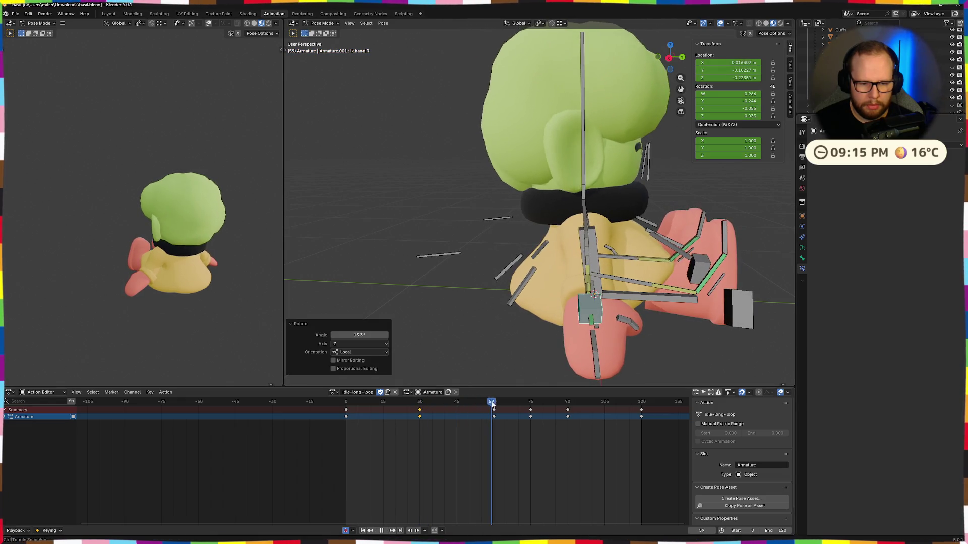
click(595, 311)
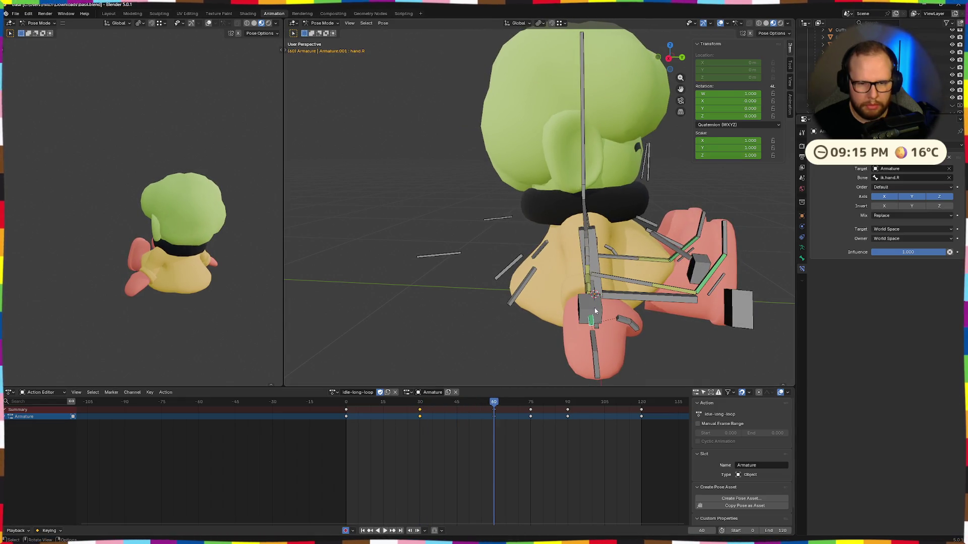
click(599, 311)
key(r)
key(z)
click(599, 312)
middle_drag(600, 311, 539, 292)
key(r)
key(z)
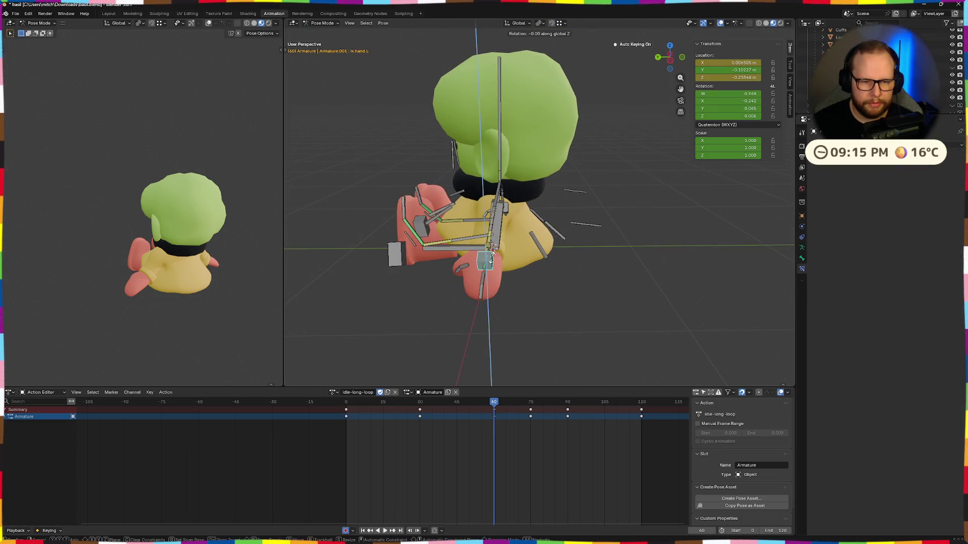
click(490, 260)
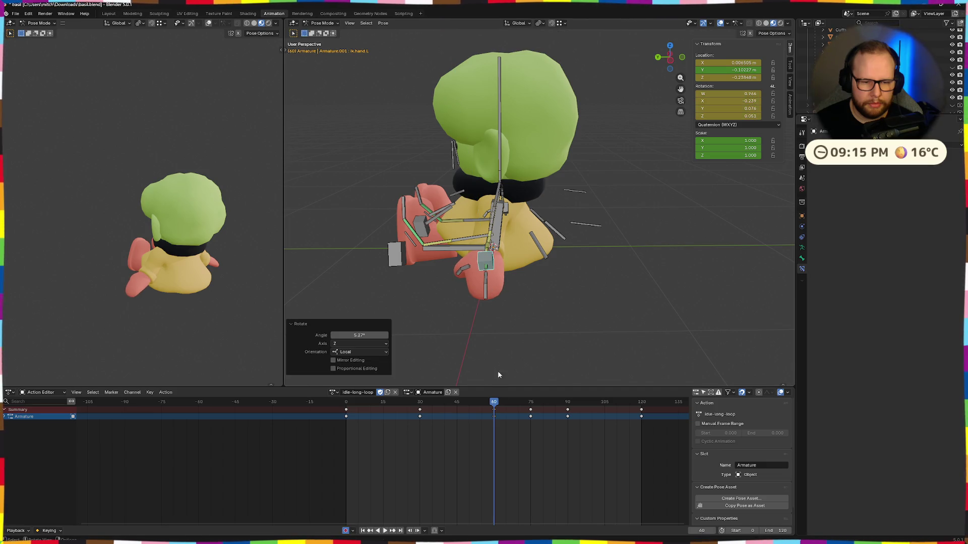
Step: At frame 90, rotate the right hand bone about -9.58° on local Z and replay the loop
drag(497, 404, 567, 403)
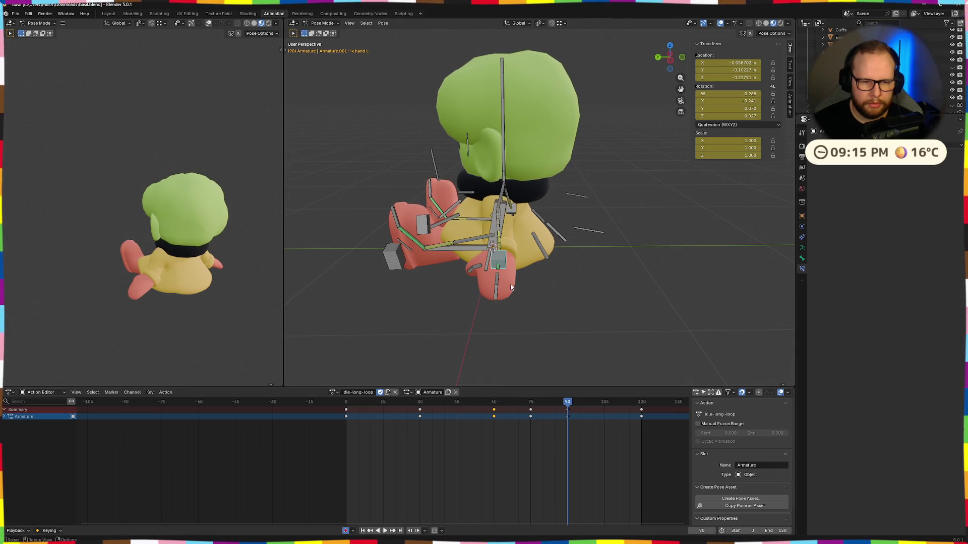
middle_drag(558, 269, 571, 231)
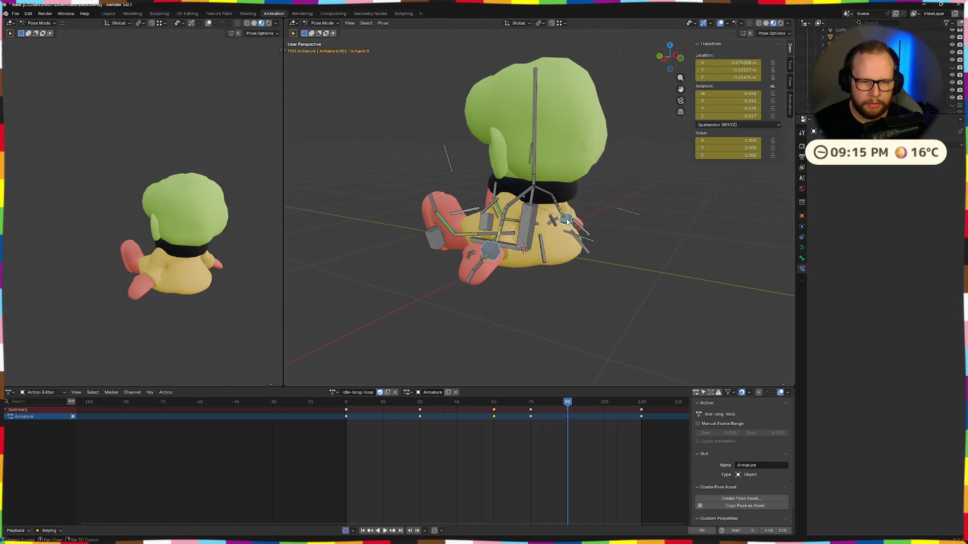
key(r)
key(z)
key(z)
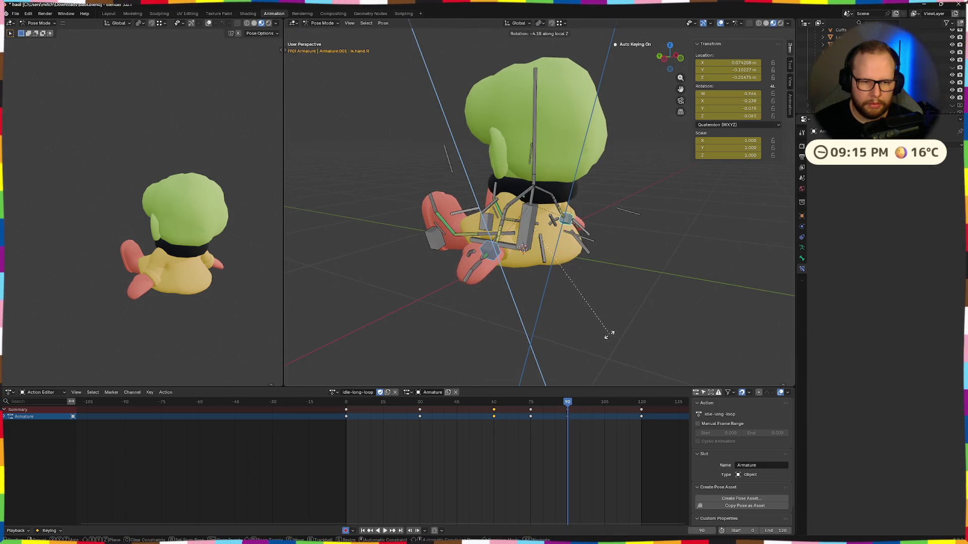
click(610, 335)
key(space)
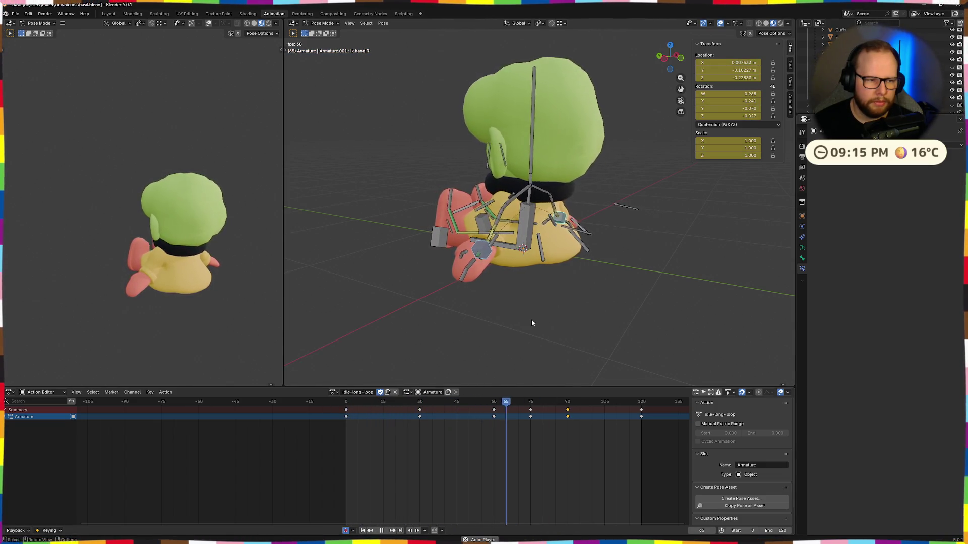
middle_drag(532, 321, 552, 305)
scroll(549, 307, down, 8)
mouse_move(648, 215)
middle_down()
mouse_move(514, 274)
mouse_move(547, 270)
middle_up()
scroll(487, 303, up, 5)
mouse_move(502, 298)
middle_down()
mouse_move(556, 279)
mouse_move(556, 304)
middle_up()
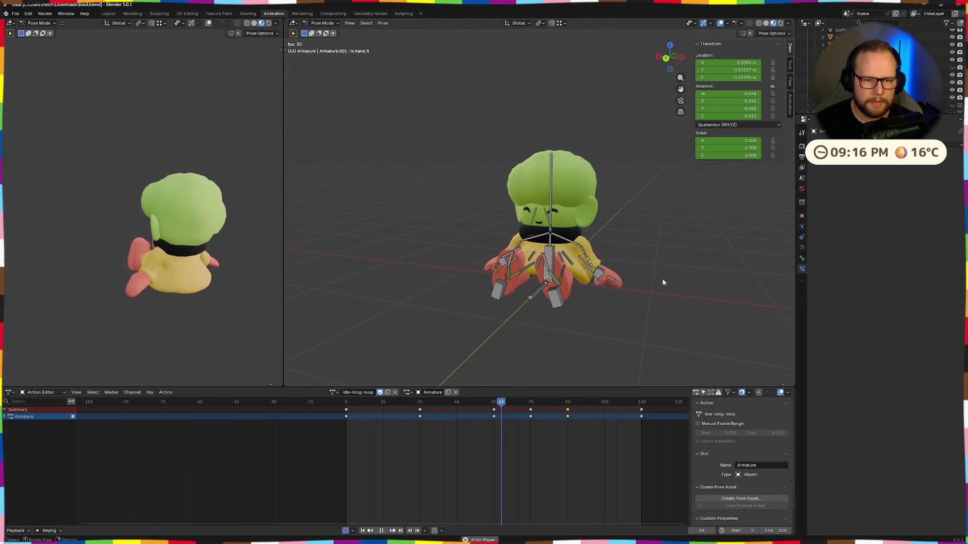
scroll(255, 273, down, 4)
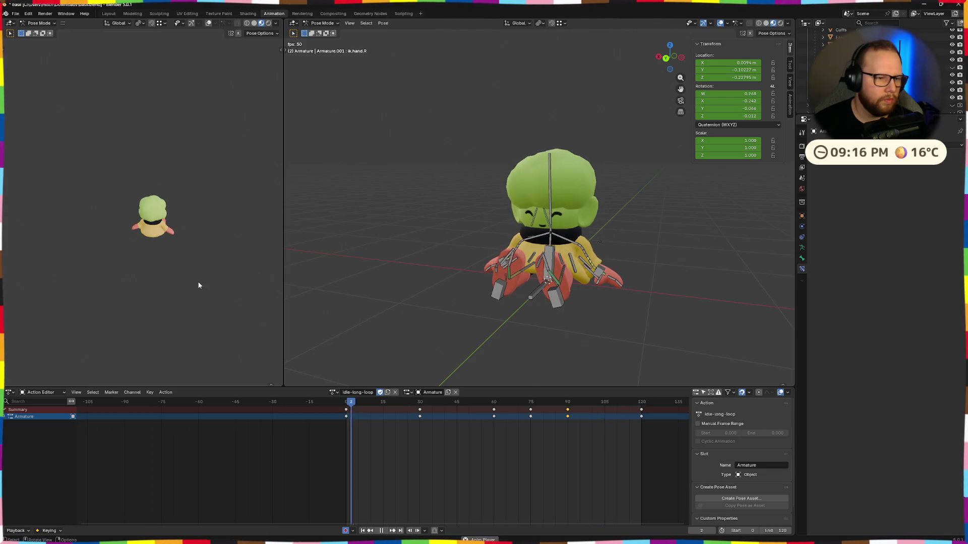
scroll(201, 283, up, 3)
Step: Review the playing loop from top, side and front angles in the second viewport, then stop playback
mouse_move(202, 283)
middle_down()
mouse_move(192, 240)
mouse_move(197, 249)
middle_up()
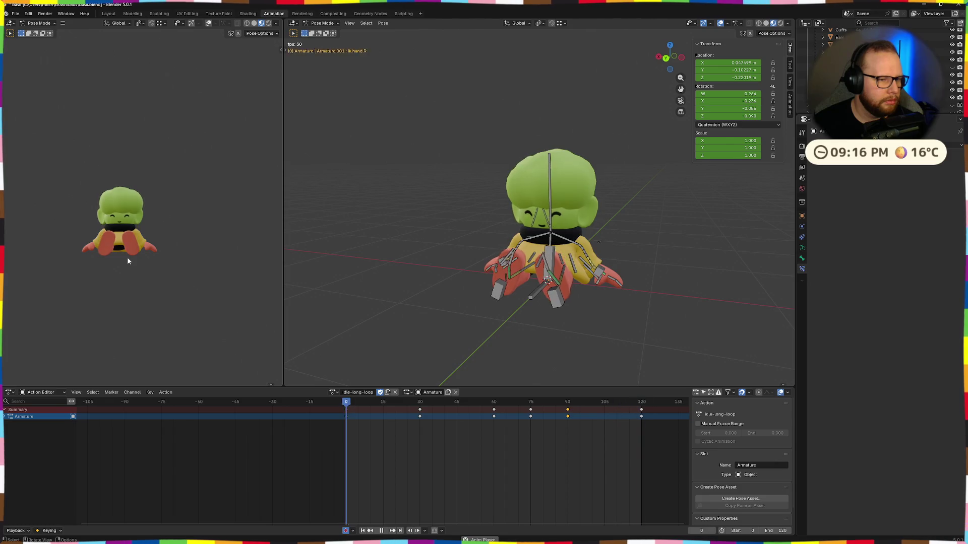
middle_drag(114, 268, 223, 282)
scroll(209, 280, down, 3)
scroll(151, 226, down, 2)
shift+middle_drag(152, 225, 106, 320)
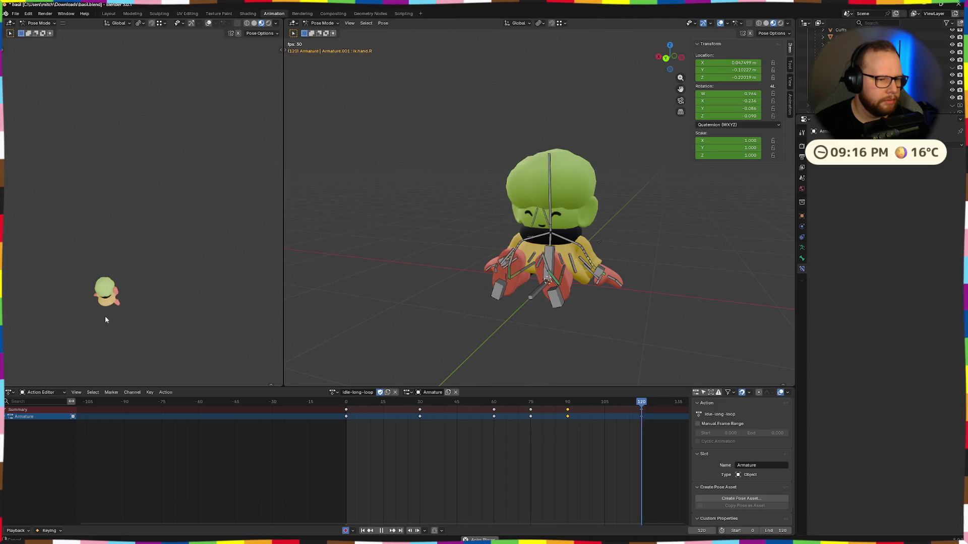
scroll(122, 274, up, 3)
middle_drag(122, 275, 143, 319)
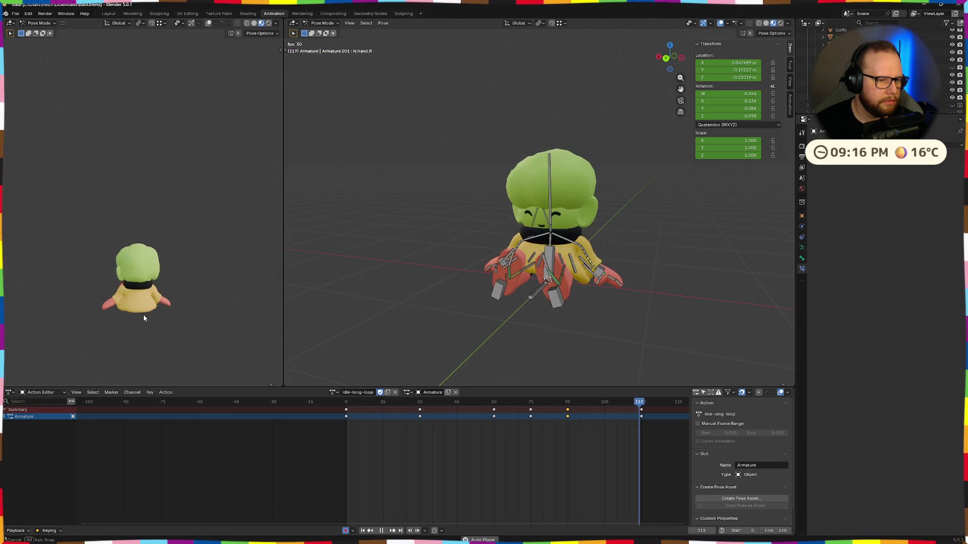
middle_drag(144, 318, 203, 308)
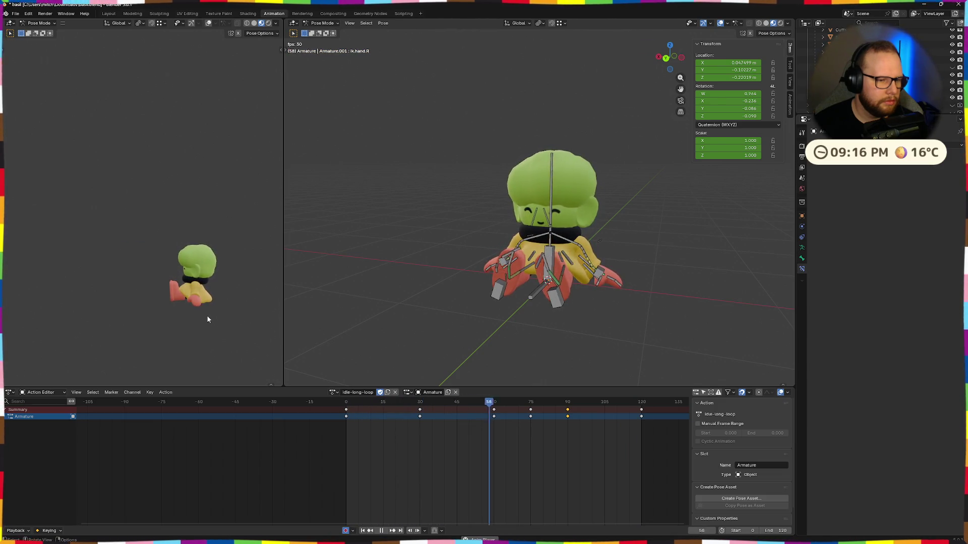
middle_drag(150, 300, 211, 308)
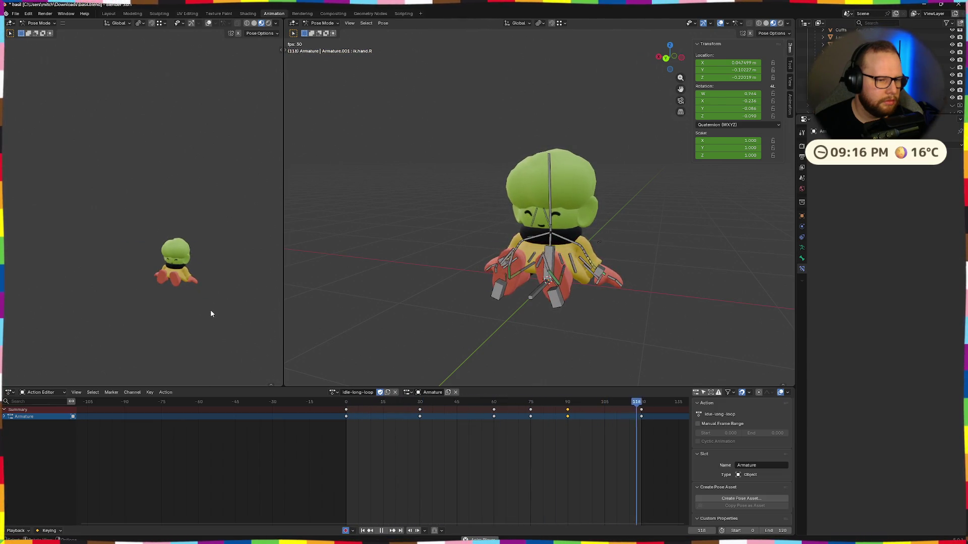
key(space)
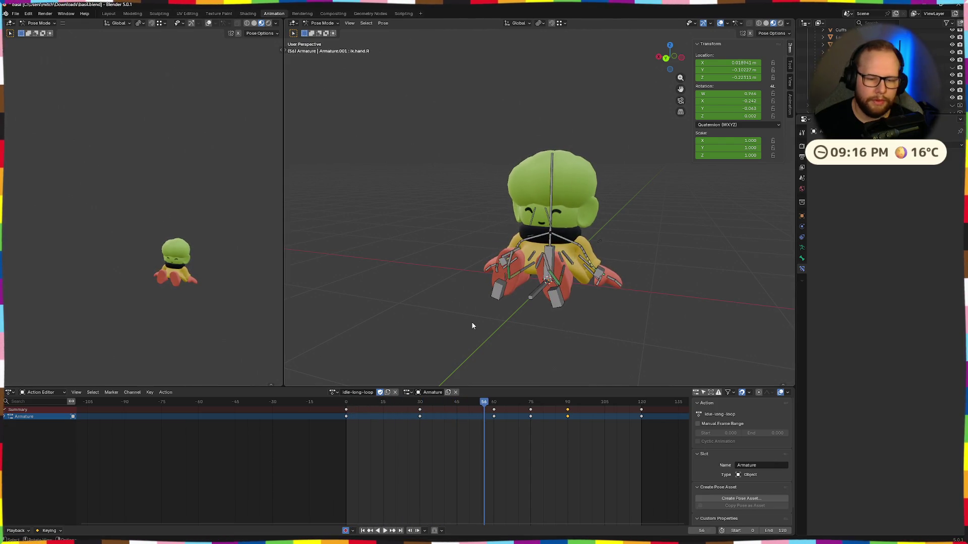
Step: Scrub the Action Editor from frame 0 to the loop's end at 120 and face the character front-on
drag(474, 401, 345, 408)
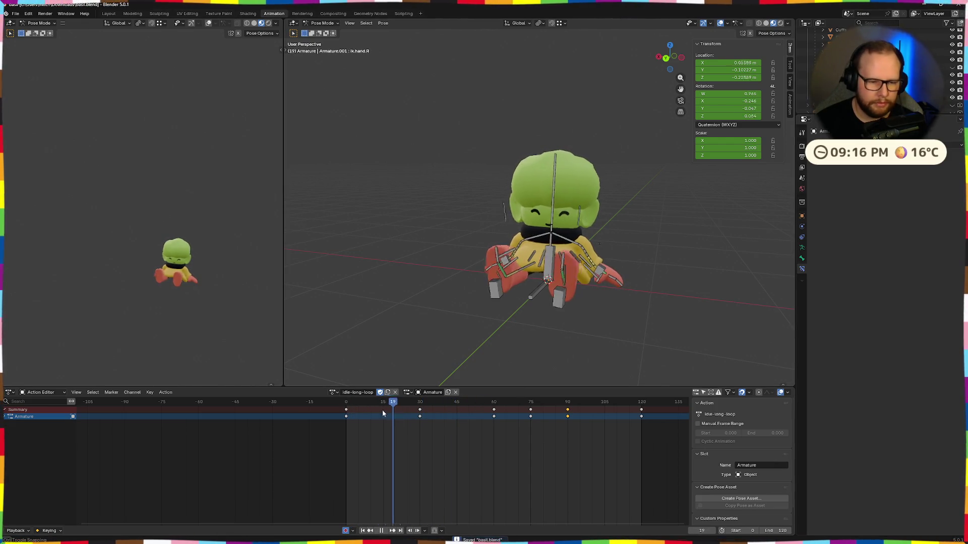
drag(644, 410, 637, 409)
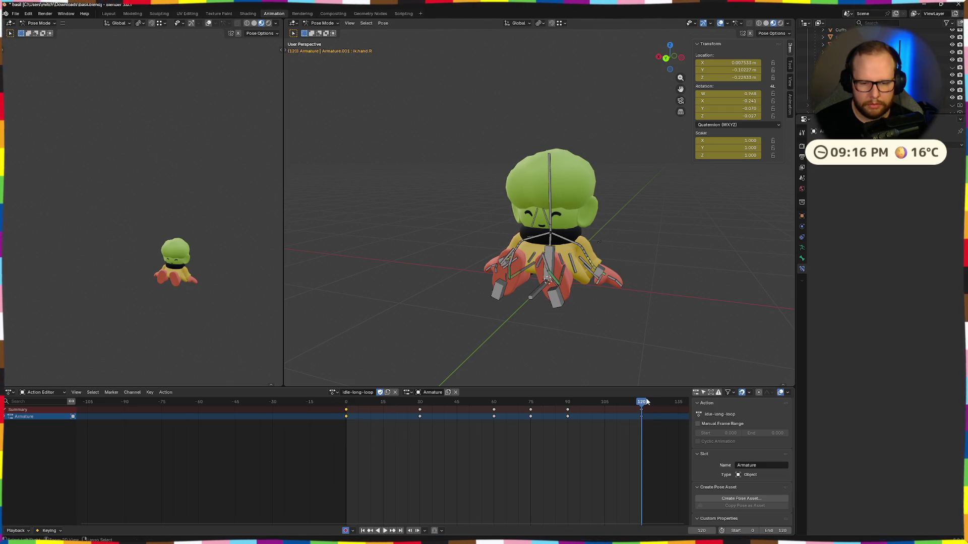
middle_drag(650, 332, 604, 408)
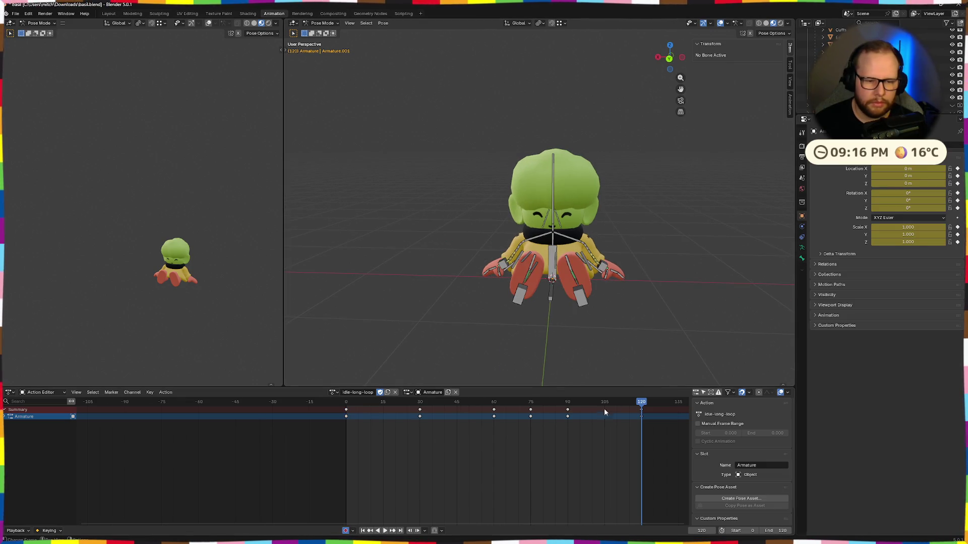
scroll(605, 409, up, 1)
Step: At frame 30, rotate the foot bone by about 6 degrees
click(581, 304)
click(425, 404)
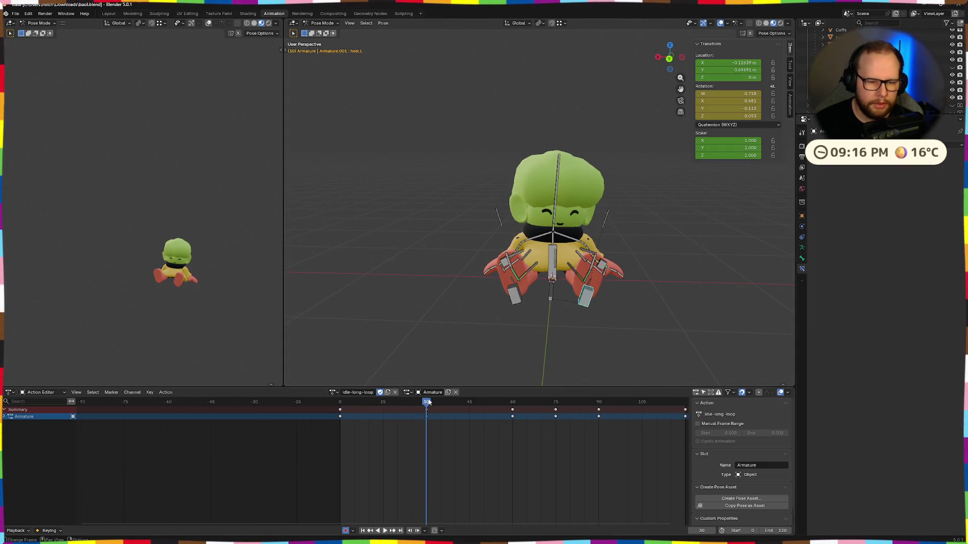
scroll(646, 318, up, 3)
scroll(616, 336, up, 1)
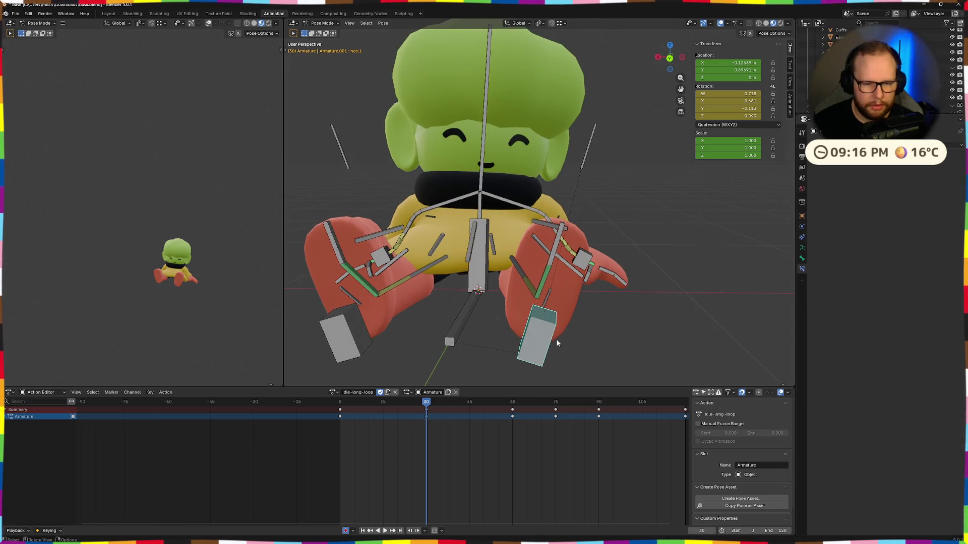
click(607, 326)
key(r)
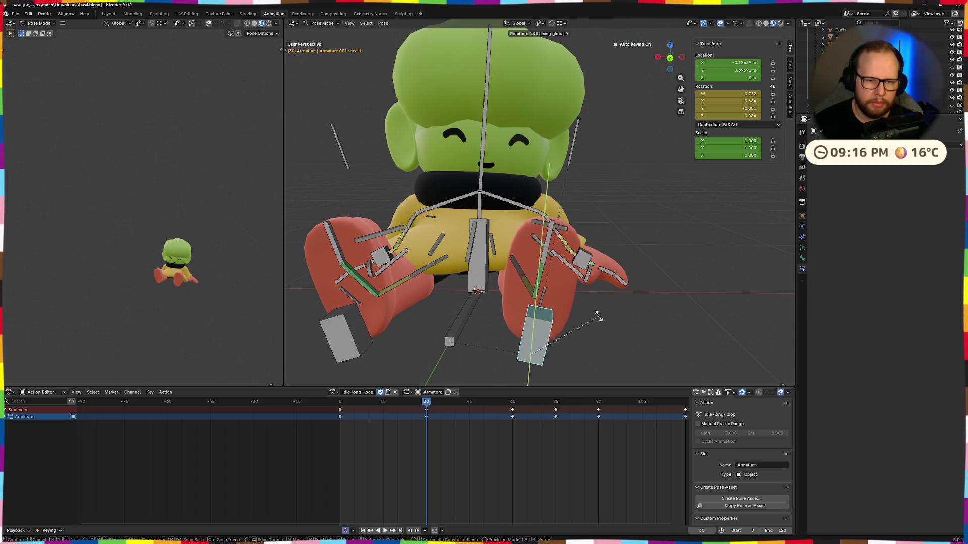
click(580, 332)
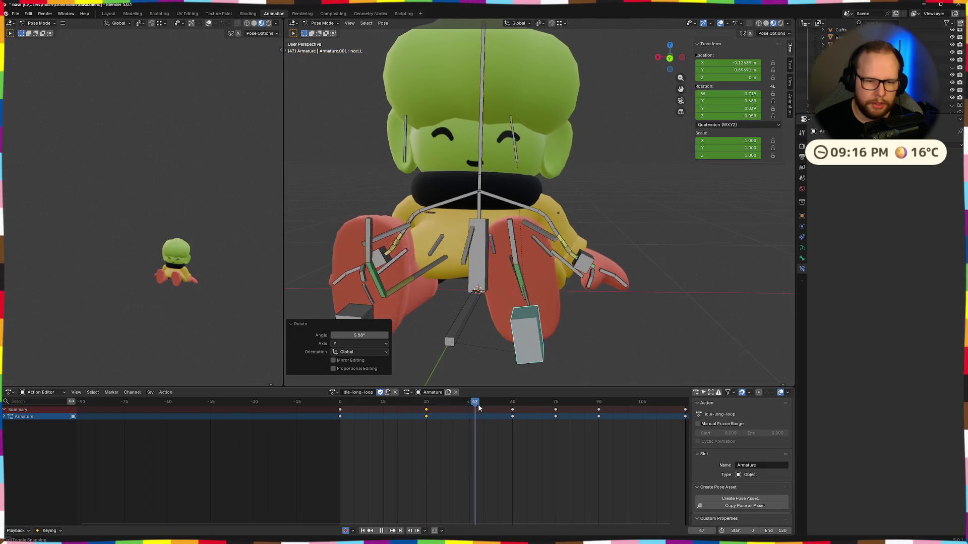
Step: Rotate the foot bone 8 degrees at frame 60 and the right foot about Y near frame 90
drag(424, 404, 512, 407)
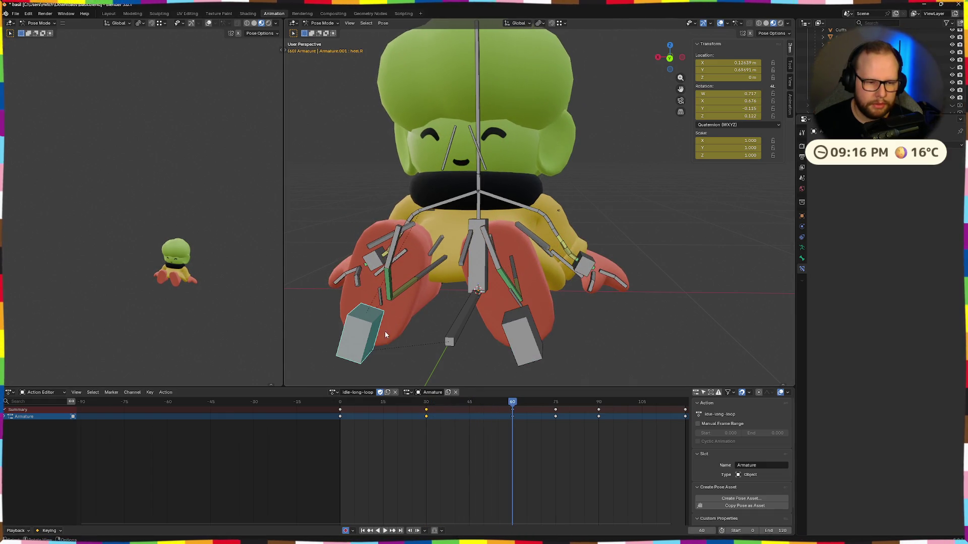
key(r)
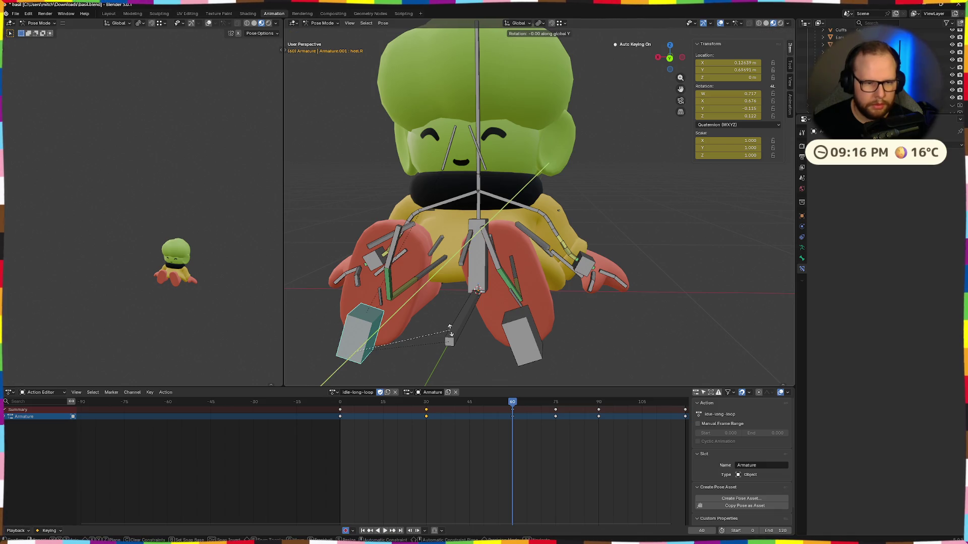
click(439, 324)
drag(511, 404, 598, 403)
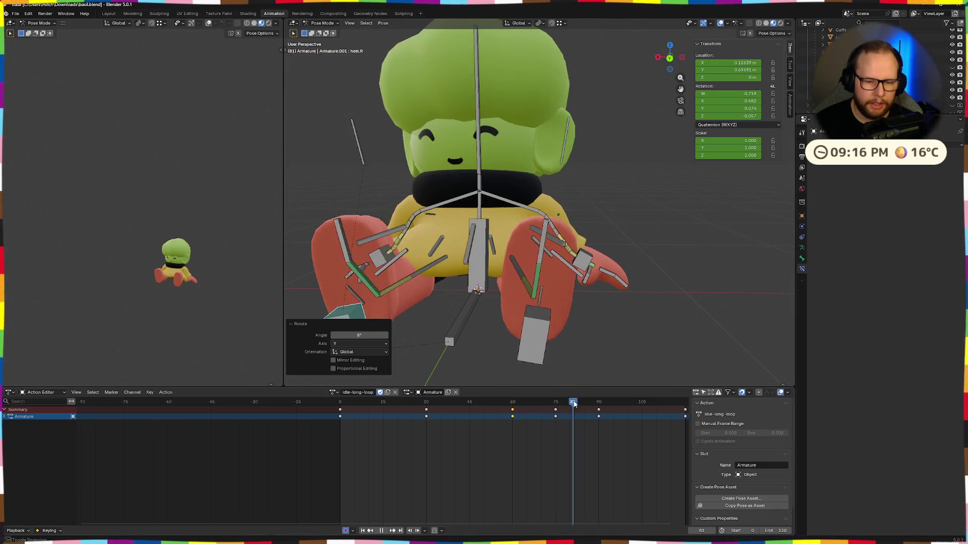
click(544, 342)
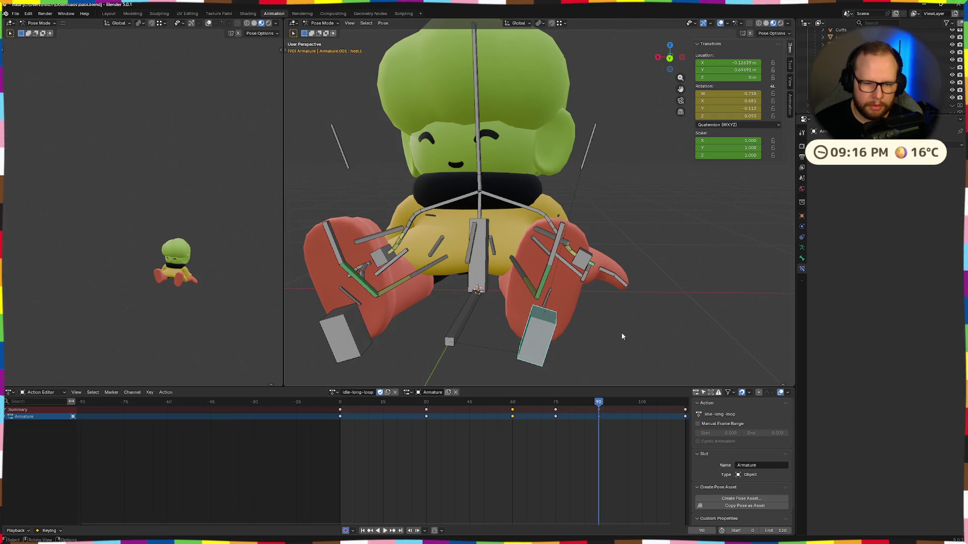
key(t)
key(r)
click(622, 342)
Step: Rotate the left foot bone -13.3 degrees about Y at frame 90 and play the animation
click(337, 310)
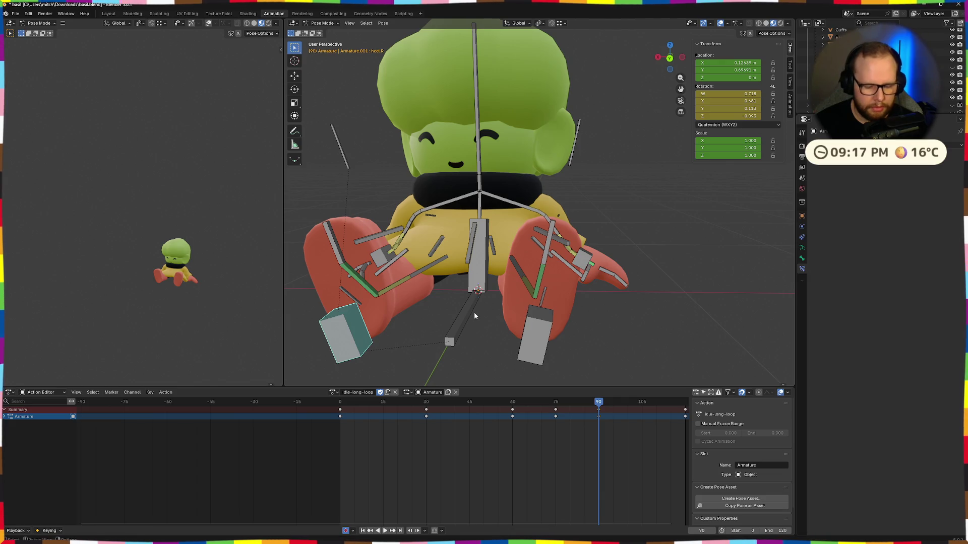
key(r)
key(y)
click(630, 413)
key(space)
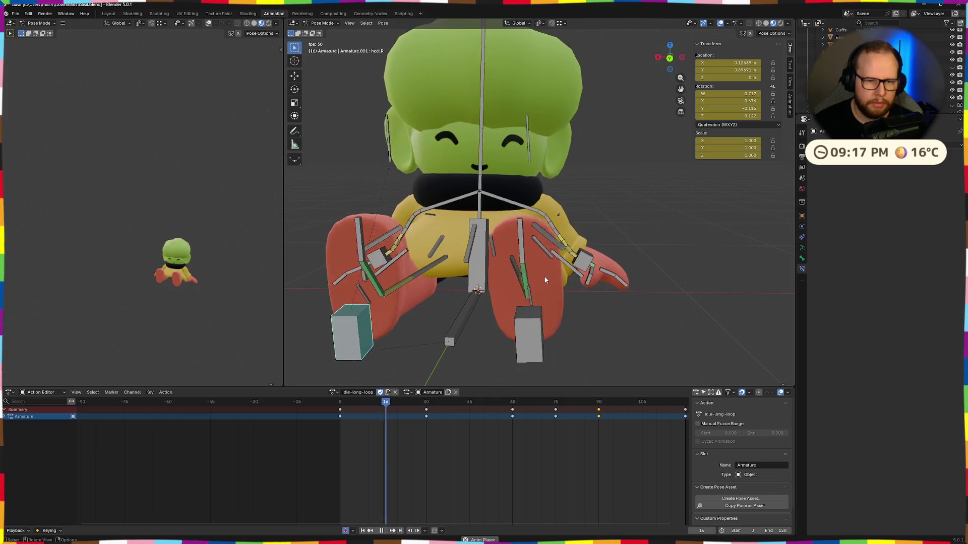
scroll(551, 285, down, 8)
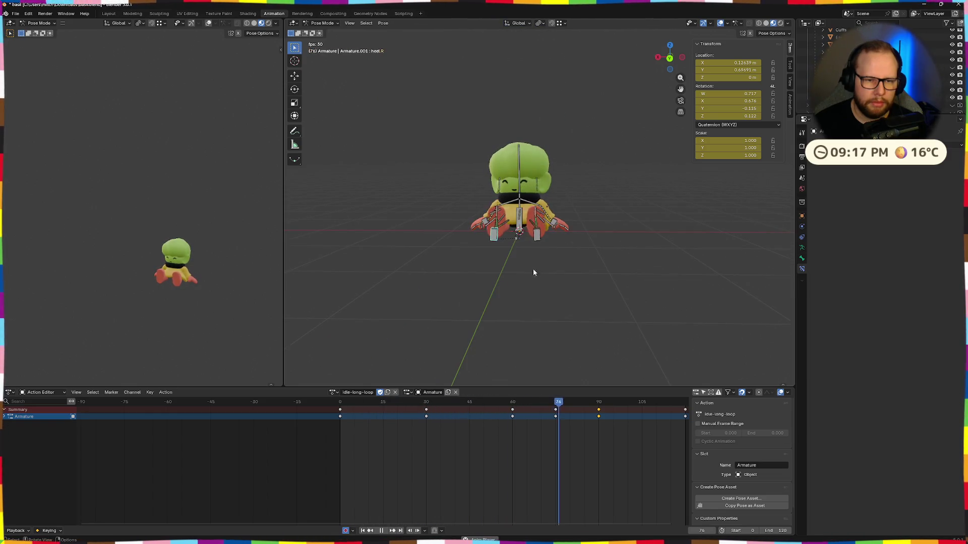
middle_drag(454, 280, 529, 272)
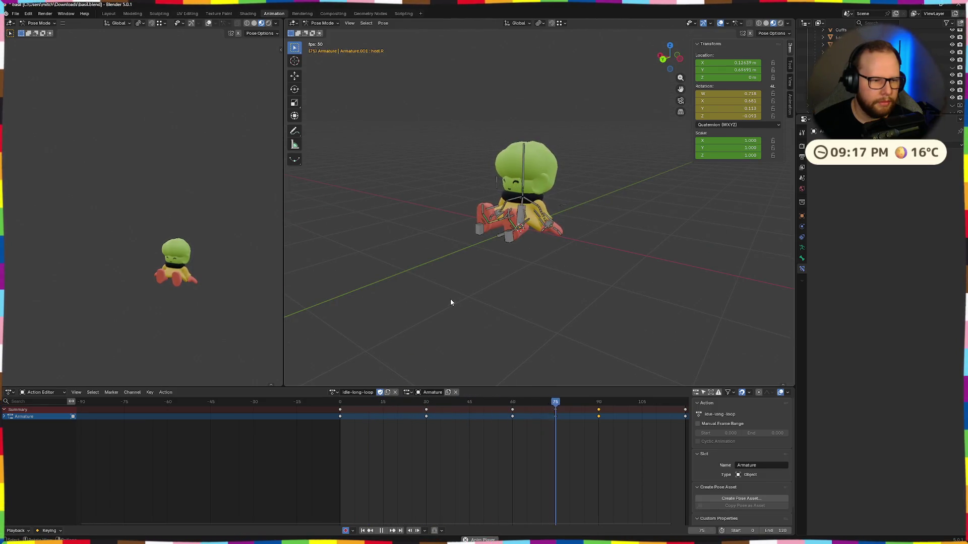
scroll(450, 303, up, 5)
middle_drag(494, 286, 510, 272)
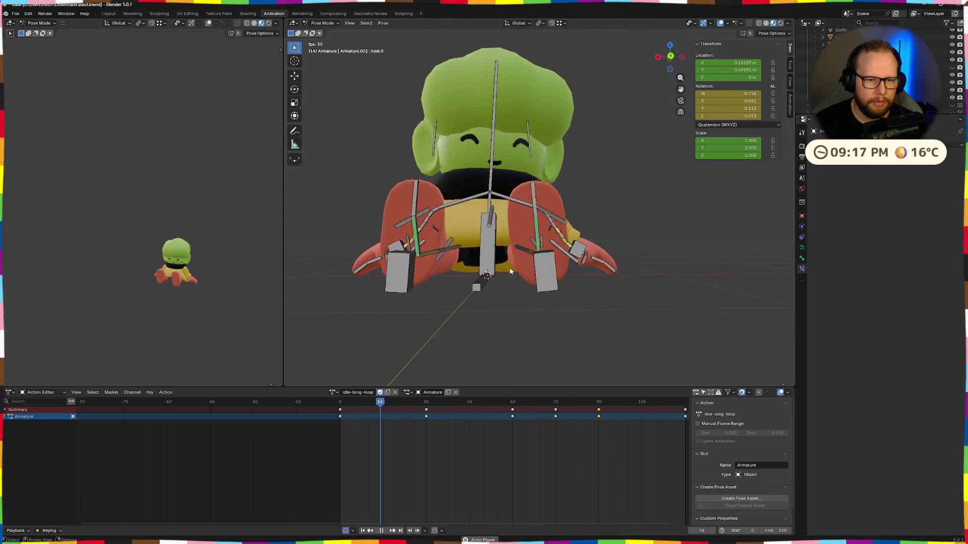
scroll(511, 272, down, 5)
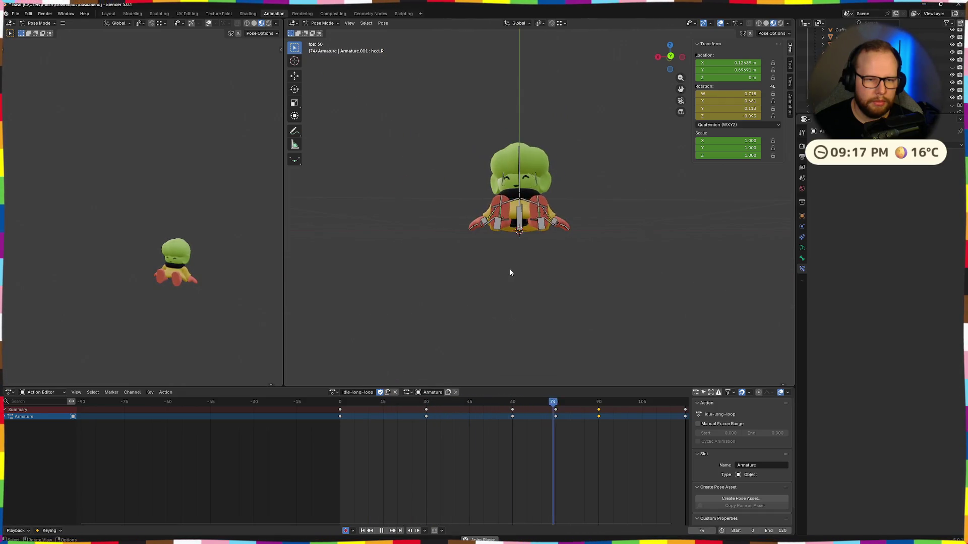
middle_drag(510, 270, 470, 288)
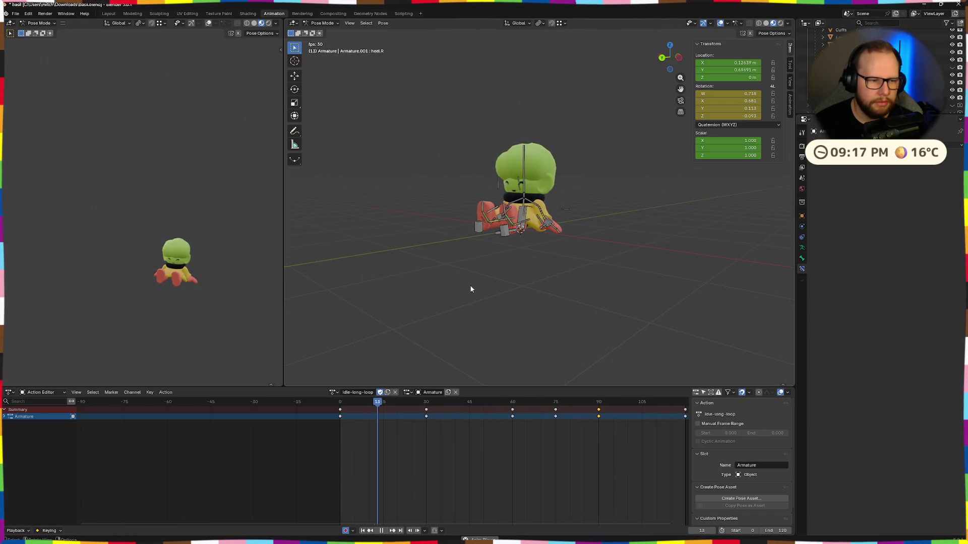
mouse_move(470, 289)
middle_down()
mouse_move(585, 299)
mouse_move(465, 302)
middle_up()
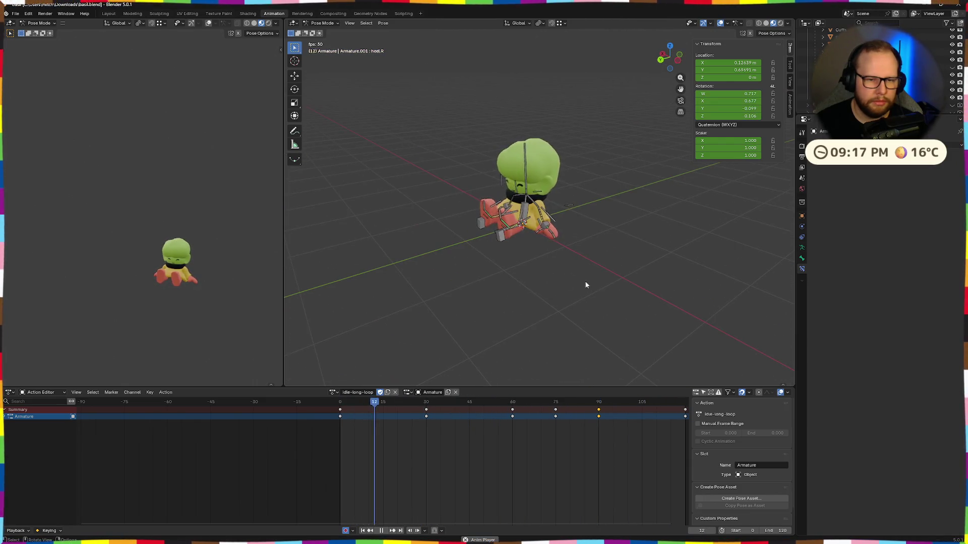
scroll(570, 276, down, 3)
mouse_move(570, 277)
middle_down()
mouse_move(626, 266)
mouse_move(537, 262)
middle_up()
scroll(538, 261, up, 3)
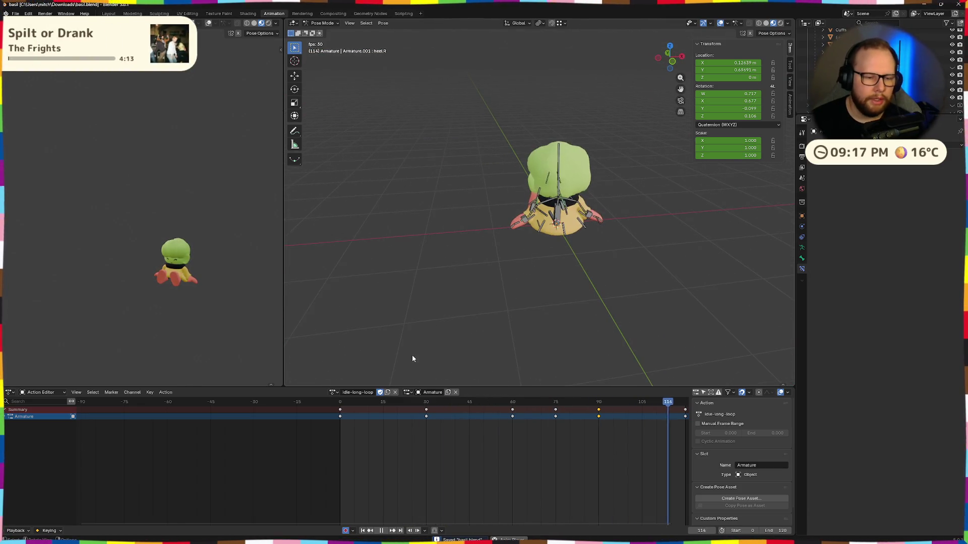
click(333, 396)
click(356, 452)
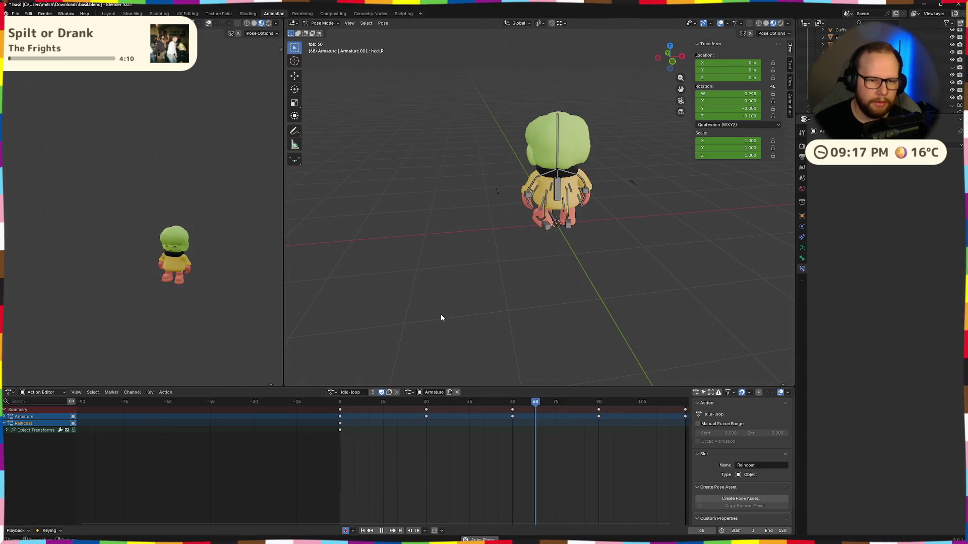
middle_drag(441, 317, 499, 324)
click(332, 393)
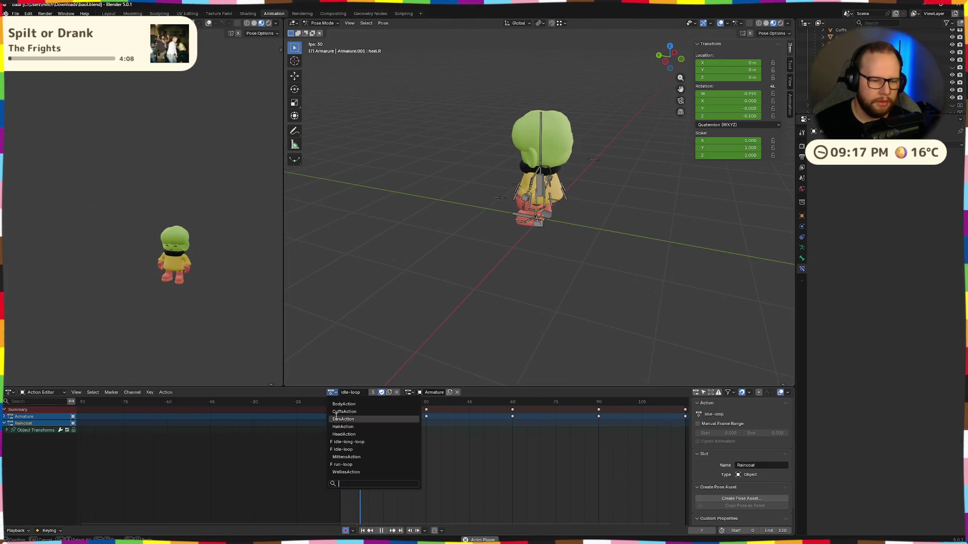
click(347, 442)
mouse_move(439, 288)
middle_down()
mouse_move(507, 287)
mouse_move(468, 286)
middle_up()
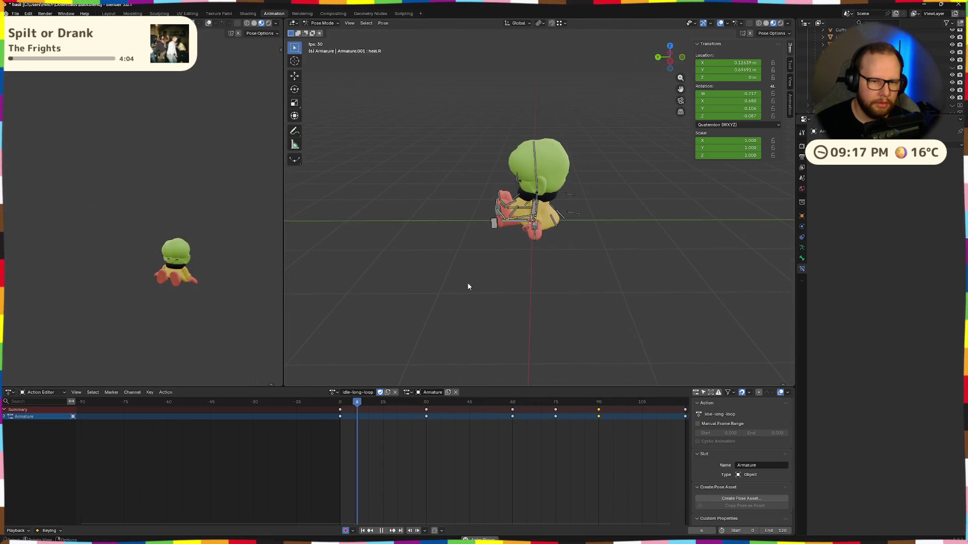
click(331, 392)
click(348, 454)
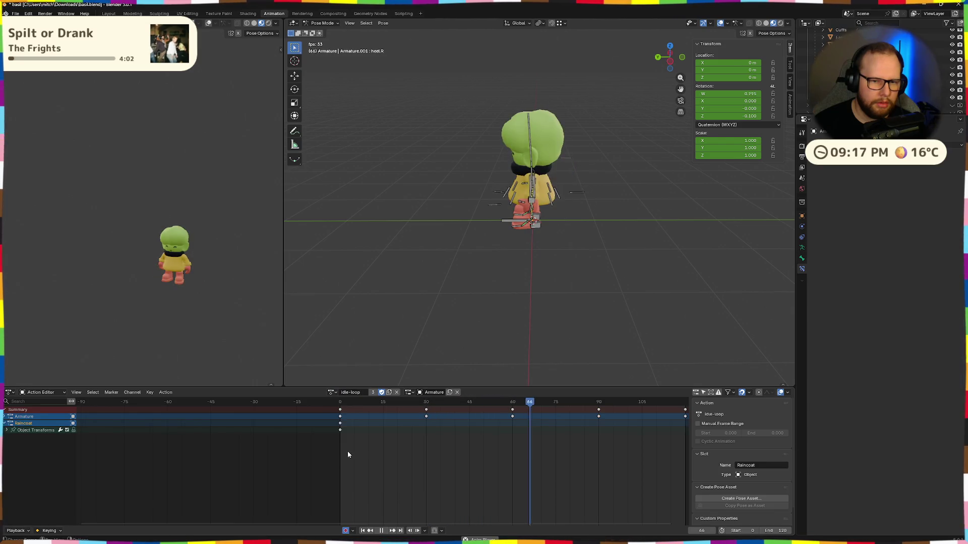
click(332, 393)
click(339, 442)
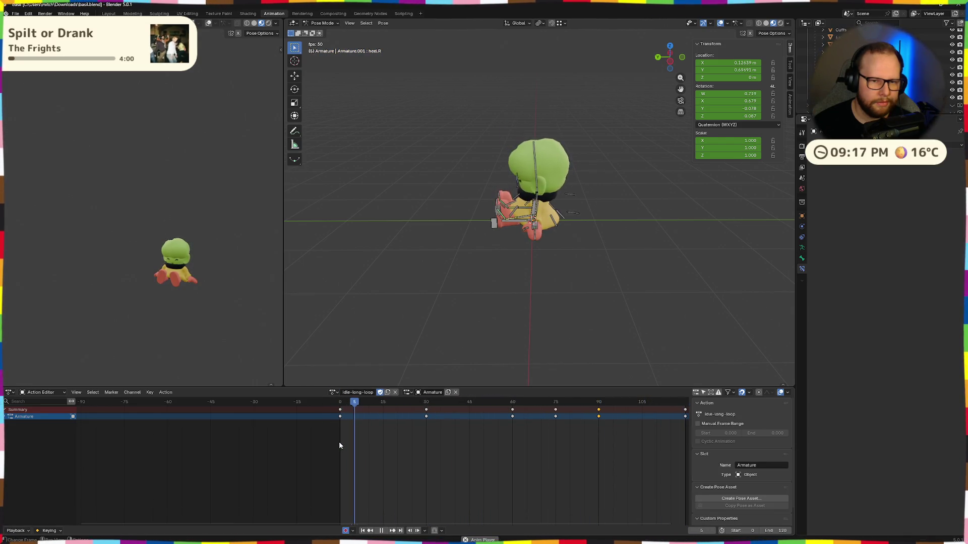
click(332, 392)
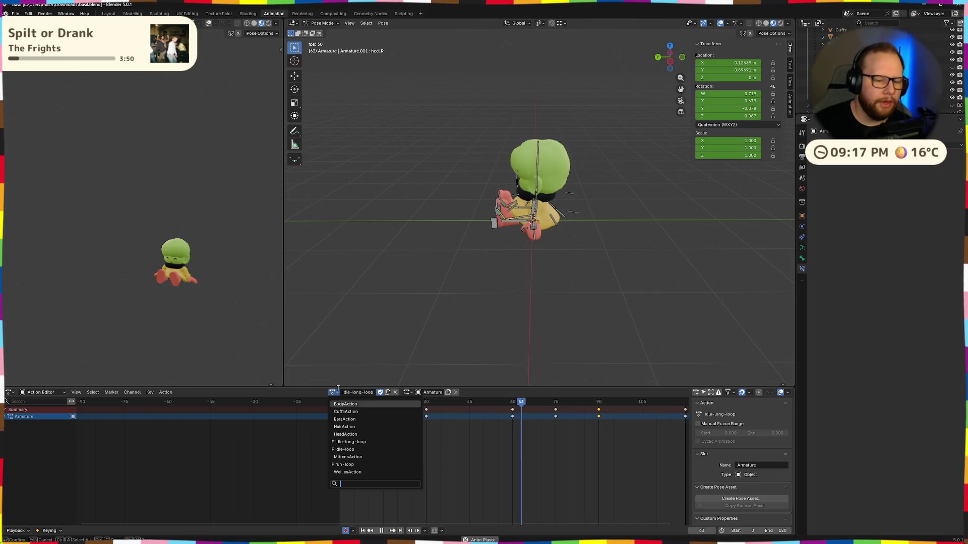
click(362, 449)
mouse_move(523, 296)
middle_down()
mouse_move(591, 293)
mouse_move(534, 307)
middle_up()
scroll(590, 293, up, 3)
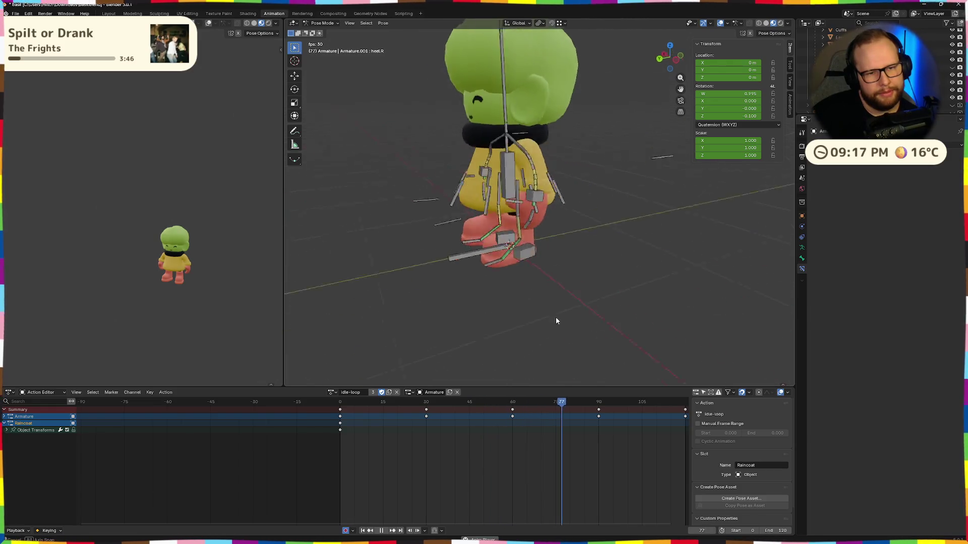
click(332, 392)
click(342, 442)
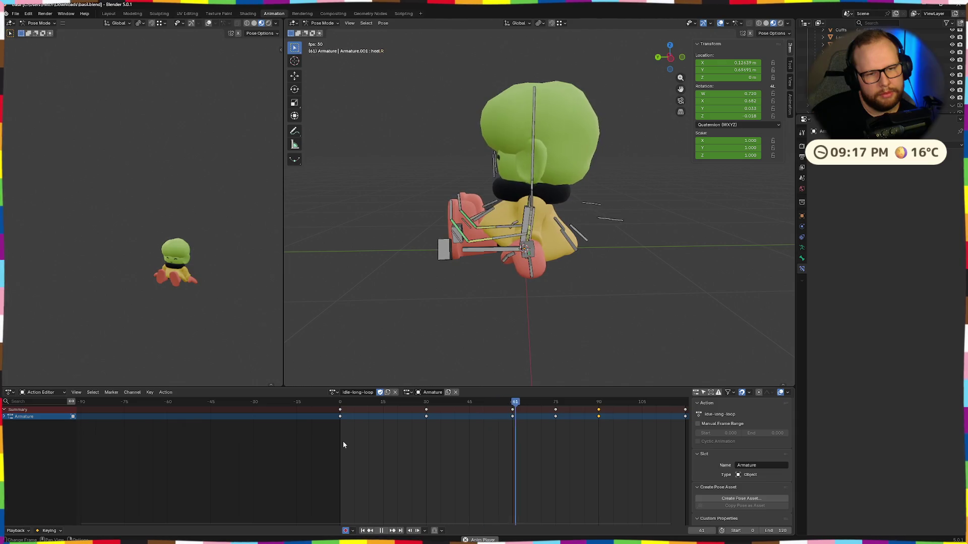
scroll(363, 326, down, 5)
Step: Key the current pose at frame 90, stop playback and confirm an end frame of 240
middle_drag(376, 311, 405, 324)
scroll(528, 485, down, 2)
scroll(499, 454, down, 2)
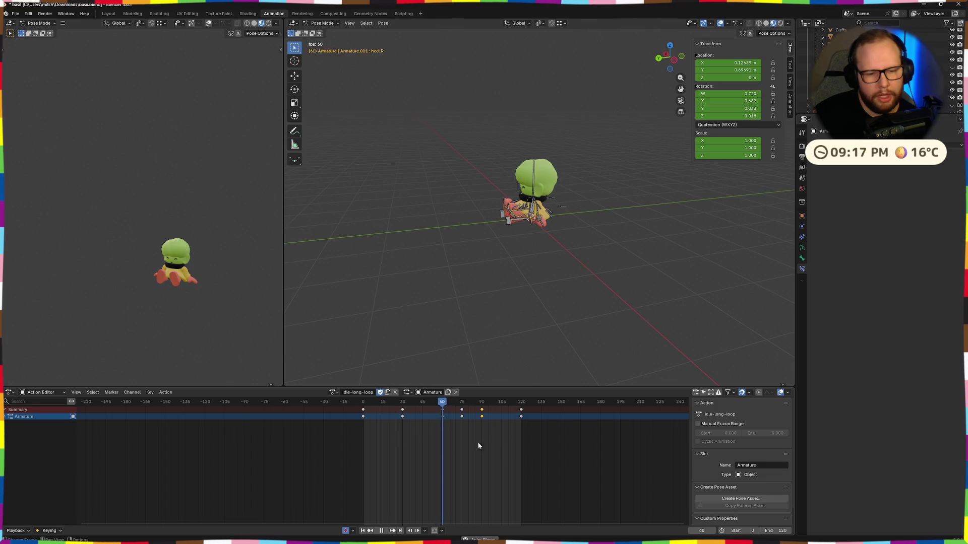
key(i)
key(space)
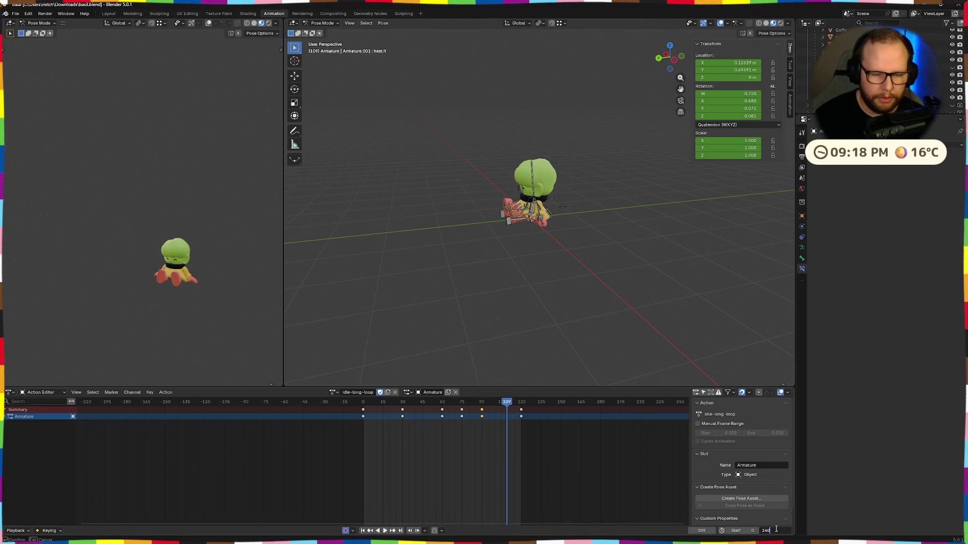
key(Return)
Step: Box-select all idle-long-loop keyframes and set the scene end frame to 240
click(506, 441)
drag(543, 421, 357, 409)
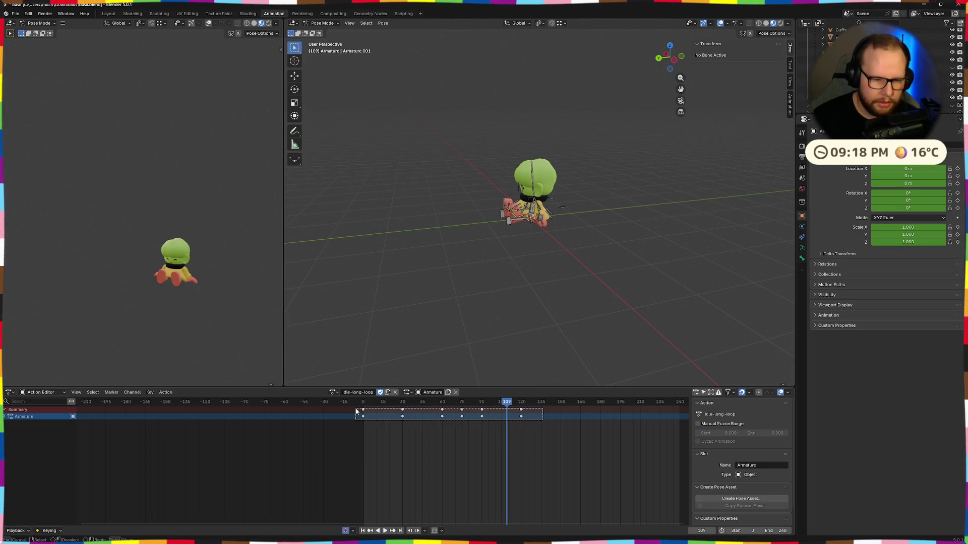
click(782, 530)
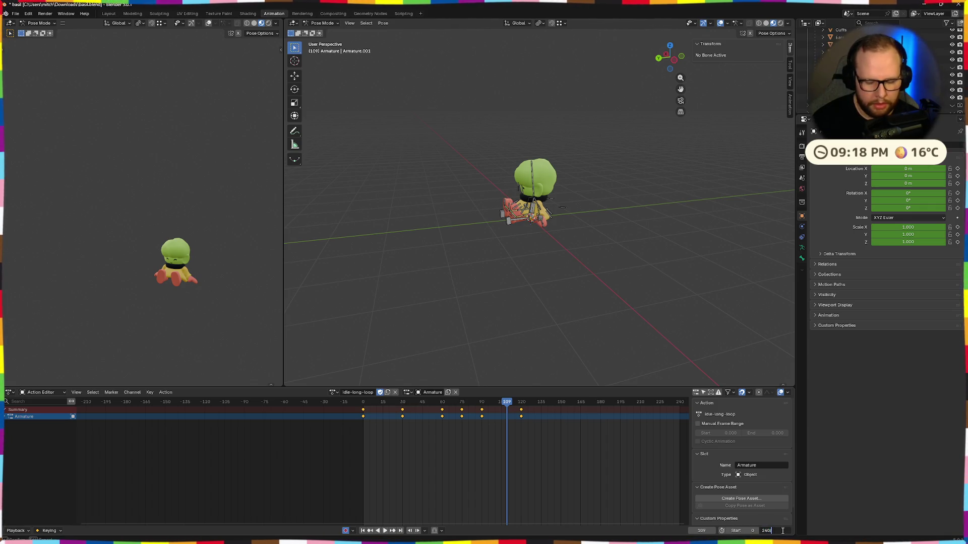
text(80)
key(Return)
scroll(397, 465, up, 2)
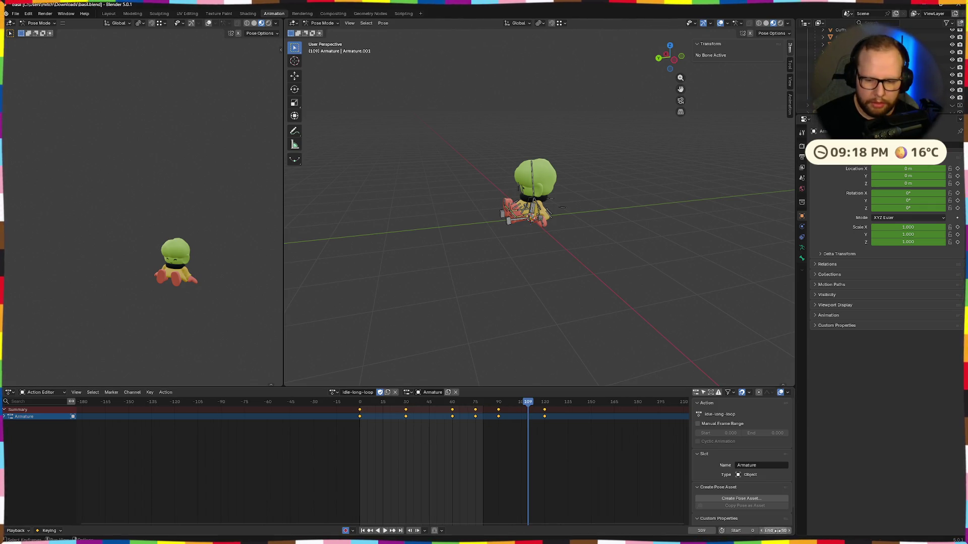
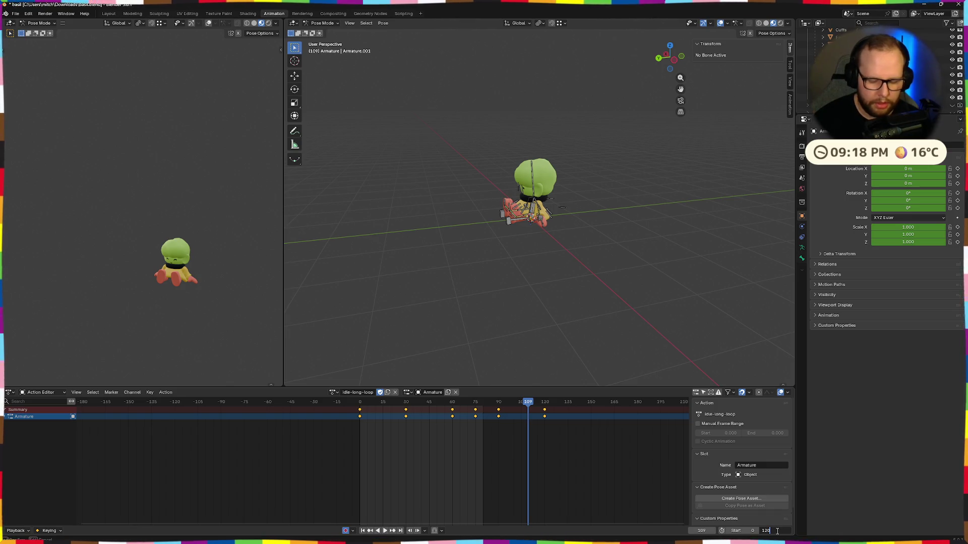
Step: Set the end frame to 180, stretch the selected keyframes from the playhead to fit, and play back to check
key(Return)
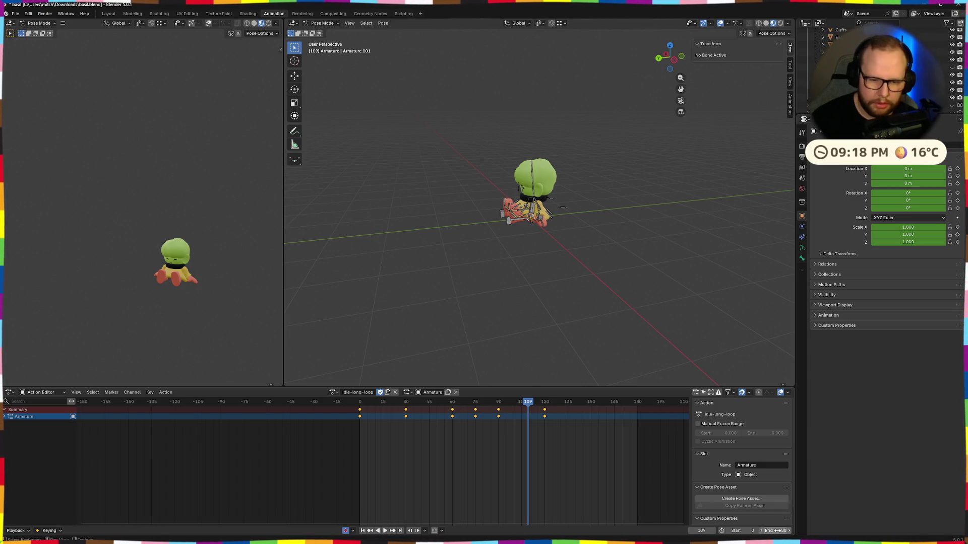
scroll(516, 424, down, 2)
drag(371, 421, 365, 413)
drag(495, 401, 365, 401)
key(space)
key(s)
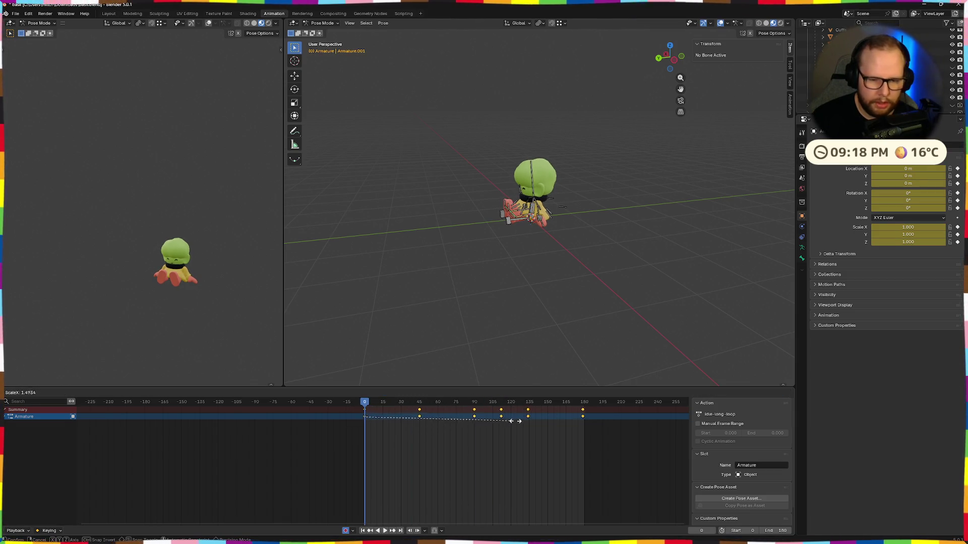
click(515, 420)
key(space)
middle_drag(536, 302, 575, 290)
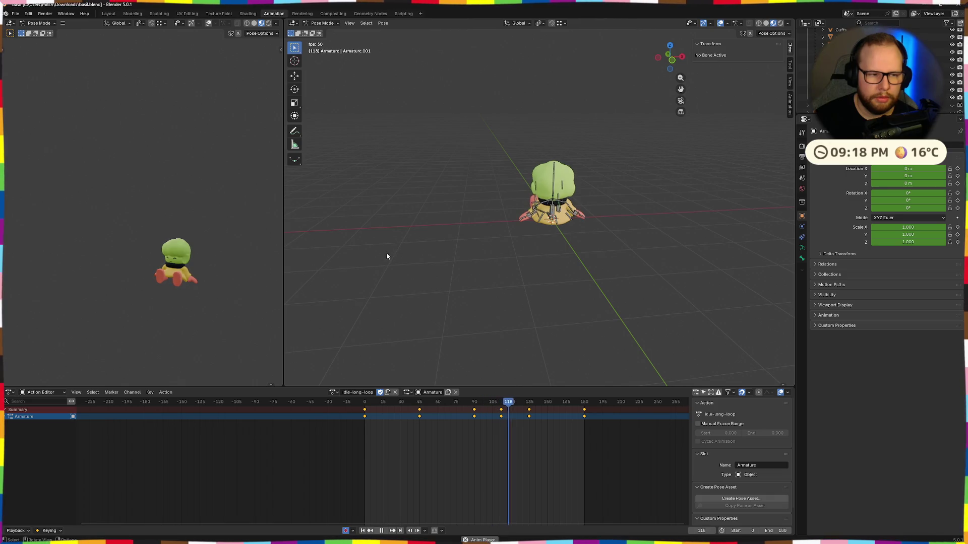
mouse_move(227, 296)
middle_down()
mouse_move(113, 300)
mouse_move(203, 293)
mouse_move(171, 288)
middle_up()
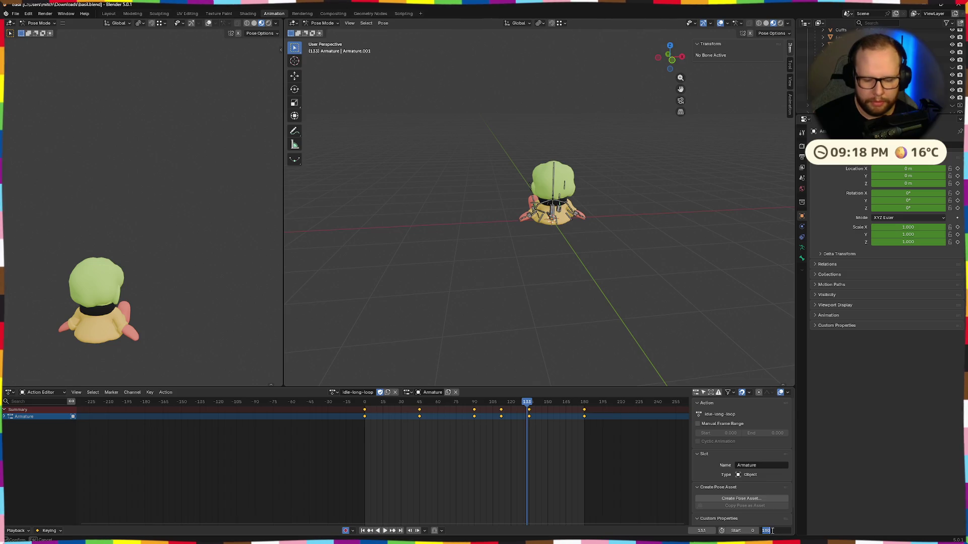
text(60)
Step: Change the end frame to 160, rescale the keyframes to fit, and play from the start
key(Return)
key(s)
click(642, 448)
key(space)
drag(529, 403, 366, 403)
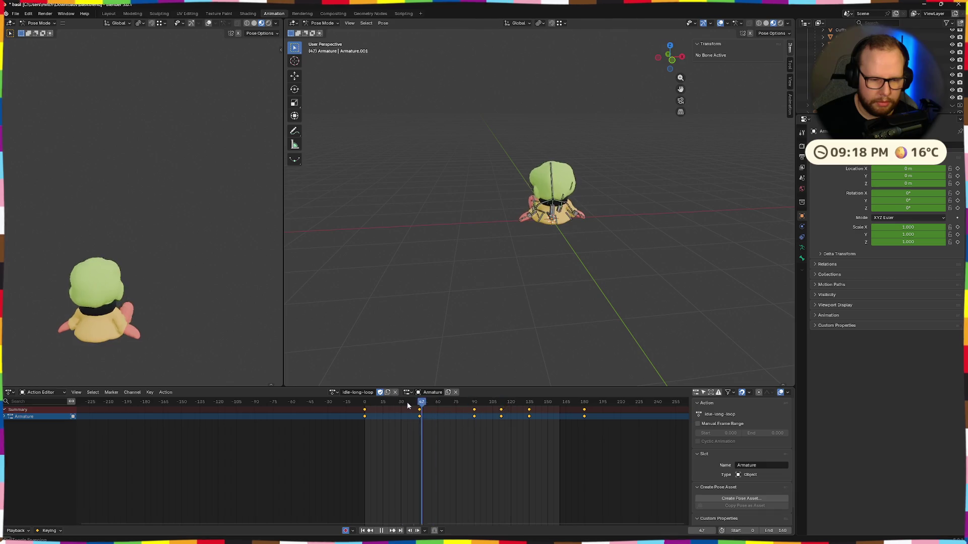
Step: Shrink the keyframe spacing slightly and play back while orbiting the character
key(s)
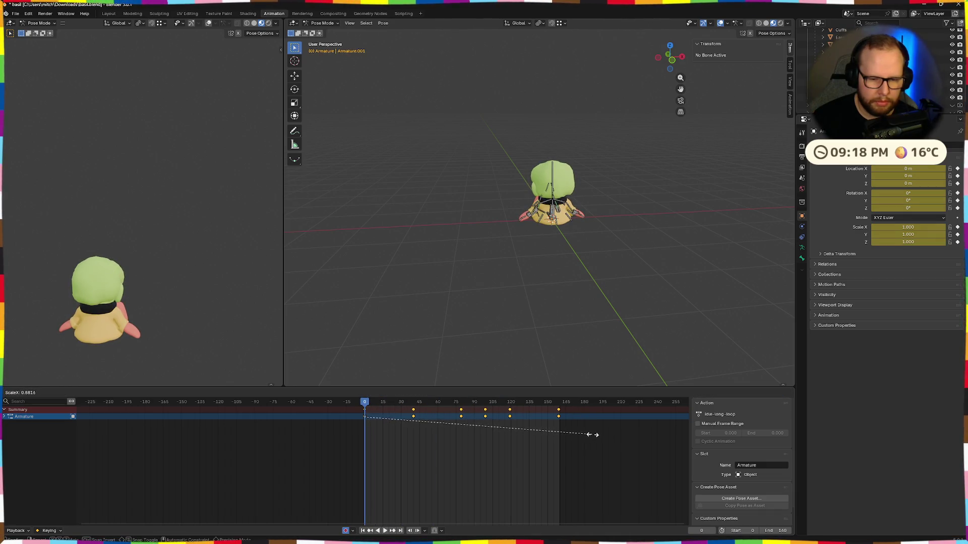
click(593, 436)
key(space)
middle_drag(443, 263, 586, 270)
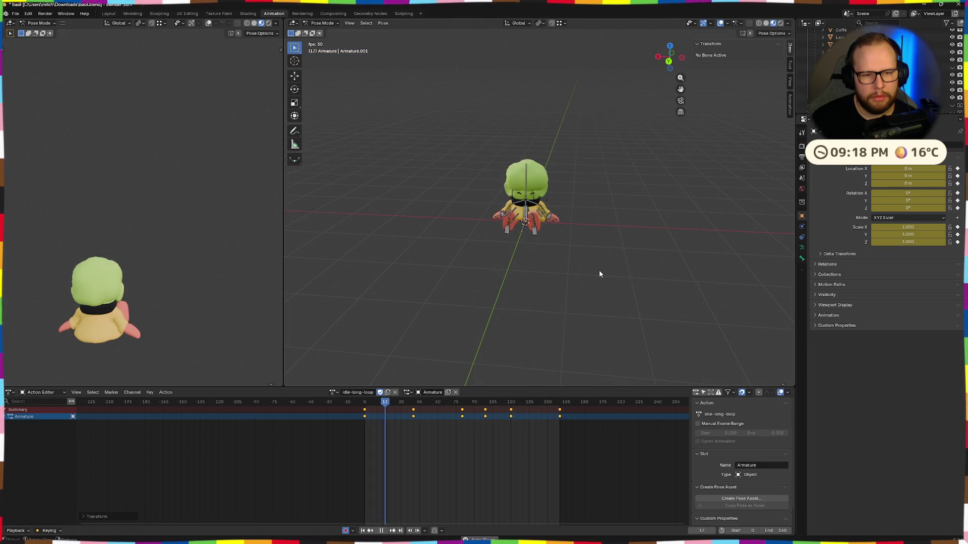
key(space)
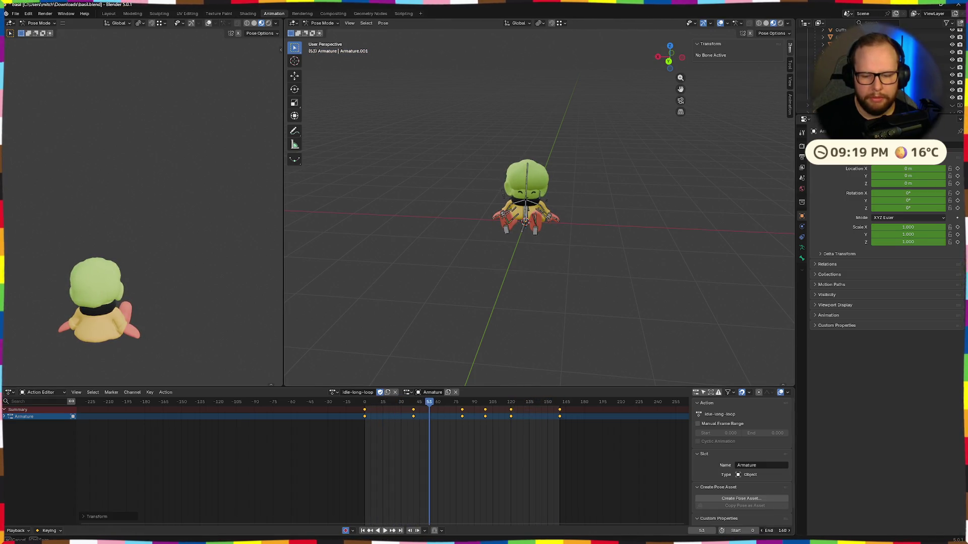
Step: Set the end frame to 150 and scale the keyframes toward frame 0 so they fit the range
key(Return)
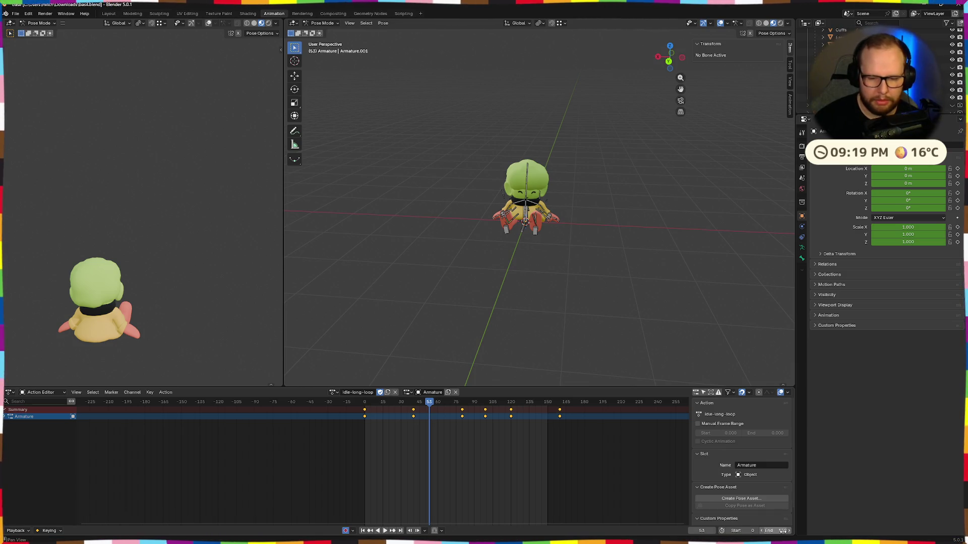
key(s)
click(642, 429)
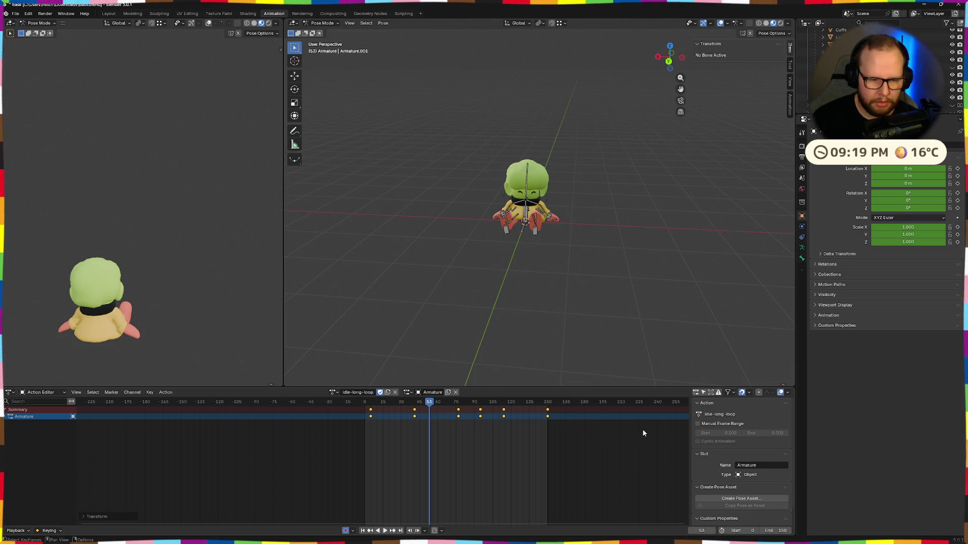
drag(433, 408, 366, 399)
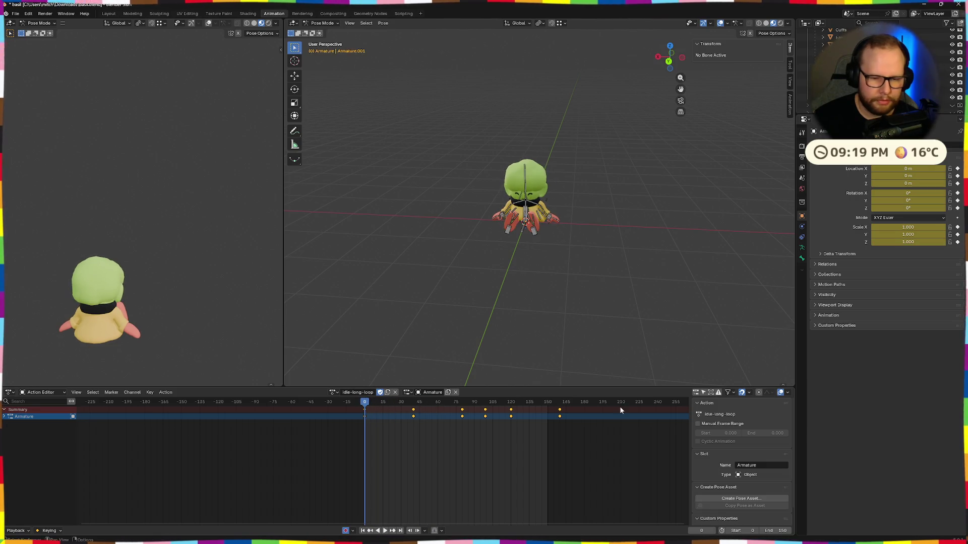
key(s)
click(604, 413)
Step: Play the retimed idle-long-loop and orbit both viewports around the character to review it
key(space)
middle_drag(747, 292, 595, 291)
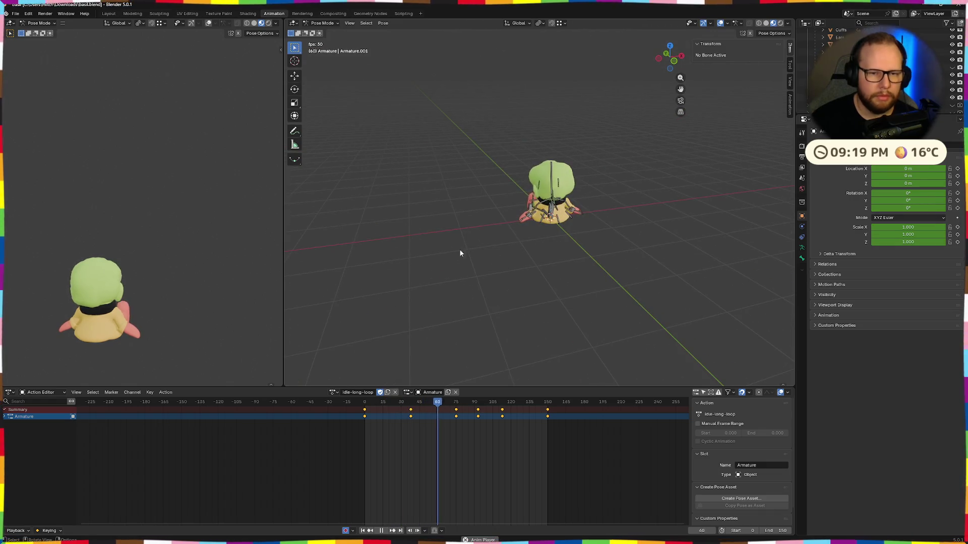
mouse_move(96, 323)
middle_down()
mouse_move(170, 312)
mouse_move(235, 322)
mouse_move(239, 303)
middle_up()
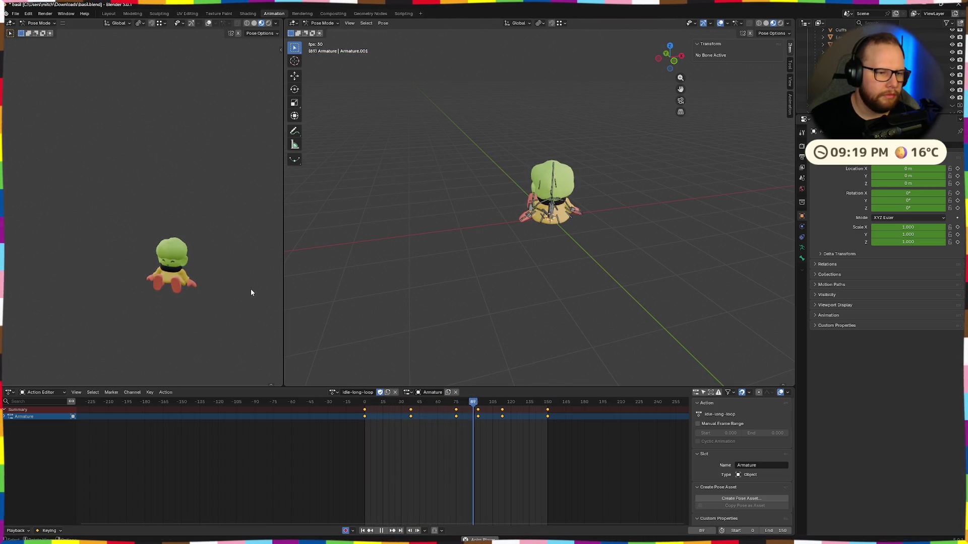
scroll(250, 289, up, 2)
scroll(215, 280, up, 2)
scroll(219, 320, up, 2)
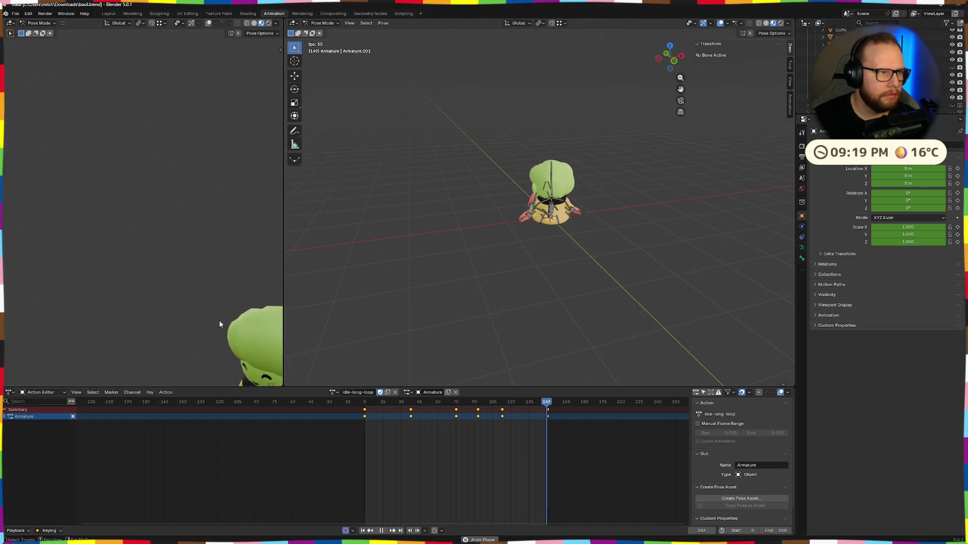
scroll(107, 190, down, 3)
scroll(106, 189, down, 2)
middle_drag(174, 228, 99, 250)
scroll(145, 260, up, 2)
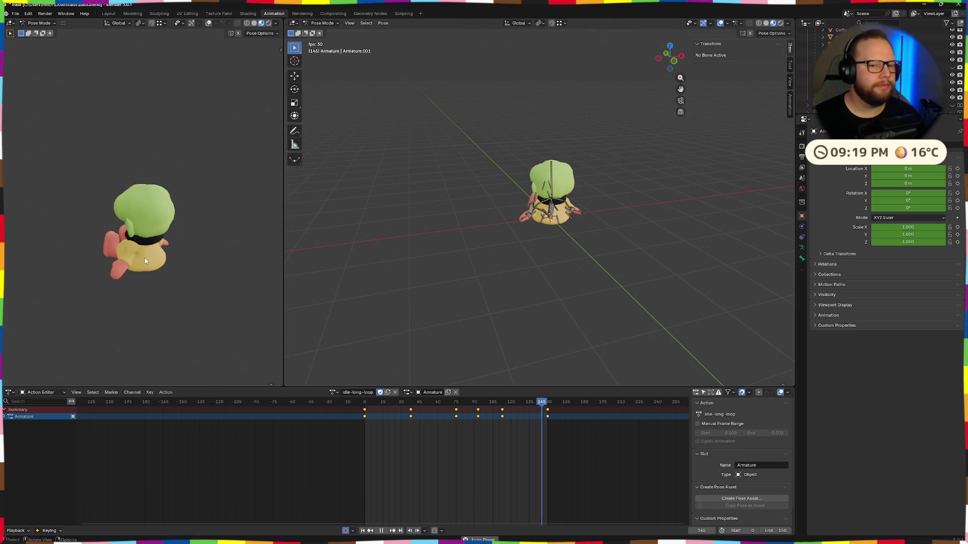
mouse_move(133, 271)
middle_down()
mouse_move(235, 264)
mouse_move(196, 268)
middle_up()
middle_drag(607, 207, 599, 222)
scroll(599, 222, up, 3)
scroll(672, 212, up, 2)
mouse_move(683, 221)
middle_down()
mouse_move(594, 220)
mouse_move(514, 310)
middle_up()
scroll(590, 214, down, 2)
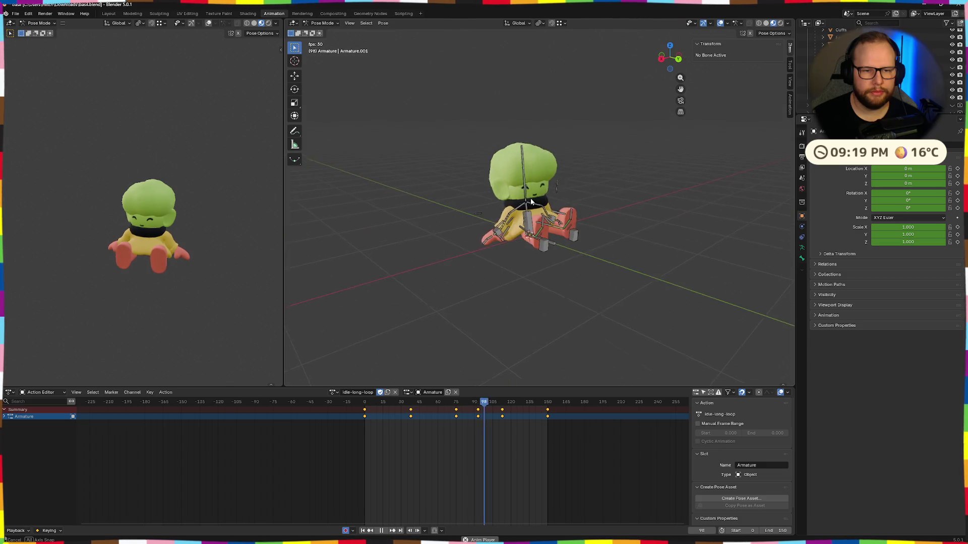
Step: Assign the idle-loop action to scrub through it, then switch the armature back to idle-long-loop
click(335, 392)
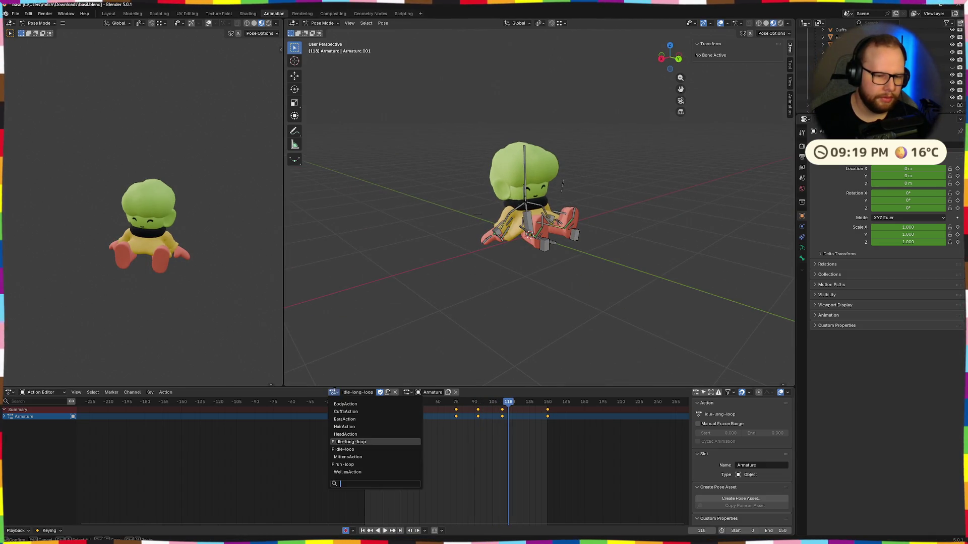
click(366, 440)
mouse_move(508, 406)
mouse_down()
mouse_move(581, 407)
mouse_move(365, 405)
mouse_up()
click(332, 392)
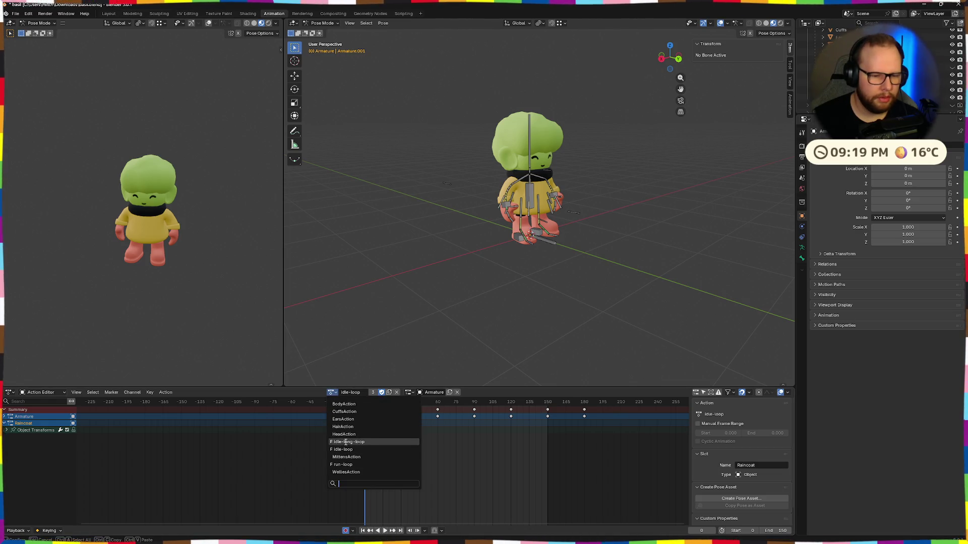
click(351, 440)
Step: Play idle-long-loop briefly, stop at frame 0, and keep the editor in action editing mode
key(space)
click(518, 411)
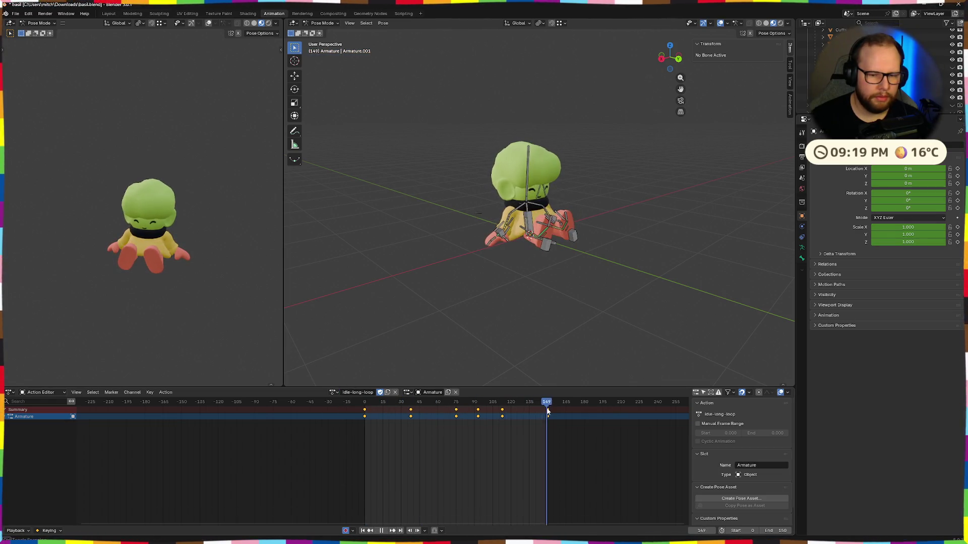
key(Escape)
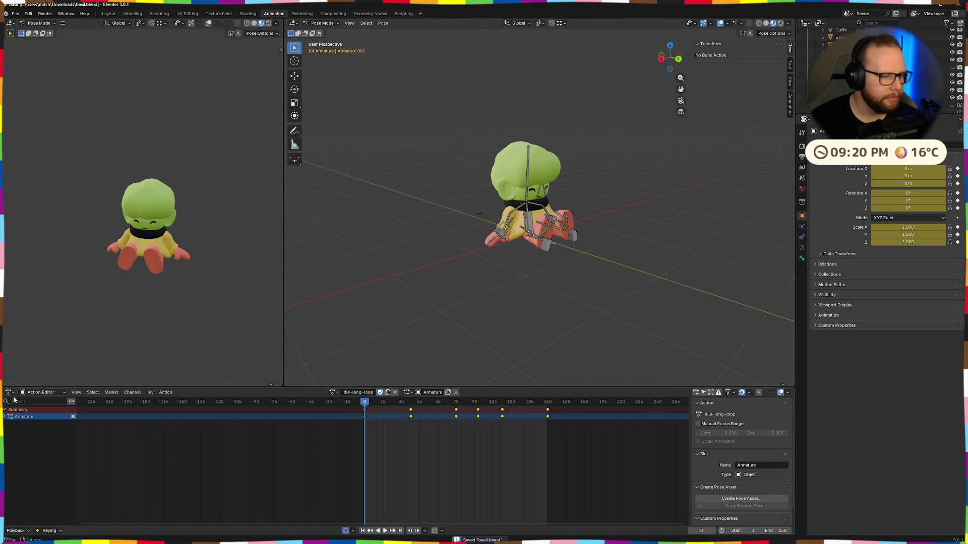
click(39, 392)
click(38, 420)
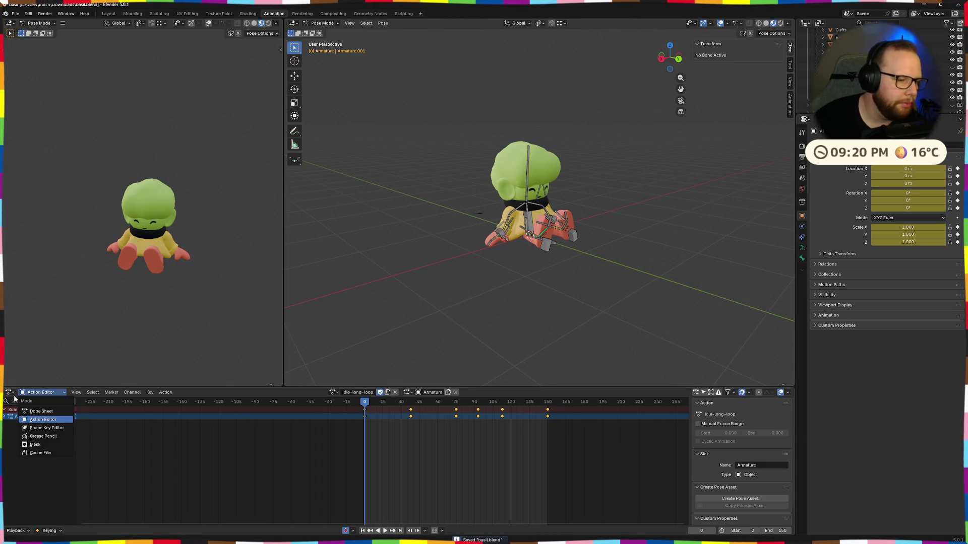
Step: Switch the bottom area to the Nonlinear Animation editor with its sidebar and look through the object tracks
click(10, 392)
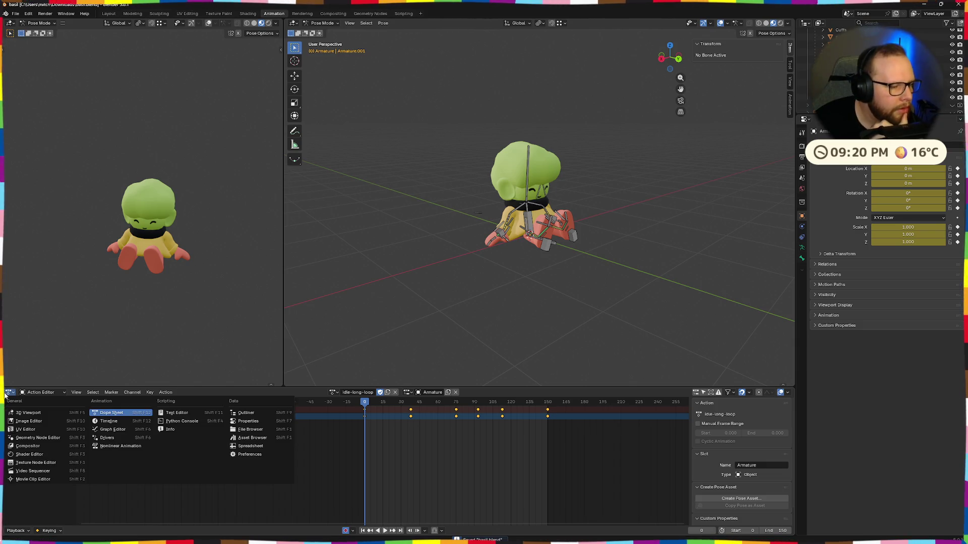
click(133, 447)
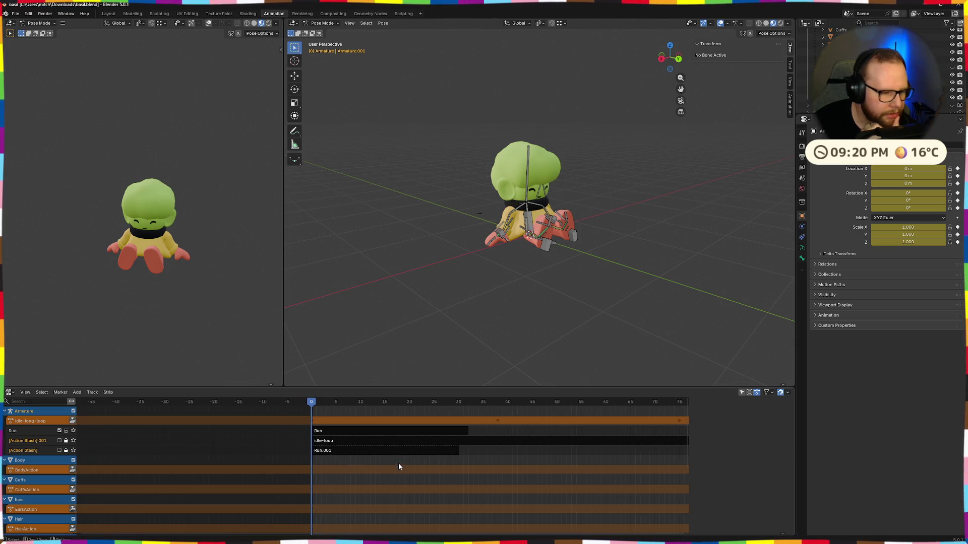
scroll(57, 481, down, 3)
scroll(57, 482, down, 4)
key(n)
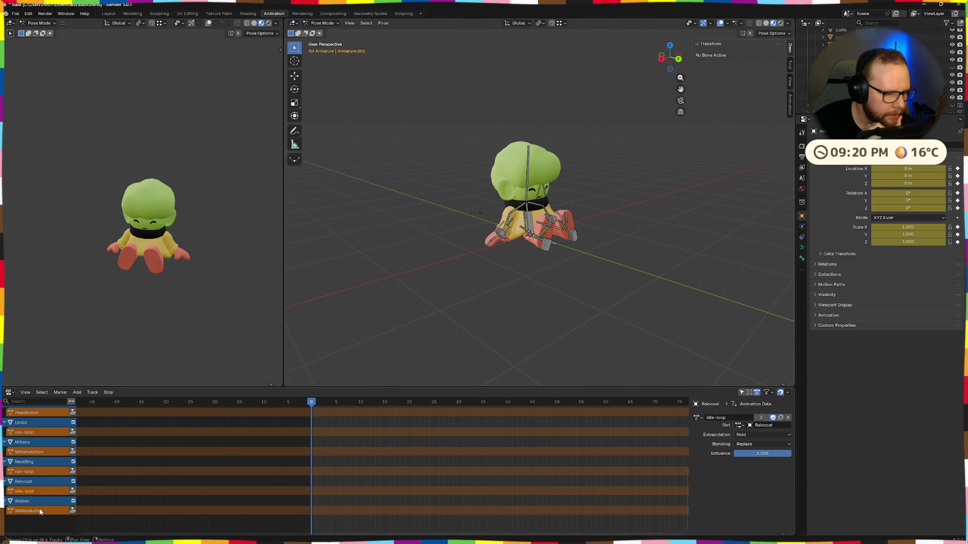
click(34, 501)
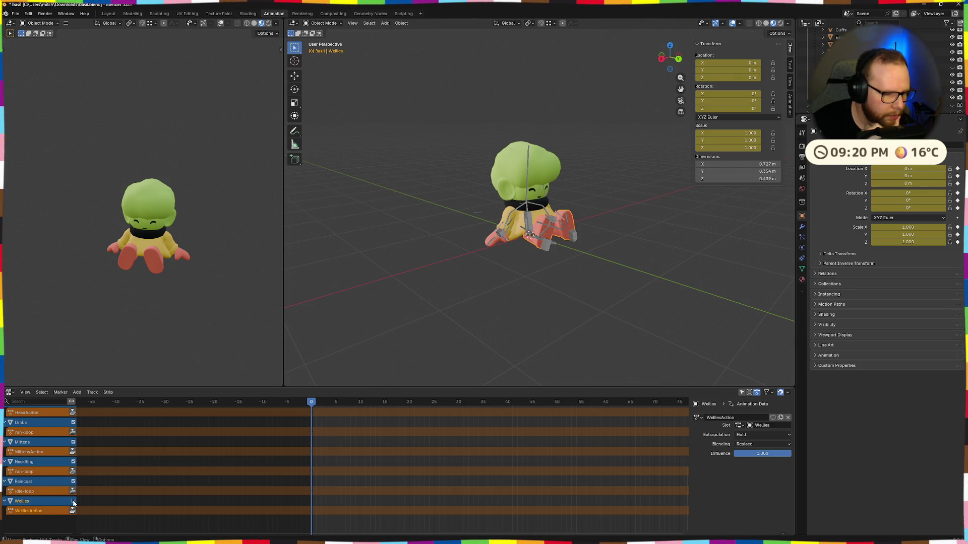
middle_drag(567, 356, 438, 378)
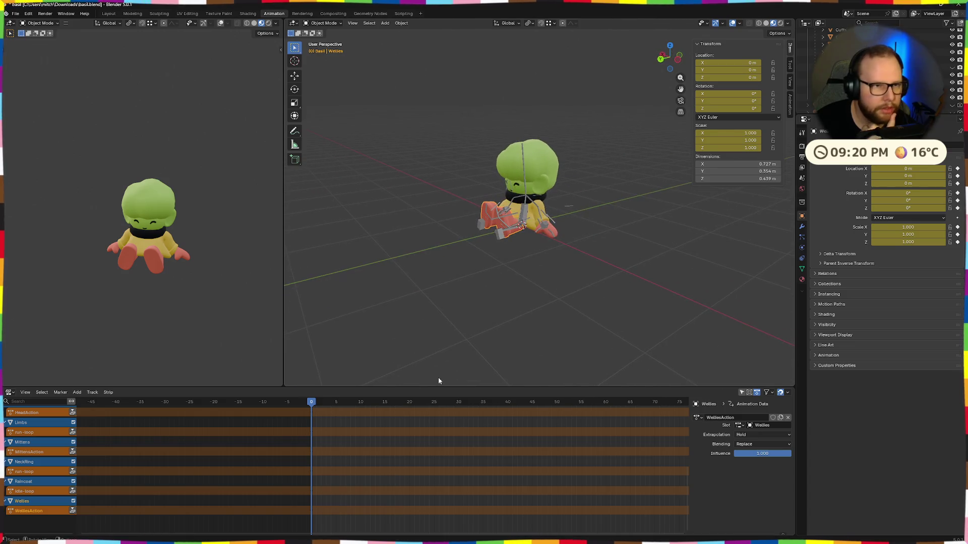
scroll(148, 476, up, 2)
scroll(26, 471, up, 3)
scroll(25, 470, up, 3)
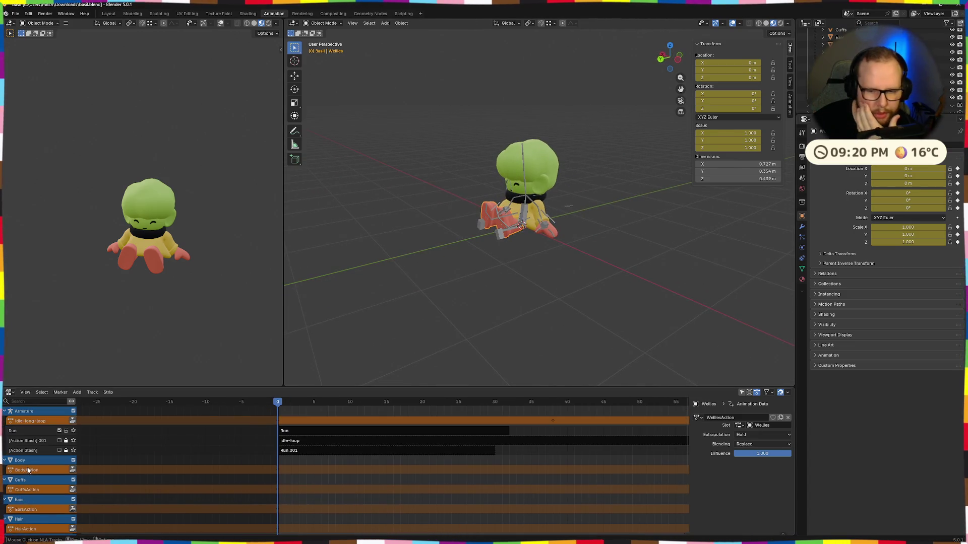
click(29, 471)
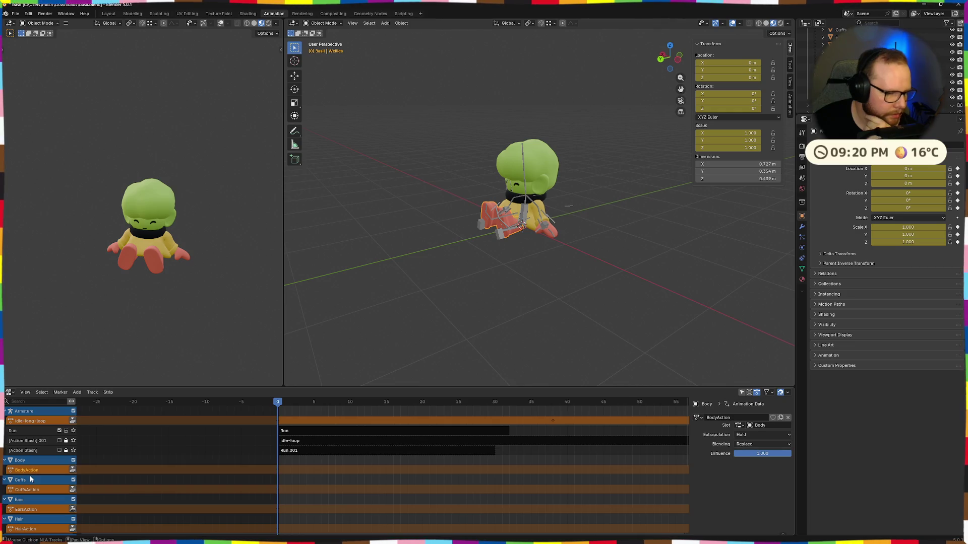
click(26, 412)
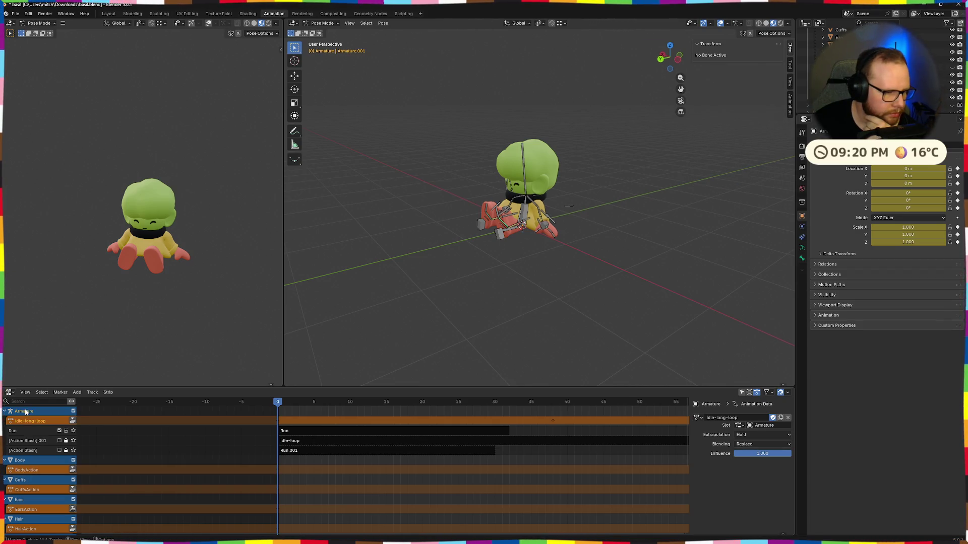
click(30, 462)
Step: Collapse the action rows of the Body, Cuffs, Ears, Hair, Head, Mittens and Wellies tracks
click(73, 470)
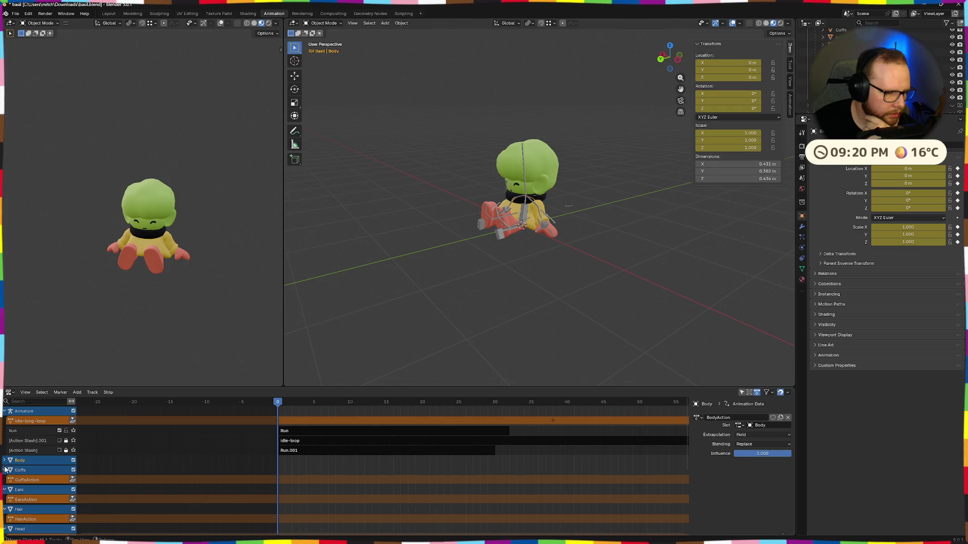
click(73, 489)
click(72, 509)
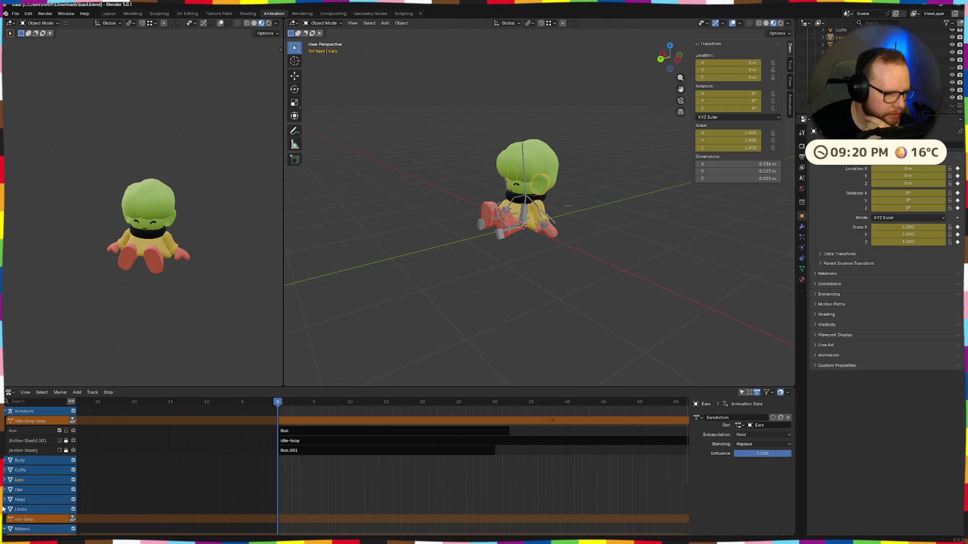
scroll(38, 469, down, 4)
click(73, 469)
click(73, 488)
click(73, 508)
click(72, 528)
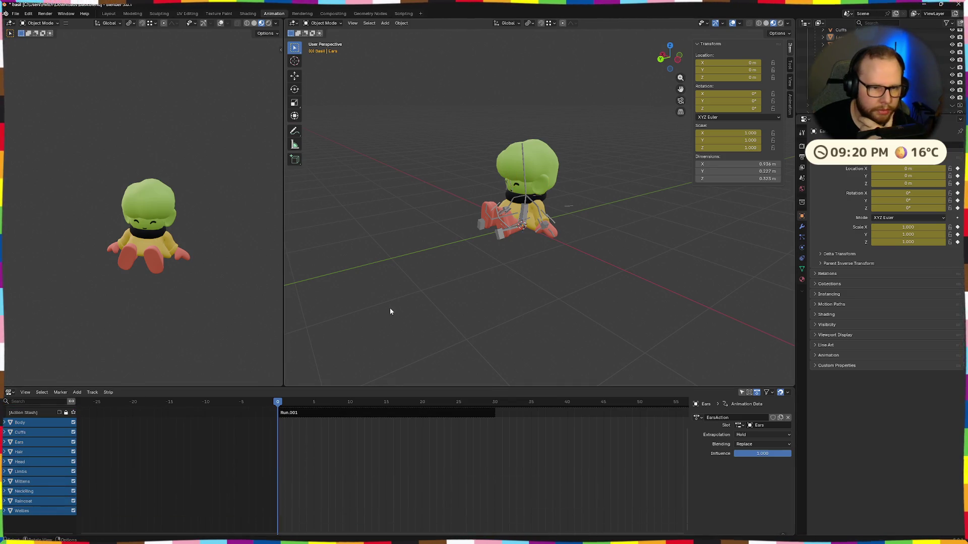
scroll(50, 433, up, 3)
Step: Box-select all object tracks from Wellies to Body and bring up the NLA track operations menu
click(25, 469)
scroll(39, 484, down, 3)
click(25, 519)
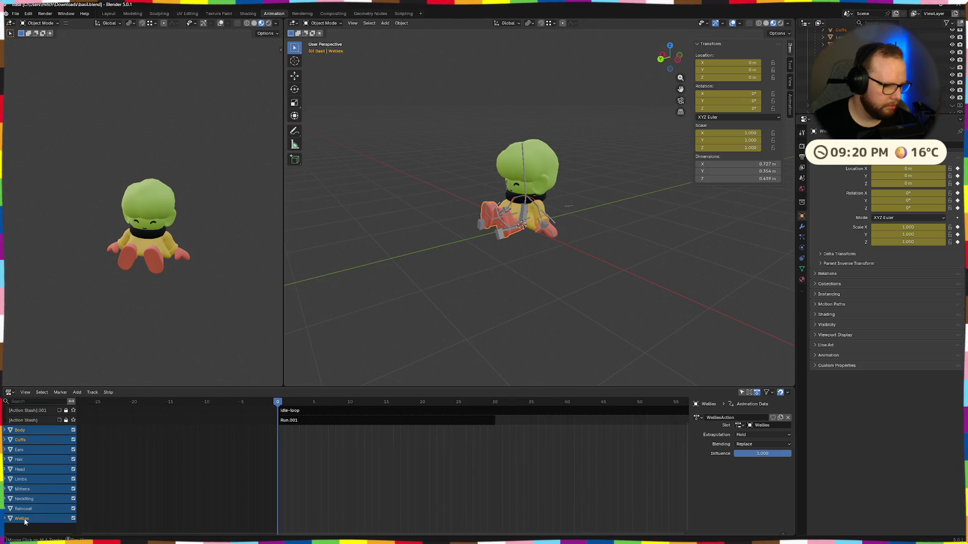
drag(24, 517, 17, 429)
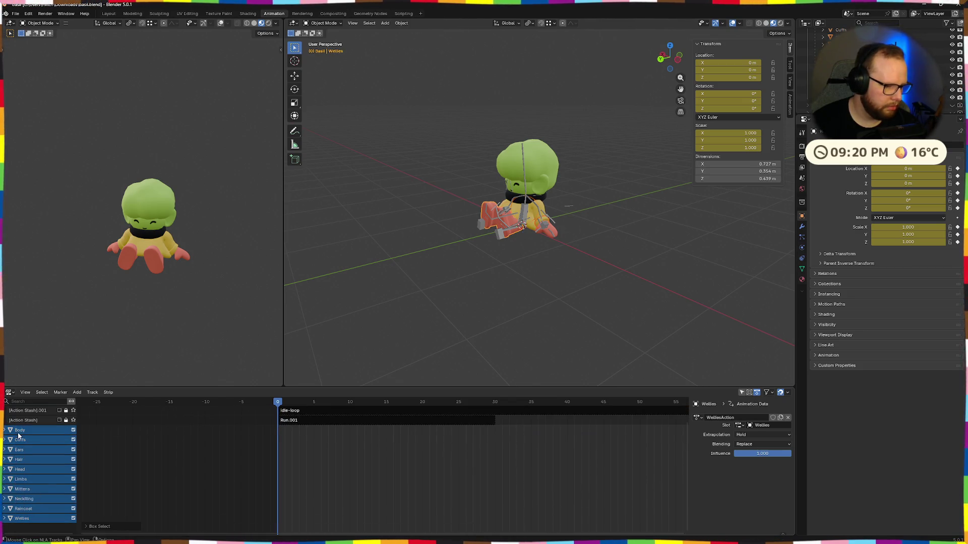
shift+click(31, 519)
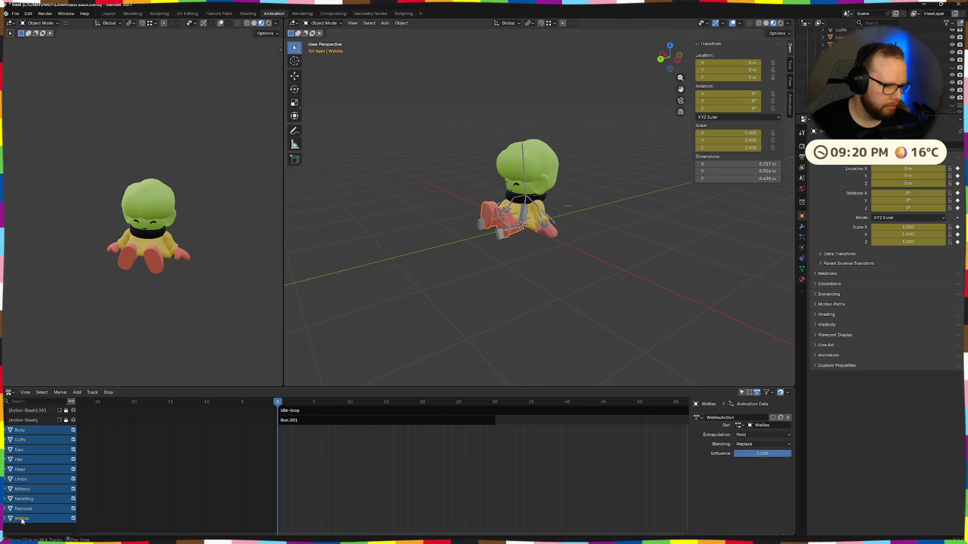
shift+click(15, 430)
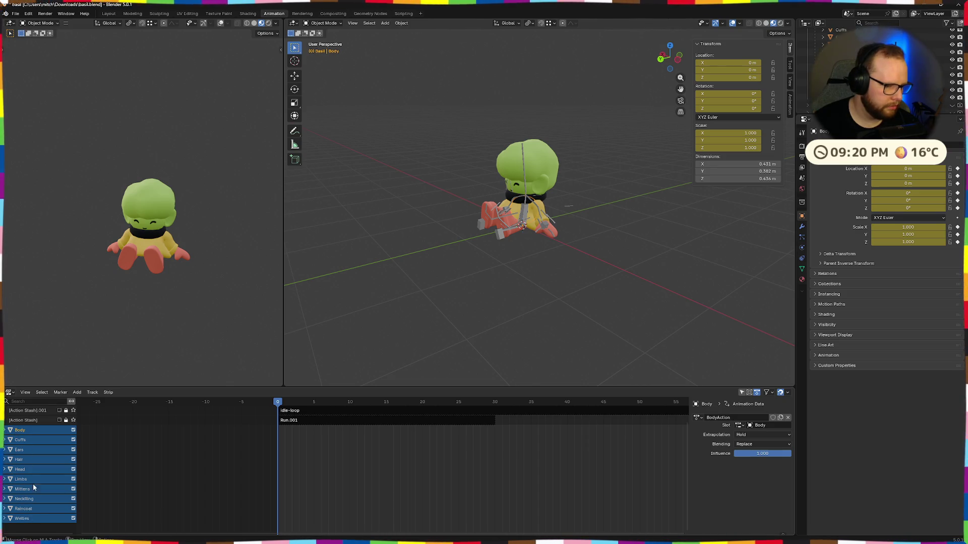
shift+click(23, 490)
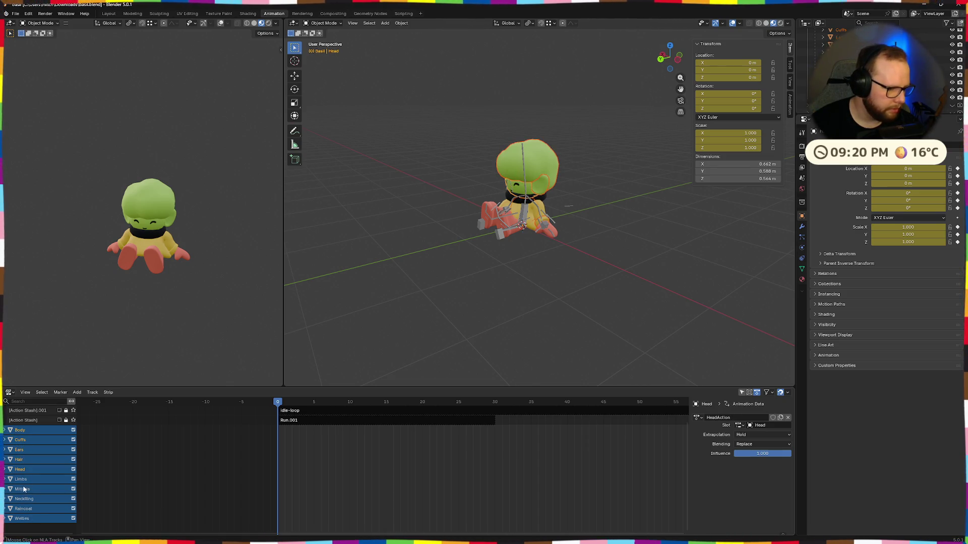
shift+click(31, 518)
right_click(36, 520)
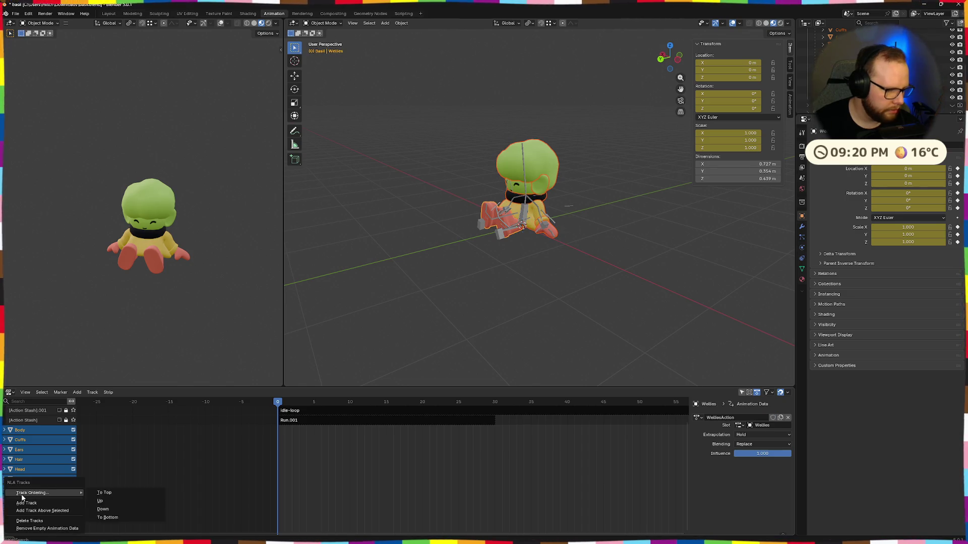
Step: Run Remove Empty Animation Data on the selected object tracks after a quick playback
click(37, 522)
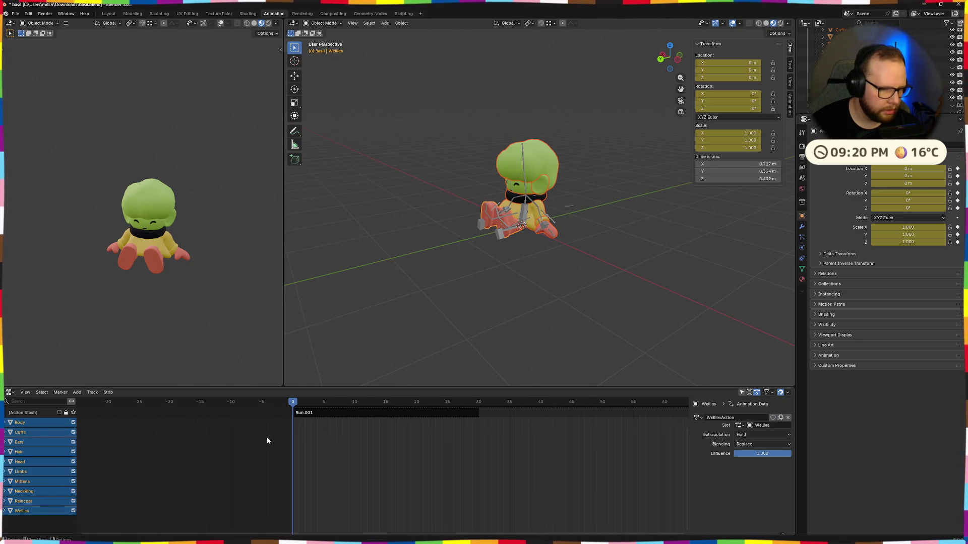
scroll(366, 424, down, 3)
key(n)
scroll(371, 443, down, 2)
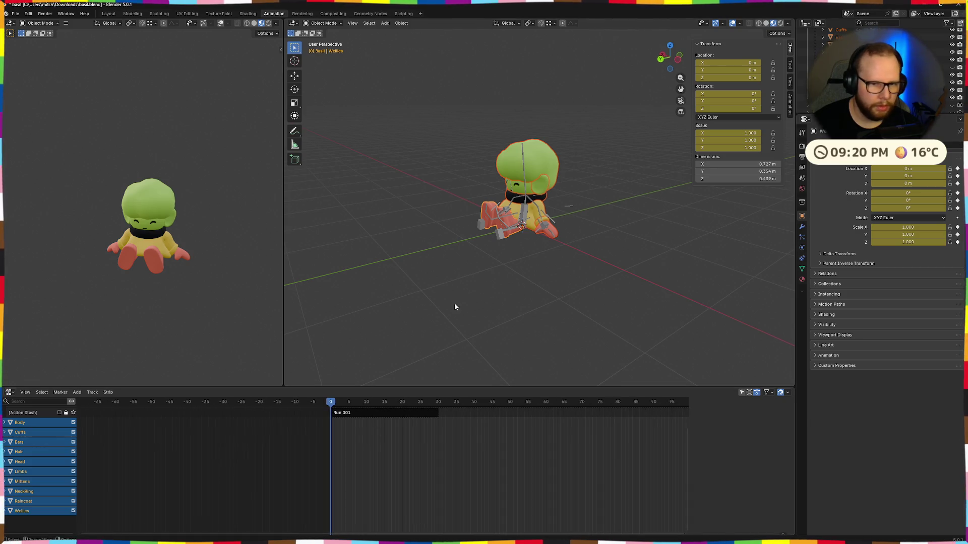
middle_drag(455, 303, 486, 318)
key(space)
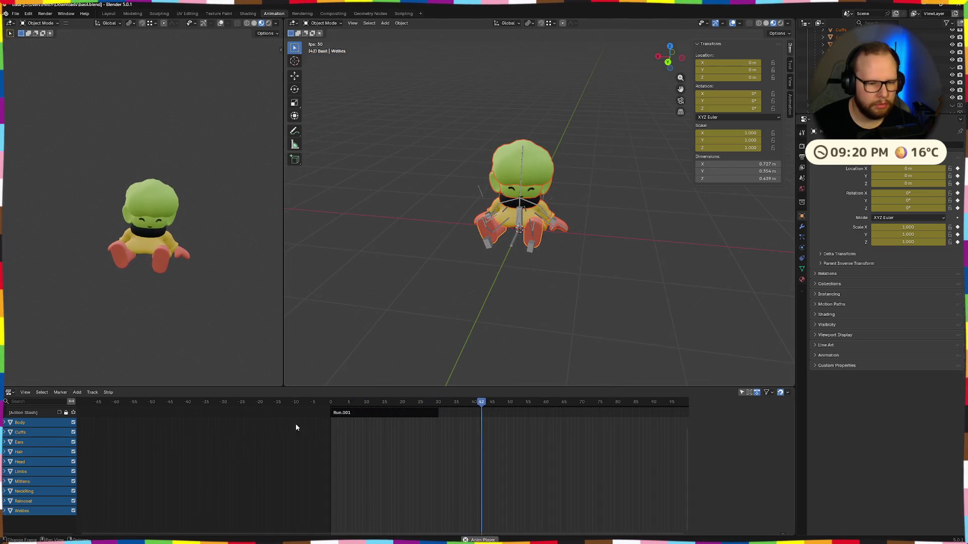
scroll(46, 445, up, 3)
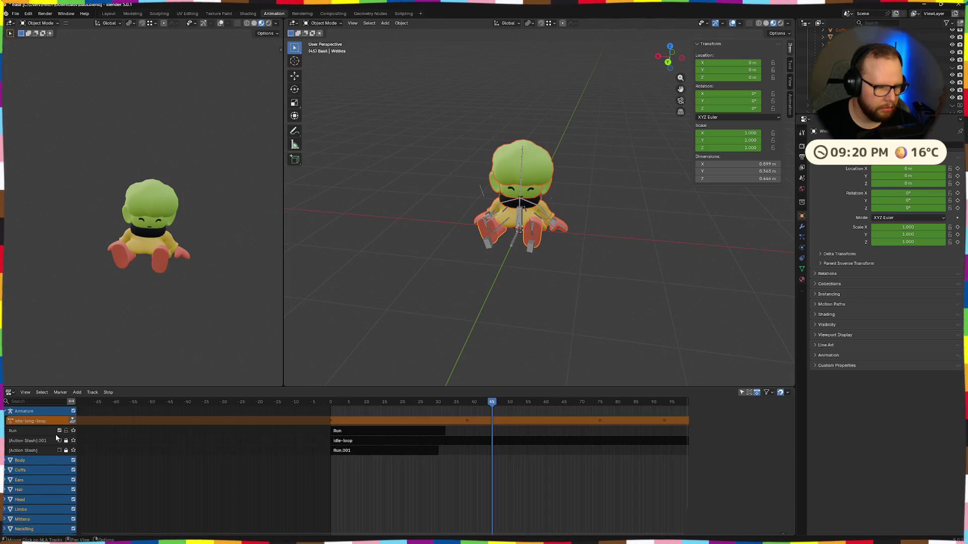
click(30, 460)
key(n)
right_click(31, 454)
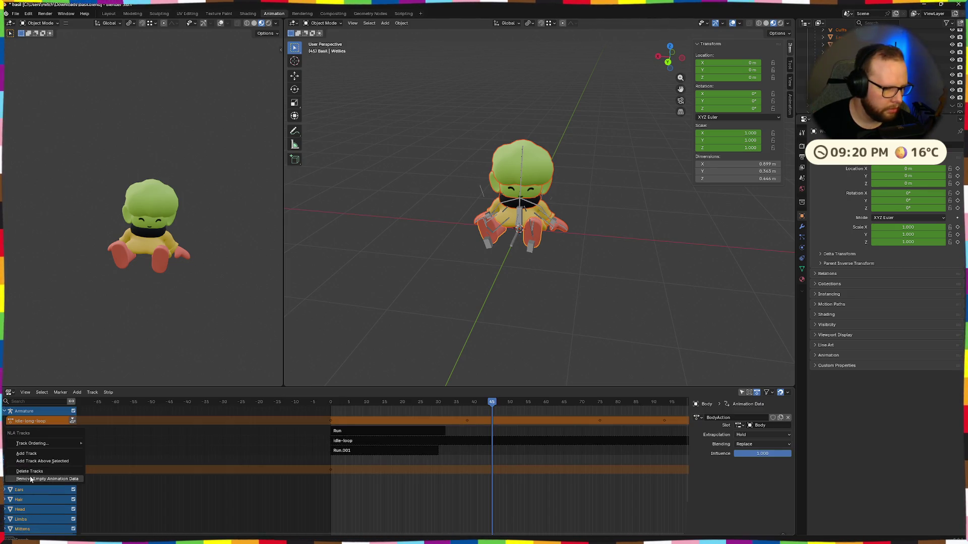
click(18, 460)
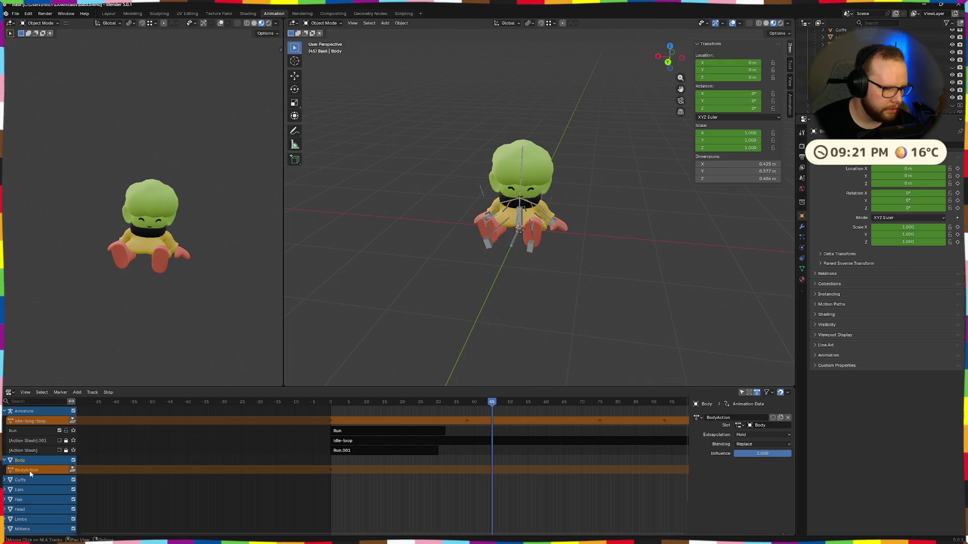
right_click(39, 468)
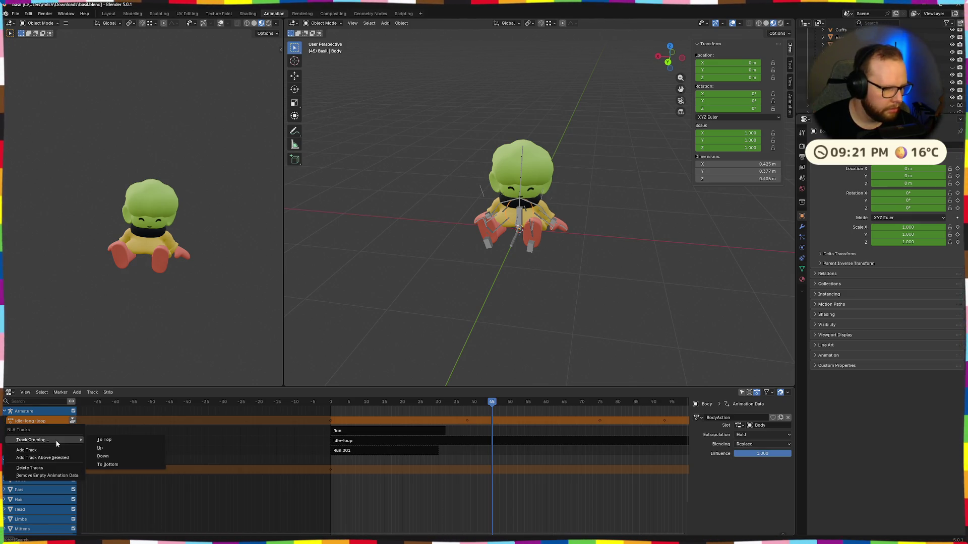
click(57, 475)
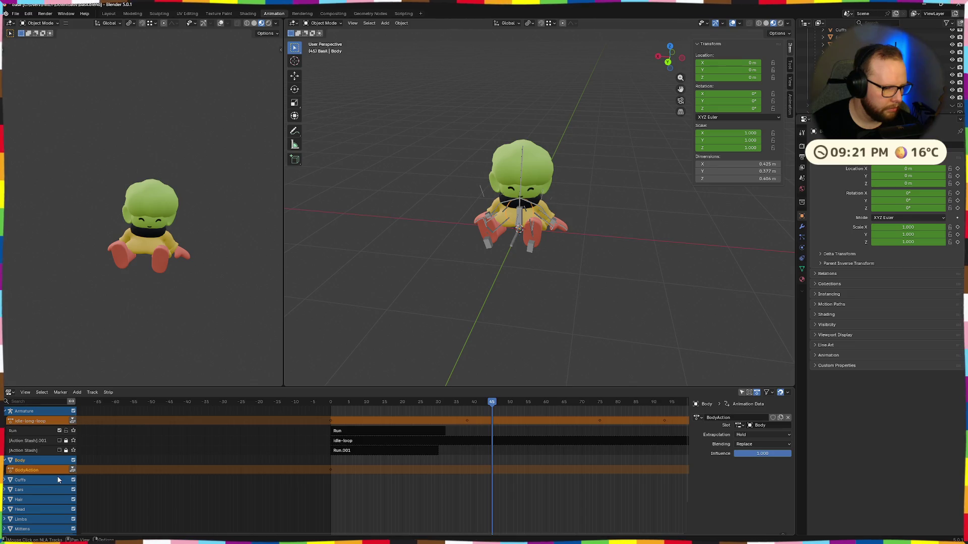
Step: Turn off NLA evaluation for Body, collapse the Armature track and step through the Body and Cuffs tracks
click(7, 459)
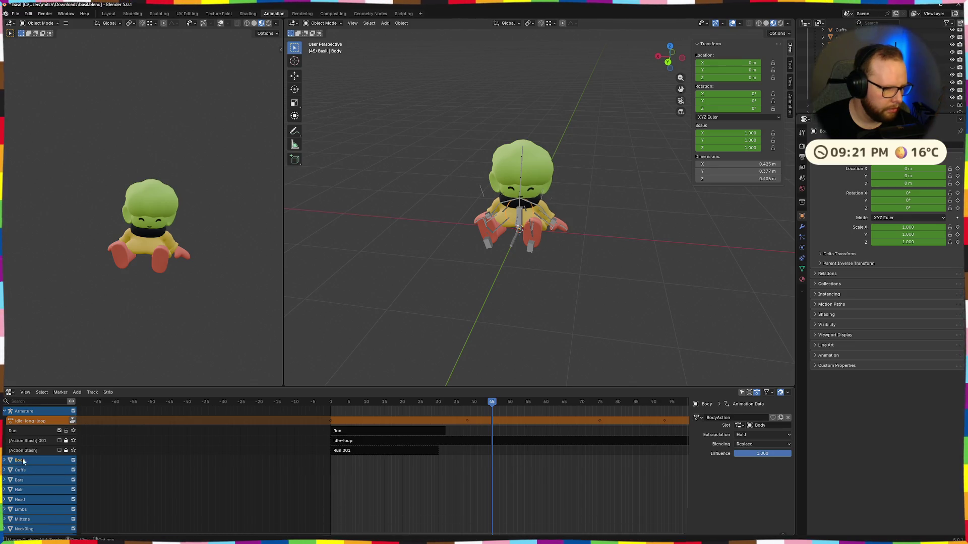
click(73, 462)
click(74, 476)
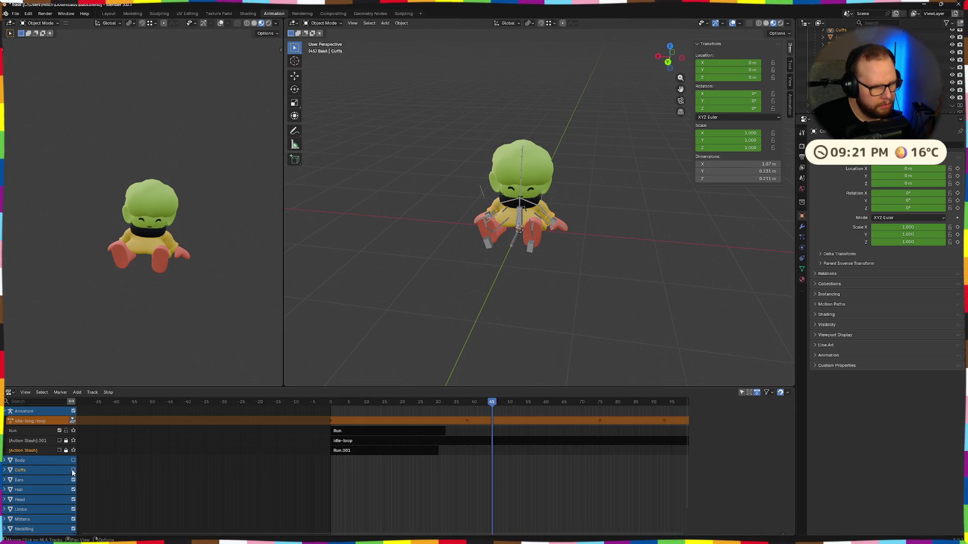
click(6, 460)
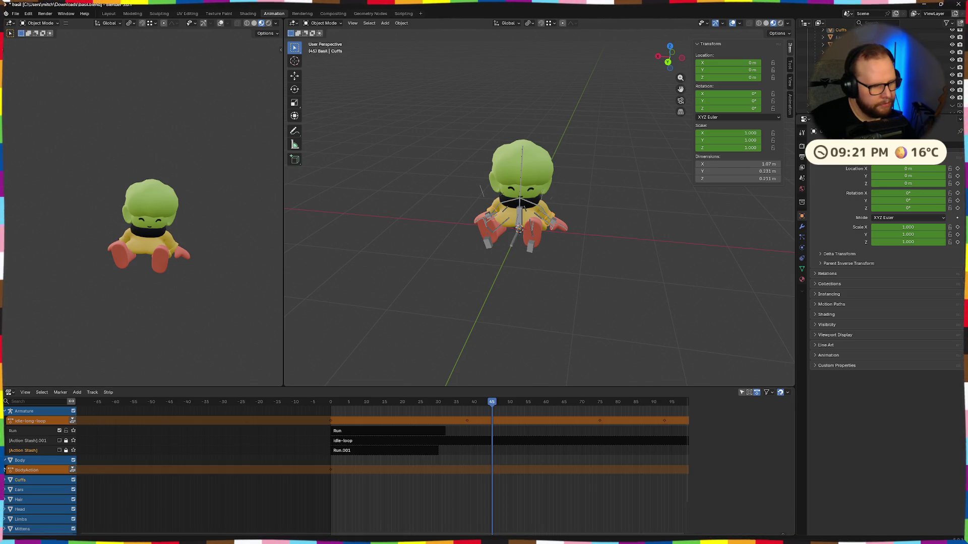
click(9, 413)
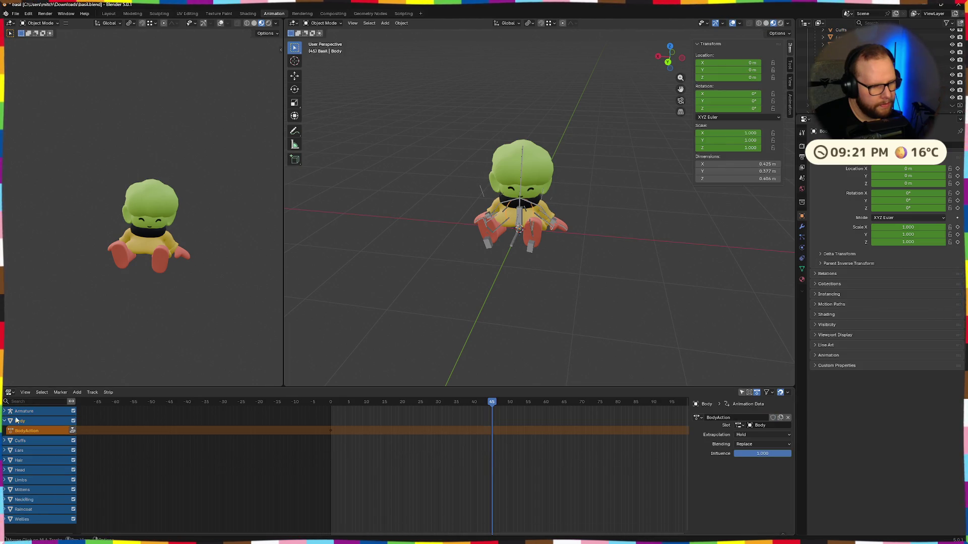
click(23, 420)
click(24, 445)
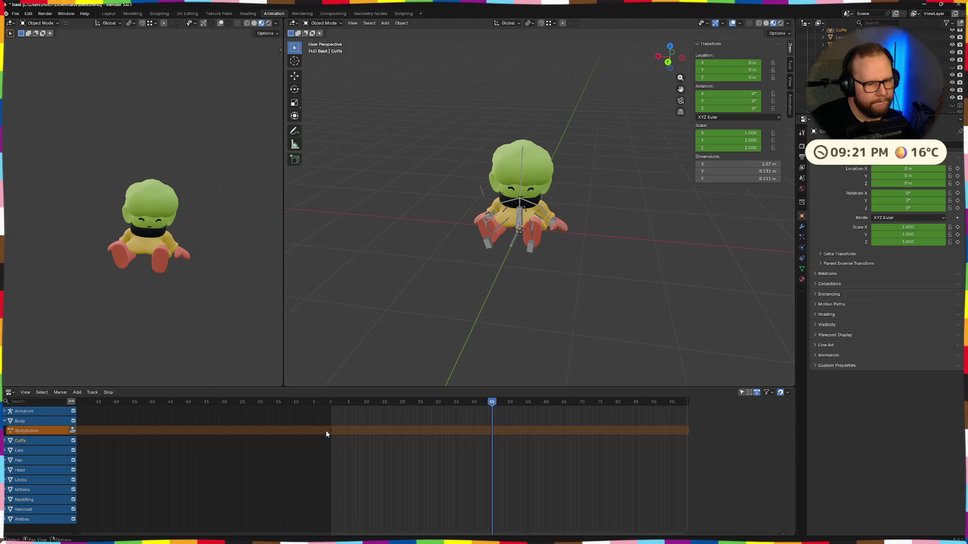
Step: Remove empty animation data again from the BodyAction row and play back the animation to check
click(46, 430)
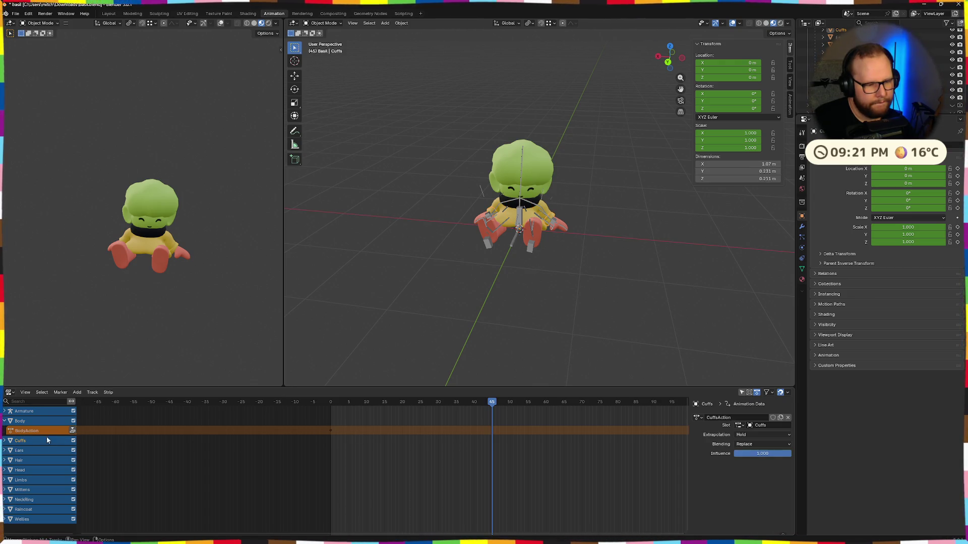
right_click(47, 431)
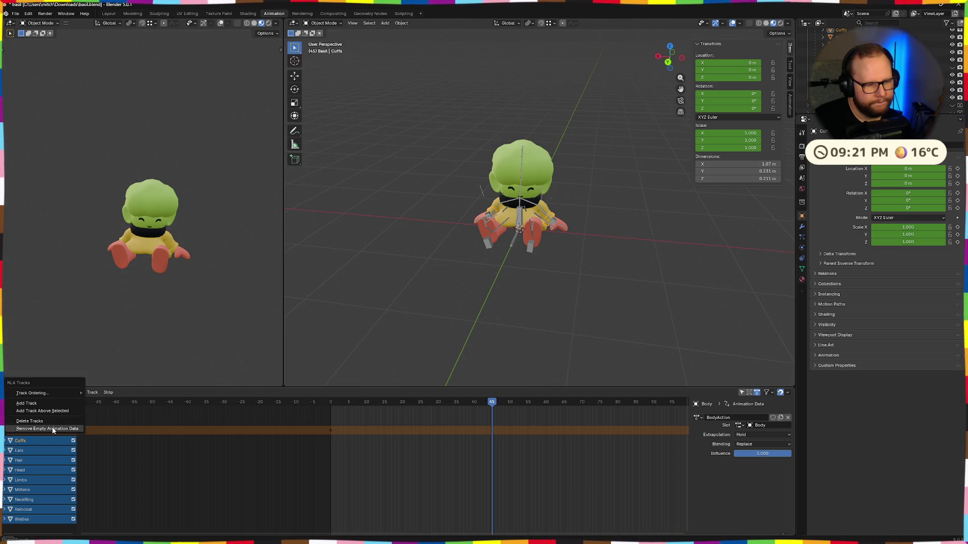
click(52, 430)
scroll(279, 431, up, 2)
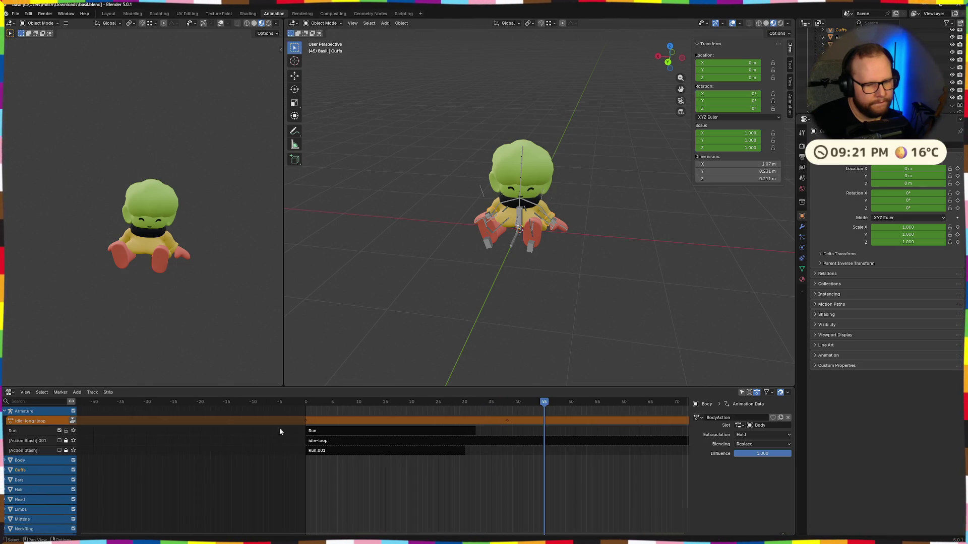
scroll(542, 449, down, 3)
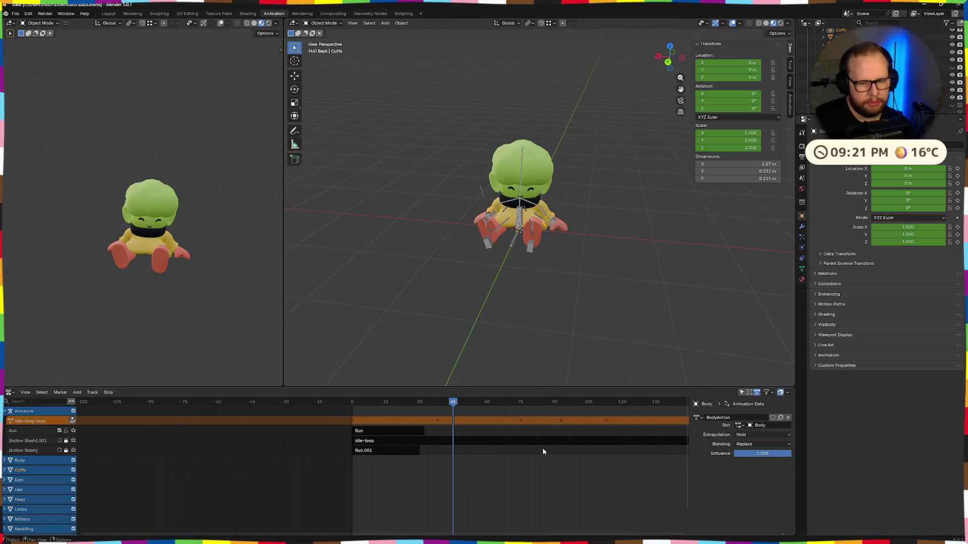
scroll(515, 432, down, 2)
key(space)
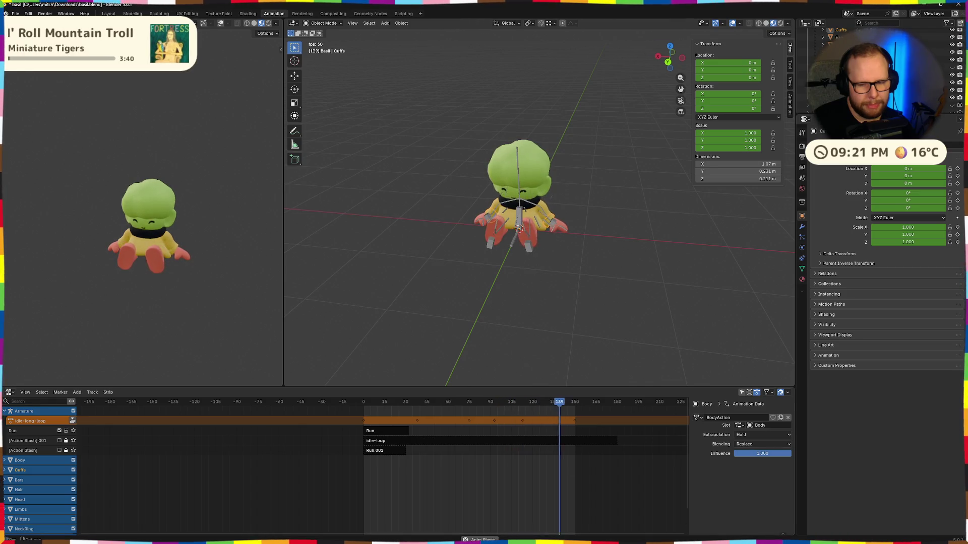
key(space)
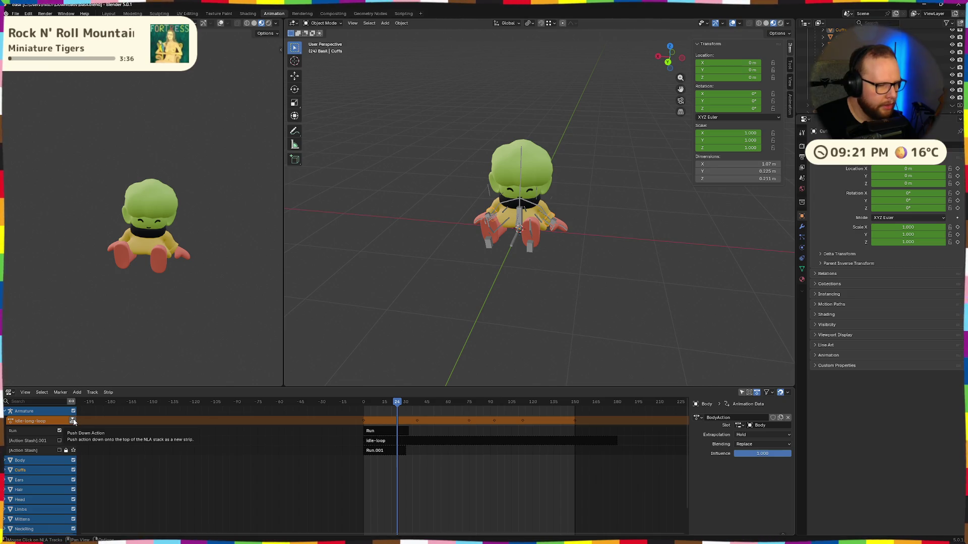
Step: Push idle-long-loop down into a strip, undo it, and play from the Action Stash track
click(74, 421)
key(ctrl+z)
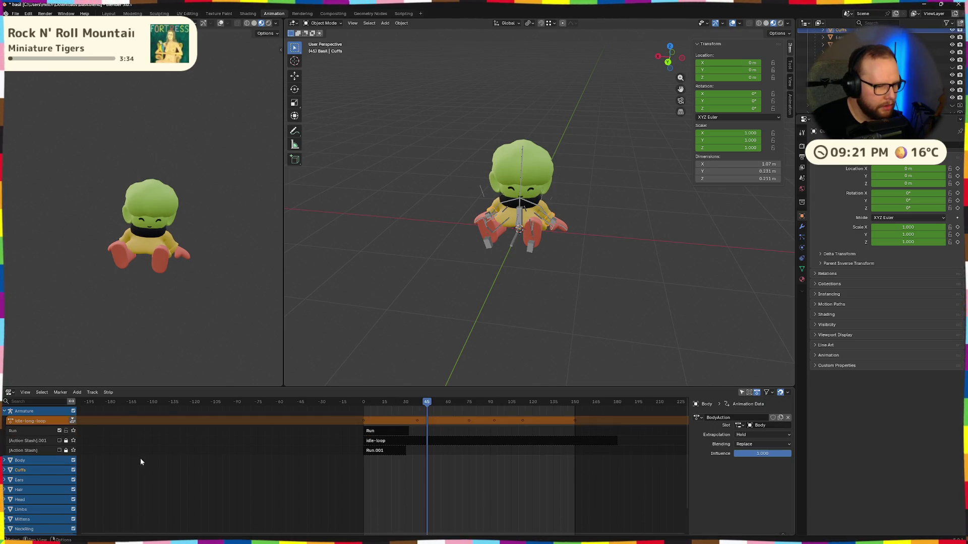
click(73, 421)
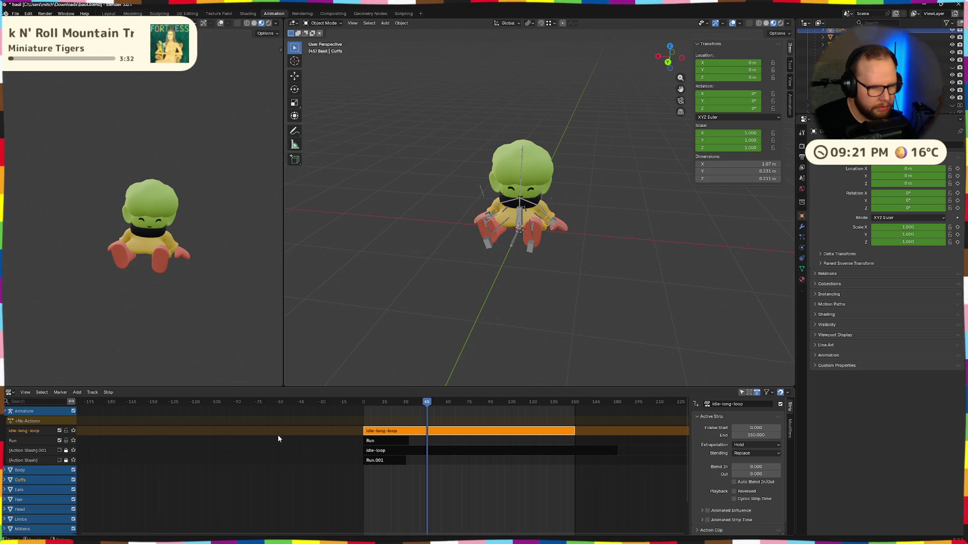
key(ctrl+z)
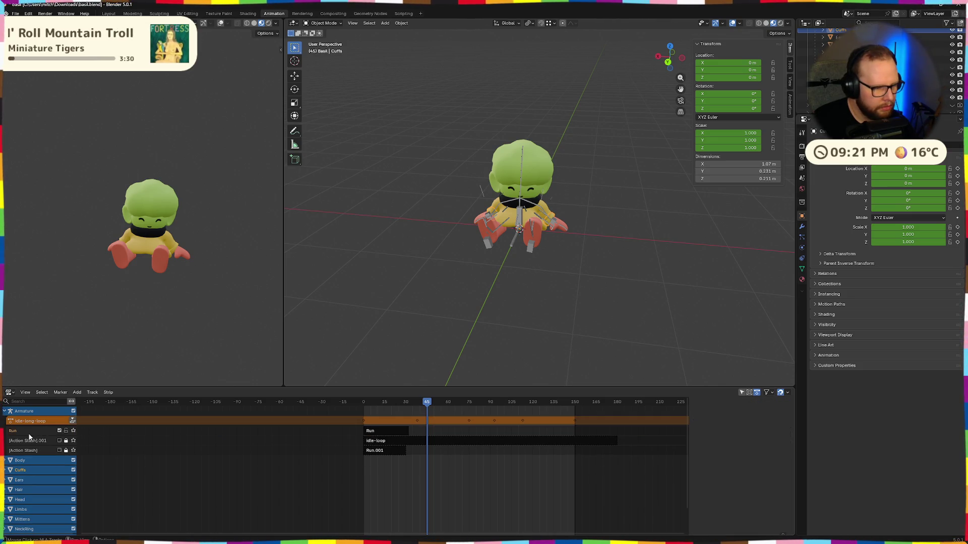
click(29, 452)
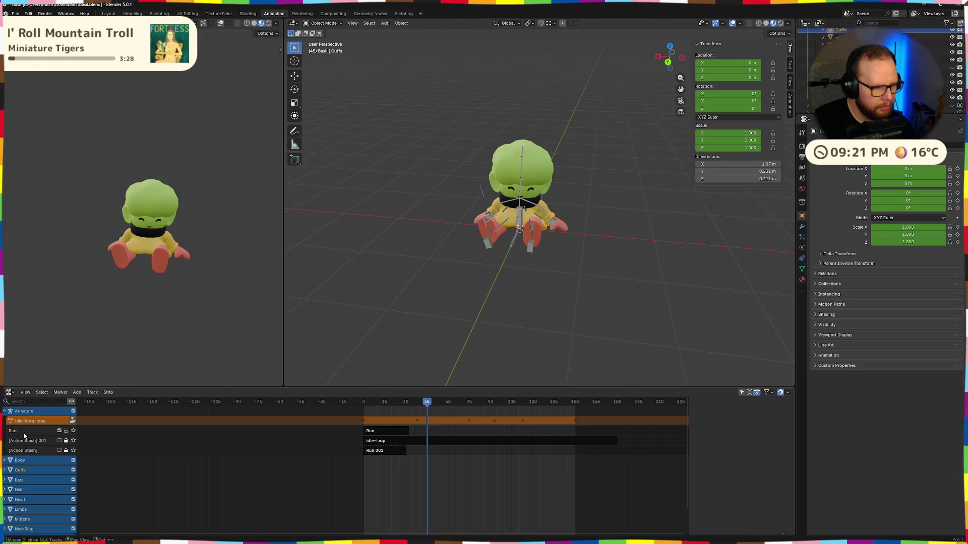
click(29, 452)
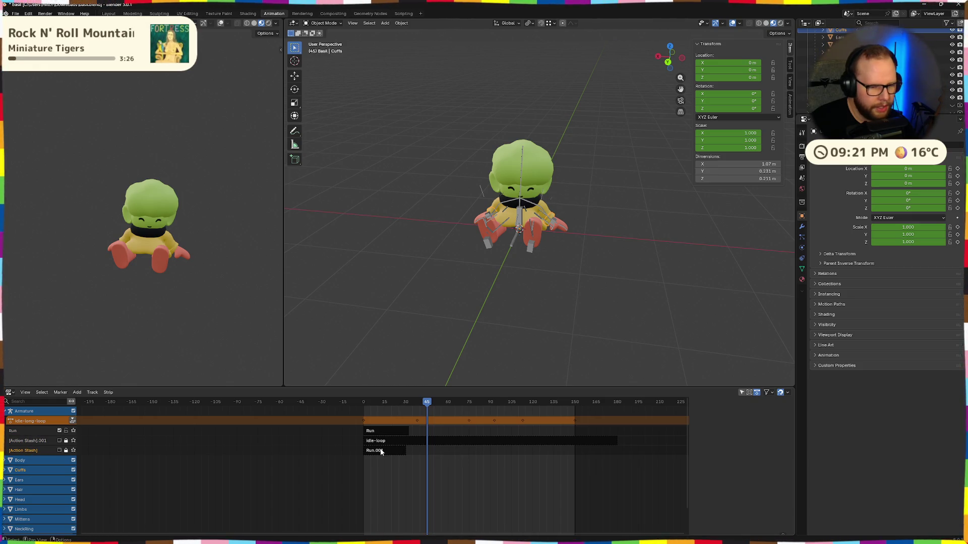
key(space)
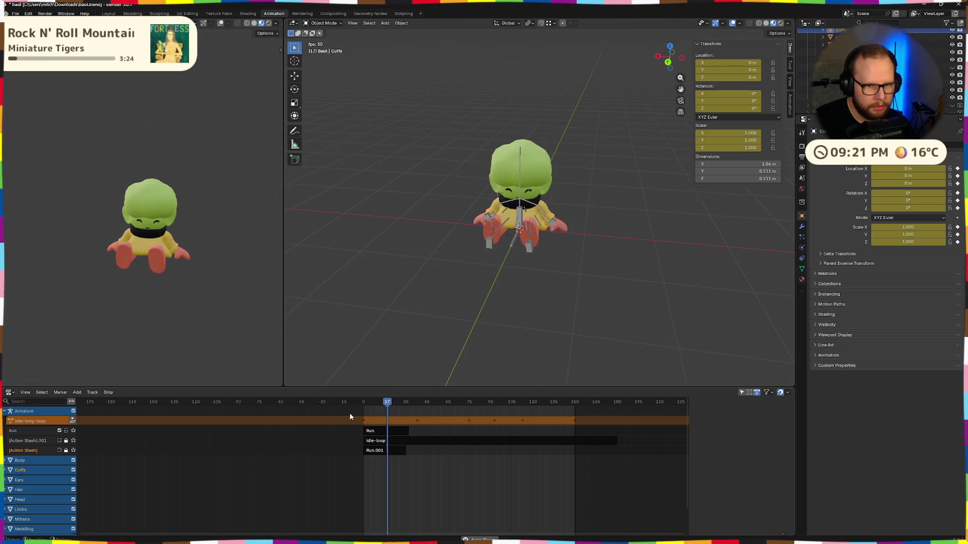
Step: Select the Run.001 strip with its properties shown and snap the Blender manual beside Blender
click(380, 438)
key(n)
click(378, 450)
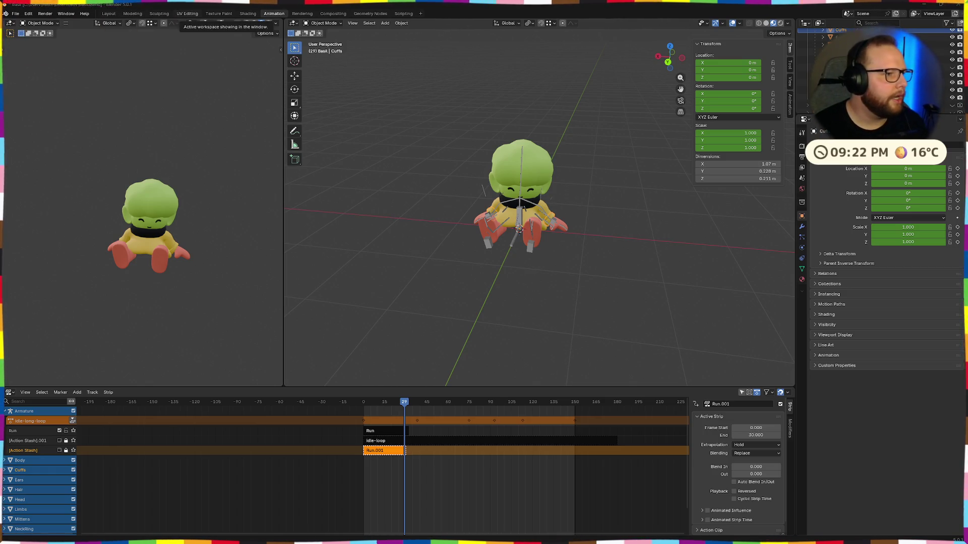
key(alt+Tab)
key(super+Right)
key(Right)
key(Return)
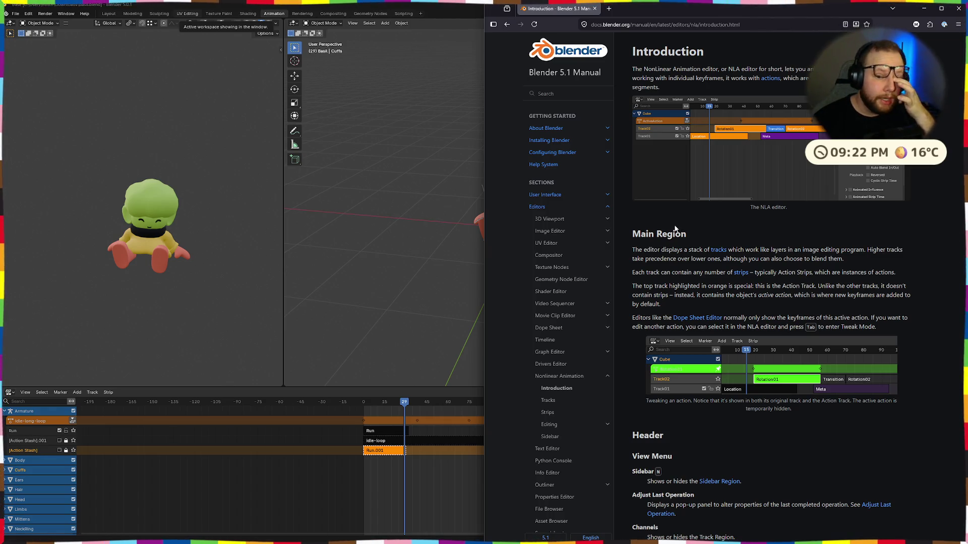
mouse_move(768, 207)
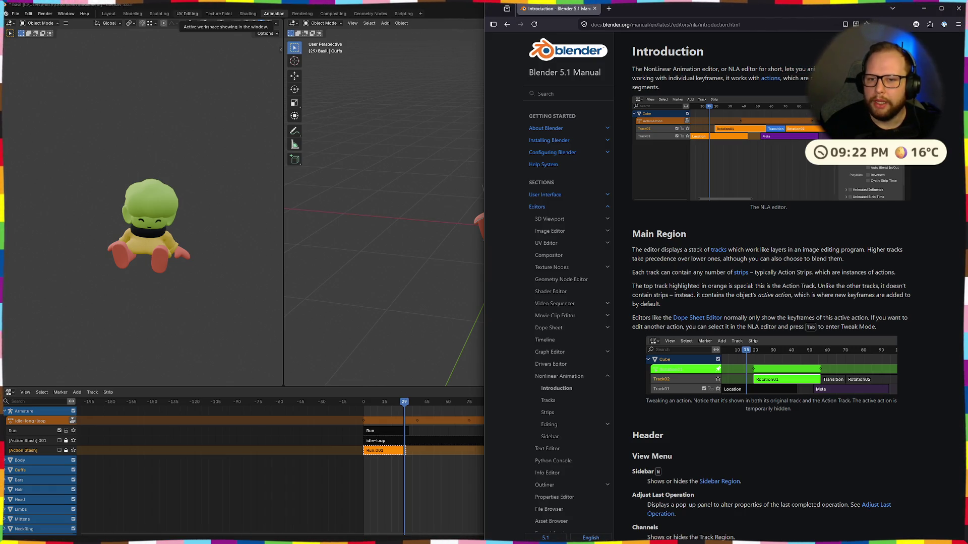
Step: Read the NLA introduction and Main Region paragraphs, highlighting the track precedence sentence
triple_click(720, 78)
click(721, 78)
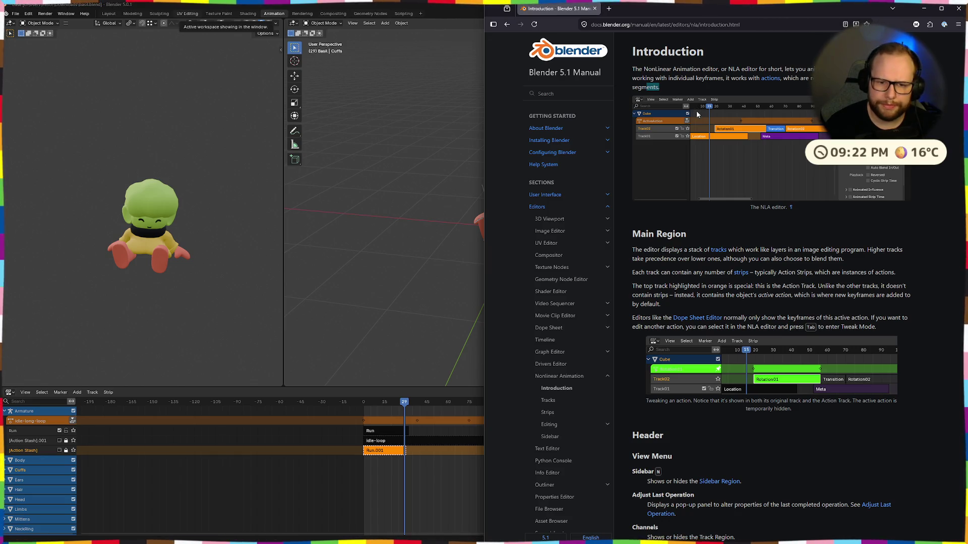
scroll(697, 110, down, 1)
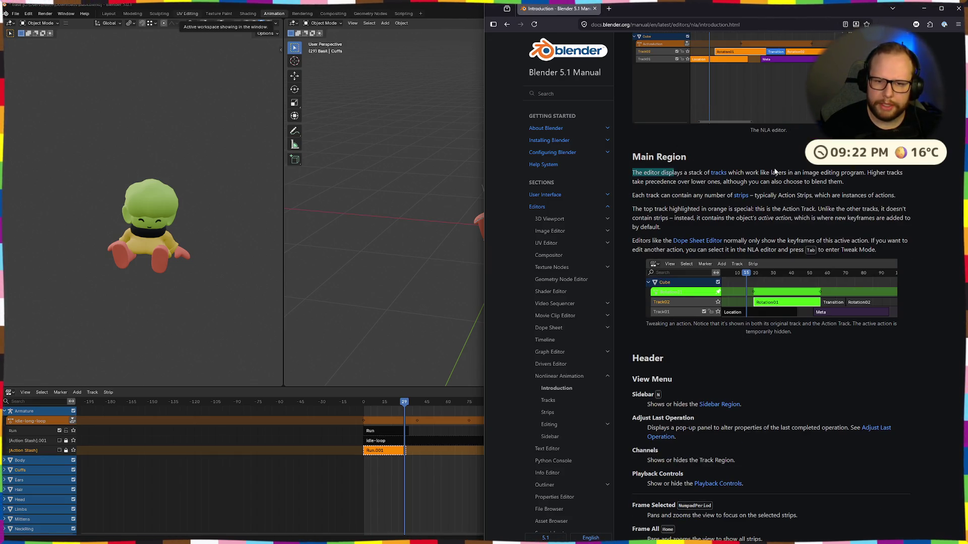
click(742, 171)
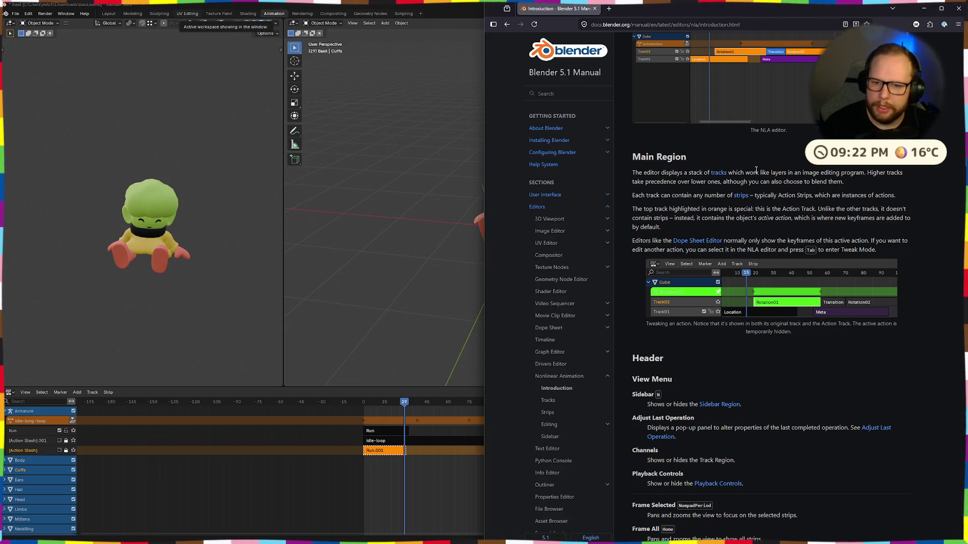
drag(666, 182, 844, 183)
click(756, 190)
click(765, 197)
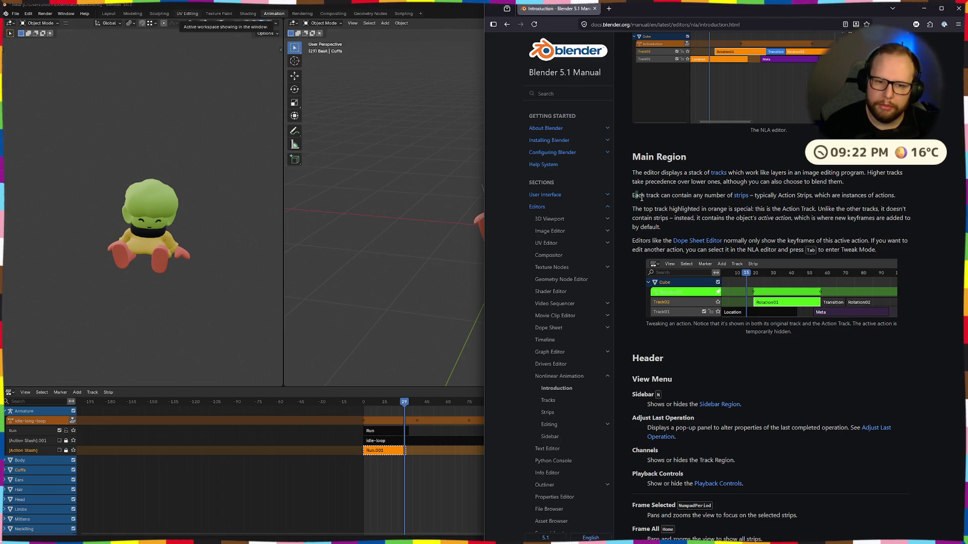
Step: Highlight the lines about tracks containing Action Strips, then return Blender to full screen
drag(634, 195, 705, 195)
click(826, 199)
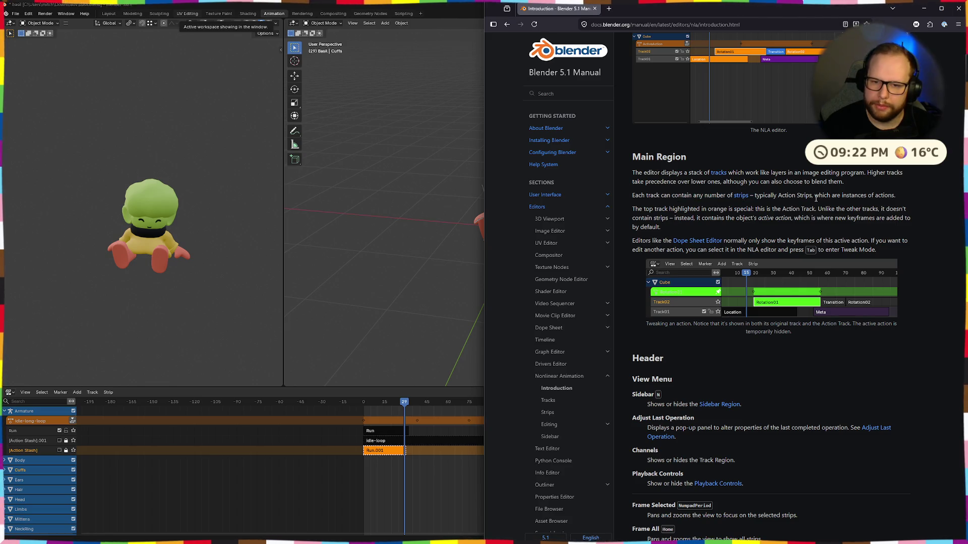
drag(765, 195, 842, 195)
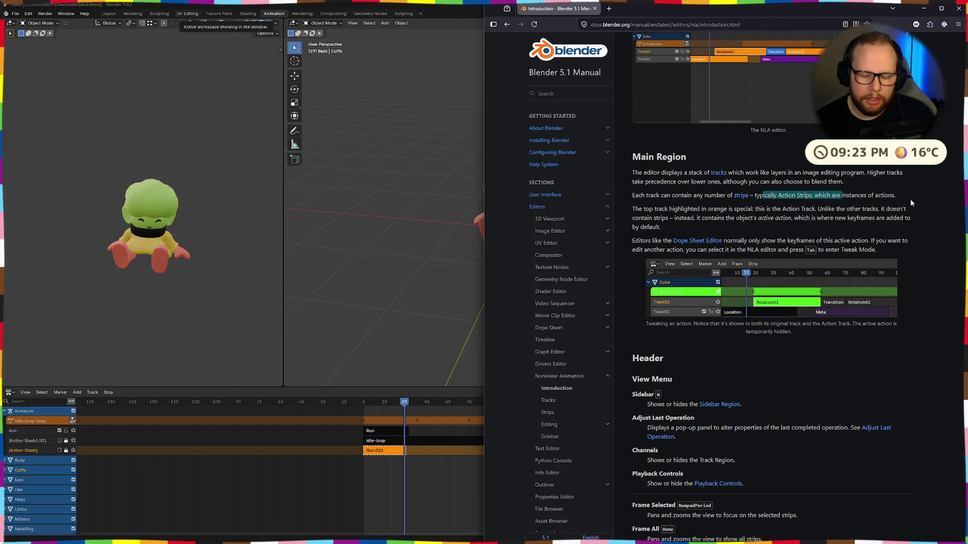
scroll(850, 340, down, 3)
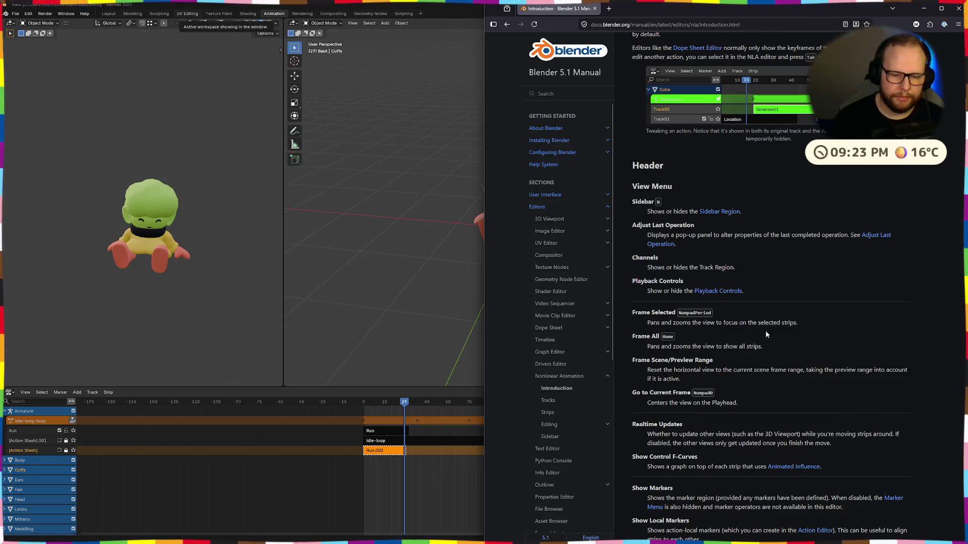
click(84, 489)
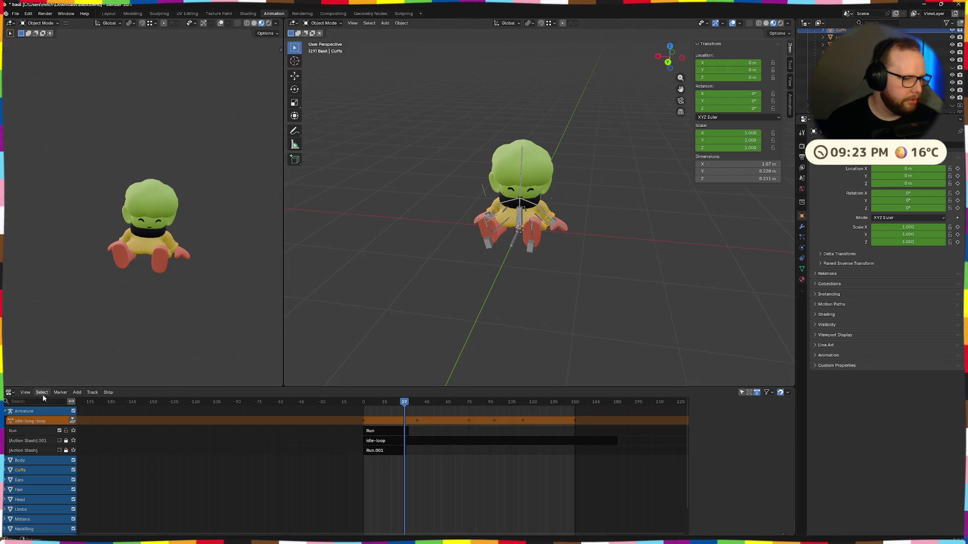
key(alt+Tab)
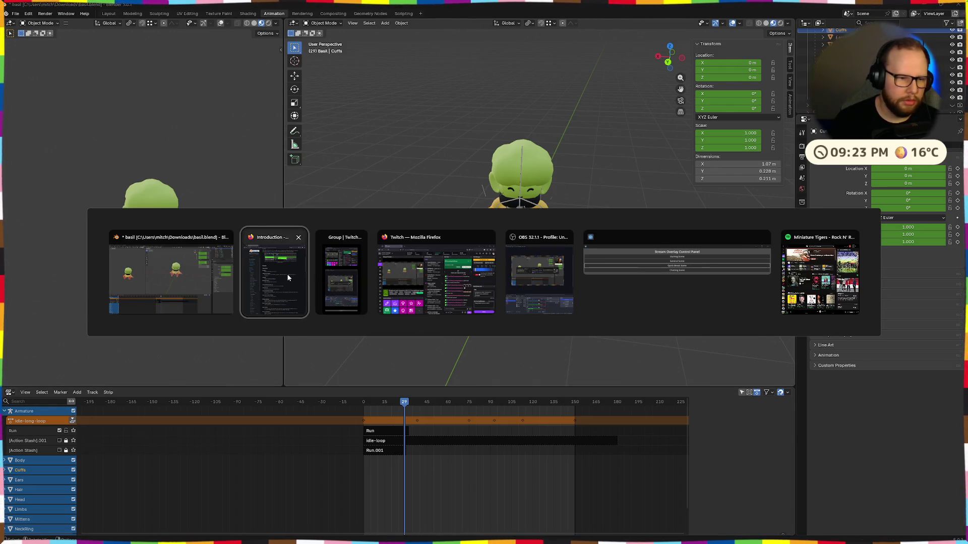
click(287, 273)
scroll(841, 238, down, 4)
scroll(772, 282, down, 3)
scroll(771, 282, down, 3)
scroll(771, 280, down, 3)
scroll(771, 280, down, 3)
scroll(772, 280, down, 1)
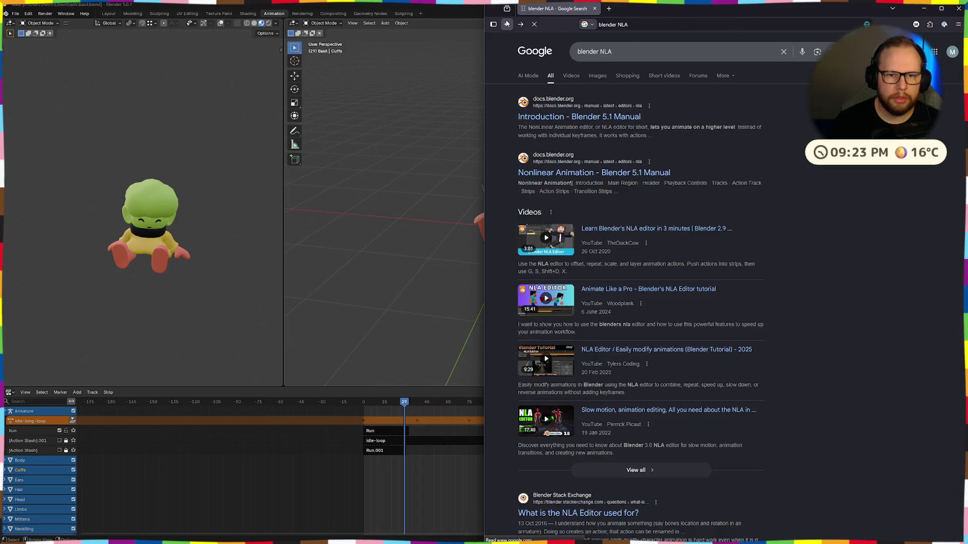
key(alt+Left)
click(591, 172)
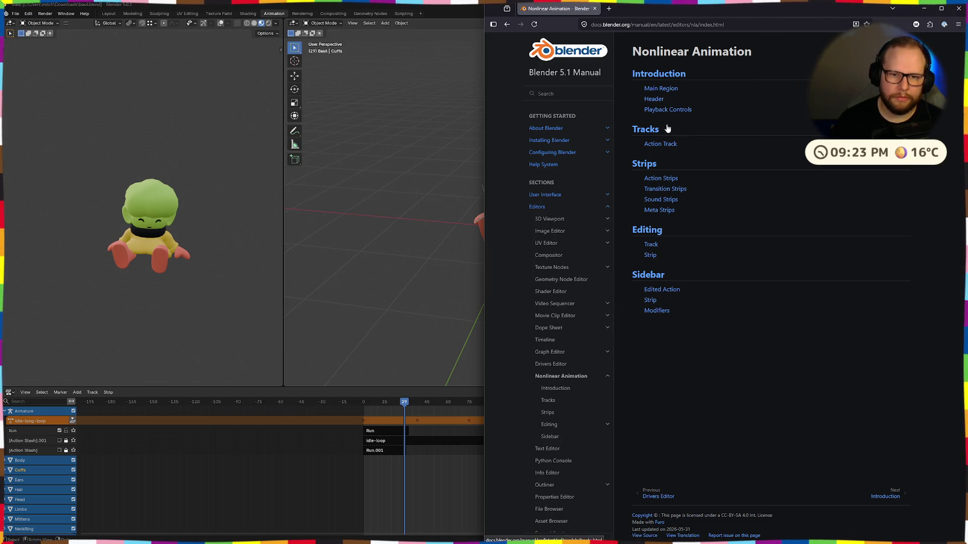
click(662, 89)
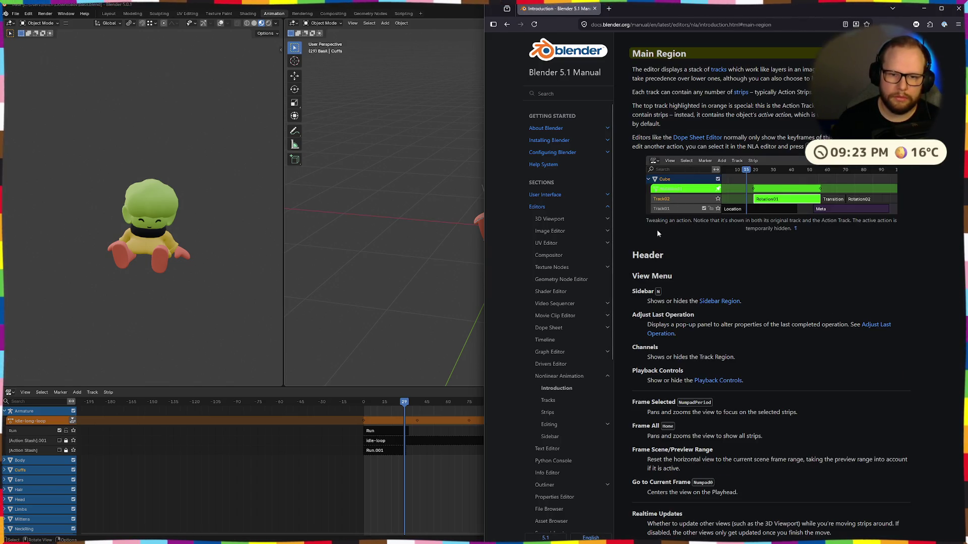
scroll(708, 305, down, 3)
scroll(712, 311, down, 3)
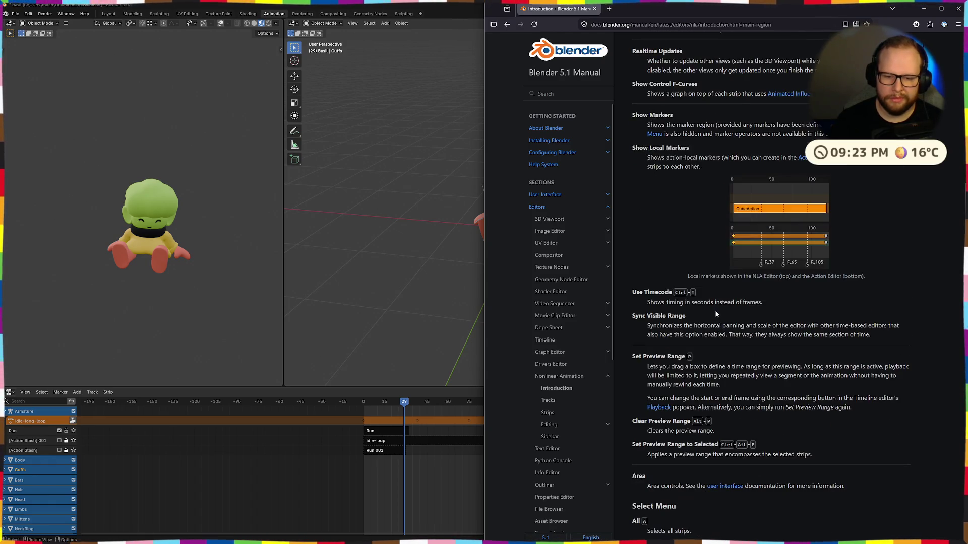
scroll(716, 313, down, 3)
scroll(709, 309, up, 4)
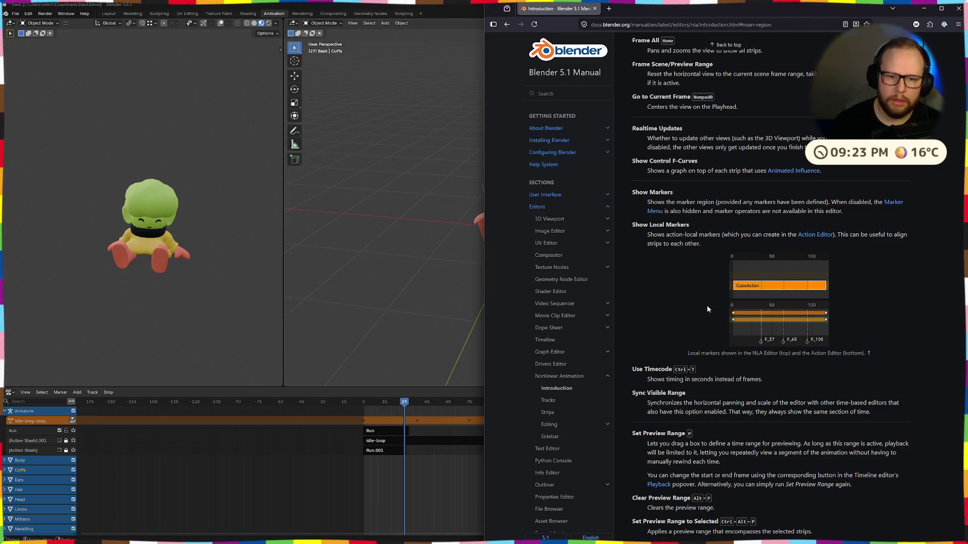
scroll(707, 304, up, 3)
scroll(705, 308, up, 3)
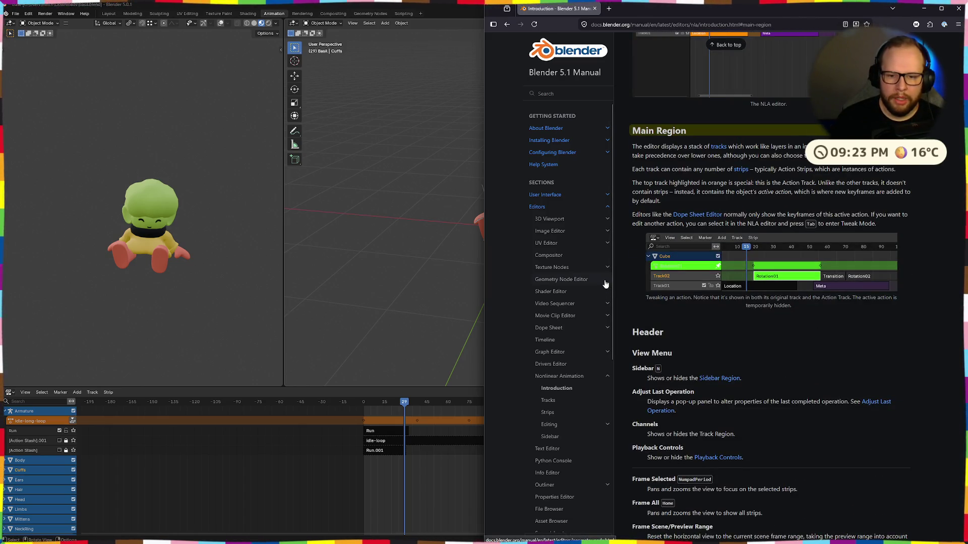
click(388, 395)
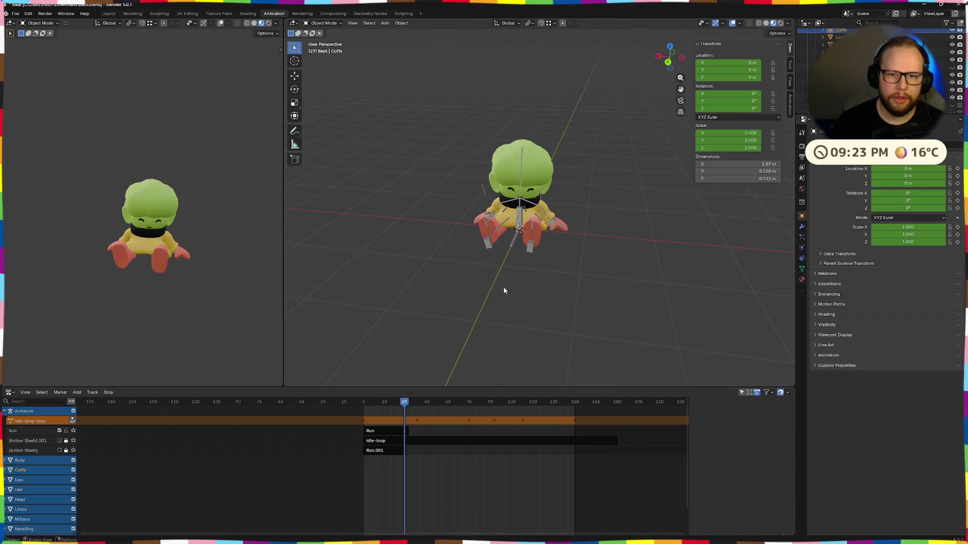
Step: Switch the NLA area to the Graph Editor then the Action Editor showing CuffsAction, and list the file's actions
click(8, 392)
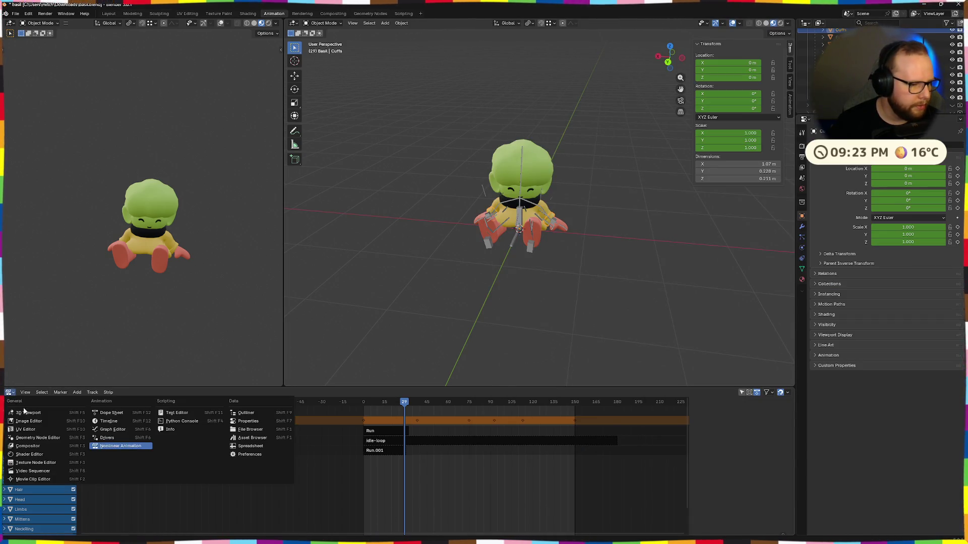
click(117, 430)
click(9, 392)
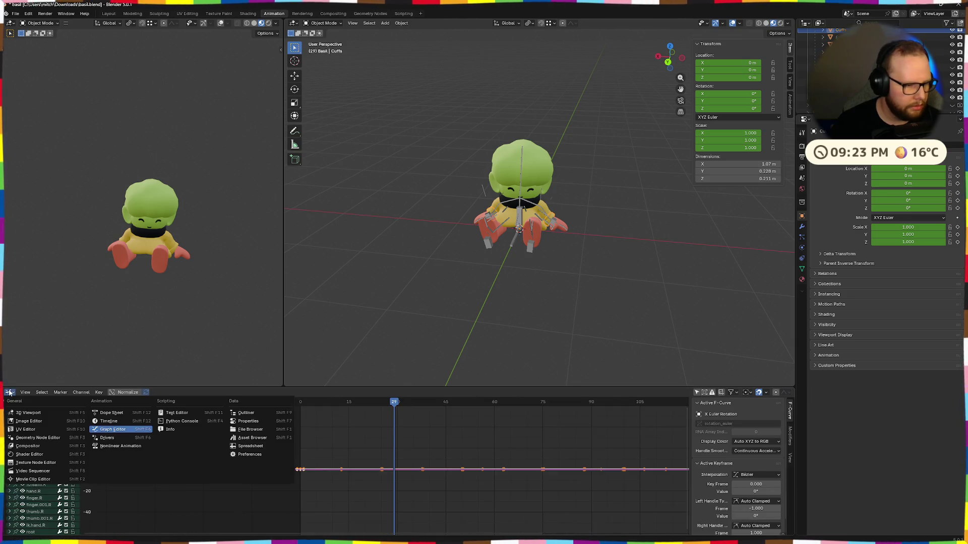
click(105, 413)
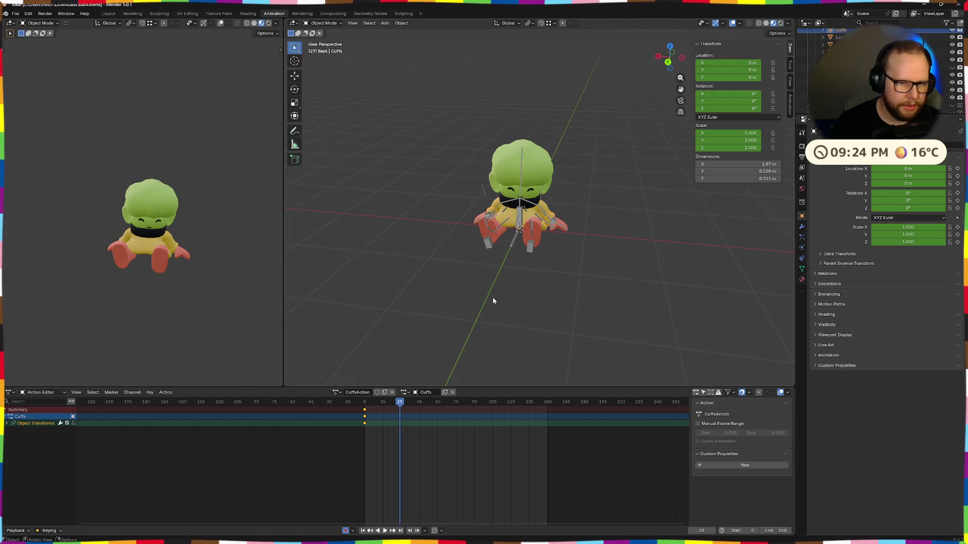
middle_drag(616, 341, 529, 340)
click(9, 392)
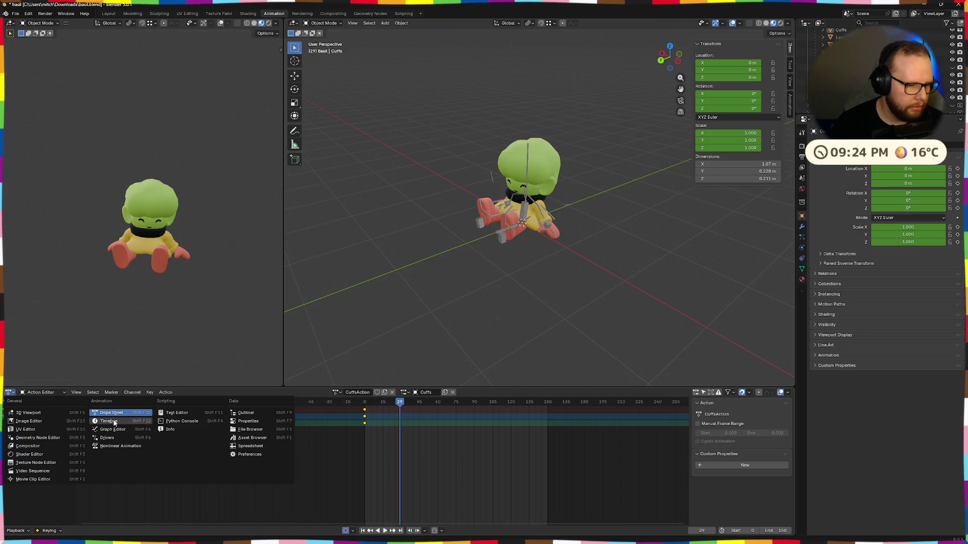
click(336, 392)
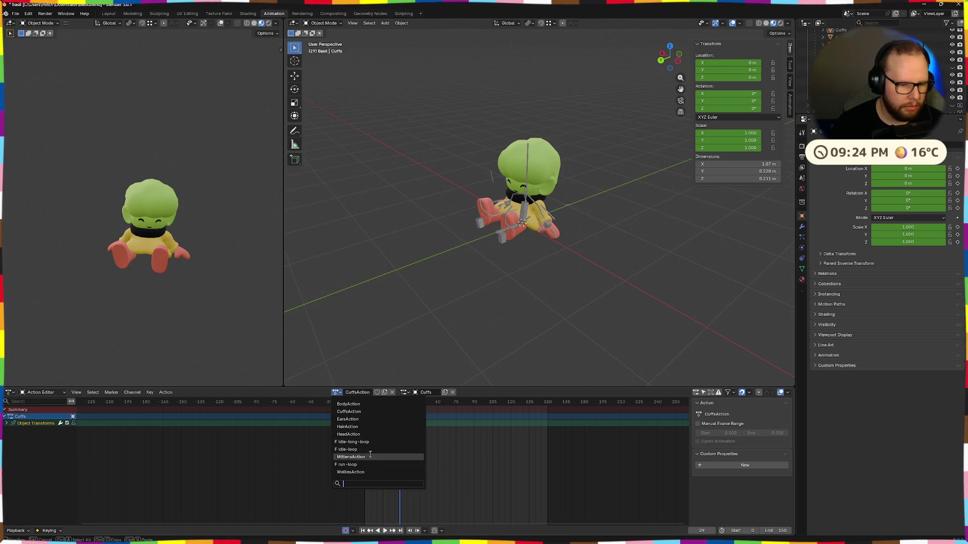
Step: Assign MittensAction to Cuffs, play it from the first frame, then unlink it
click(369, 457)
key(shift+Left)
key(space)
key(Escape)
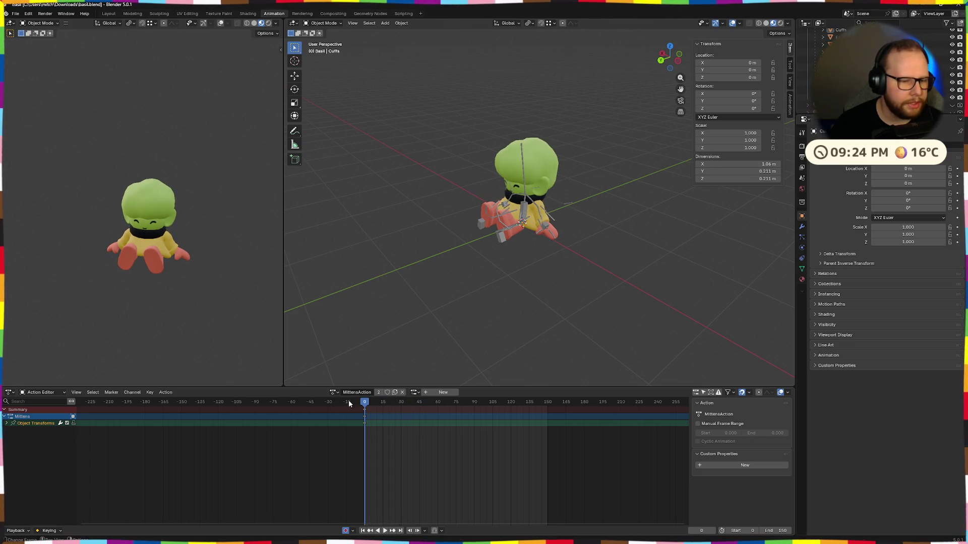
click(396, 392)
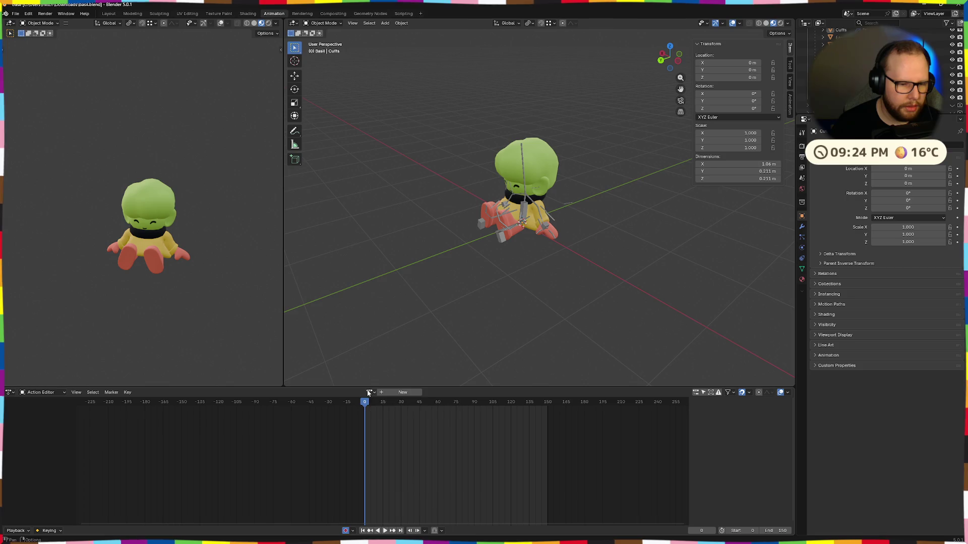
Step: Assign and unlink BodyAction, EarsAction and BodyAction again from the Cuffs object
click(368, 393)
click(395, 407)
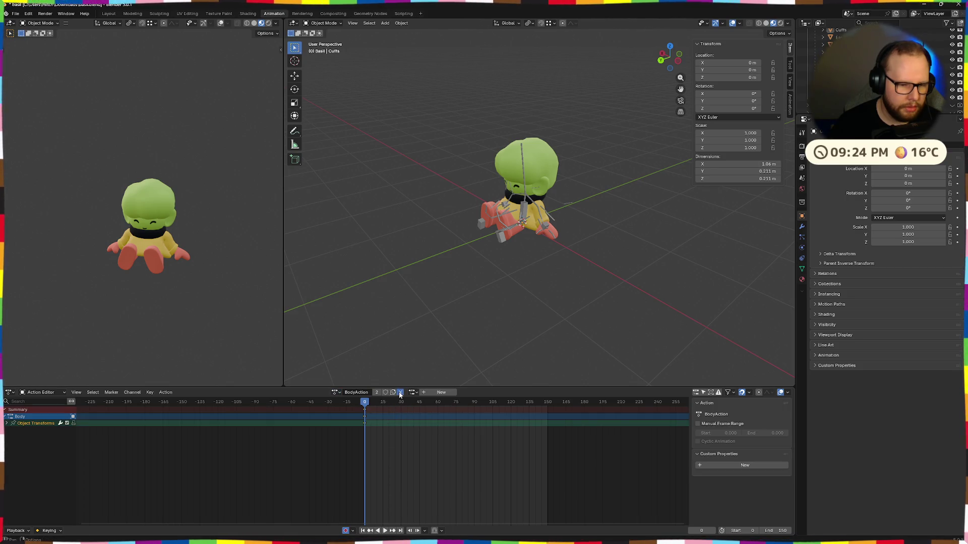
click(400, 393)
click(368, 393)
click(382, 417)
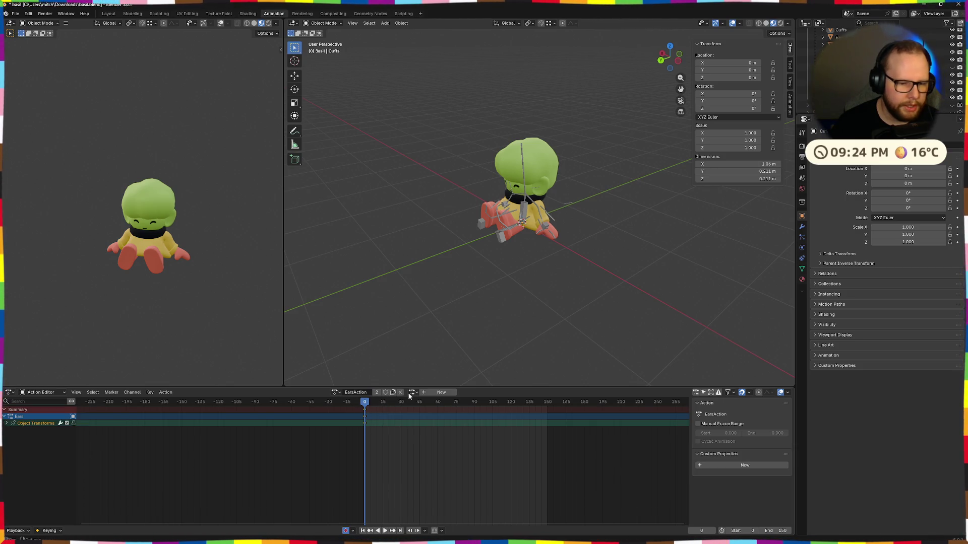
click(401, 393)
click(370, 393)
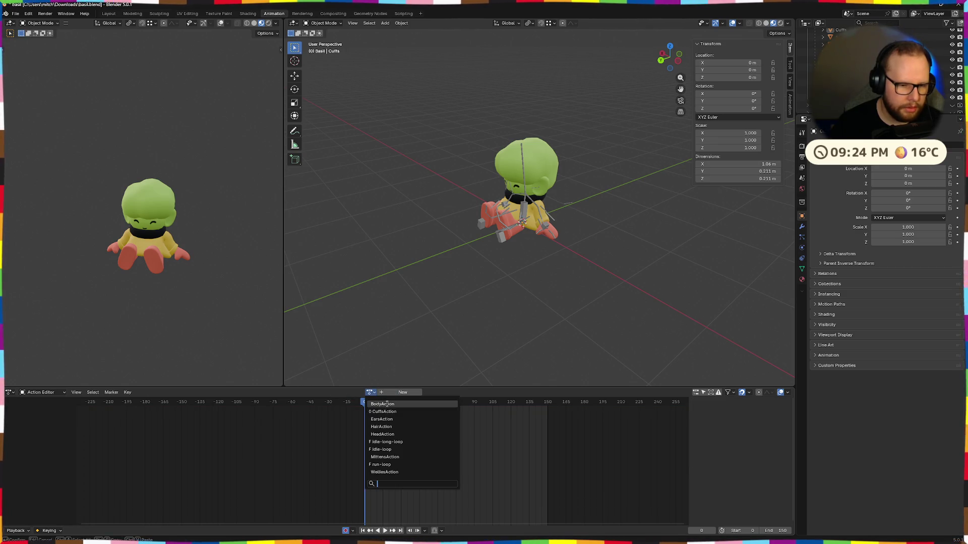
click(393, 407)
click(400, 394)
Step: Assign and unlink another action and HeadAction, then assign MittensAction to the object
click(369, 392)
click(382, 416)
click(401, 393)
click(369, 393)
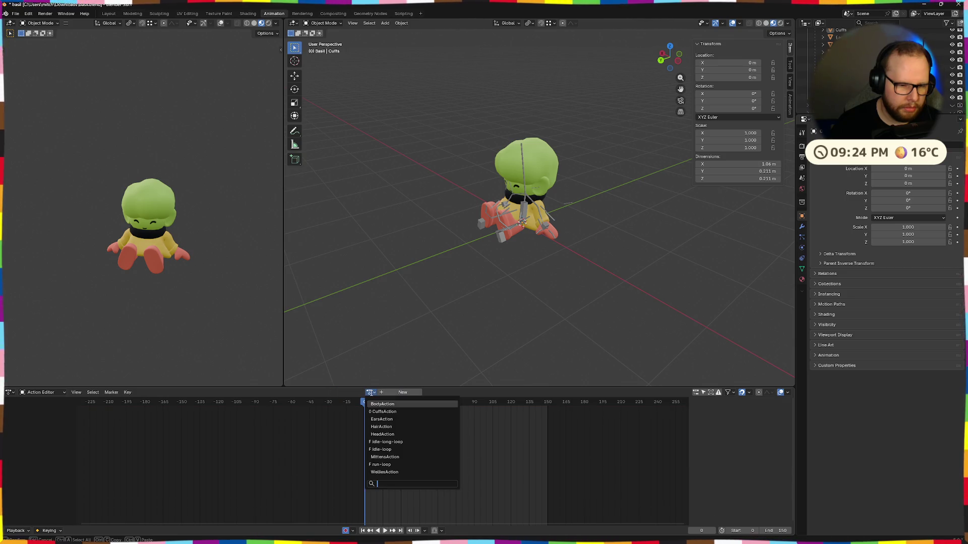
click(390, 433)
click(400, 393)
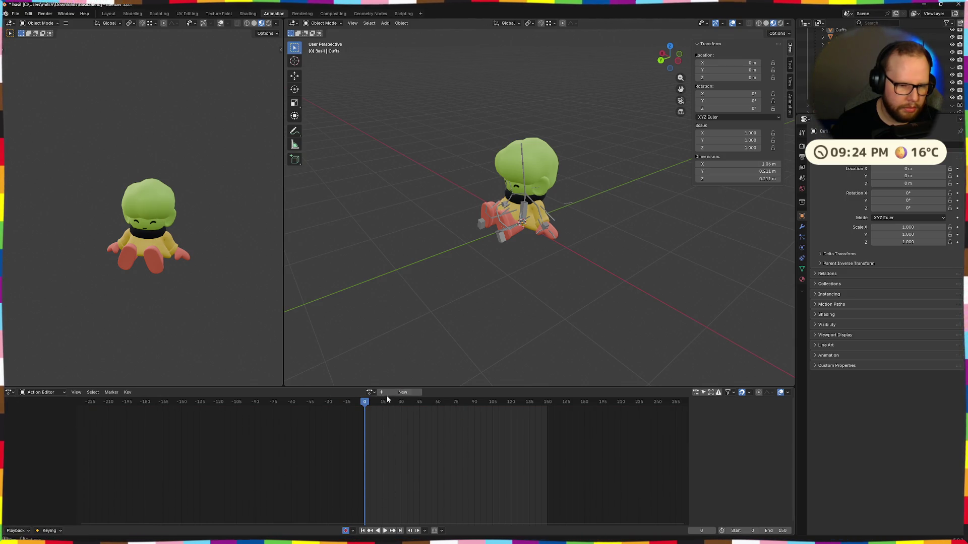
click(369, 393)
click(387, 456)
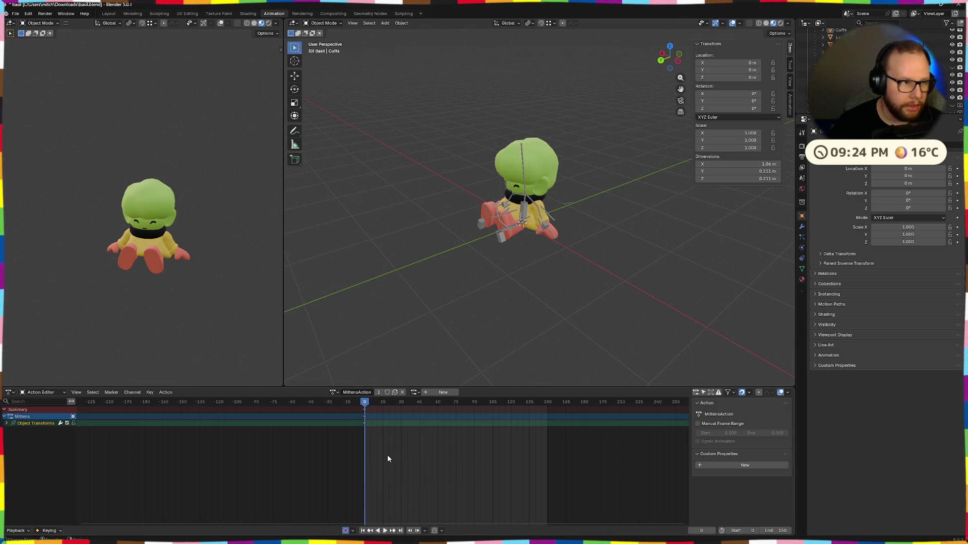
Step: Reload basil.blend from the File menu's recent files
click(14, 14)
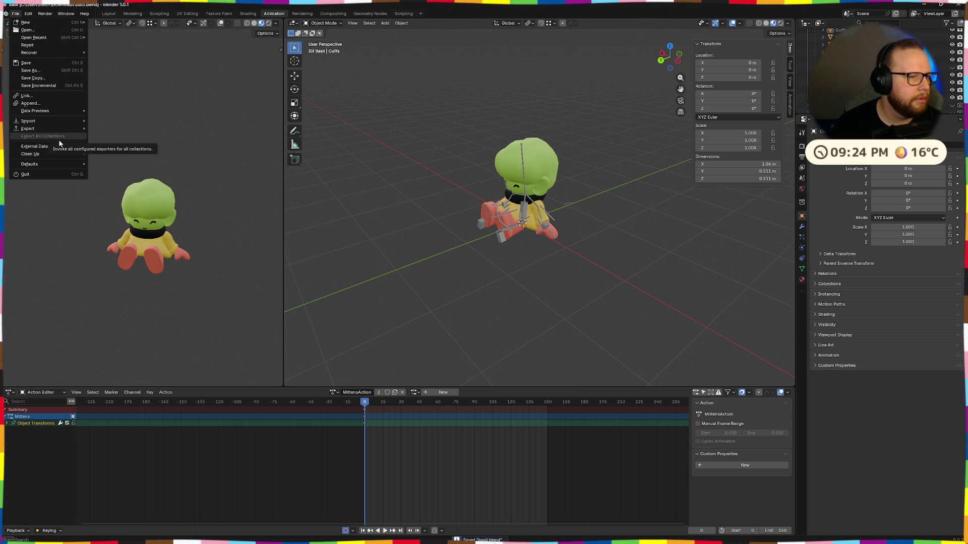
click(29, 31)
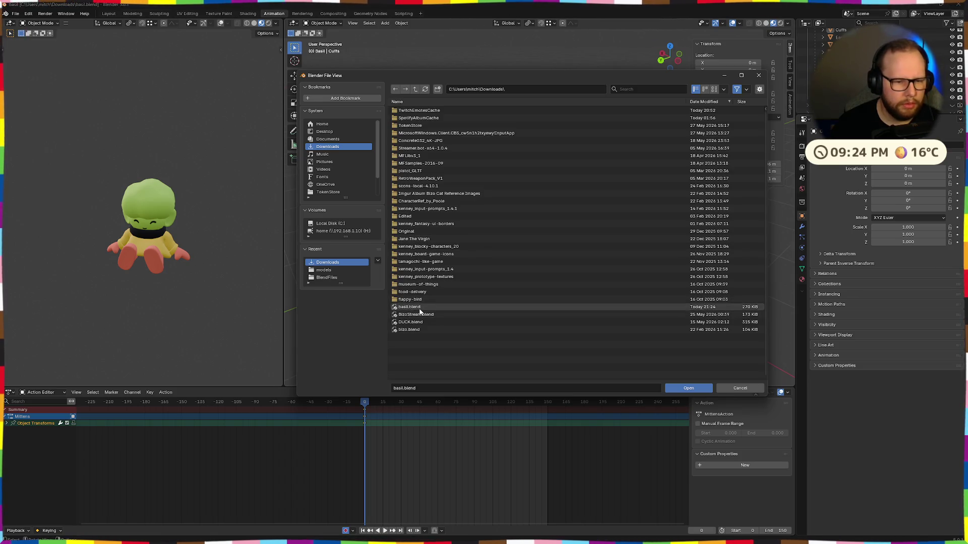
click(677, 385)
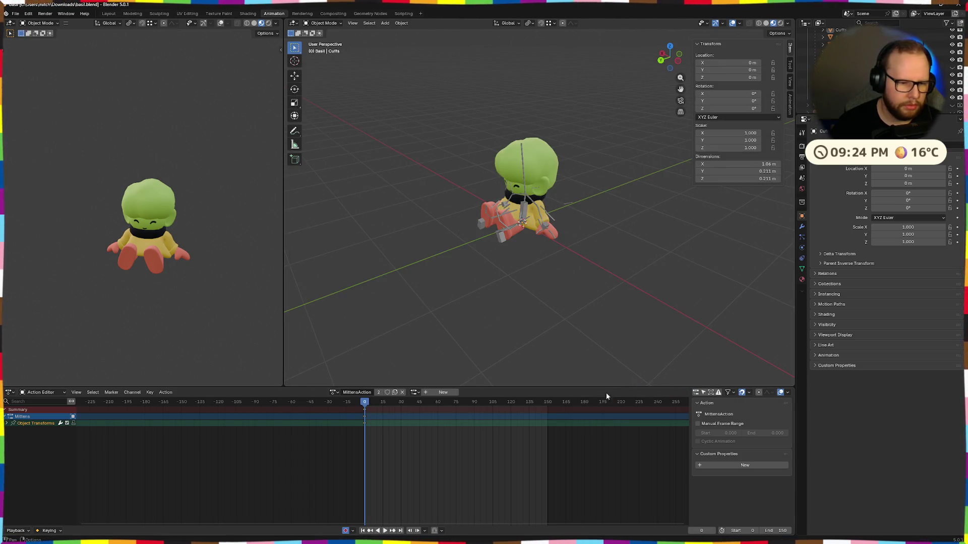
Step: Unlink MittensAction from the object and assign WelliesAction in its place
click(332, 393)
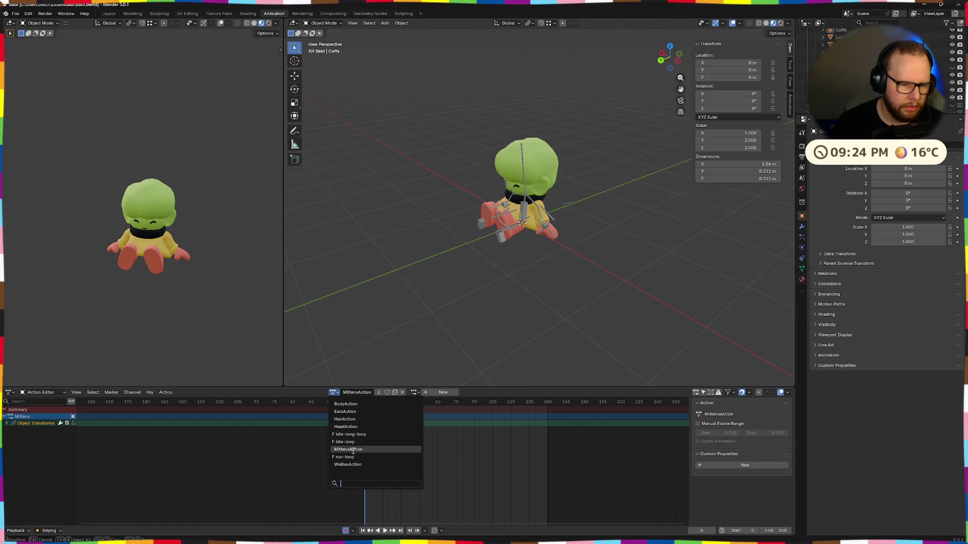
key(Escape)
click(402, 393)
click(370, 392)
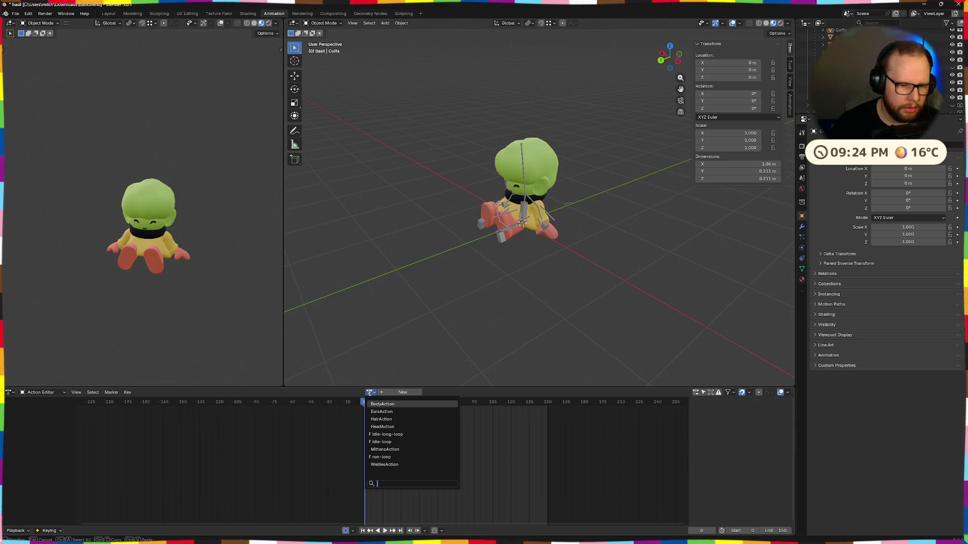
click(387, 462)
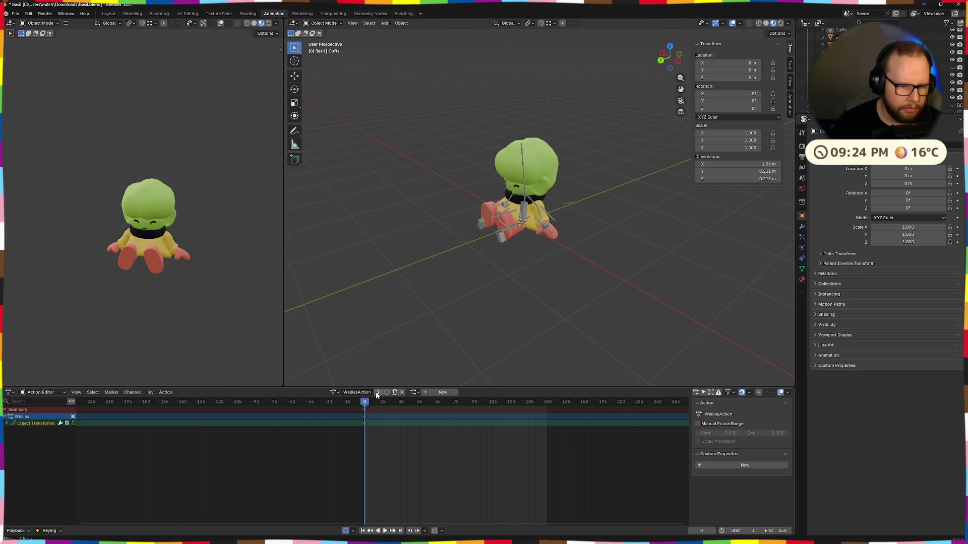
right_click(355, 391)
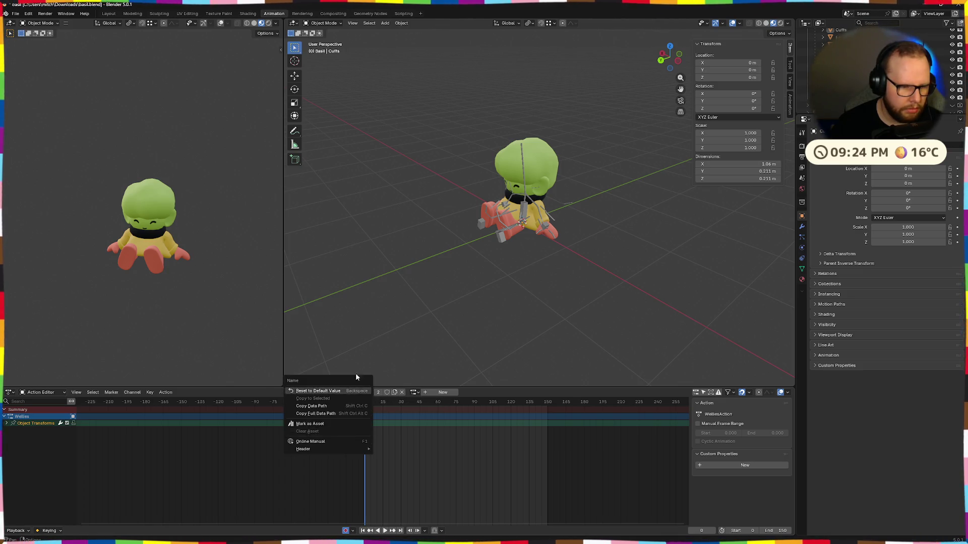
key(Escape)
click(335, 393)
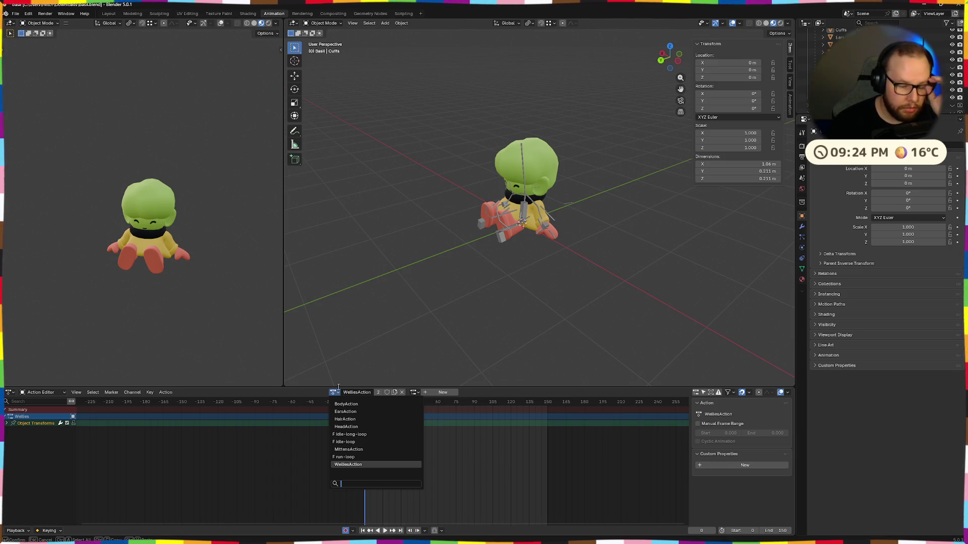
key(Escape)
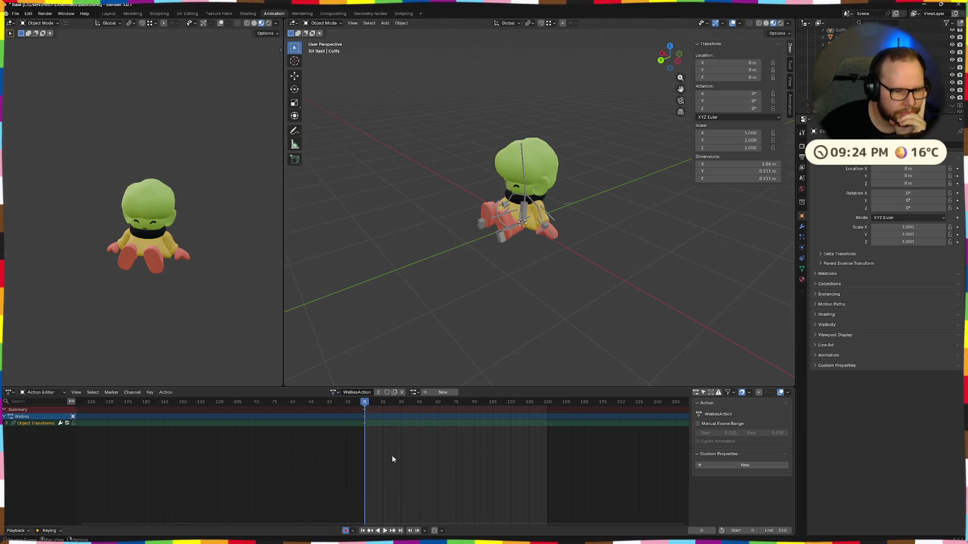
Step: Delete all WelliesAction keyframes, unlink it, reassign and unlink again, then switch to Firefox
right_click(356, 410)
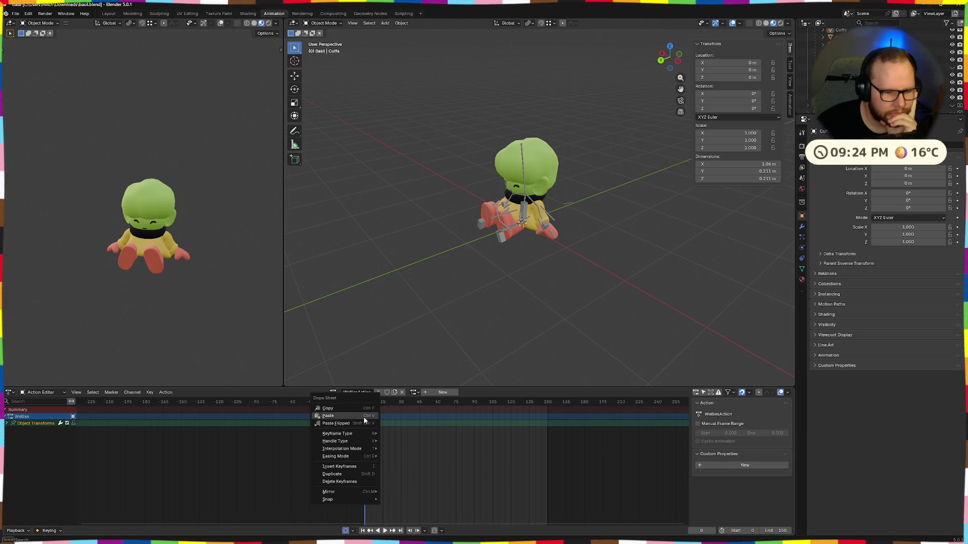
click(345, 483)
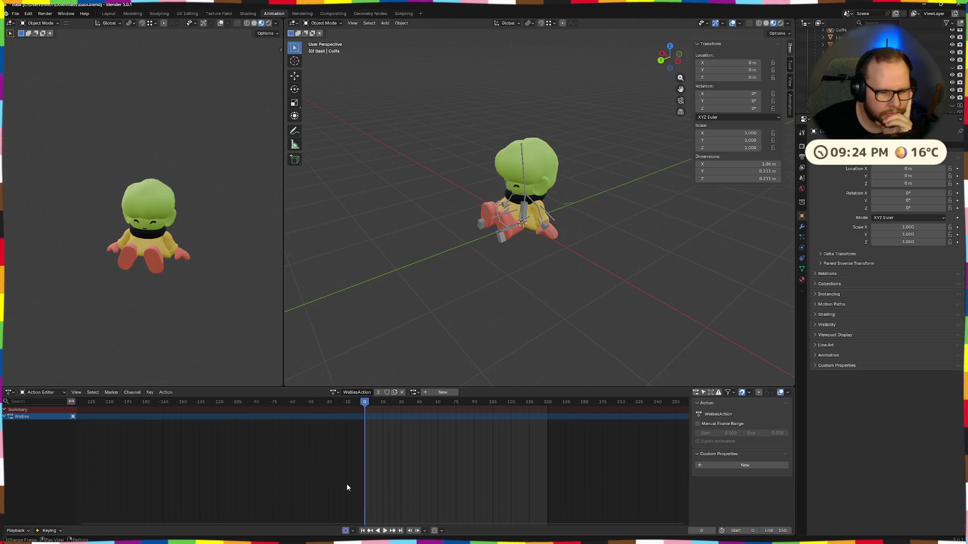
click(401, 393)
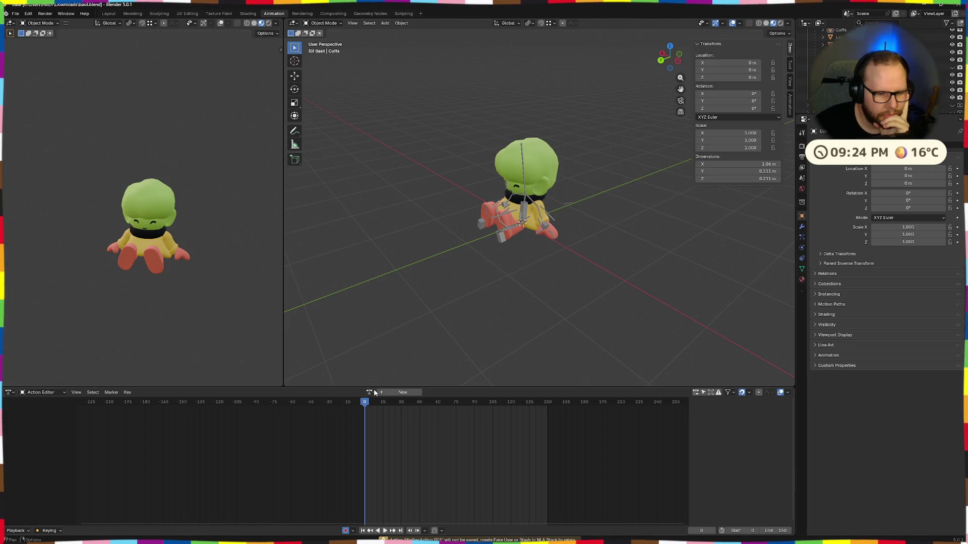
click(371, 393)
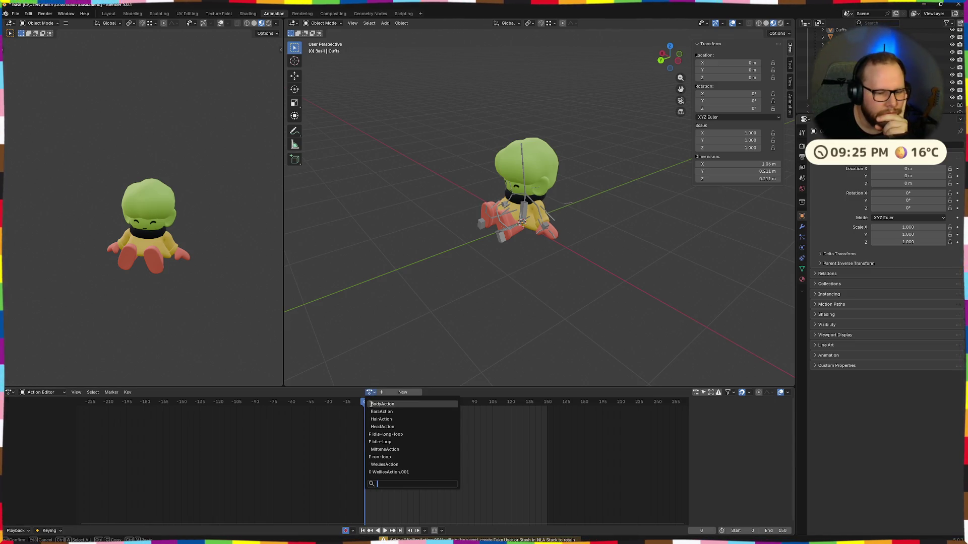
click(393, 464)
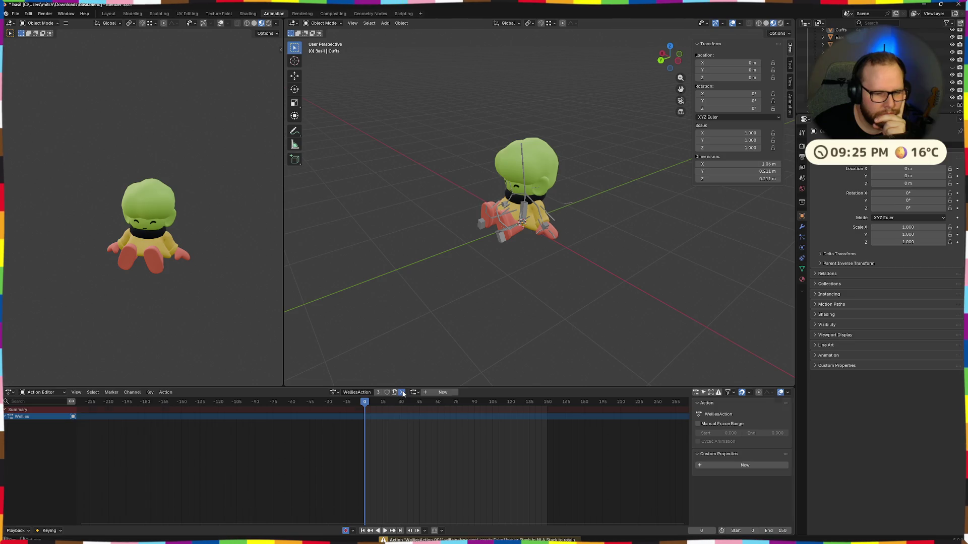
click(402, 392)
click(370, 393)
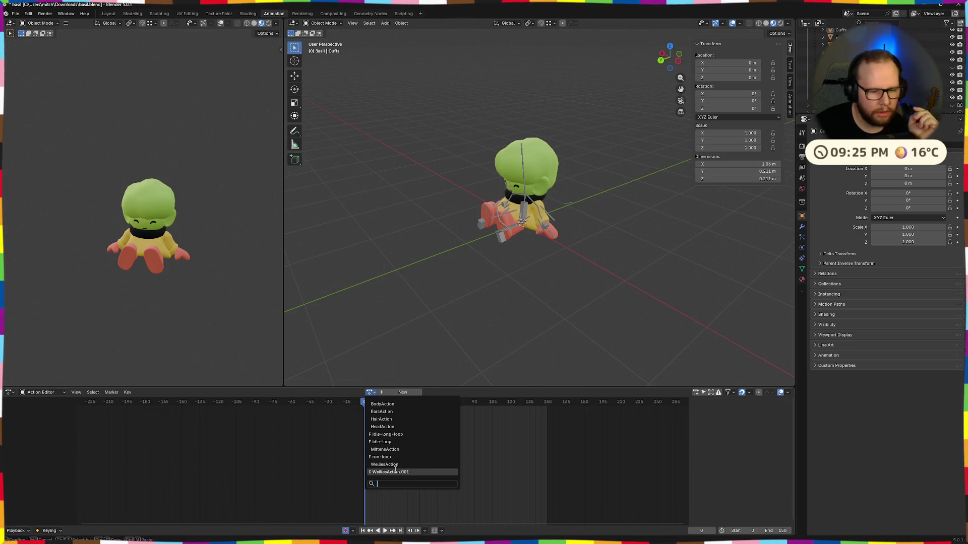
key(alt+Tab)
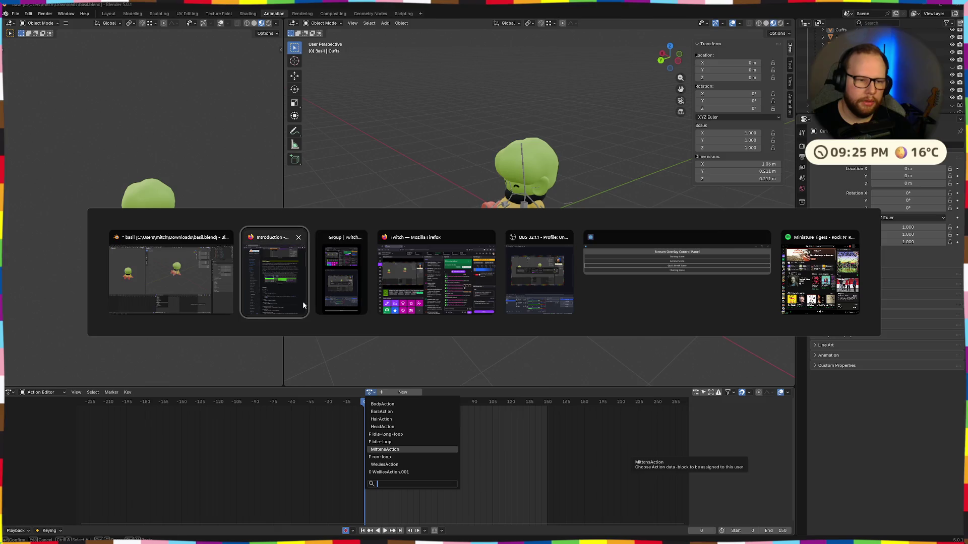
Step: Search 'blender how to delete actions' in a new tab and open the Reddit thread
click(611, 9)
text(blender how to delete )
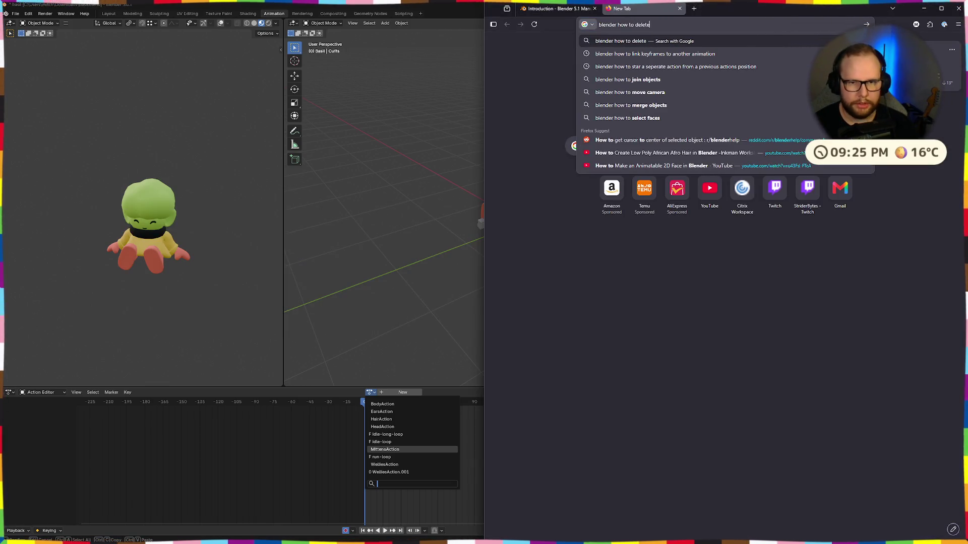
text(actions)
key(Return)
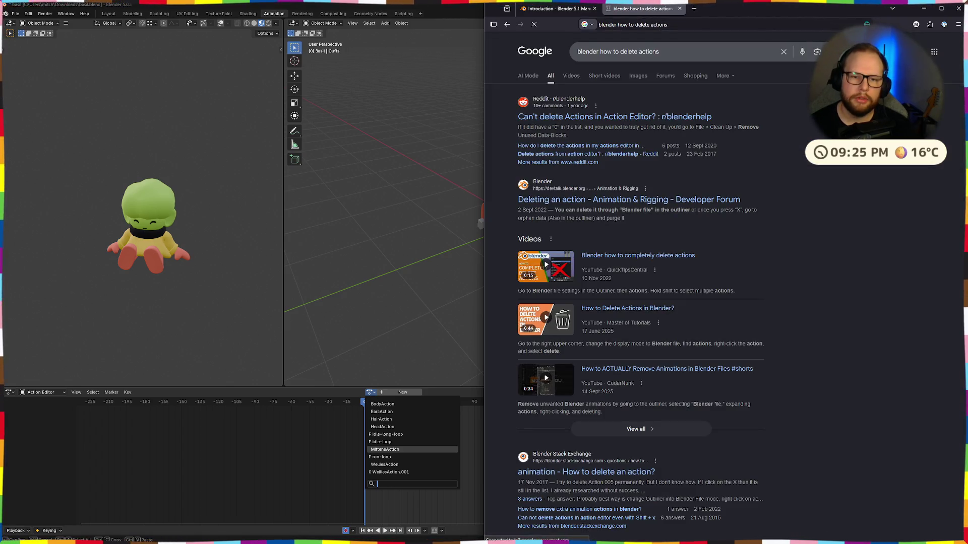
click(577, 117)
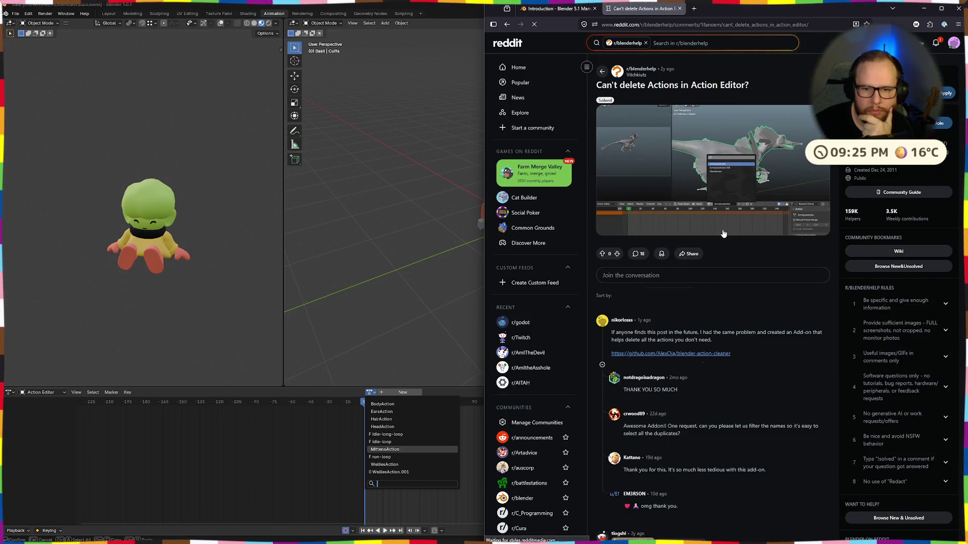
Step: Read the comment explaining unused action data-blocks, then return to Blender
drag(657, 332, 714, 333)
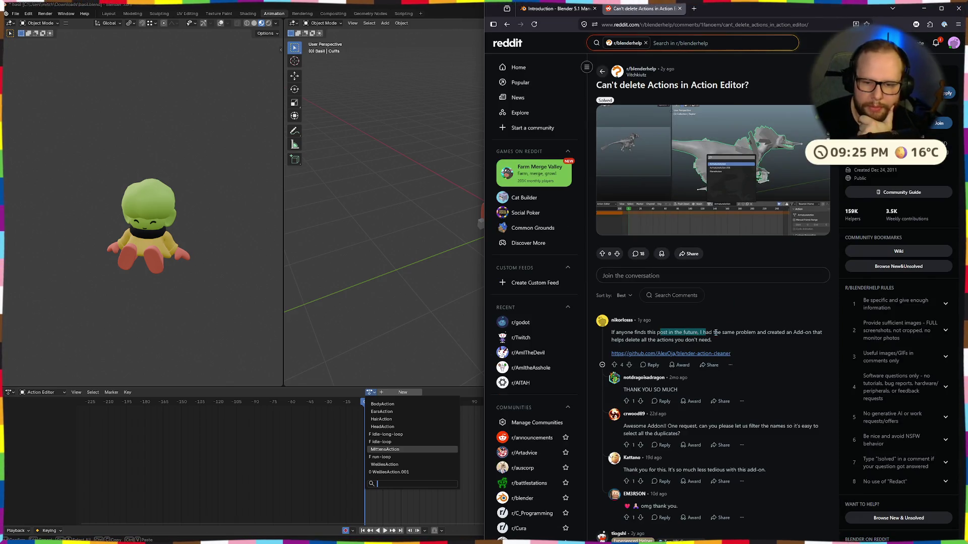
click(758, 334)
drag(634, 332, 731, 354)
click(727, 341)
scroll(726, 341, down, 3)
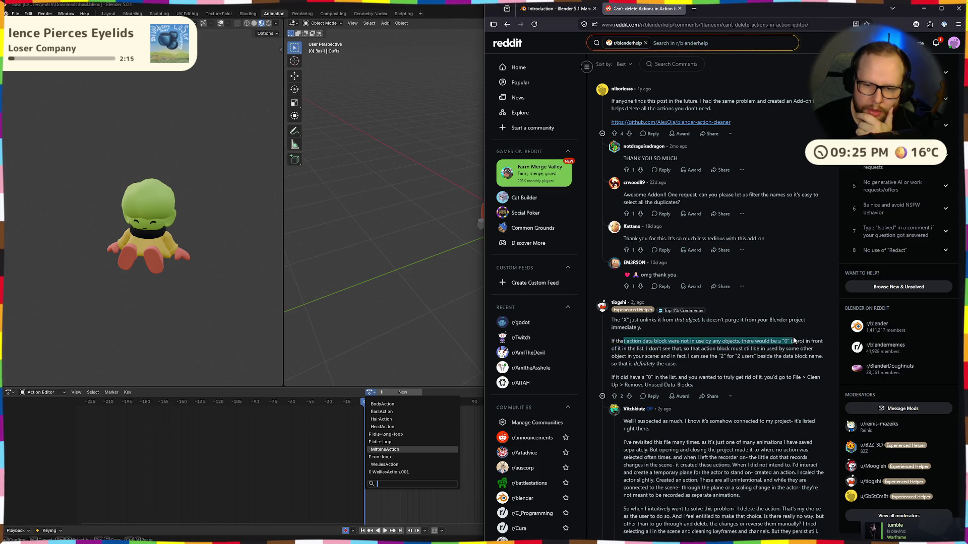
drag(622, 340, 792, 340)
click(406, 471)
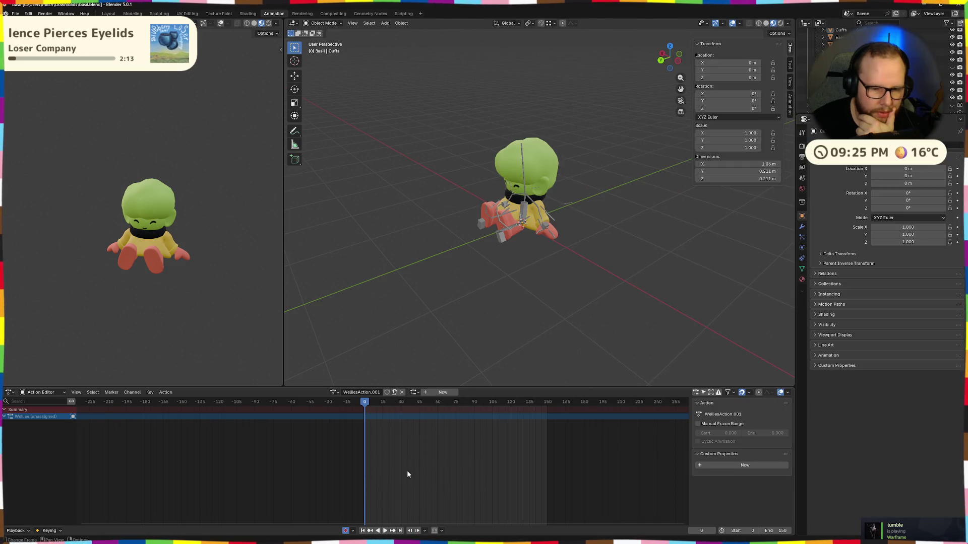
Step: Assign WelliesAction in place of its WelliesAction.001 copy
click(334, 392)
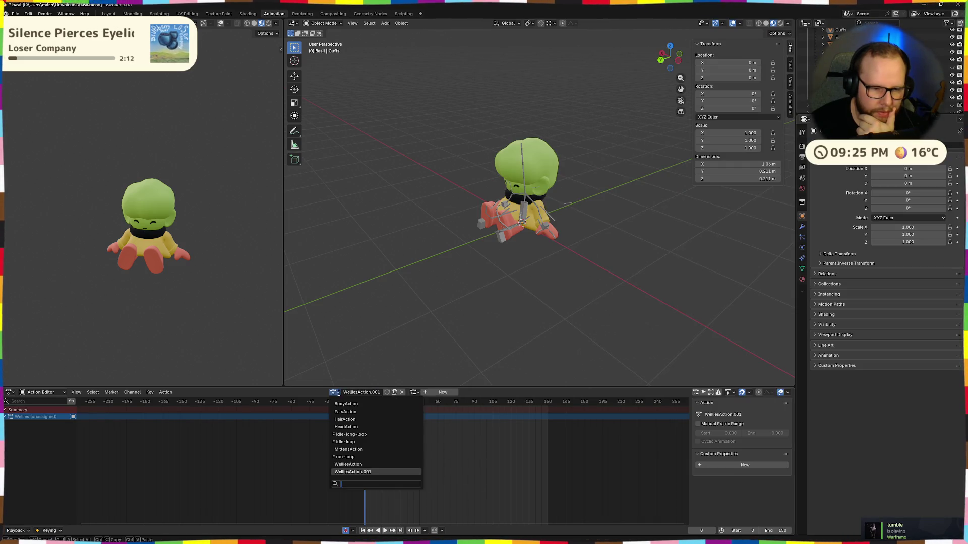
click(361, 464)
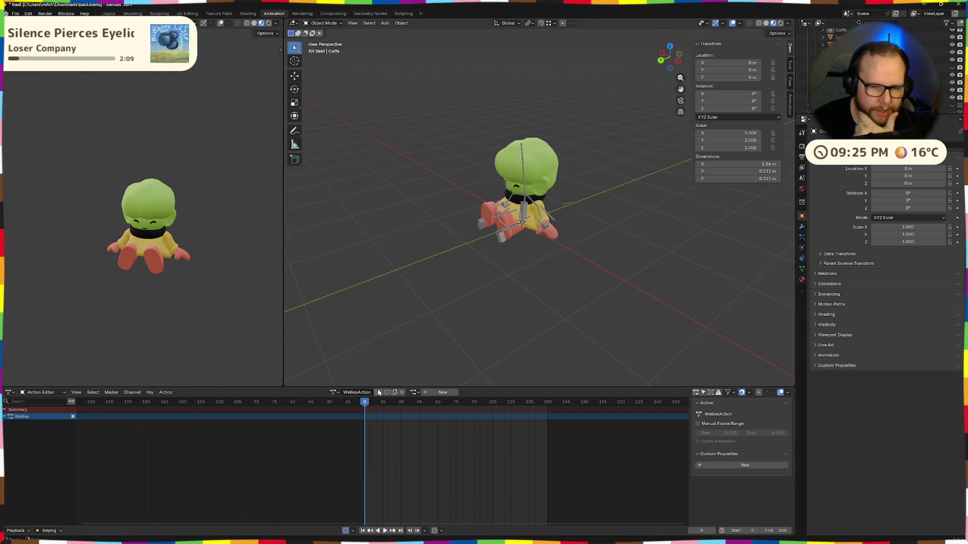
click(334, 392)
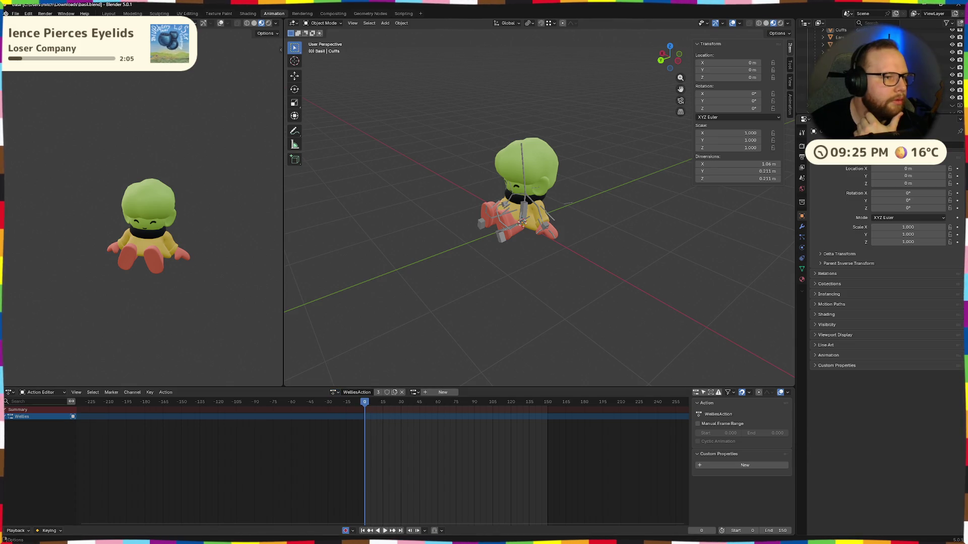
Step: Reopen basil.blend without saving, dismissing the save-changes prompt, and list its actions
click(16, 13)
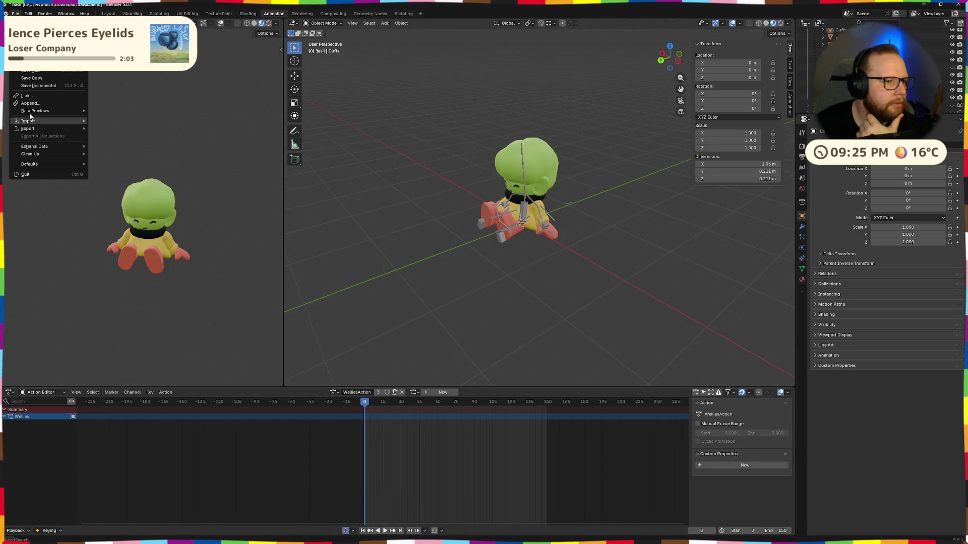
click(31, 29)
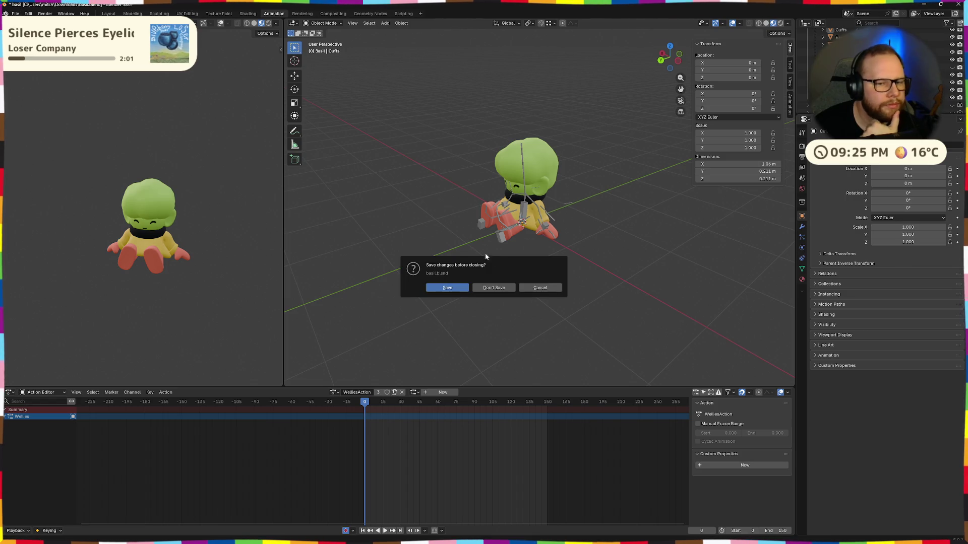
click(501, 287)
click(412, 308)
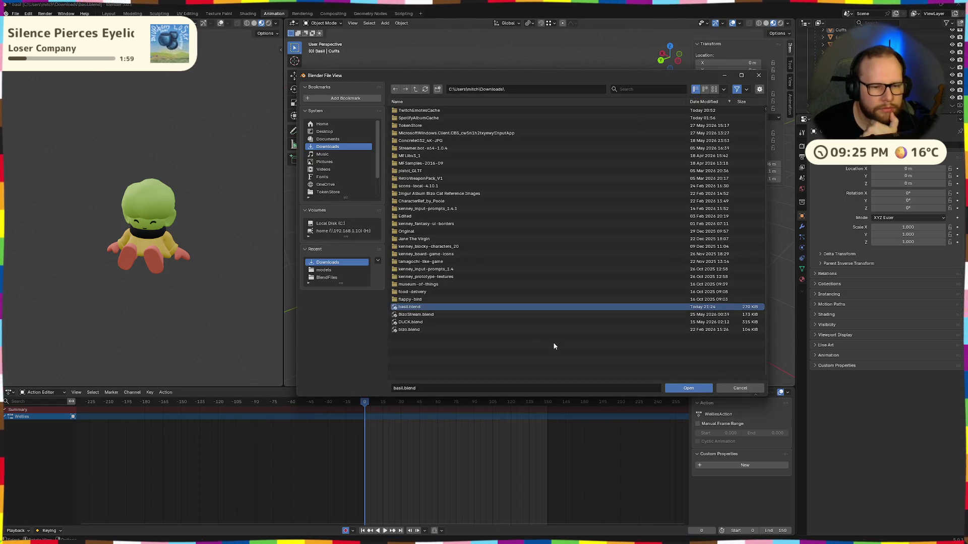
click(688, 388)
click(339, 394)
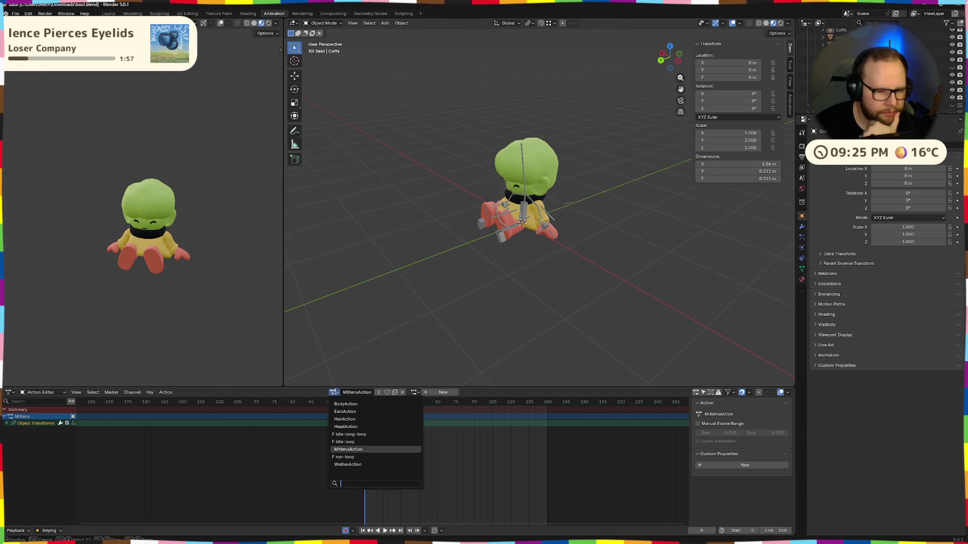
Step: Box-select and delete the keyframes of WelliesAction and MittensAction
click(362, 467)
drag(395, 443, 352, 402)
right_click(362, 413)
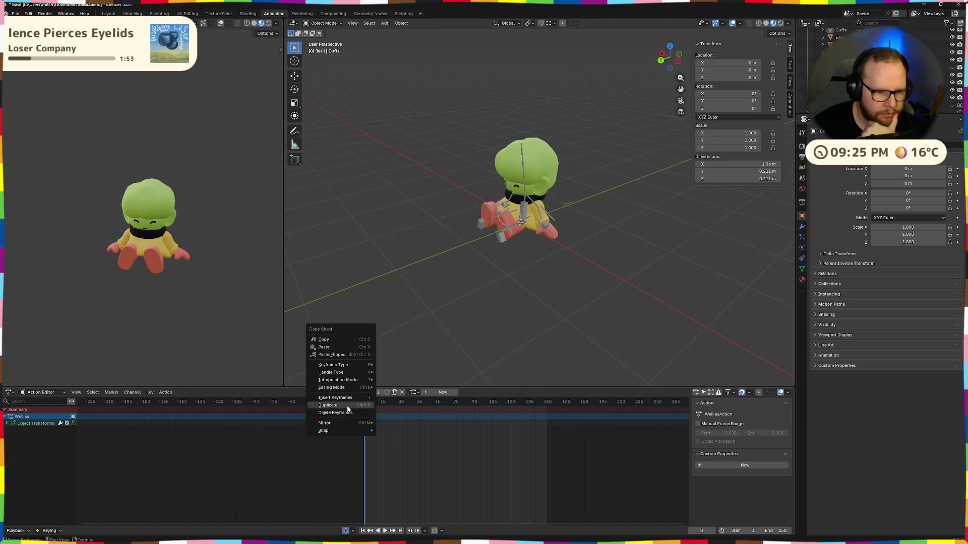
click(348, 413)
click(341, 395)
click(353, 447)
drag(422, 458, 367, 414)
right_click(370, 423)
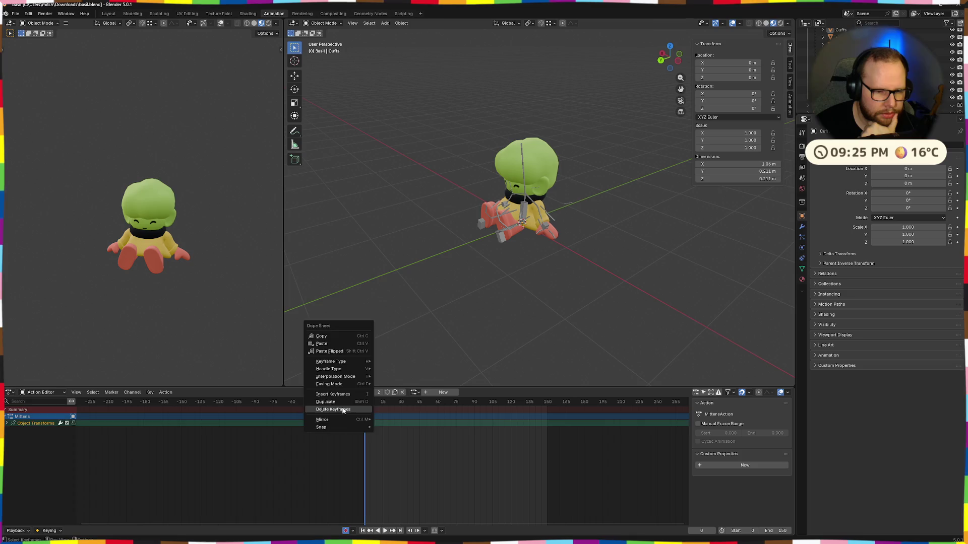
click(334, 409)
Step: Select and delete the HeadAction keyframes
click(334, 392)
click(348, 426)
drag(346, 414, 342, 406)
click(336, 393)
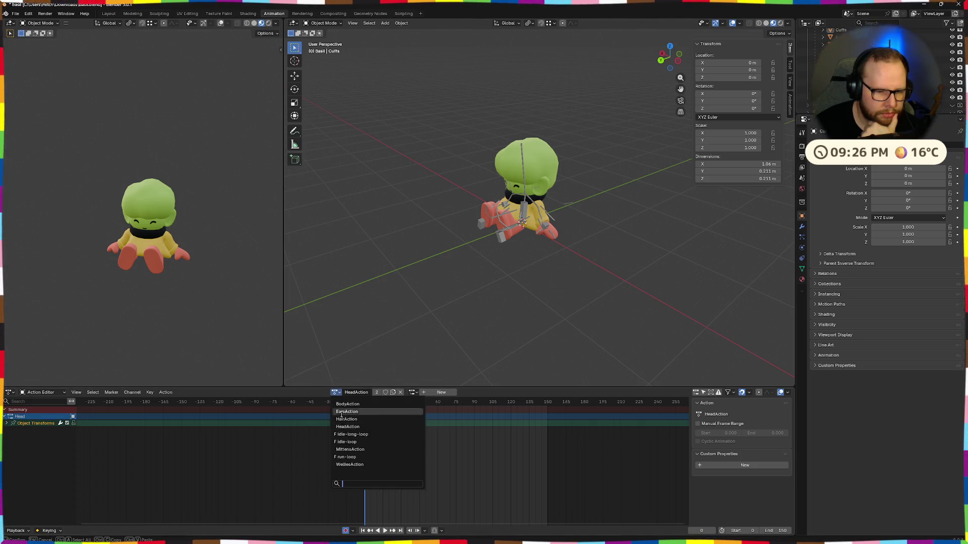
key(Escape)
right_click(372, 418)
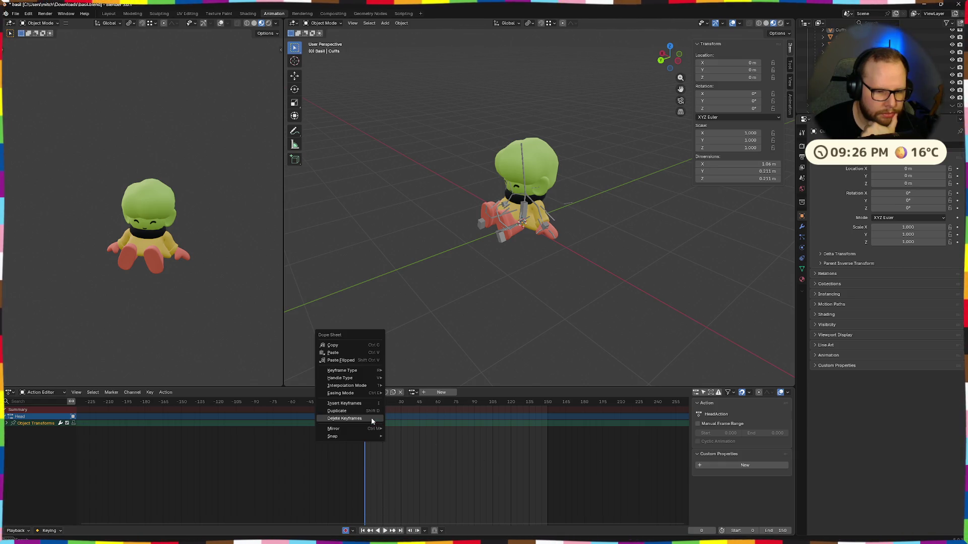
click(351, 418)
Step: Delete the keyframes of HairAction, EarsAction and BodyAction in turn
click(337, 394)
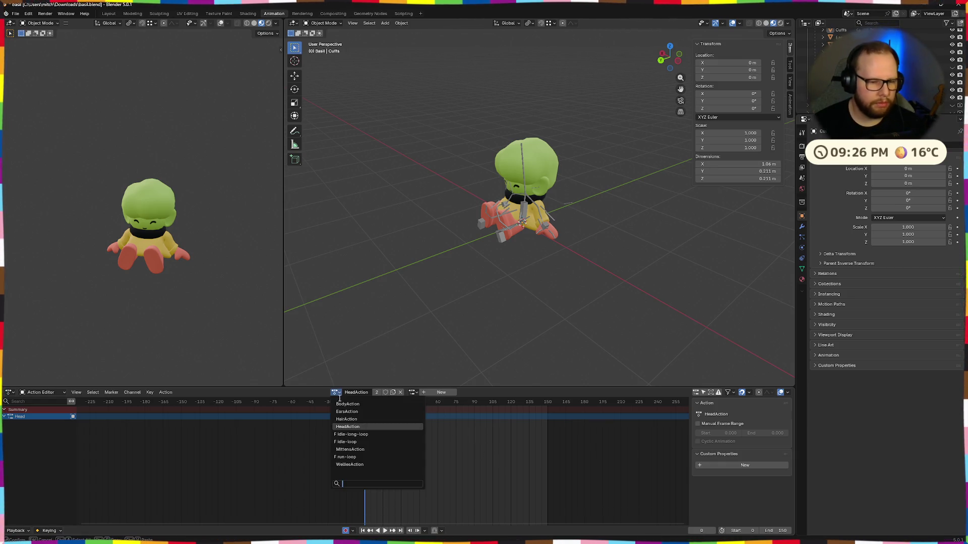
click(346, 420)
right_click(354, 413)
click(364, 414)
click(336, 393)
click(345, 413)
right_click(367, 414)
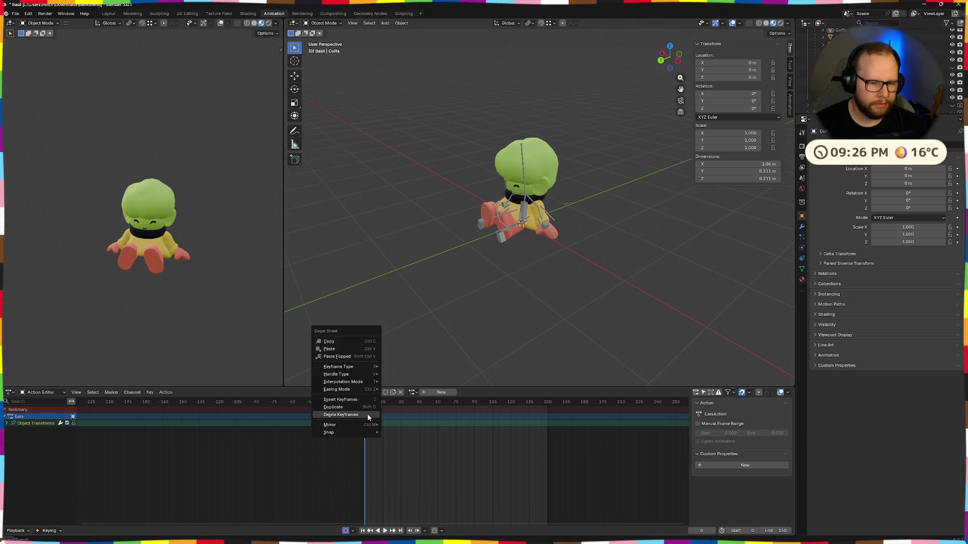
click(363, 413)
click(334, 394)
right_click(356, 413)
click(367, 411)
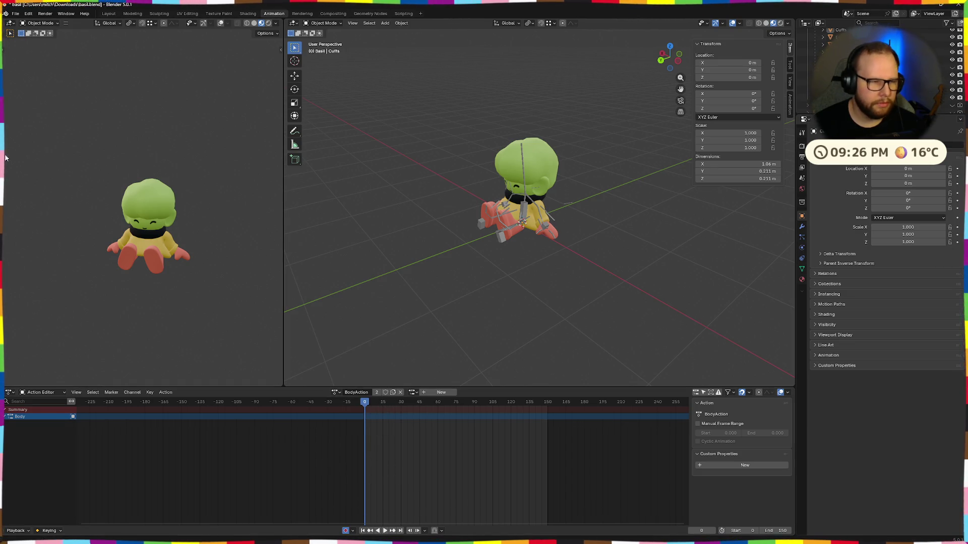
Step: Reload basil.blend and assign HeadAction to check it shows no keys
click(14, 14)
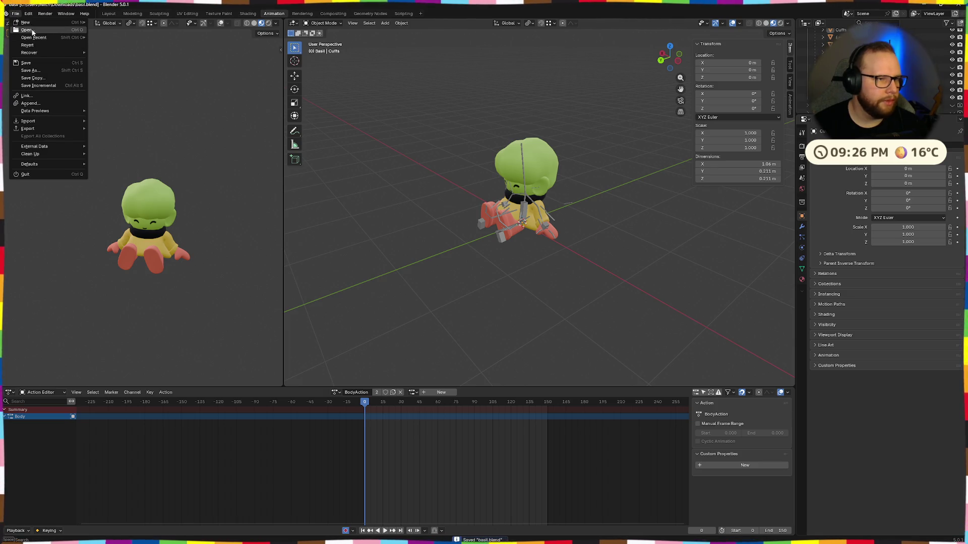
click(34, 32)
click(696, 389)
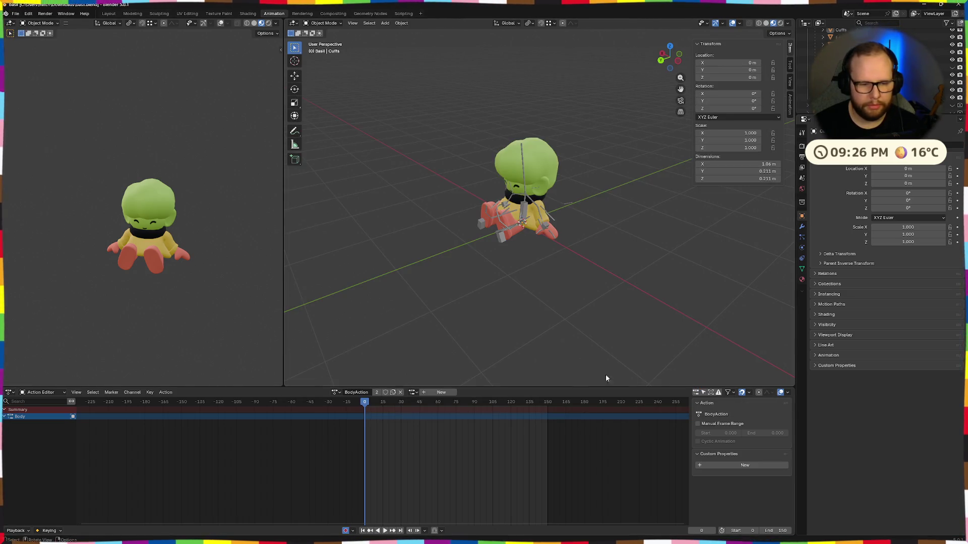
click(336, 392)
click(361, 427)
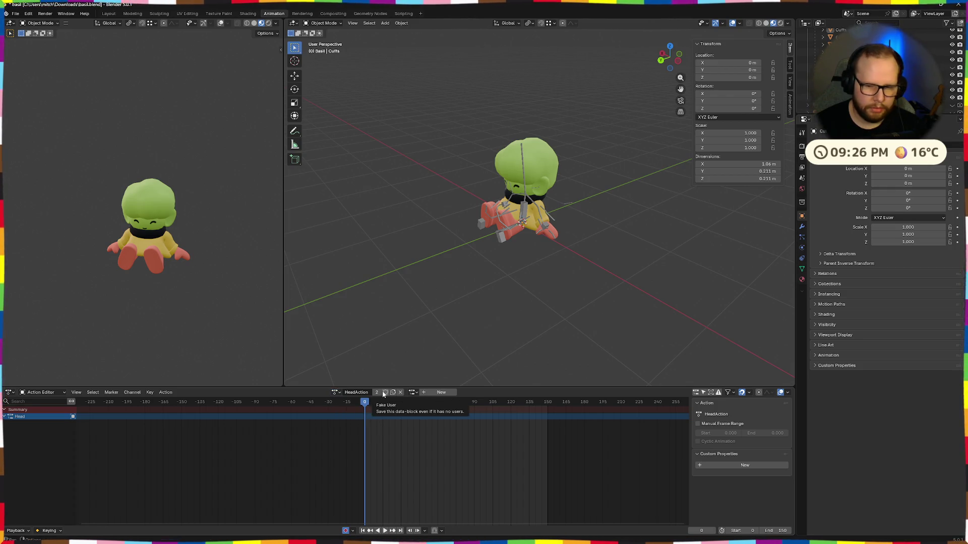
Step: Assign the Head slot to HeadAction and delete its channels
click(414, 393)
click(413, 392)
click(420, 406)
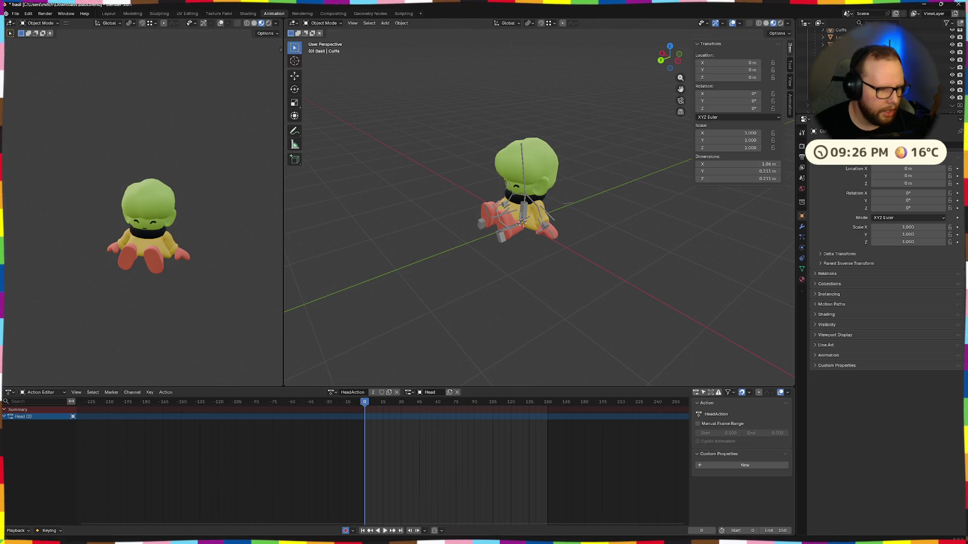
right_click(29, 424)
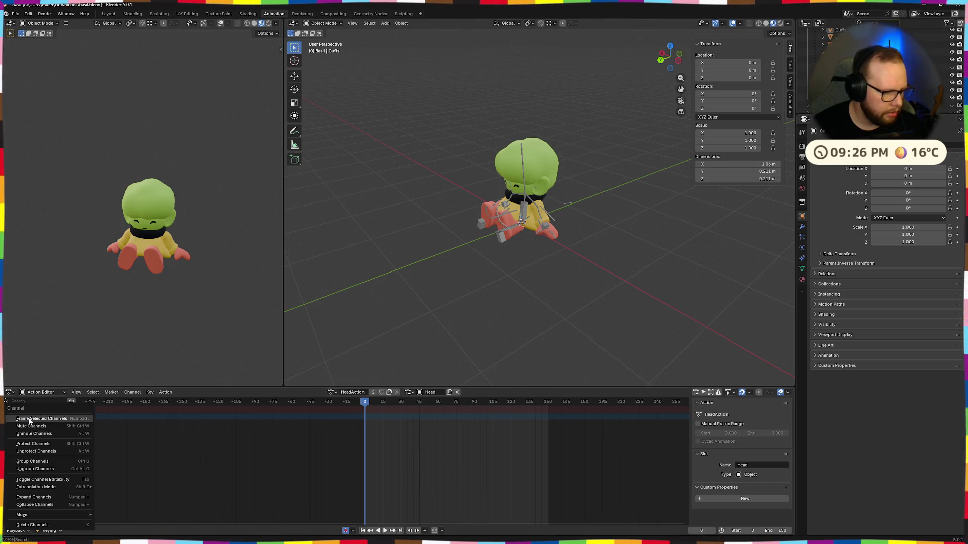
click(40, 526)
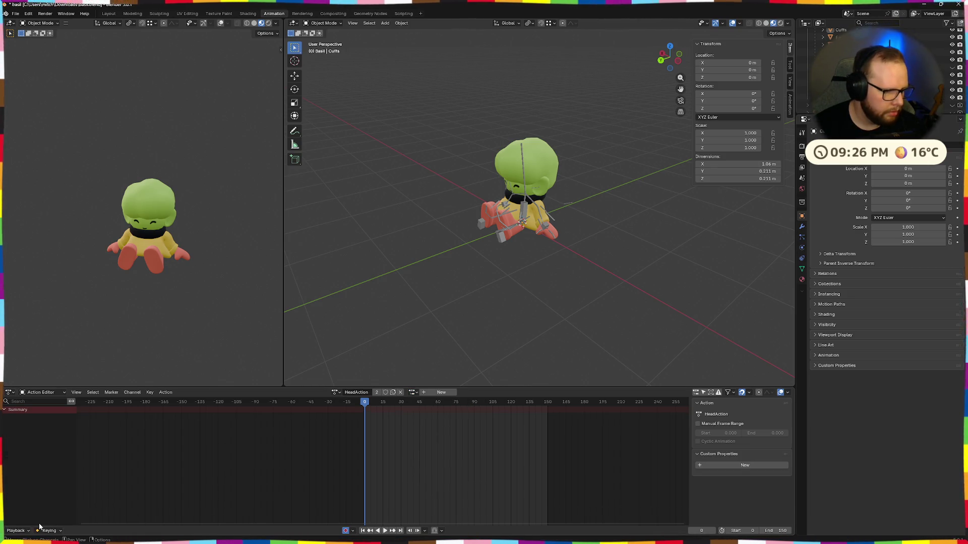
Step: Delete BodyAction's channel, then return to the browser's search results
click(335, 392)
click(347, 402)
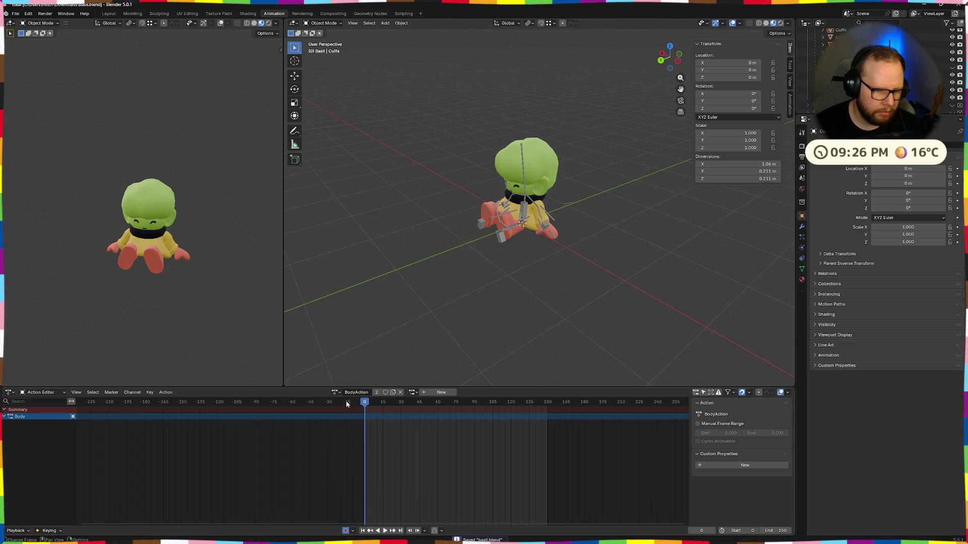
right_click(28, 407)
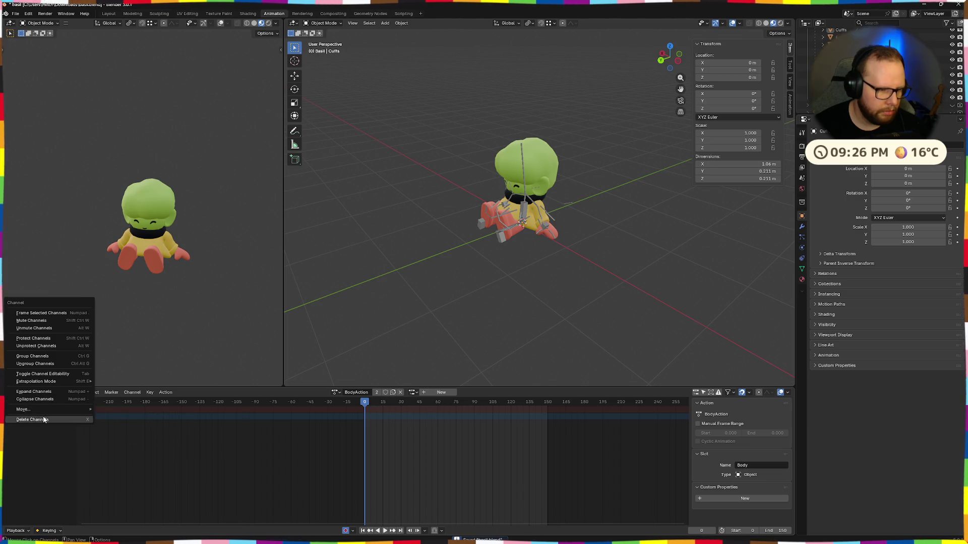
click(43, 416)
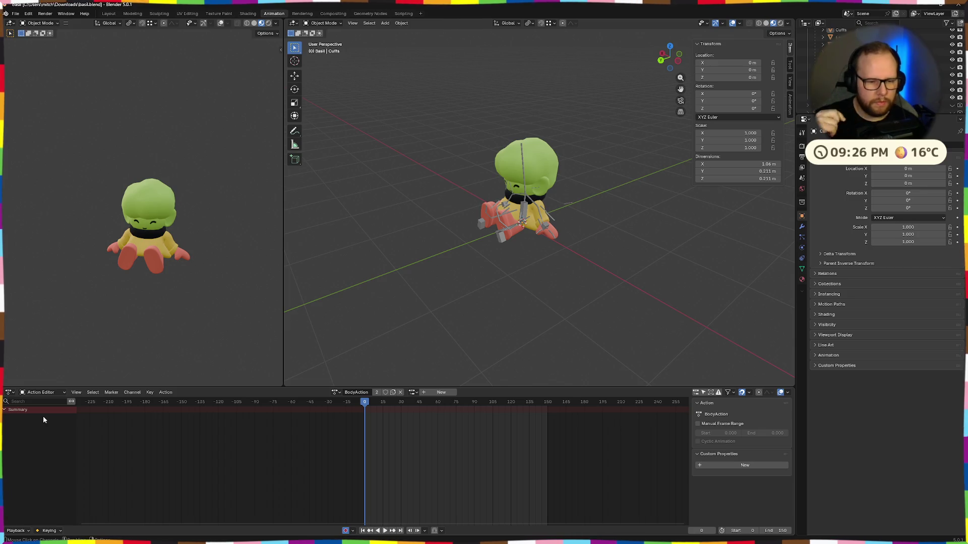
key(alt+Tab)
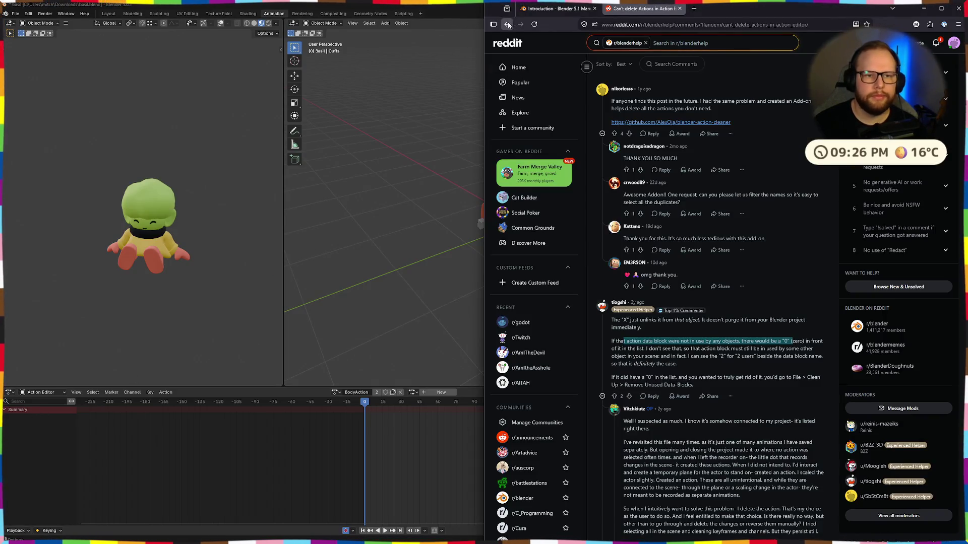
click(507, 24)
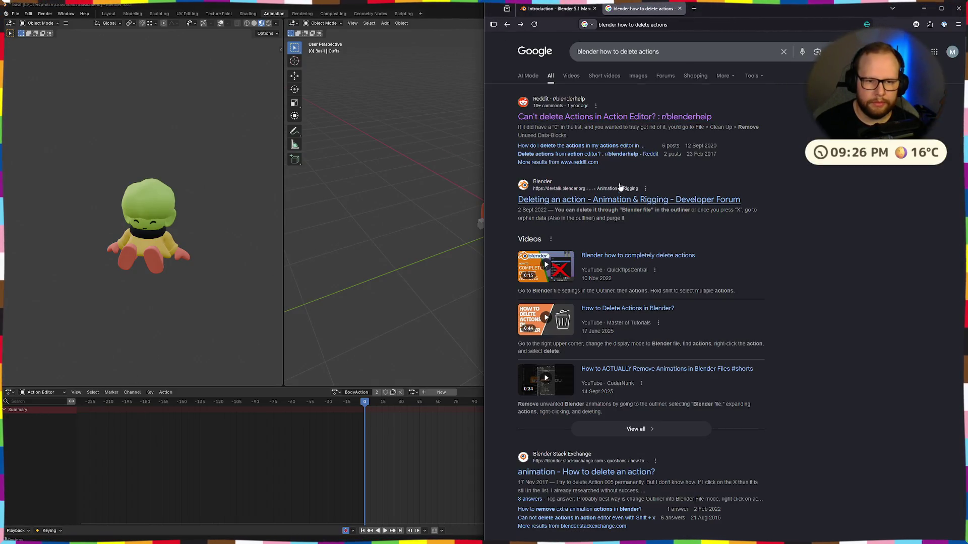
Step: Open the devtalk 'Deleting an action' thread and read the answer about marking data for deletion
click(628, 203)
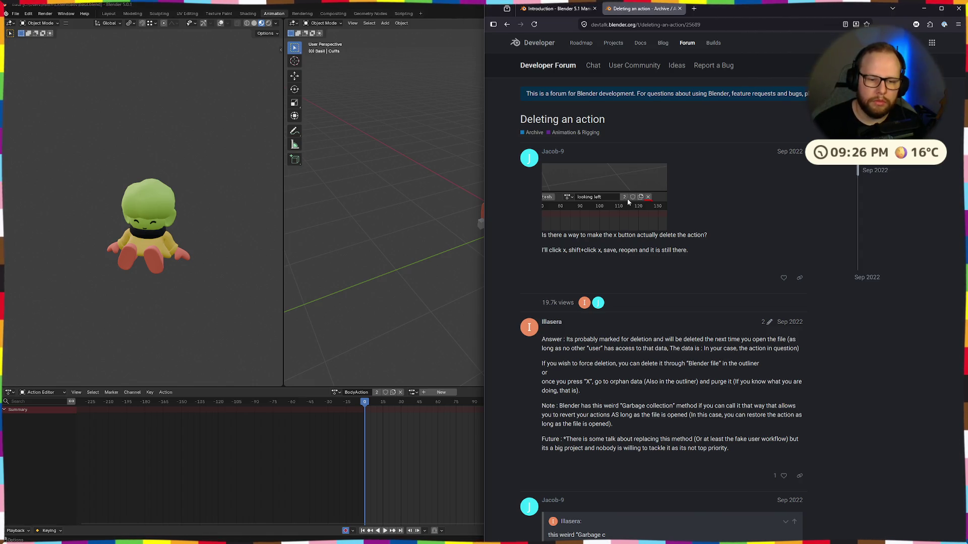
scroll(626, 199, down, 2)
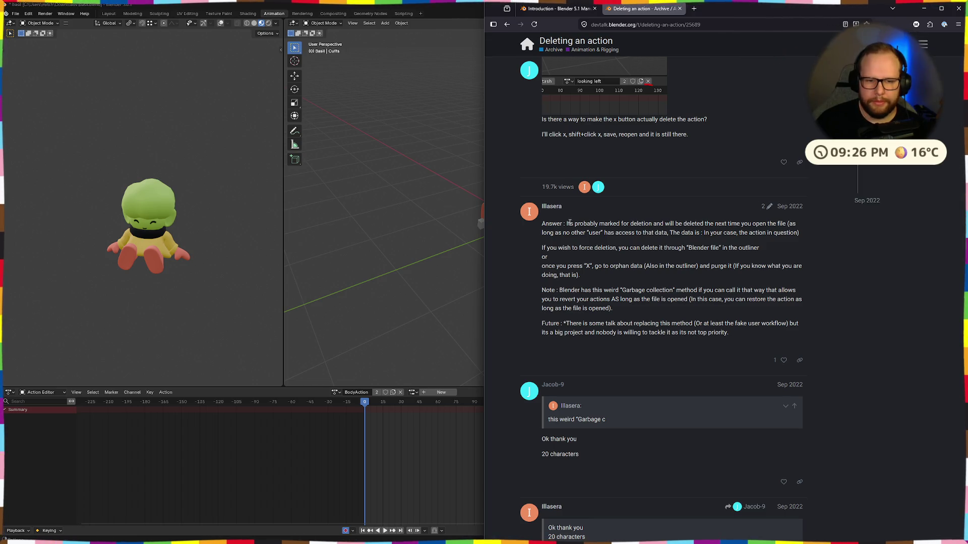
drag(568, 224, 718, 221)
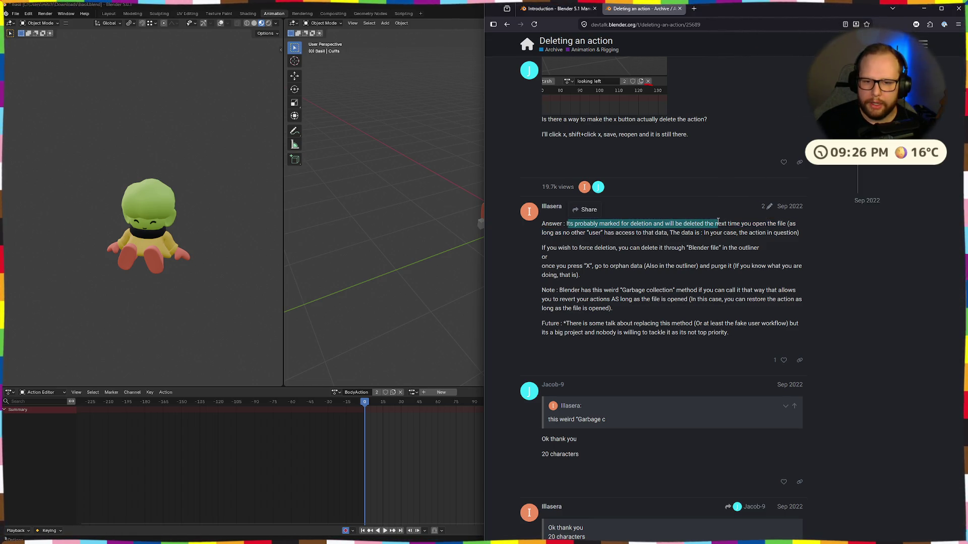
mouse_move(718, 221)
mouse_down()
mouse_move(591, 234)
mouse_move(679, 232)
mouse_up()
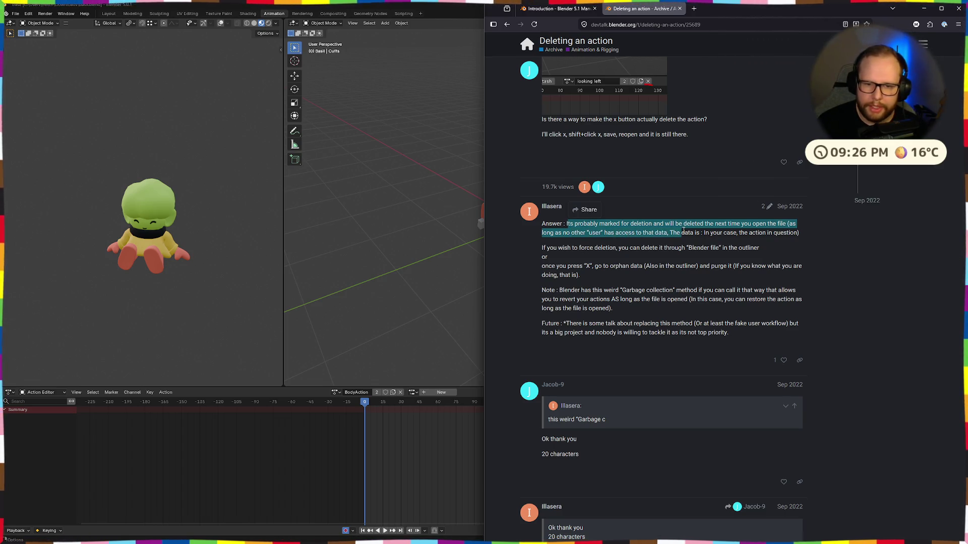
click(585, 233)
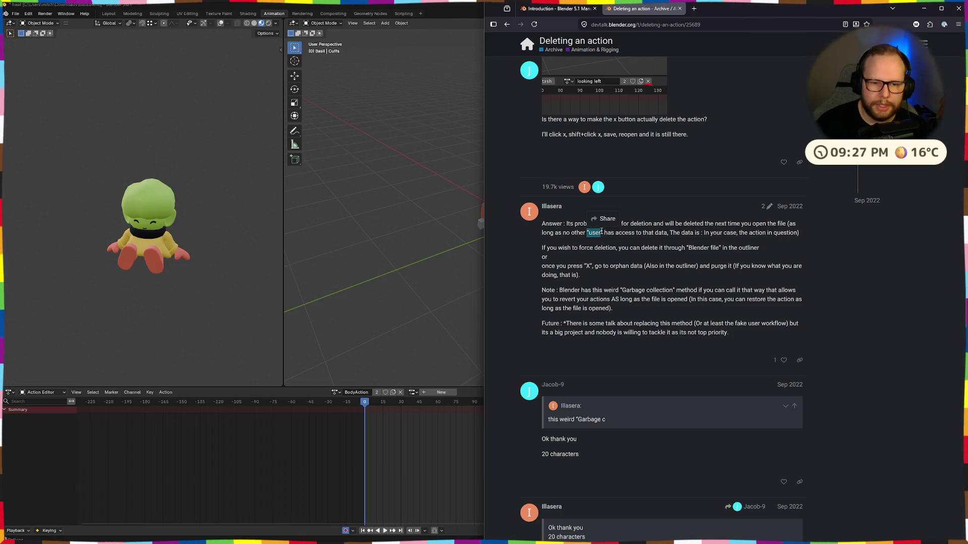
drag(587, 233, 601, 232)
click(586, 234)
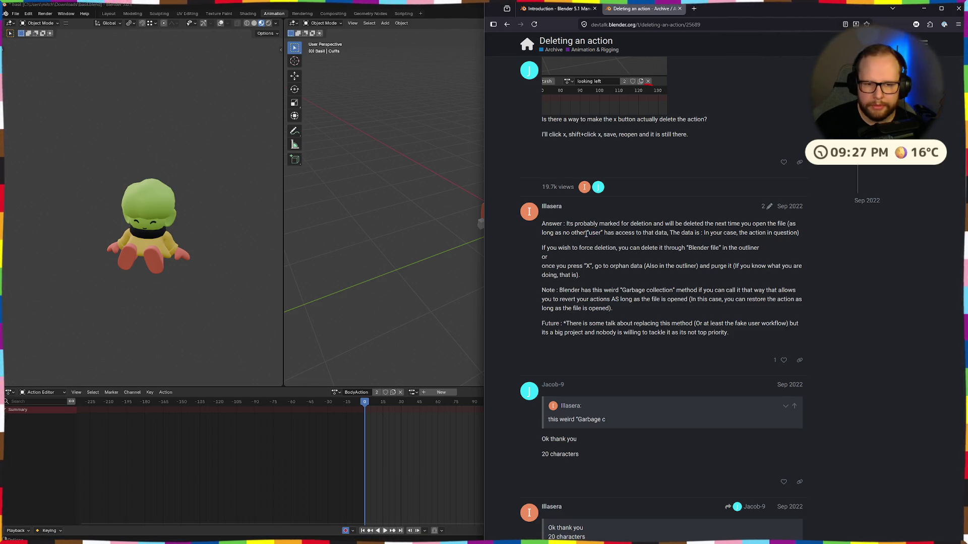
click(603, 233)
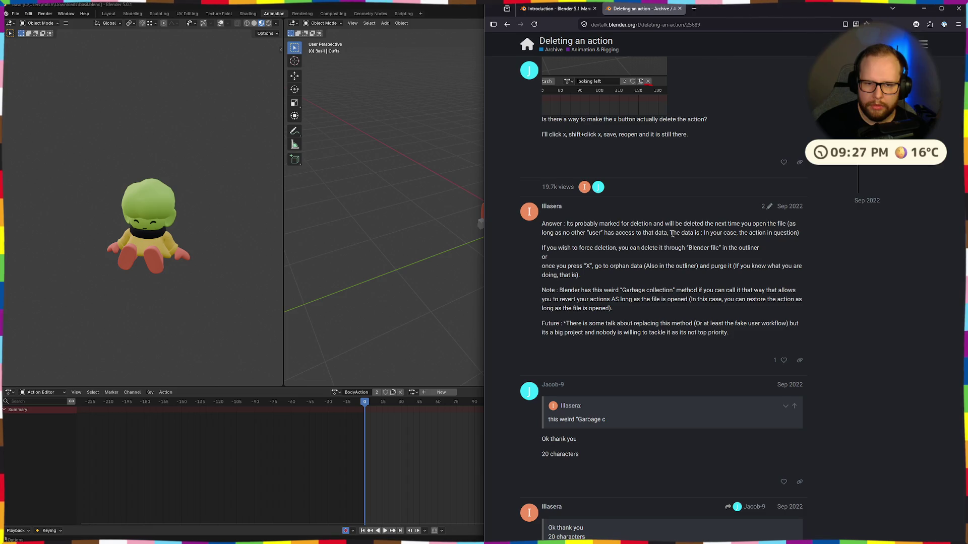
Step: Read on to the orphan-data purge advice, then bring Blender back to full screen
mouse_move(695, 233)
mouse_down()
mouse_move(779, 234)
mouse_move(690, 250)
mouse_up()
click(860, 242)
click(700, 250)
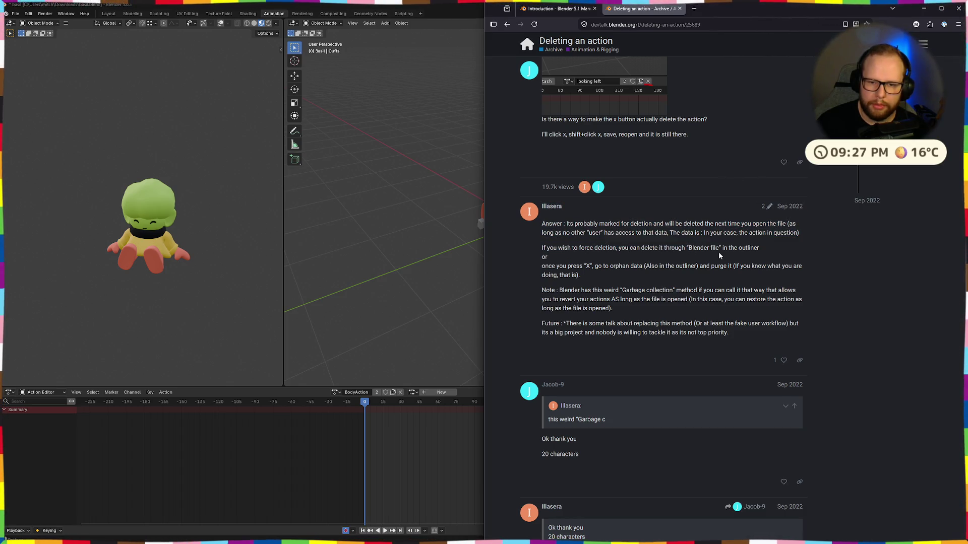
mouse_move(538, 274)
mouse_down()
mouse_move(611, 263)
mouse_move(702, 267)
mouse_up()
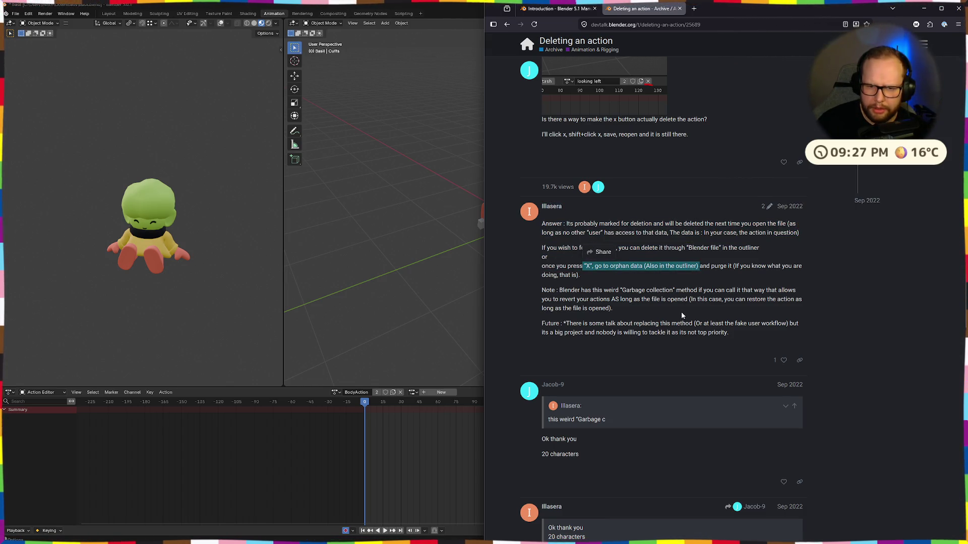
click(200, 338)
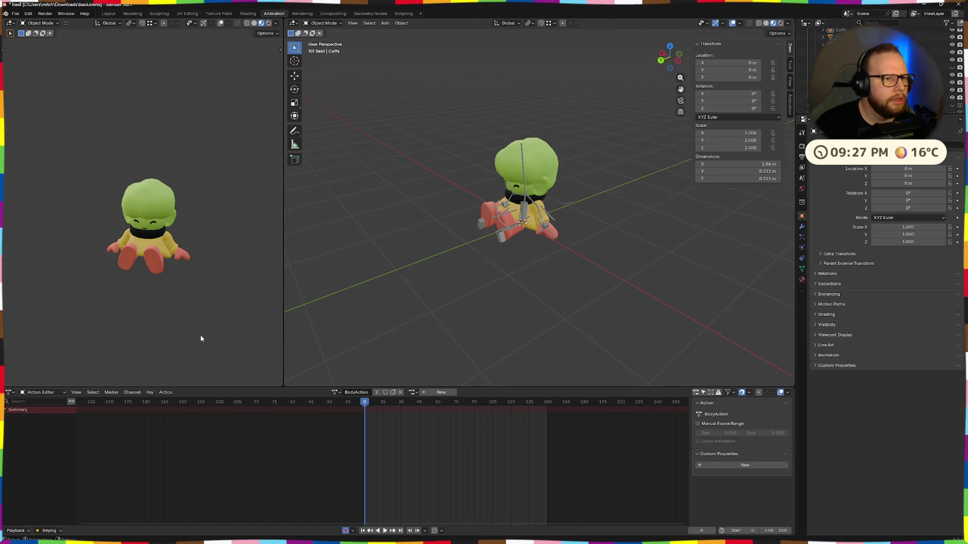
Step: Run File > Clean Up > Purge Unused Data and list the actions still in the file
click(14, 14)
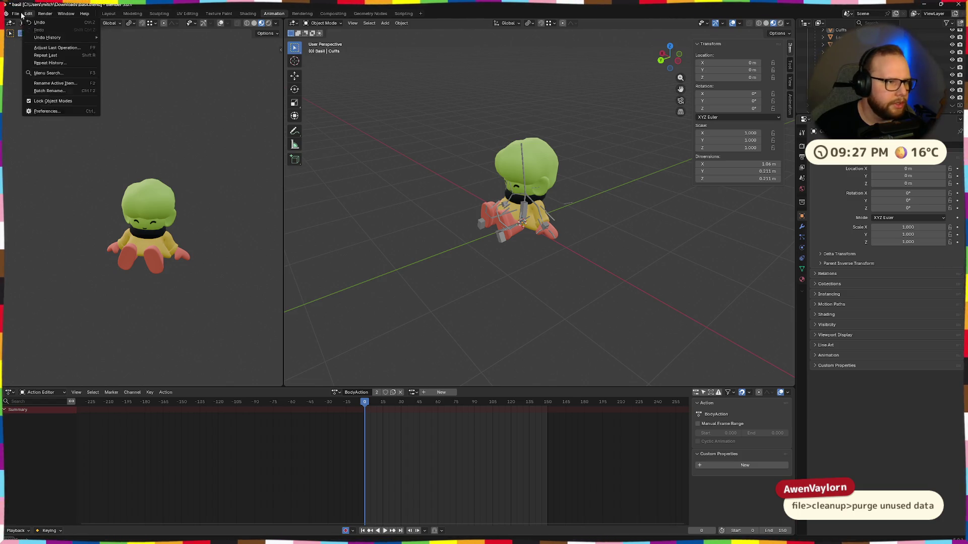
mouse_move(32, 154)
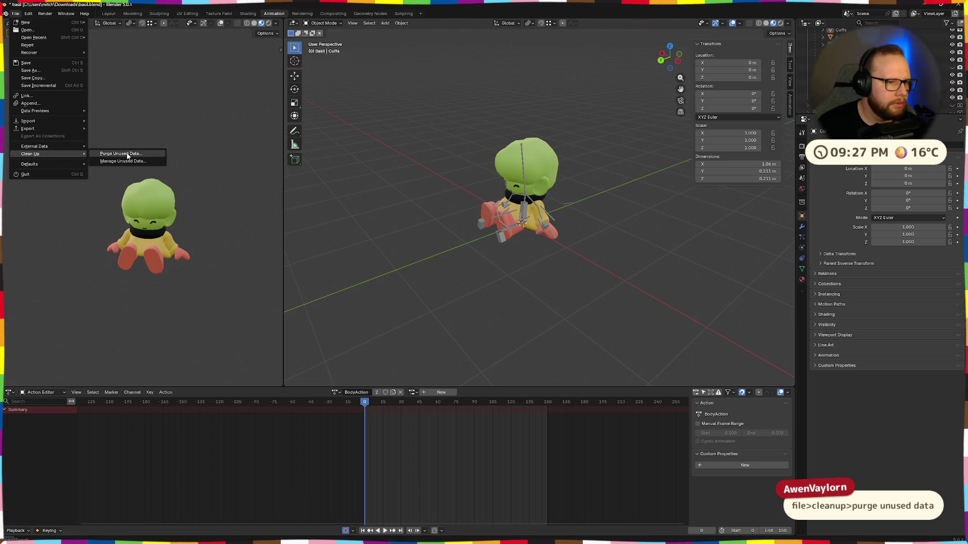
click(123, 154)
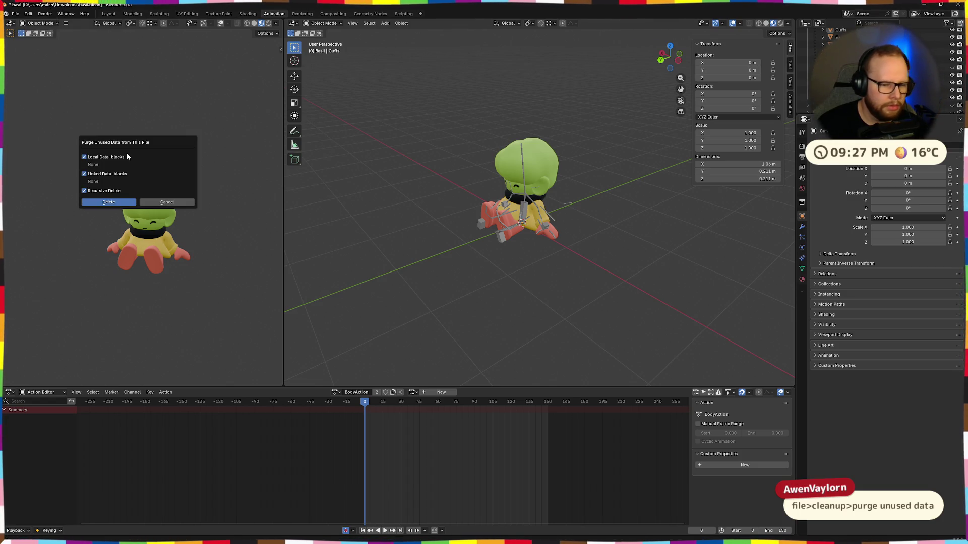
click(103, 203)
click(337, 394)
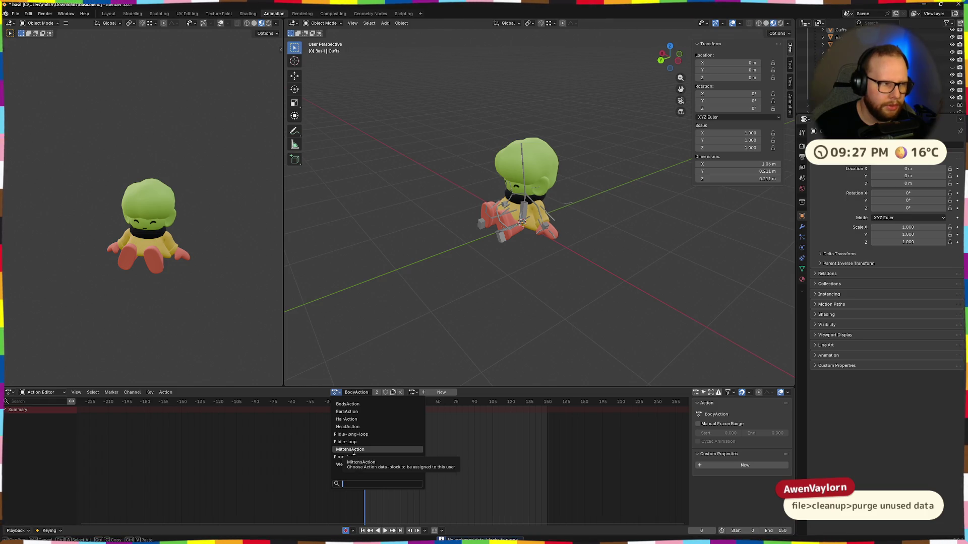
Step: In the Nonlinear Animation editor, expand and select the Body track and show its sidebar data
click(347, 404)
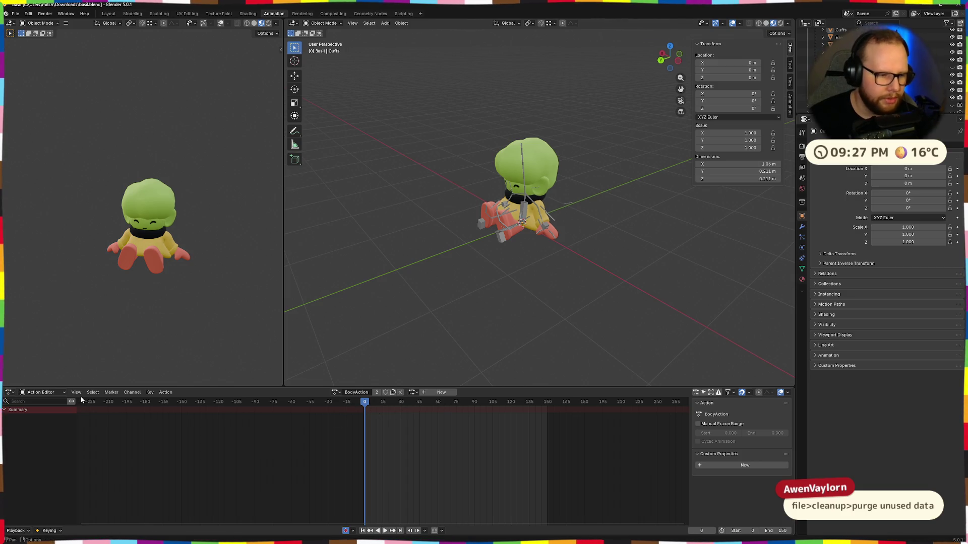
click(9, 392)
click(114, 449)
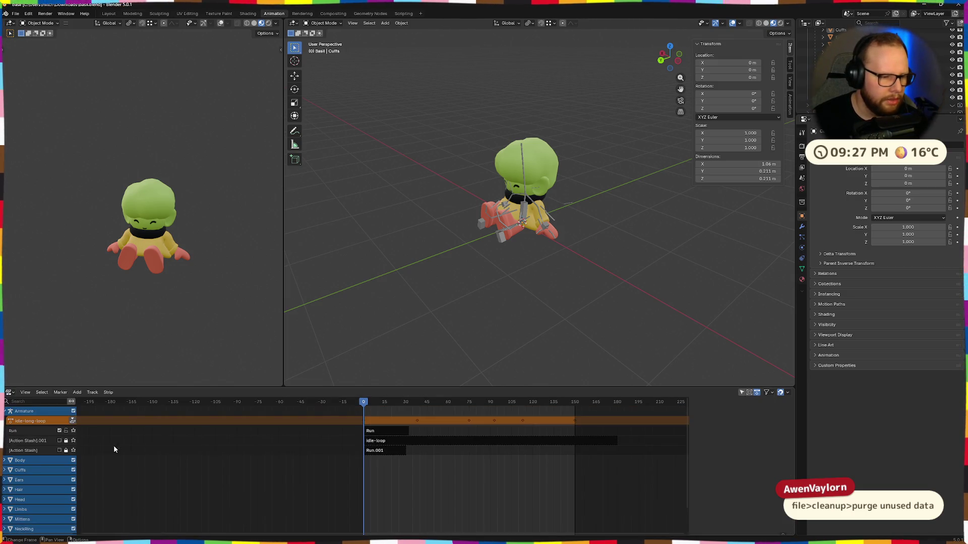
click(28, 460)
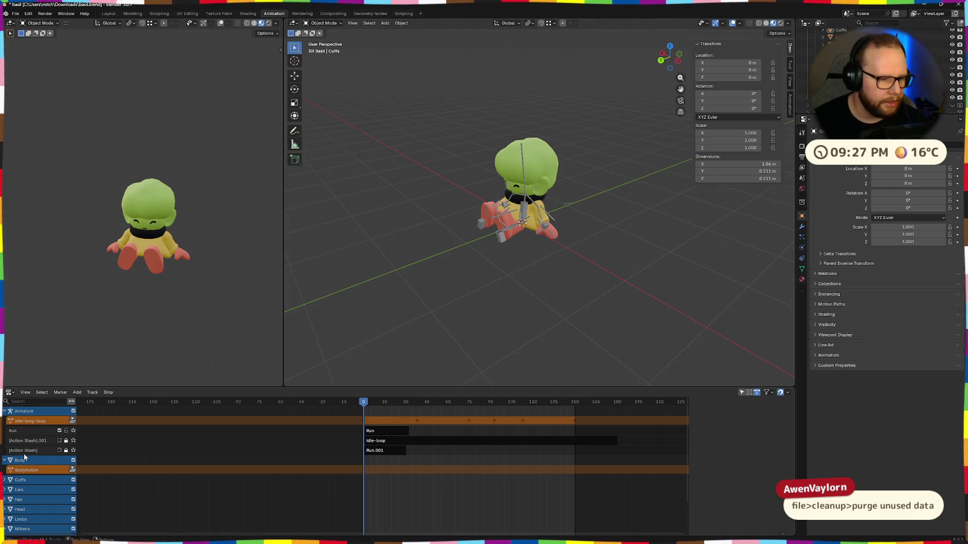
click(52, 461)
key(n)
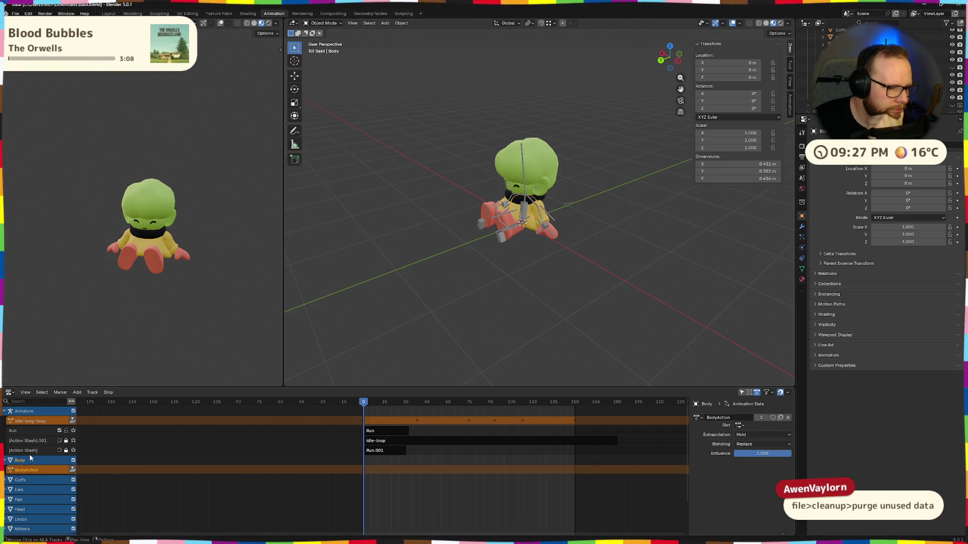
Step: Return to the Action Editor and list the actions linkable to BodyAction's object
click(9, 392)
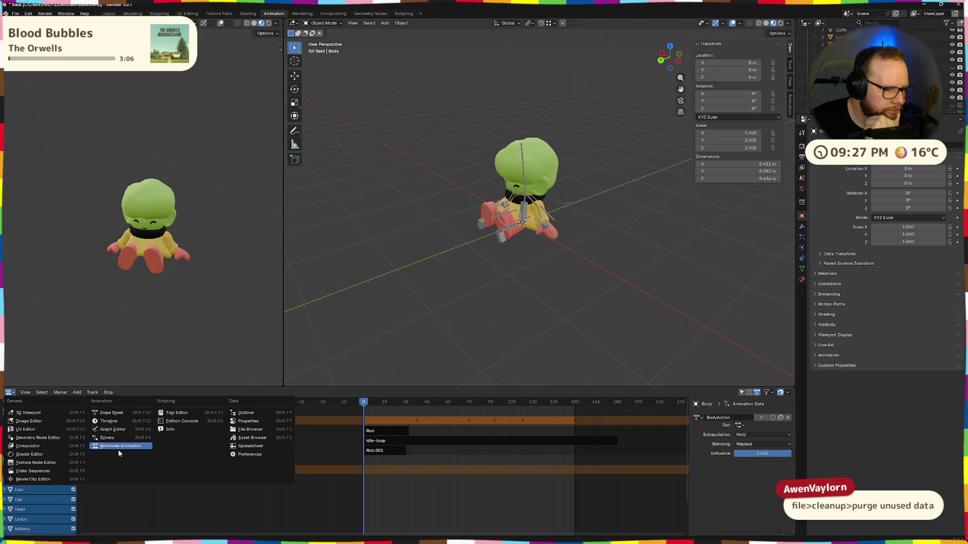
click(112, 413)
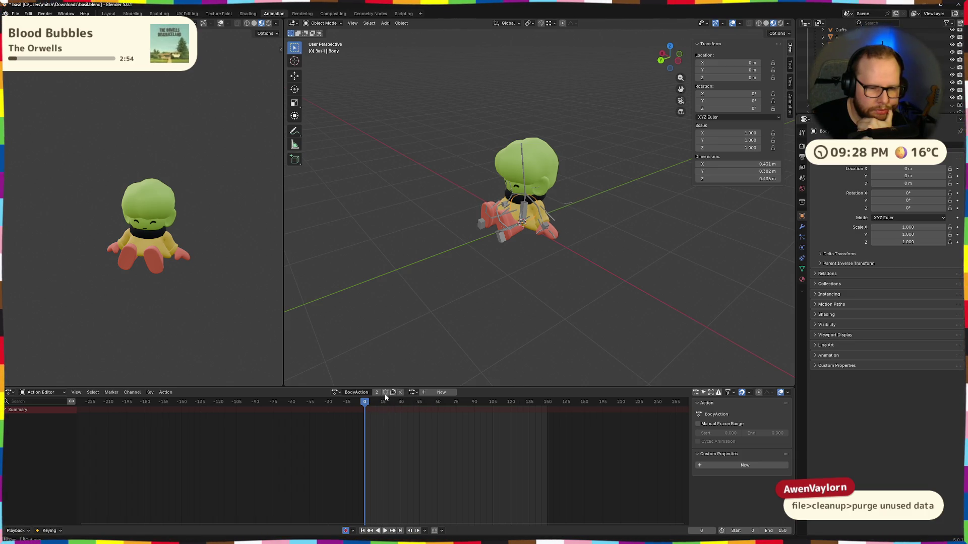
click(413, 392)
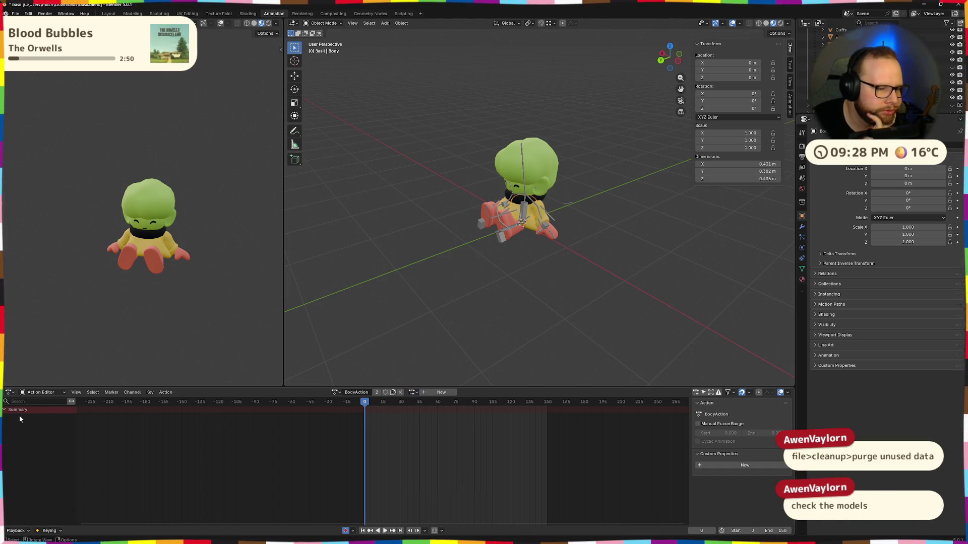
scroll(585, 205, up, 5)
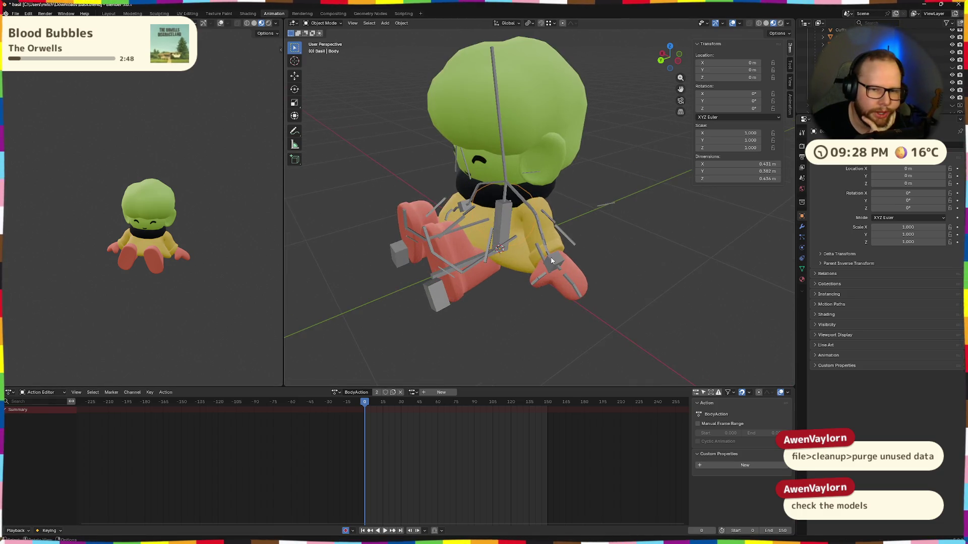
Step: Select the hair mesh, confirm HairAction, and check the Hair, Body and Cuffs NLA tracks
click(528, 125)
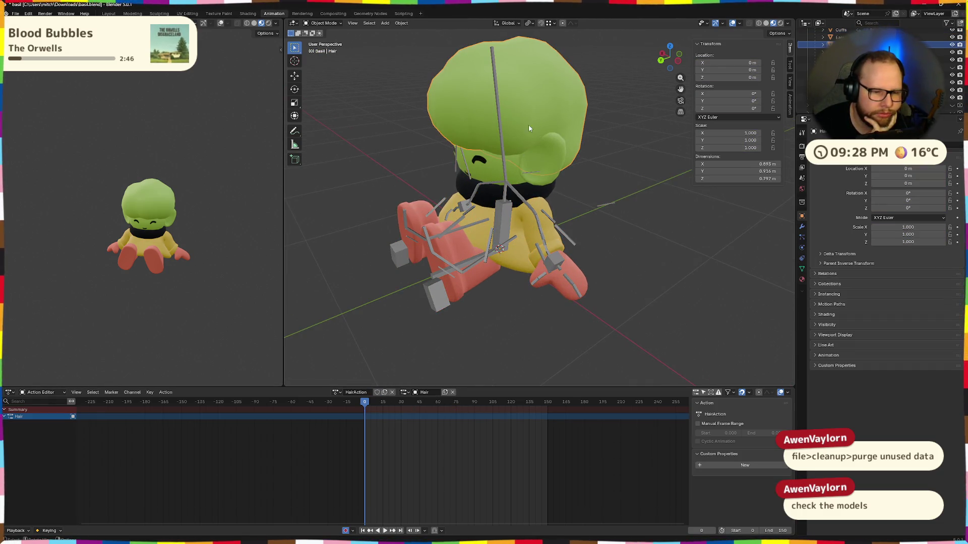
click(336, 393)
click(351, 424)
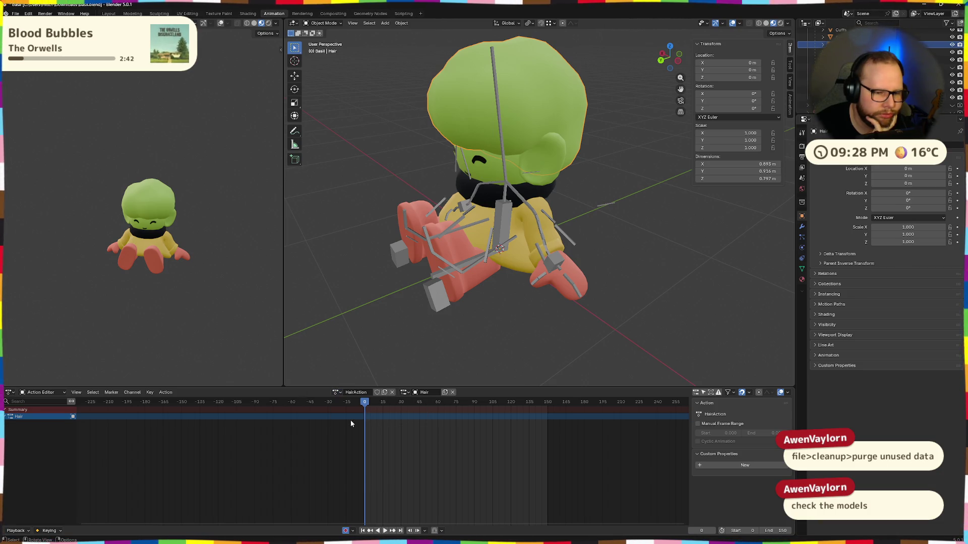
click(9, 391)
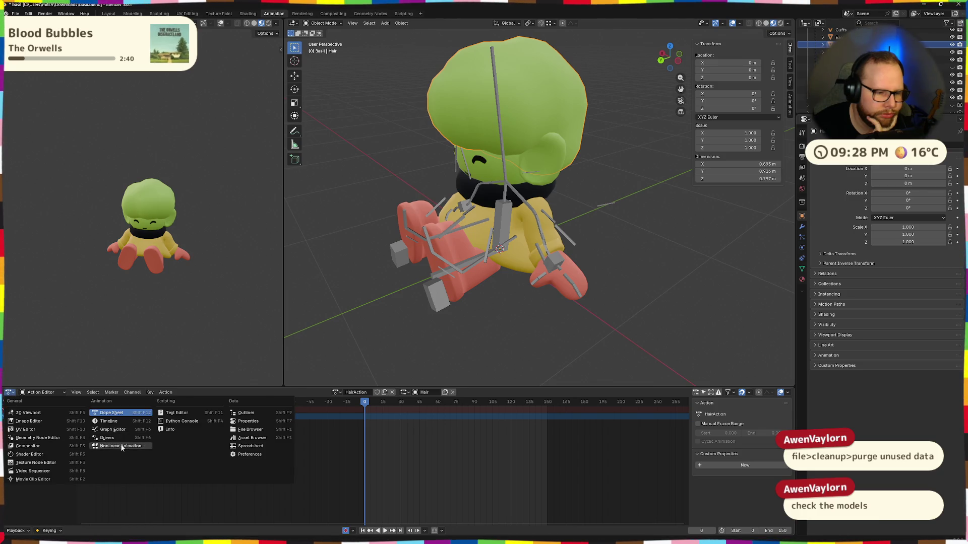
click(121, 446)
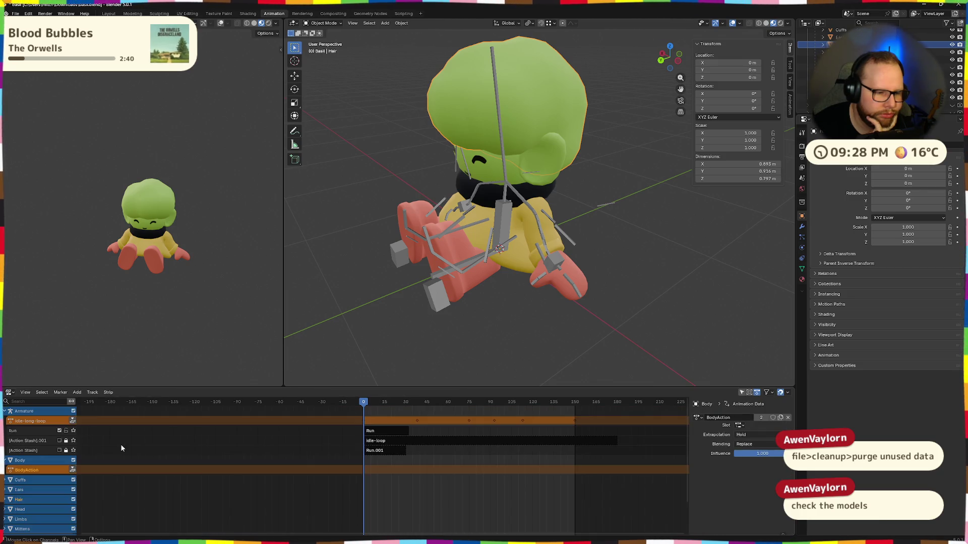
click(31, 460)
click(28, 482)
scroll(15, 500, down, 3)
click(20, 455)
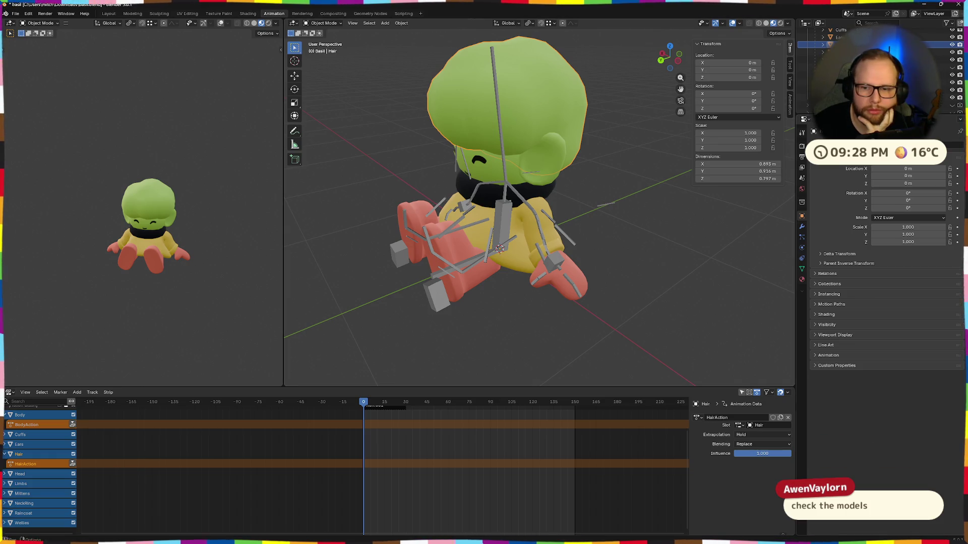
Step: Inspect the hair's Armature modifier, then cycle through Graph Editor and Timeline back to the Action Editor
click(802, 229)
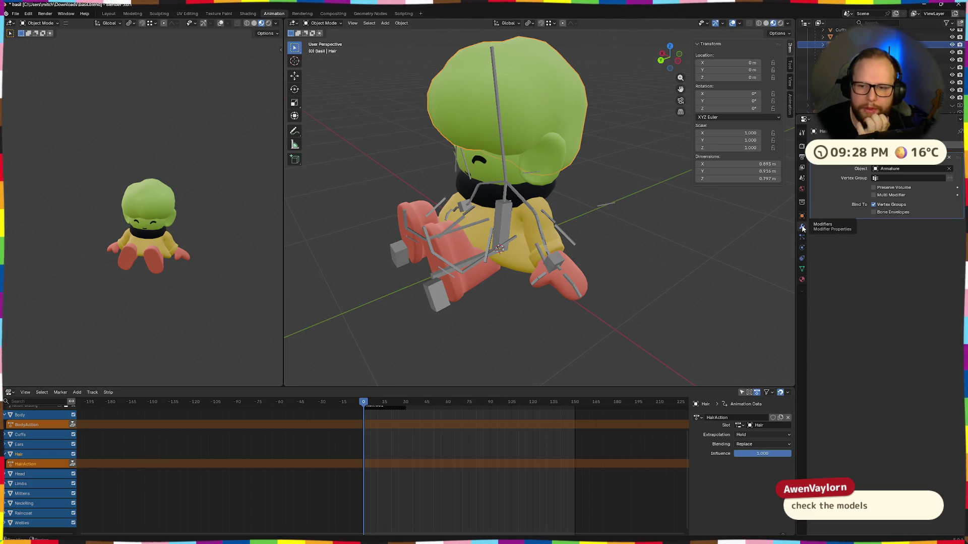
click(608, 184)
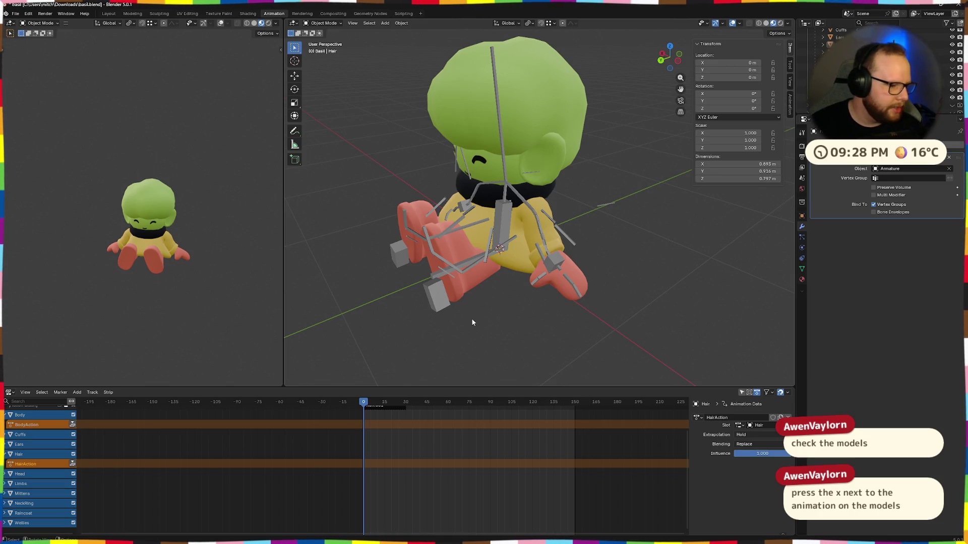
scroll(409, 436, up, 1)
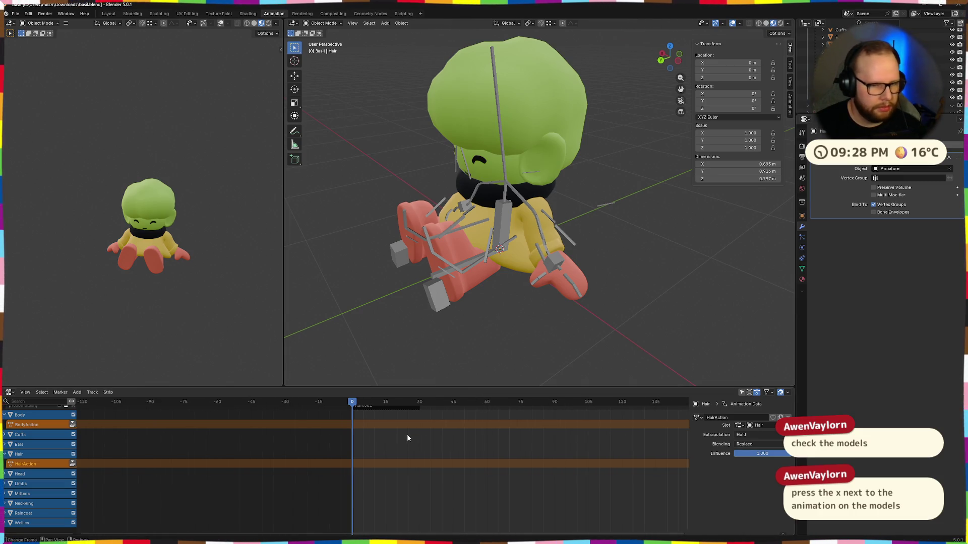
click(555, 113)
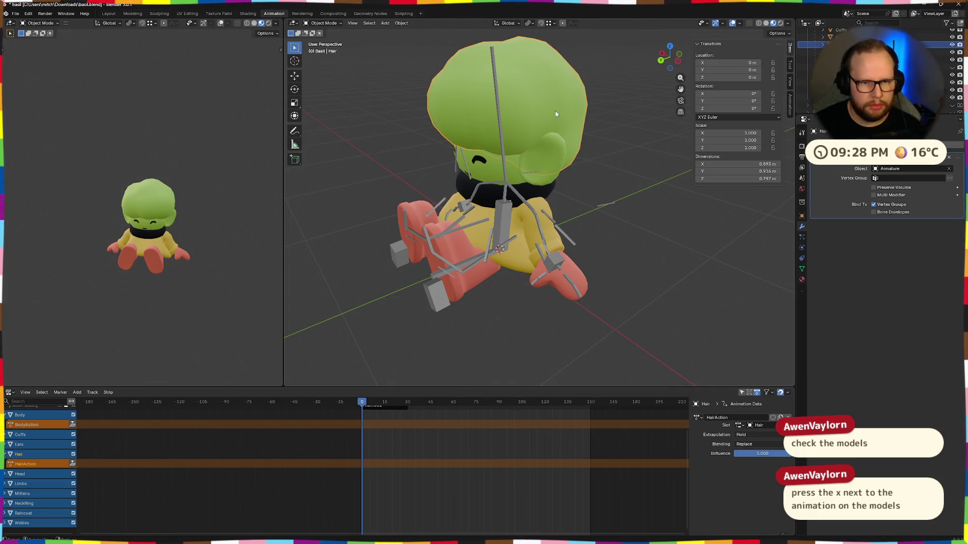
click(11, 394)
click(114, 442)
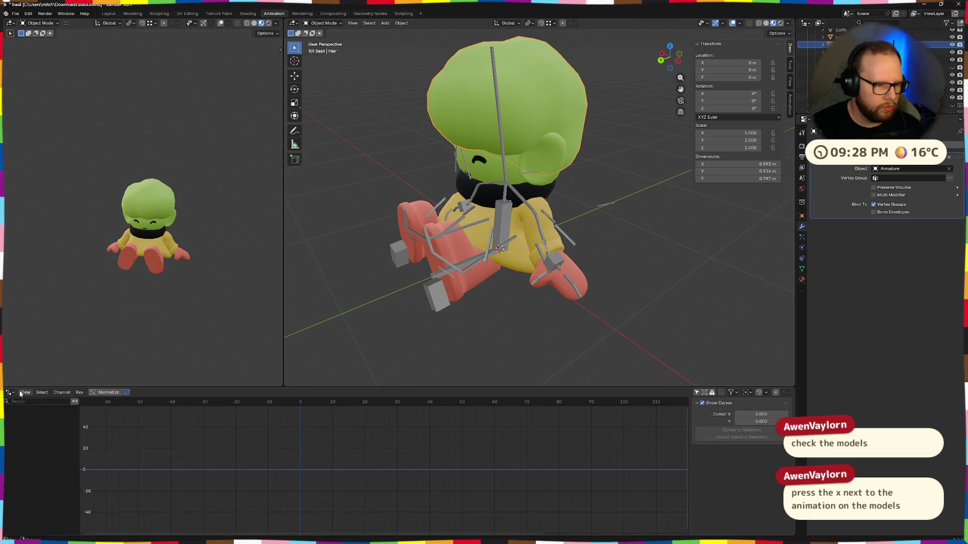
click(10, 392)
click(108, 421)
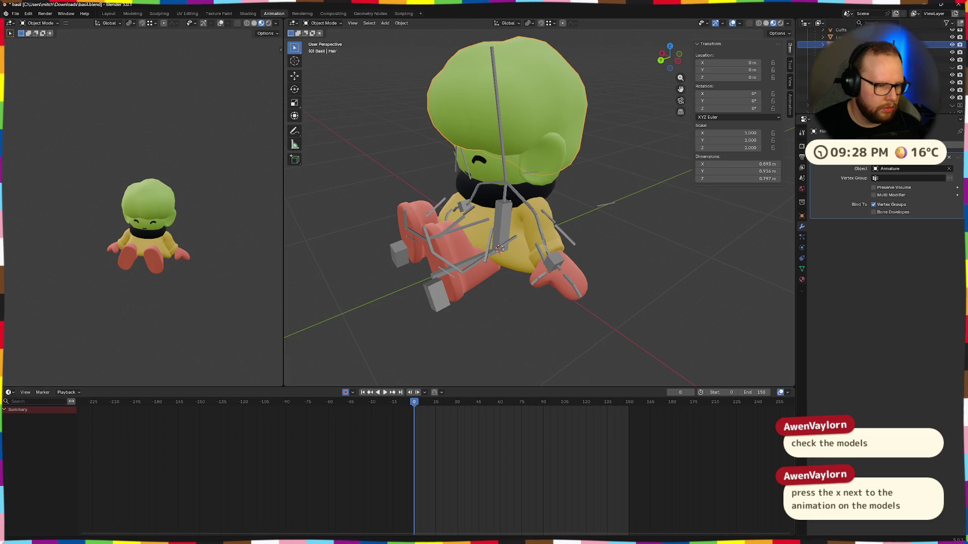
click(9, 393)
click(113, 413)
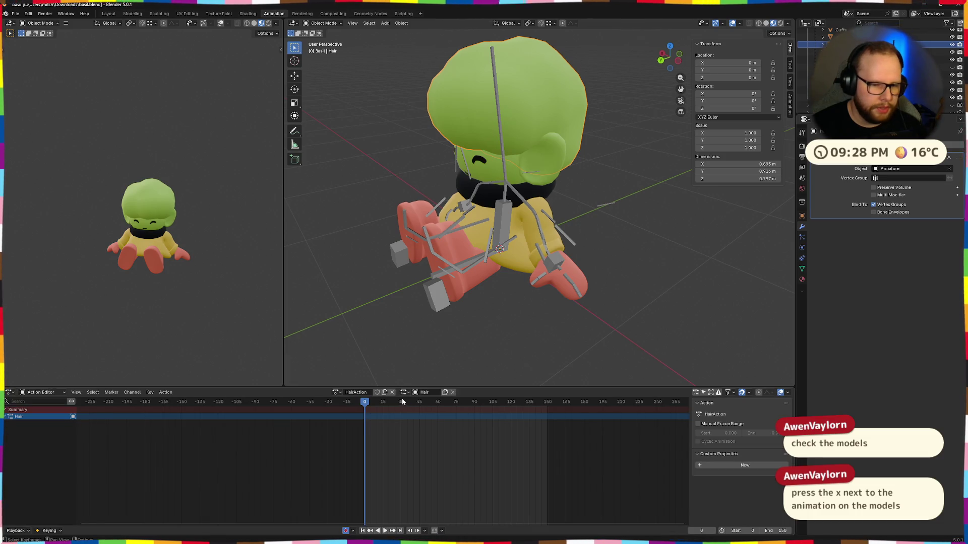
Step: Unlink HairAction from the Hair object and assign BodyAction in its place
click(391, 392)
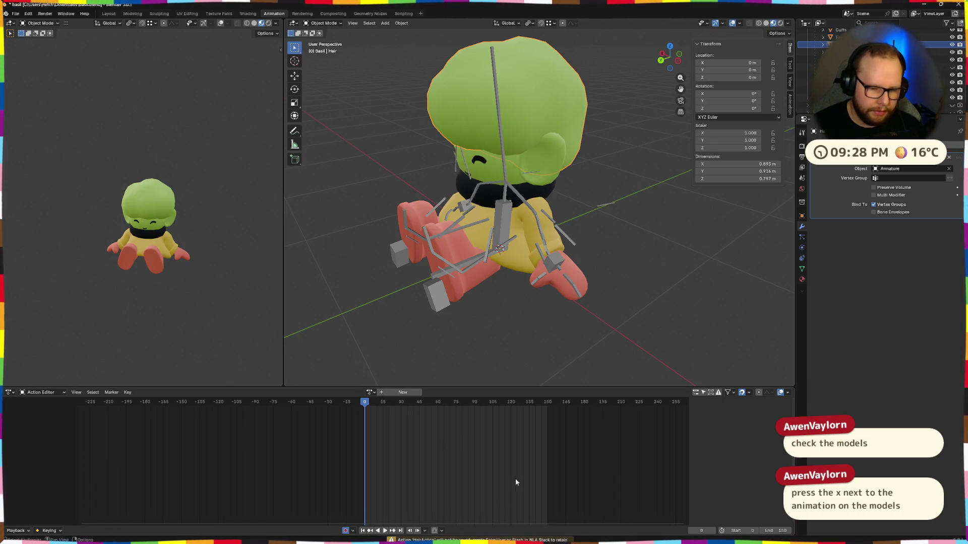
click(369, 392)
click(395, 405)
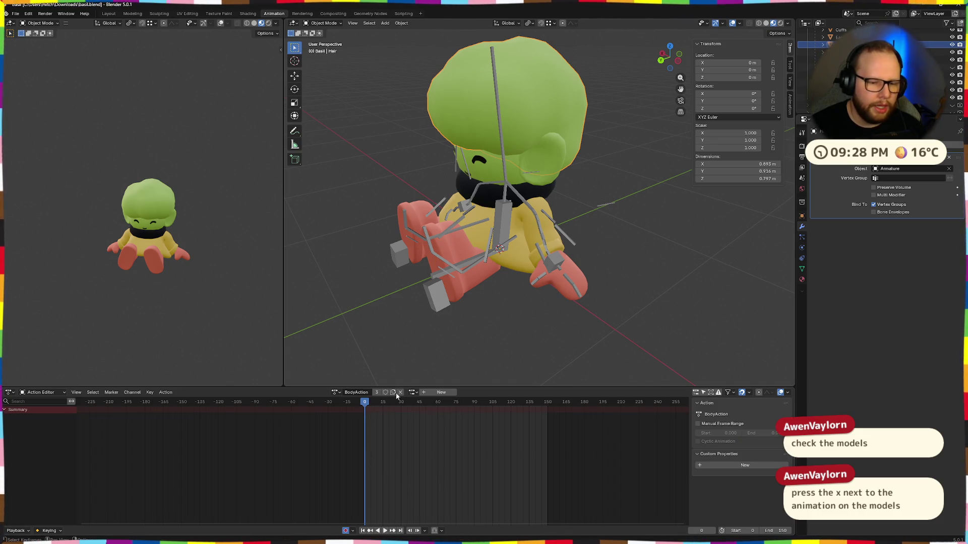
middle_drag(555, 318, 519, 262)
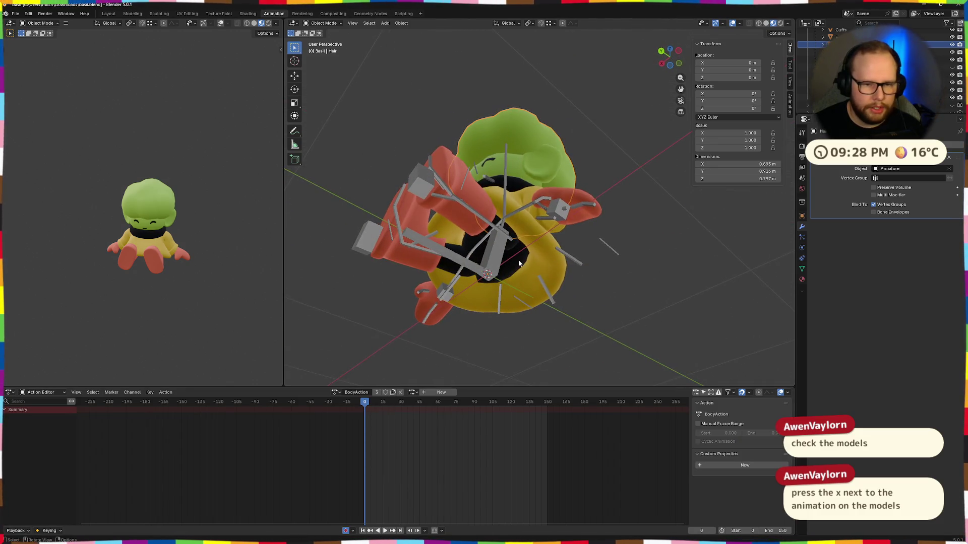
Step: Make the Body object active and unlink its current action
click(518, 263)
click(404, 392)
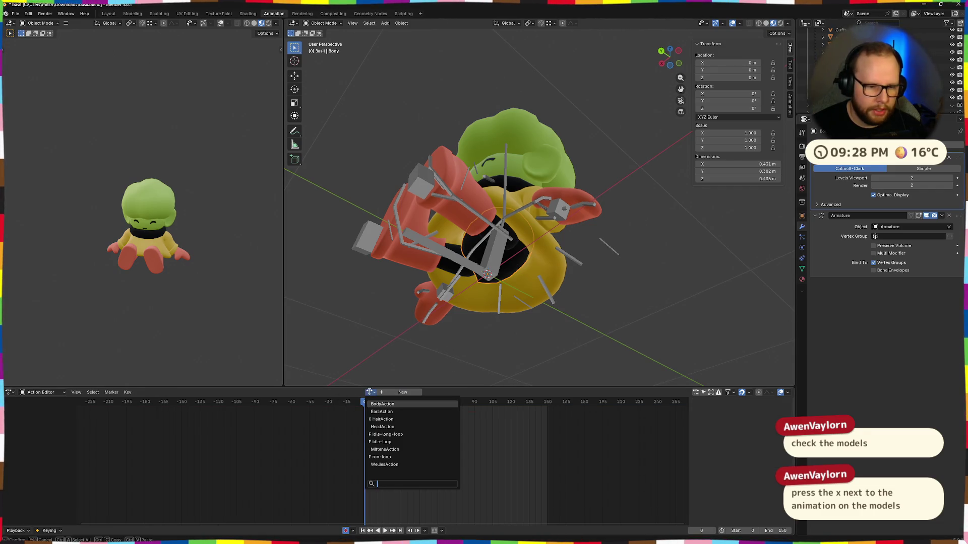
click(395, 413)
middle_drag(529, 302, 582, 323)
Step: Unlink EarsAction from the Ears object and link BodyAction instead
click(541, 151)
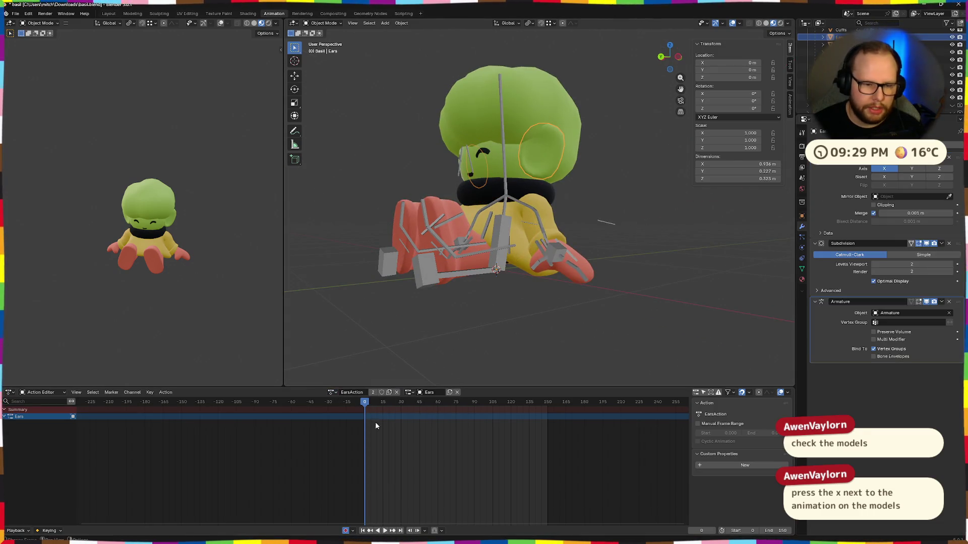
click(400, 393)
middle_drag(453, 333, 479, 313)
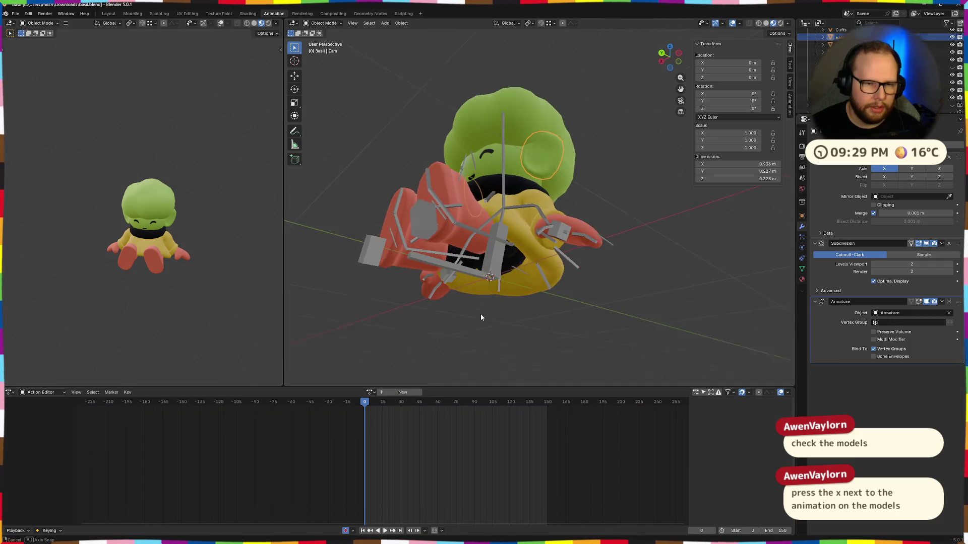
click(371, 392)
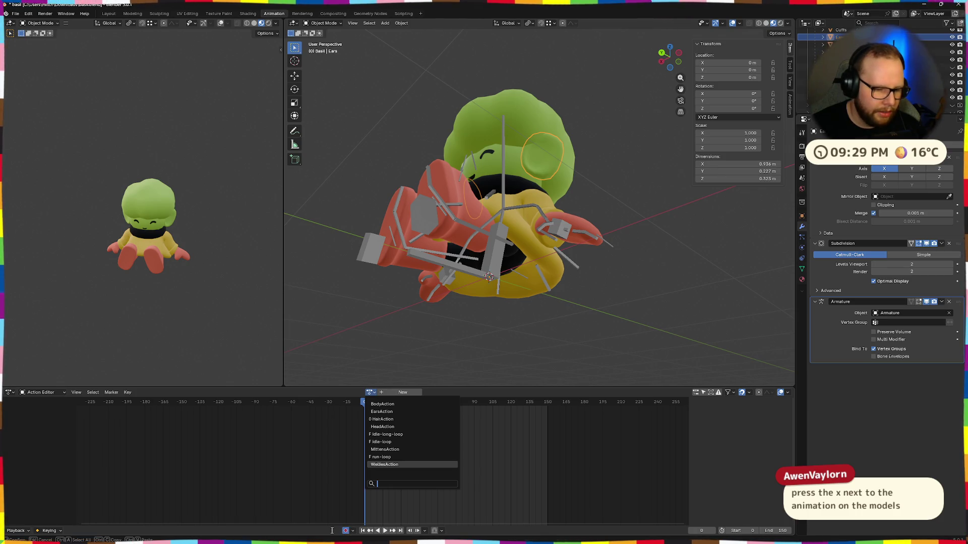
click(395, 404)
Step: Link BodyAction to the Body and delete its unassigned Ears channels
middle_drag(519, 318, 517, 291)
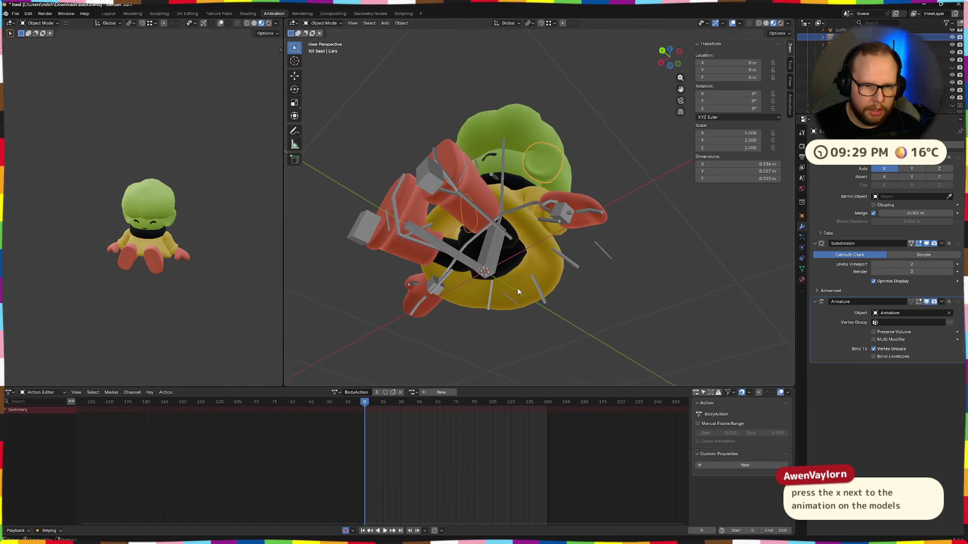
middle_drag(510, 238, 516, 261)
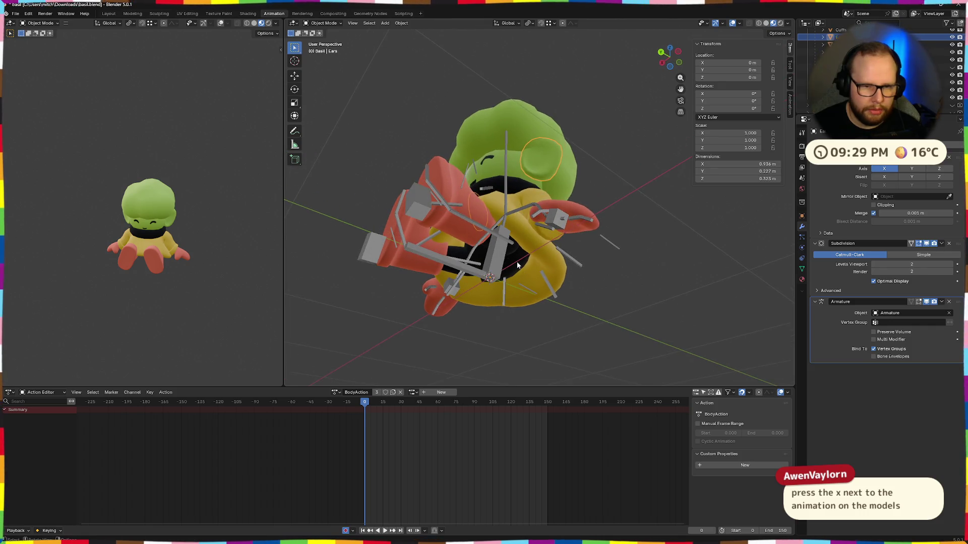
click(518, 264)
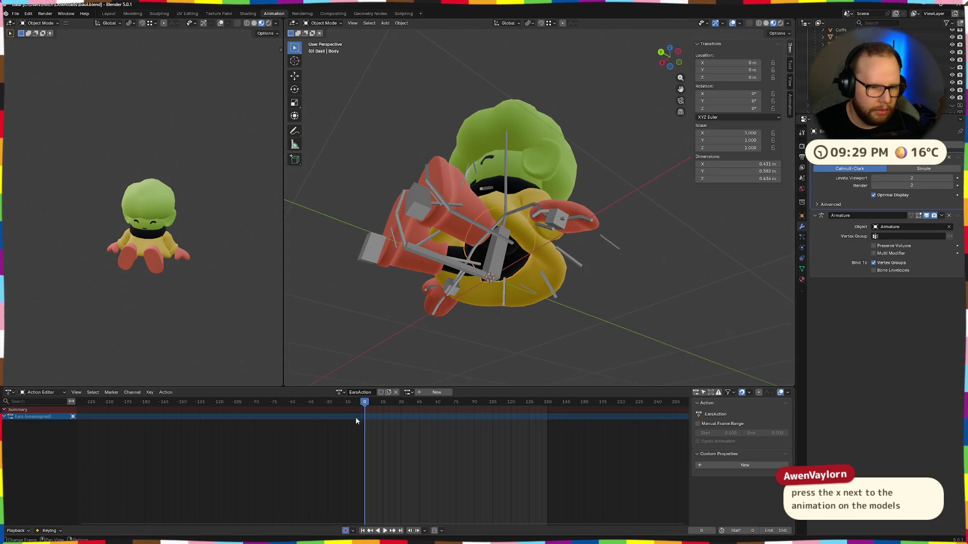
click(340, 393)
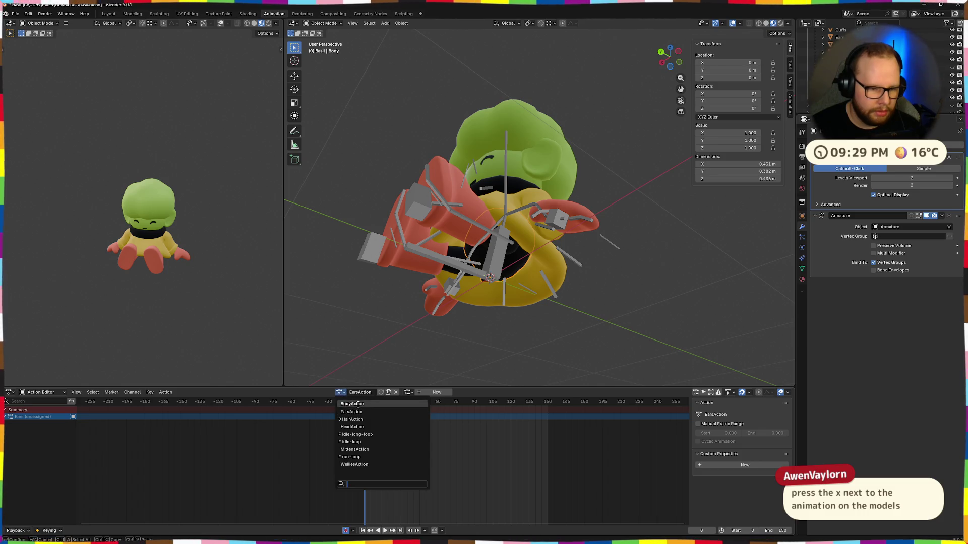
click(356, 405)
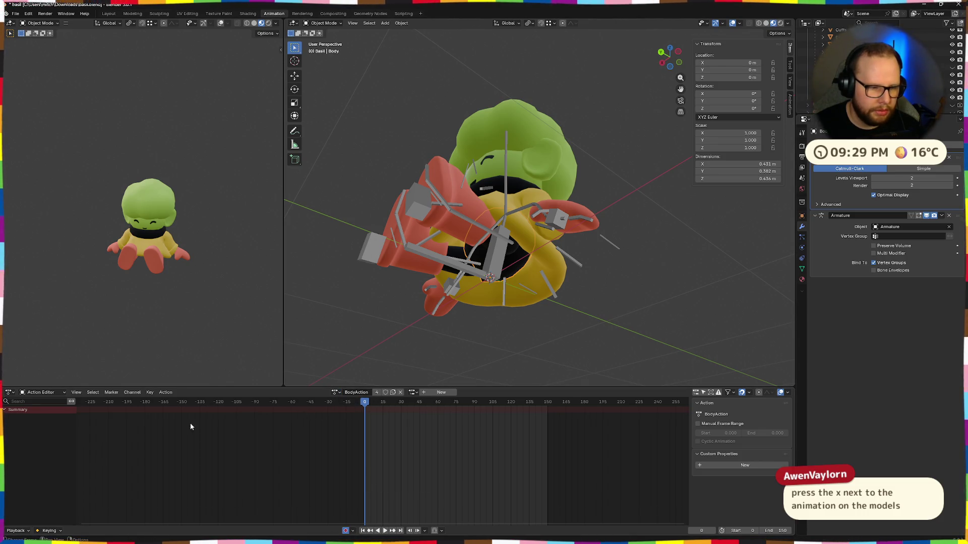
right_click(23, 414)
click(30, 411)
Step: Toggle BodyAction's link on the Body off and on to check its users
mouse_move(439, 286)
middle_down()
mouse_move(516, 333)
mouse_move(536, 272)
middle_up()
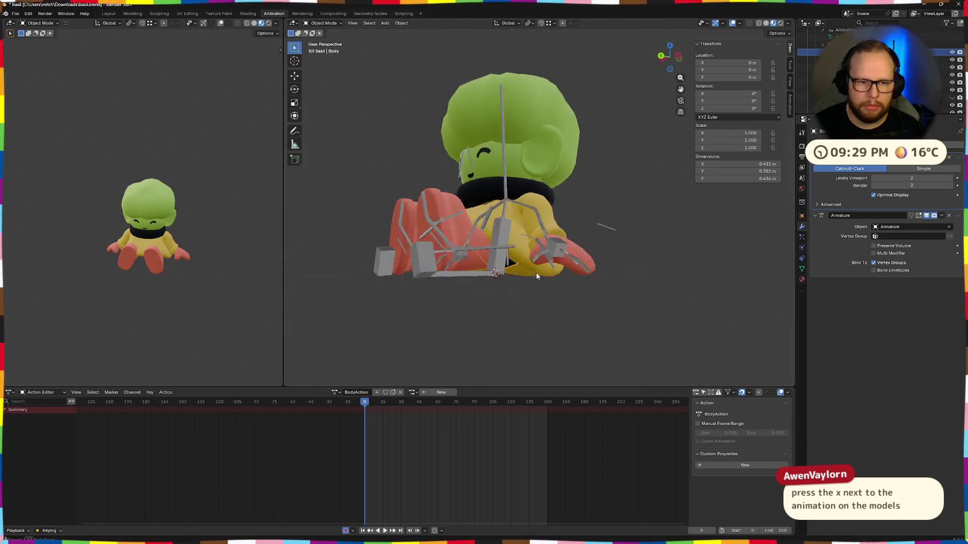
click(400, 391)
click(369, 391)
click(395, 408)
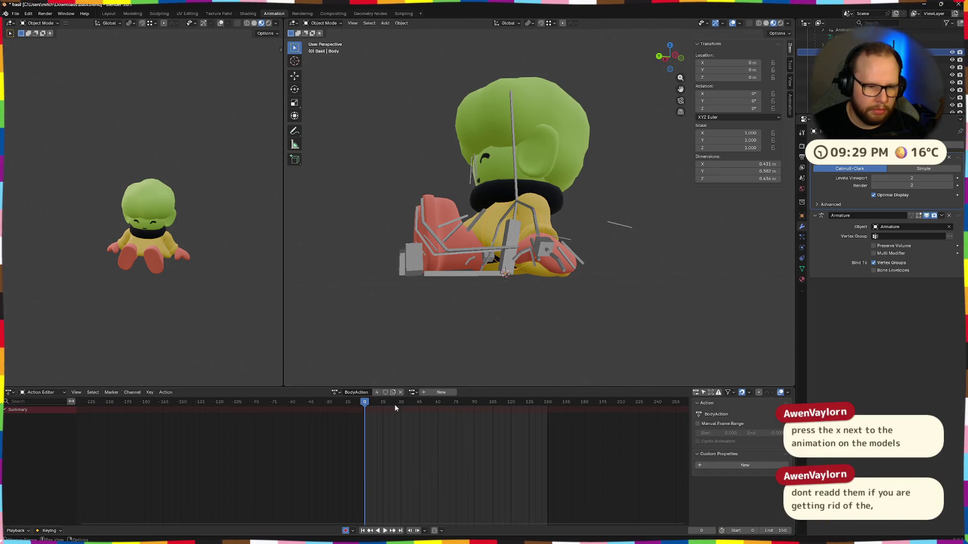
click(401, 392)
click(369, 392)
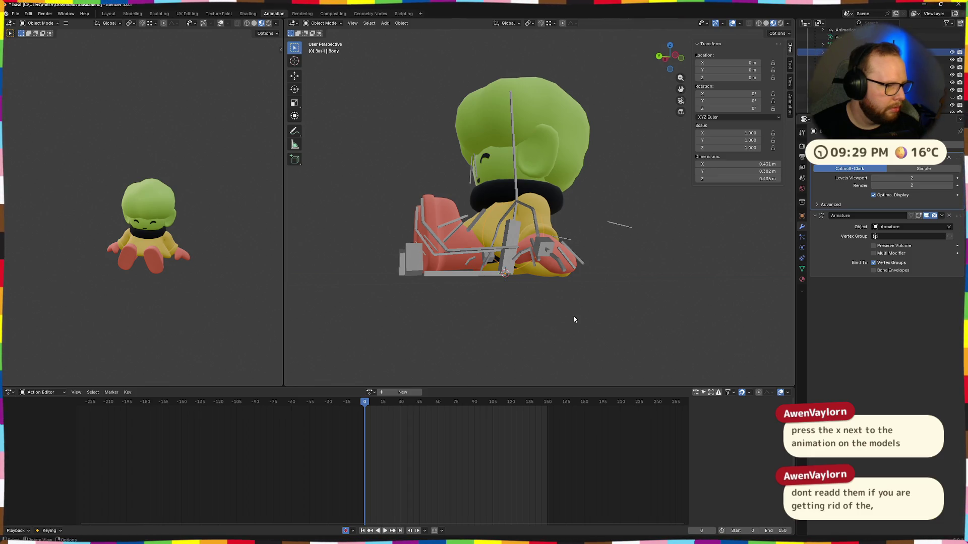
Step: Briefly assign HeadAction from the action list, then dismiss the list
middle_drag(573, 319, 536, 353)
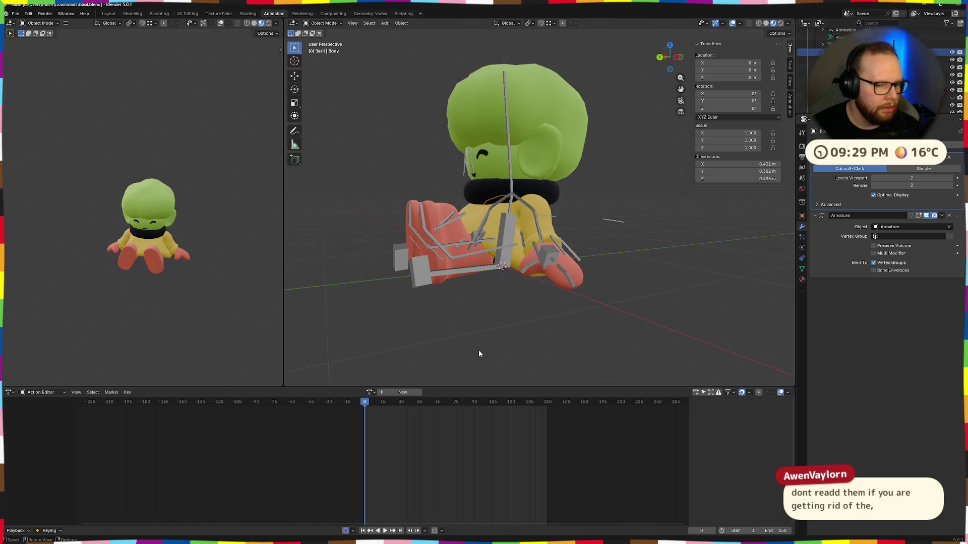
middle_drag(479, 353, 473, 321)
middle_drag(511, 295, 372, 409)
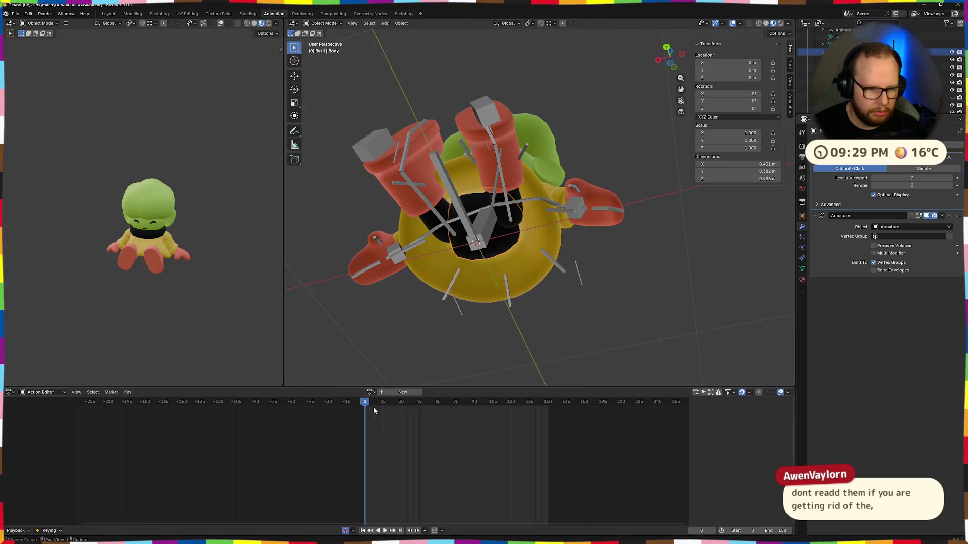
click(373, 392)
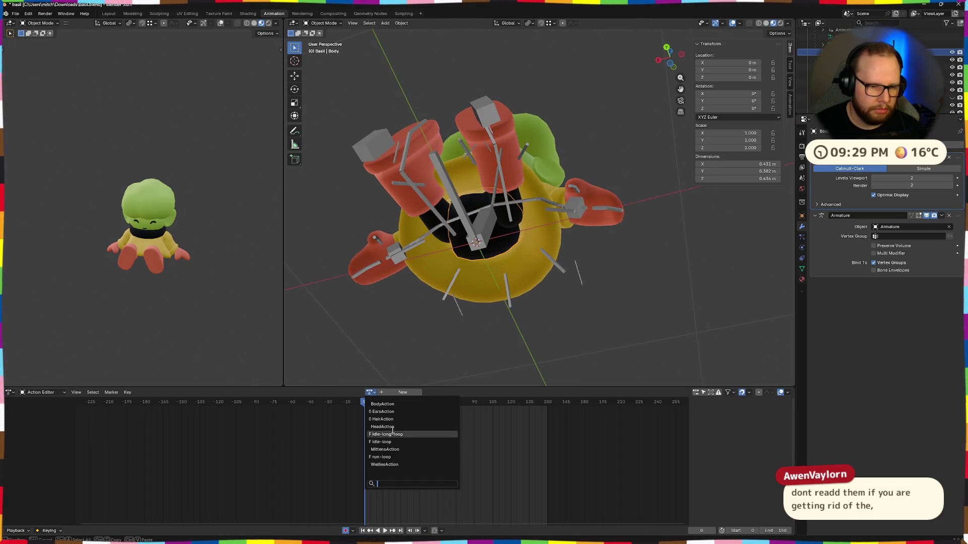
click(389, 429)
click(339, 394)
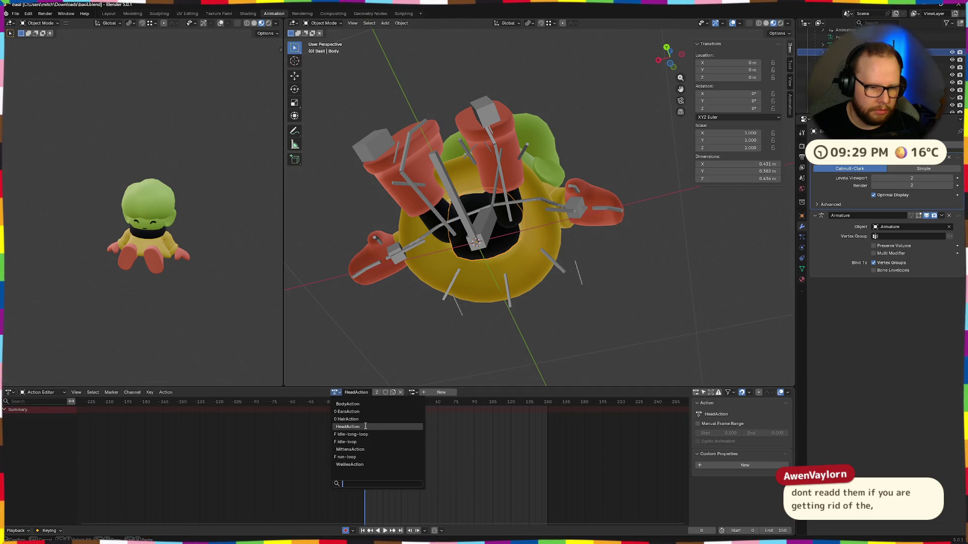
Step: Make the Head object active and cycle HeadAction's link off and on twice
middle_drag(530, 341, 496, 177)
click(495, 177)
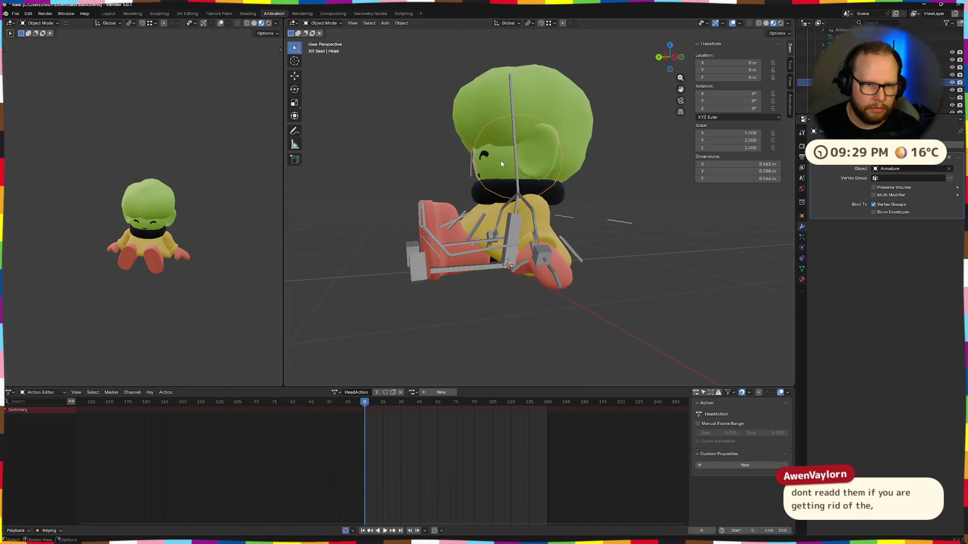
click(401, 392)
click(370, 391)
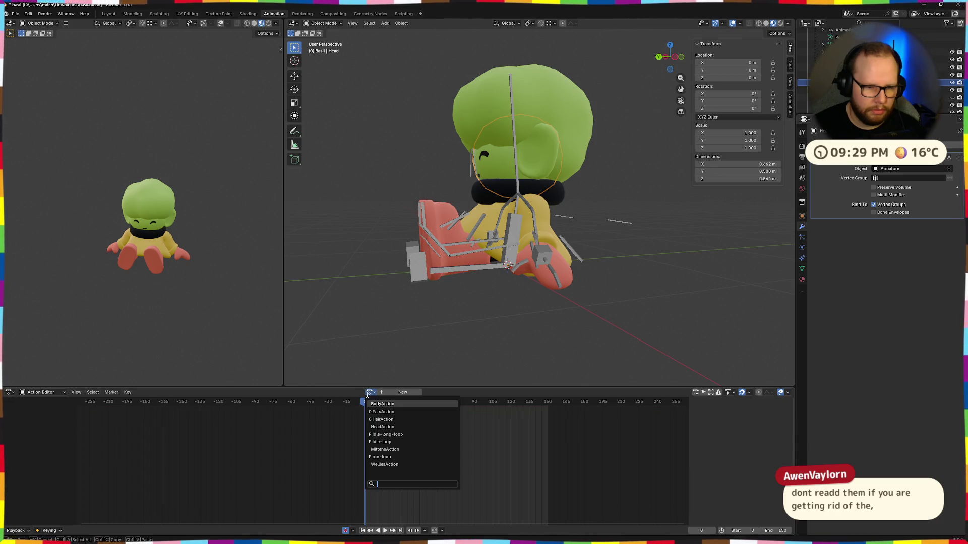
click(391, 427)
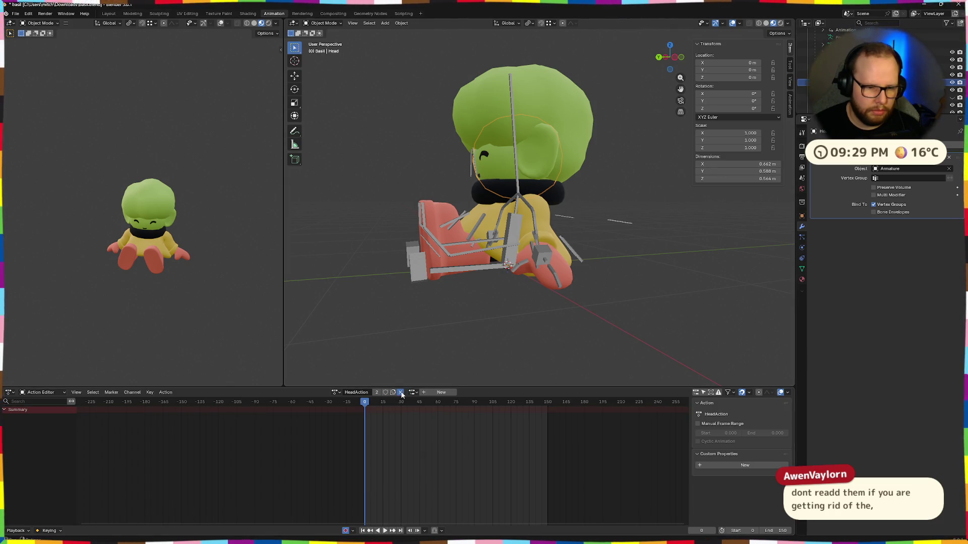
click(401, 392)
click(370, 391)
click(383, 427)
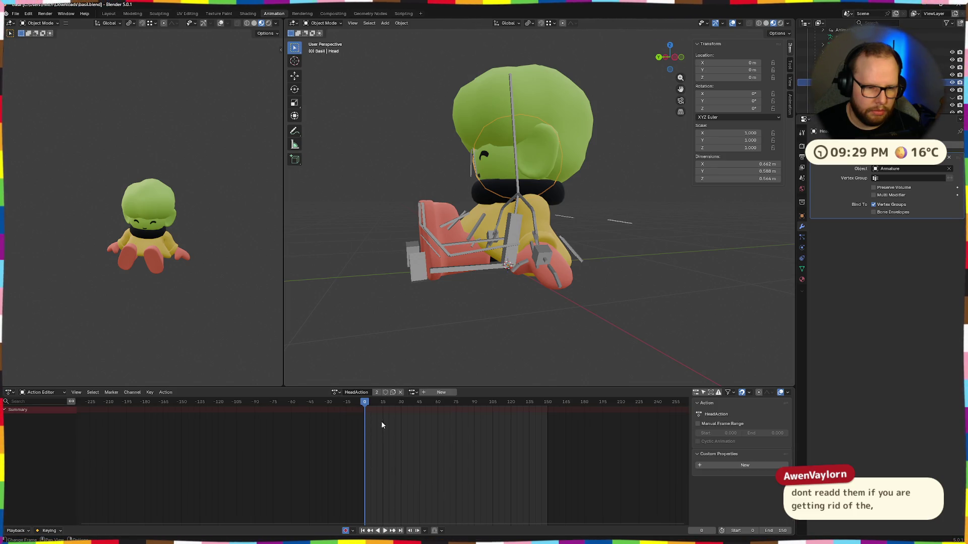
Step: Replace HeadAction with BodyAction on the Head and save basil.blend
middle_drag(405, 370, 434, 321)
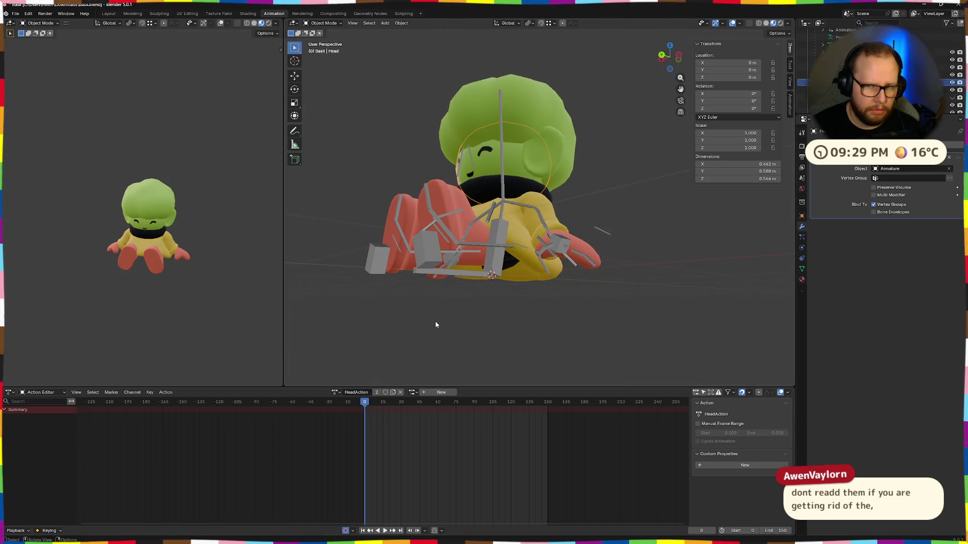
click(401, 393)
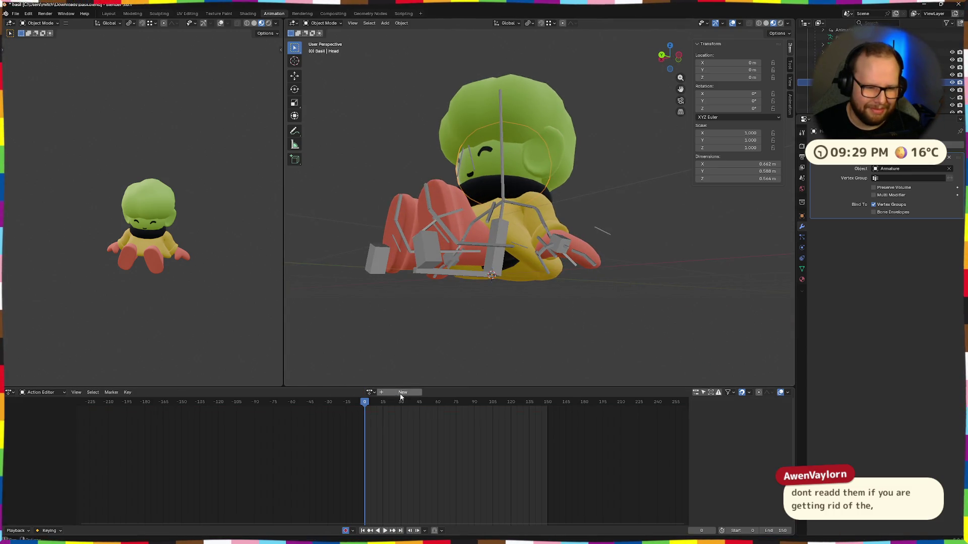
click(370, 391)
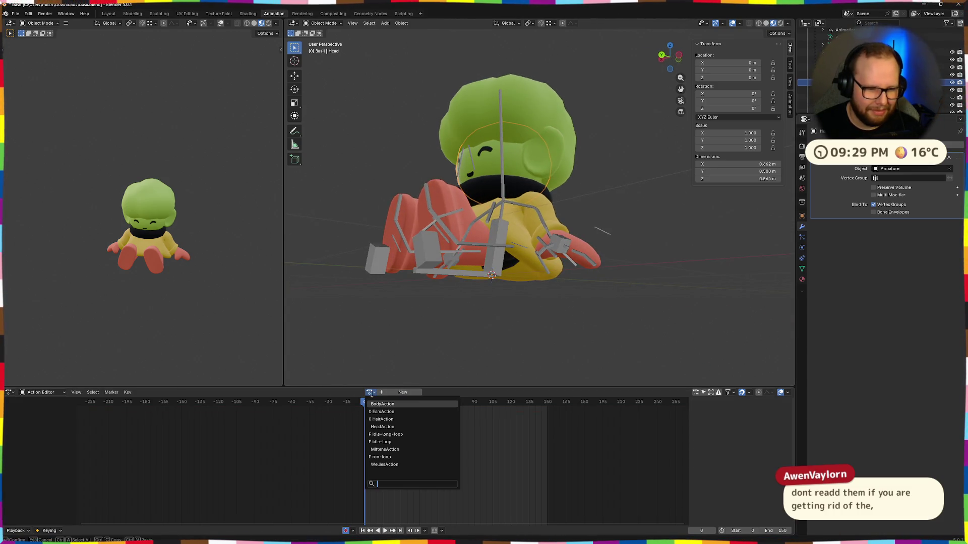
click(405, 405)
key(ctrl+s)
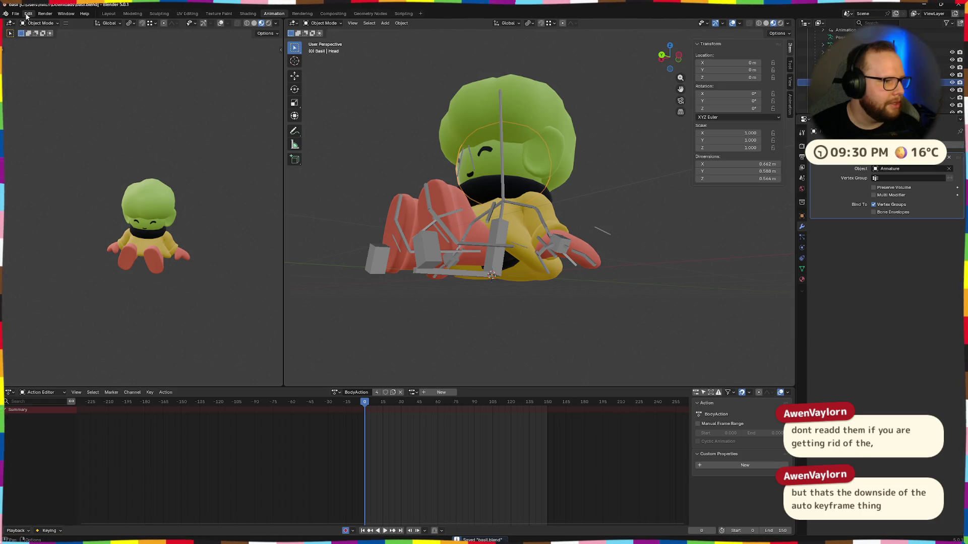
Step: Run File > Clean Up > Purge Unused Data and delete the two unused actions
click(14, 13)
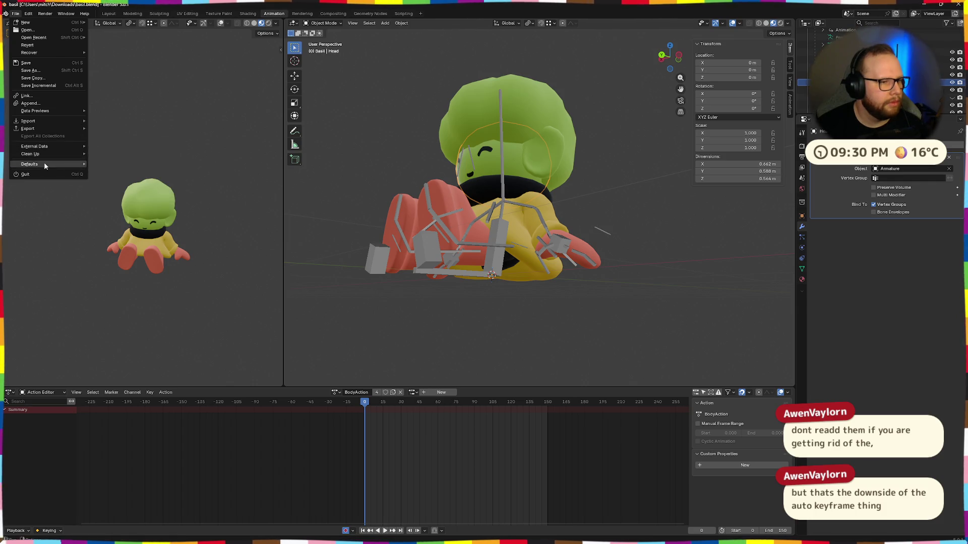
mouse_move(30, 154)
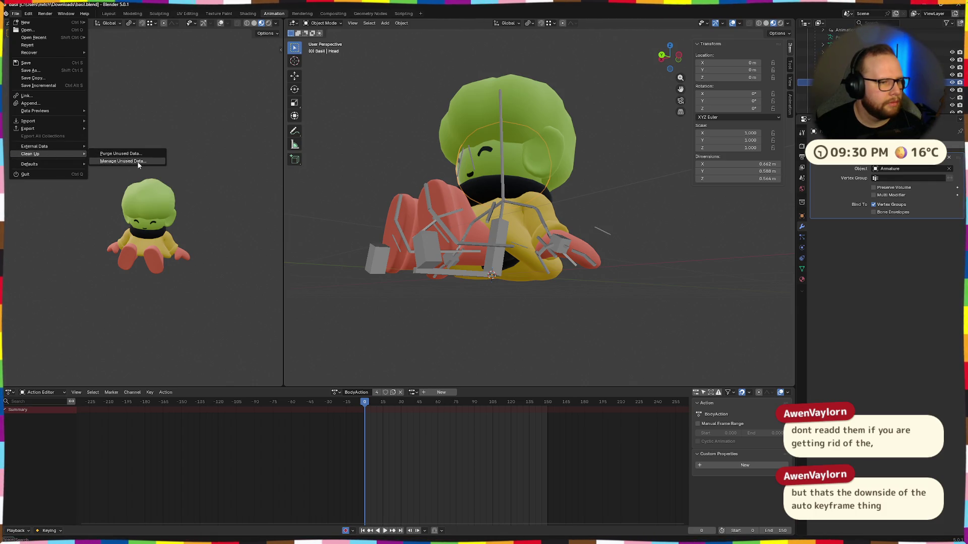
click(134, 154)
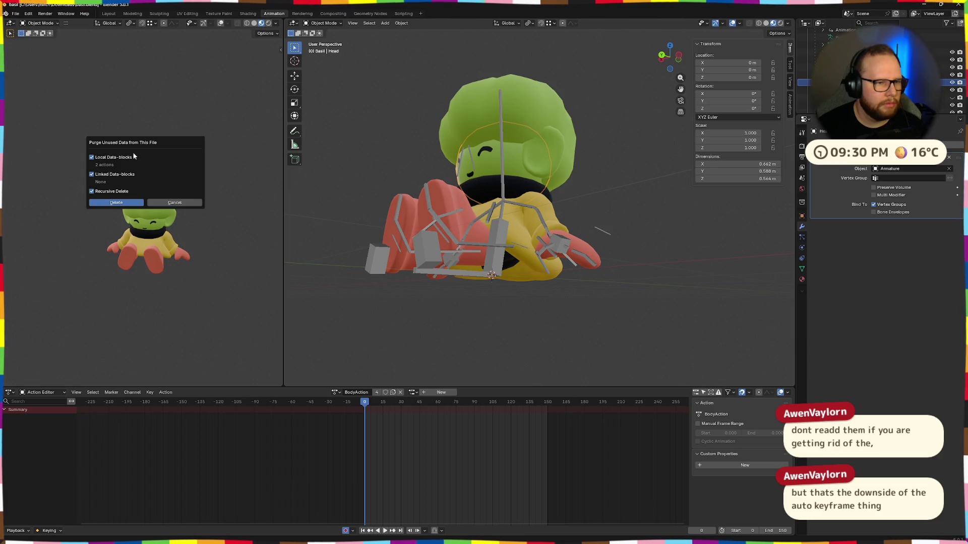
click(109, 201)
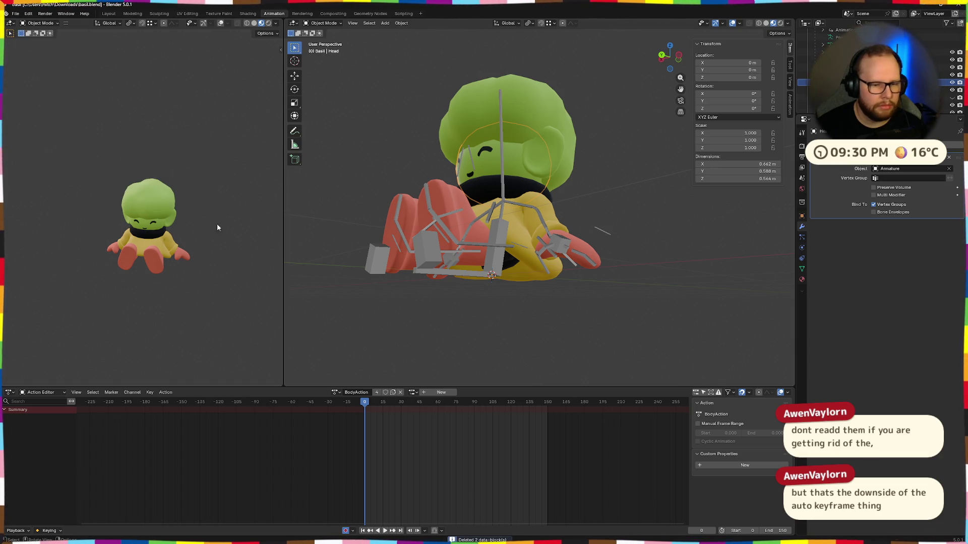
click(336, 394)
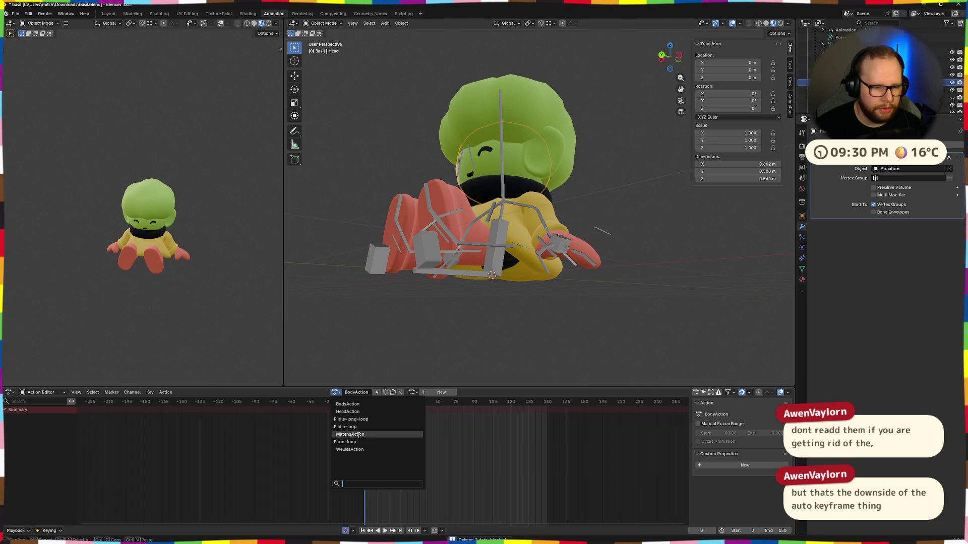
Step: Select the Wellies boots and unlink WelliesAction, reassigning the Wellies slot once in between
click(361, 450)
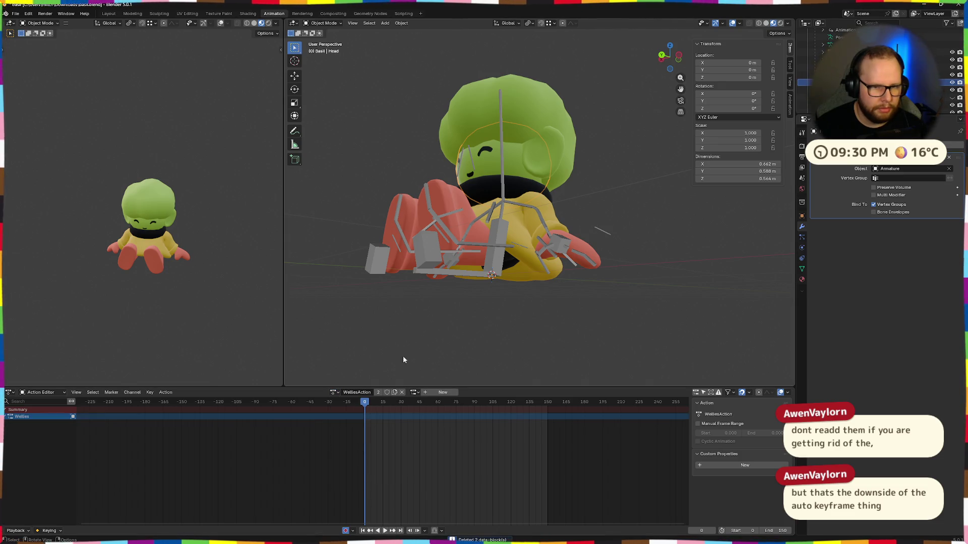
click(451, 195)
click(458, 392)
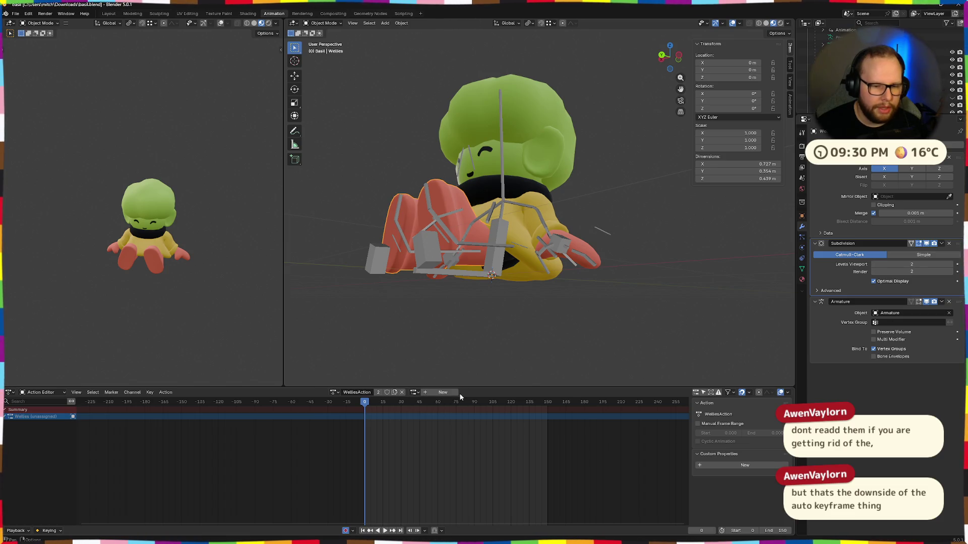
click(414, 393)
click(387, 453)
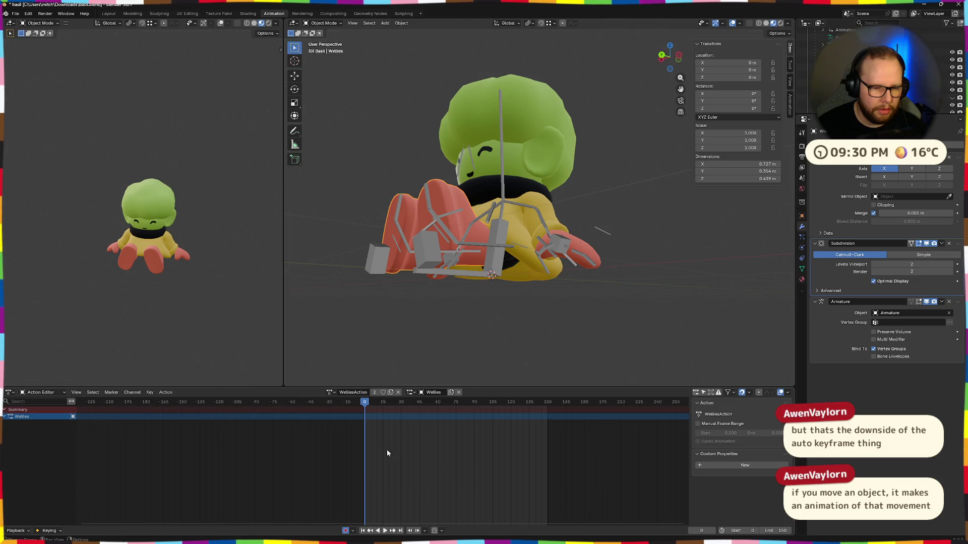
click(456, 393)
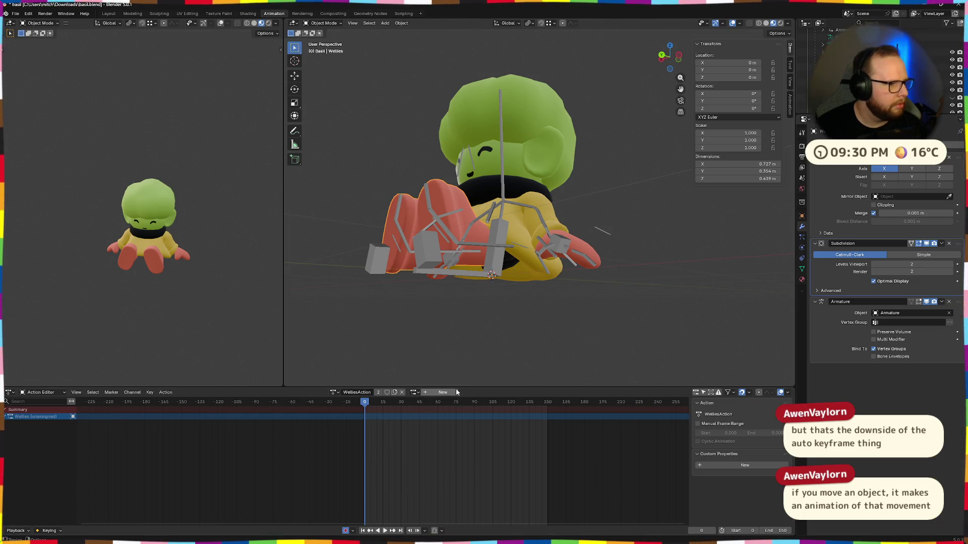
mouse_move(481, 300)
middle_down()
mouse_move(541, 324)
mouse_move(490, 312)
mouse_move(466, 327)
mouse_move(527, 287)
middle_up()
scroll(465, 308, up, 2)
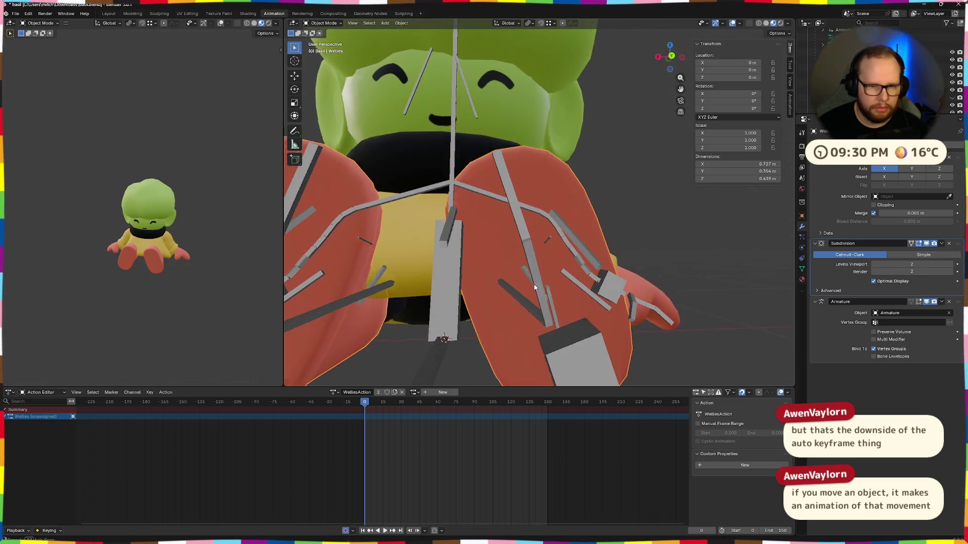
Step: Delete the Wellies animation channels and assign BodyAction to the boots
right_click(46, 420)
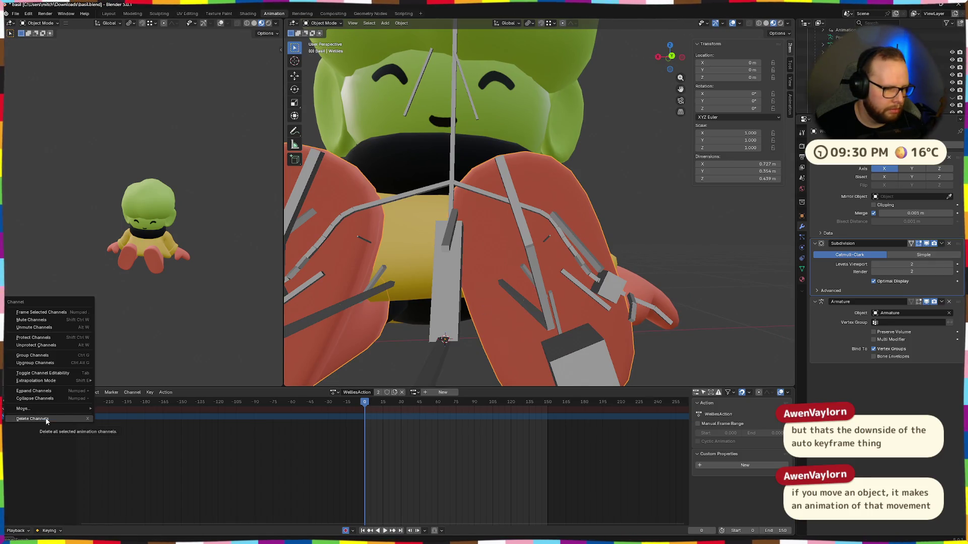
click(46, 420)
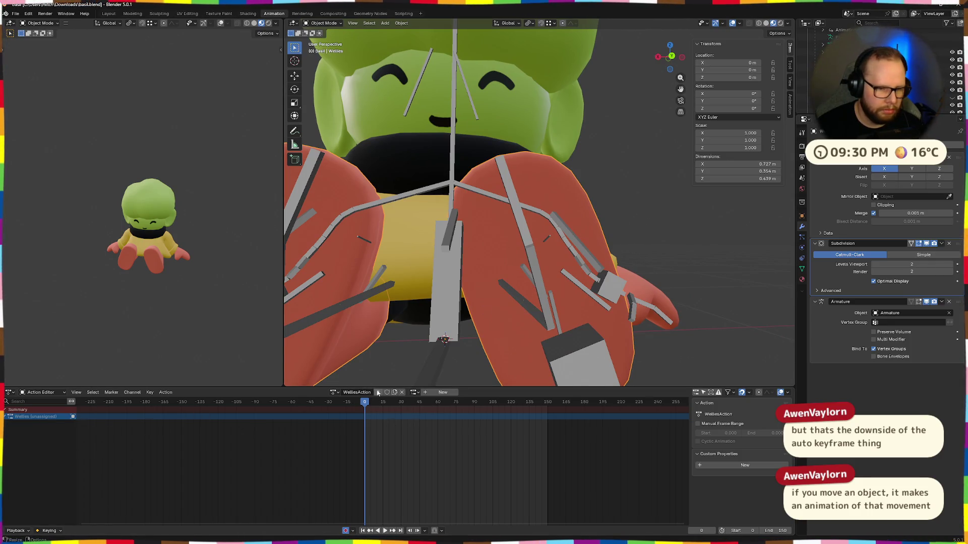
click(402, 392)
middle_drag(519, 313, 446, 333)
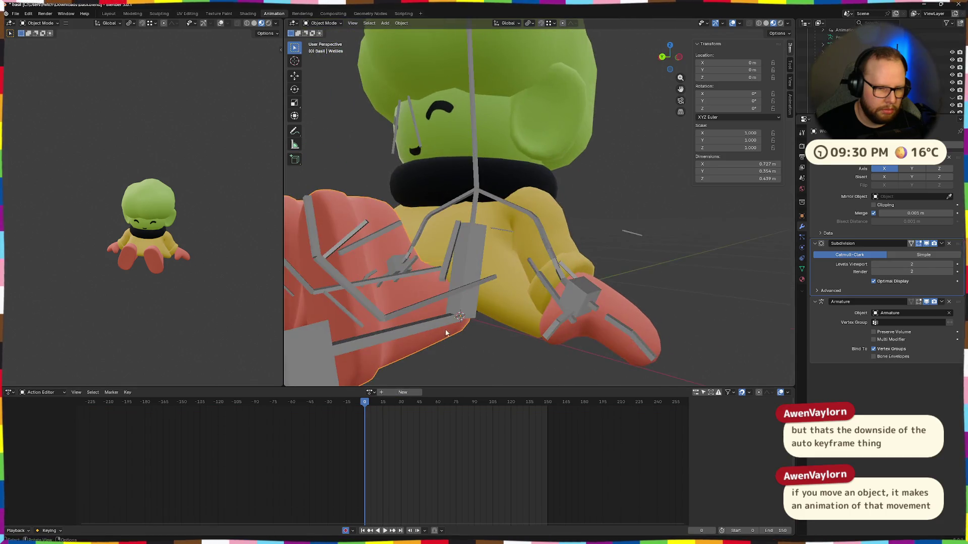
click(370, 393)
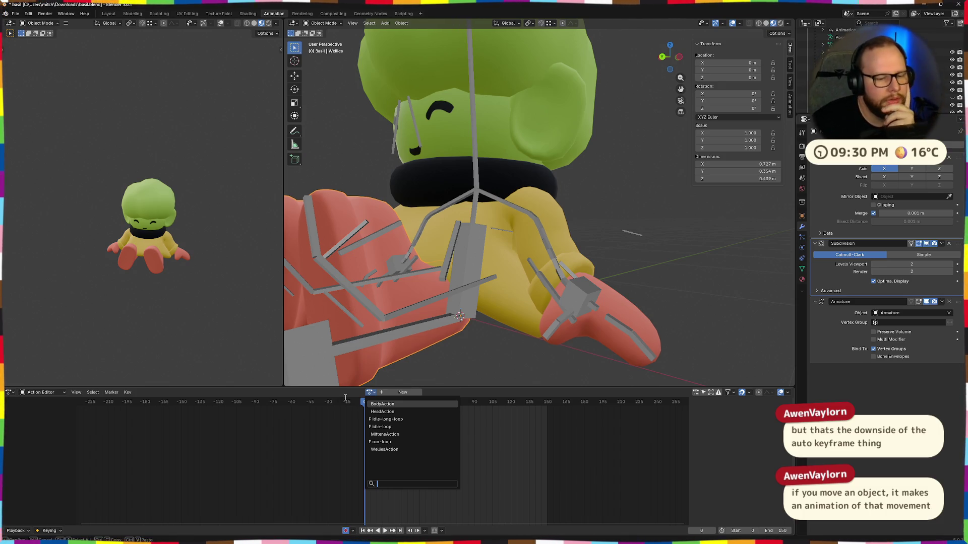
key(Return)
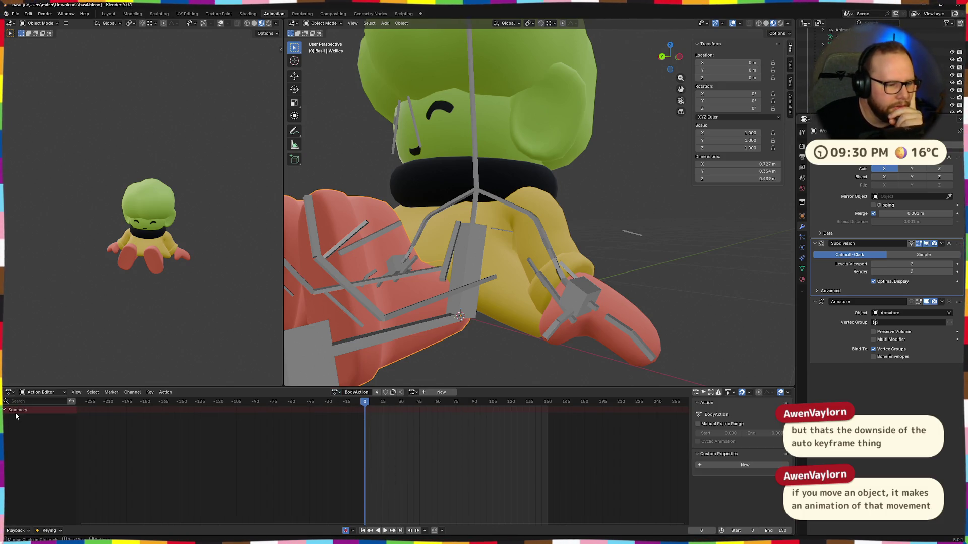
Step: Relink BodyAction to check its users, then assign HeadAction to the Wellies
click(400, 393)
click(371, 391)
click(386, 405)
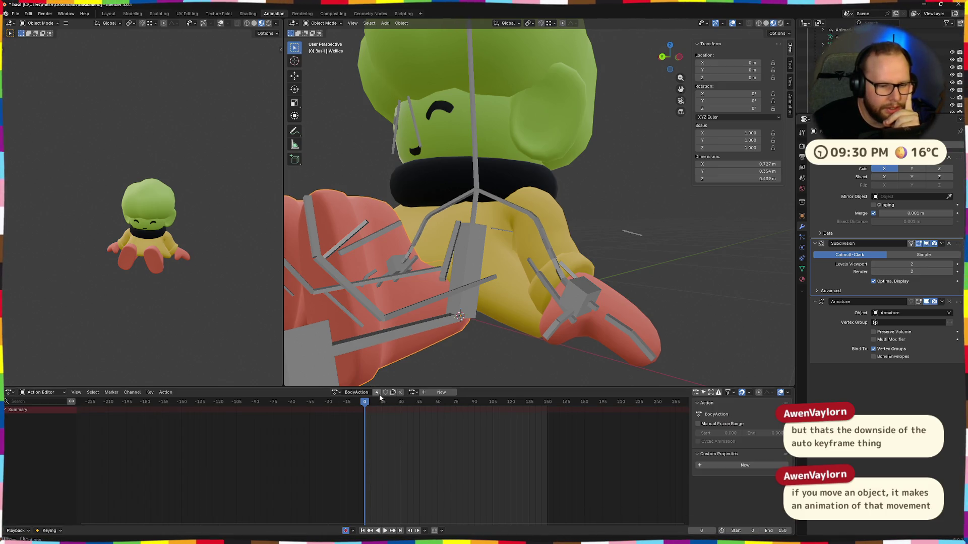
right_click(378, 393)
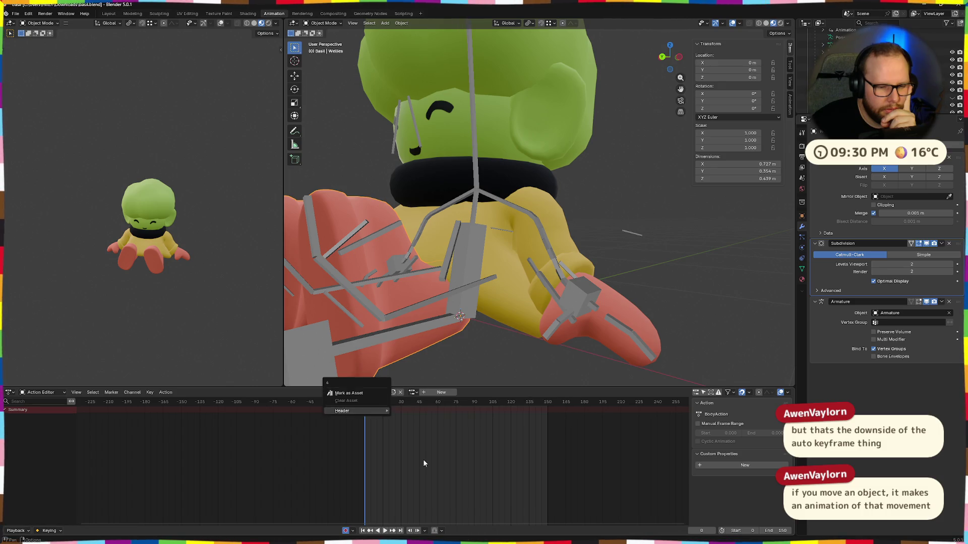
click(366, 393)
click(334, 393)
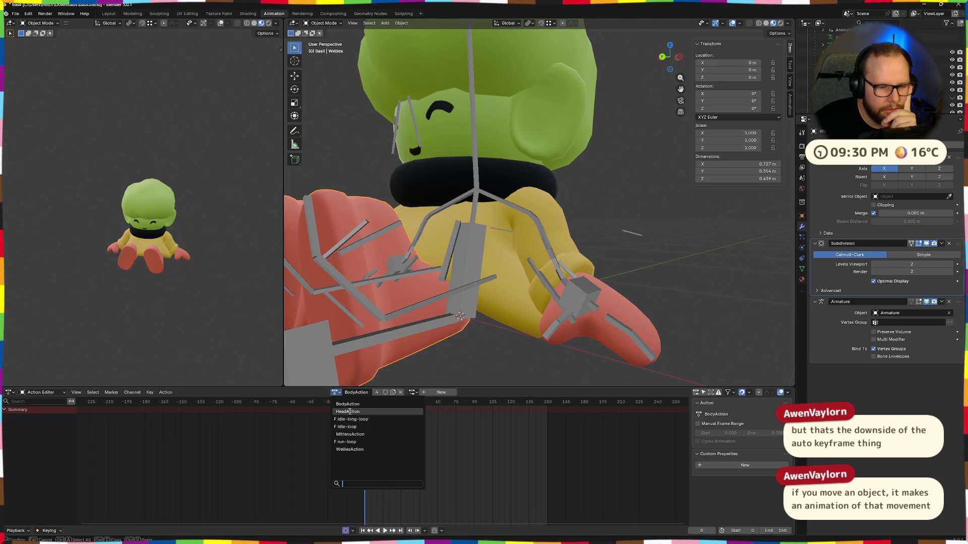
click(350, 416)
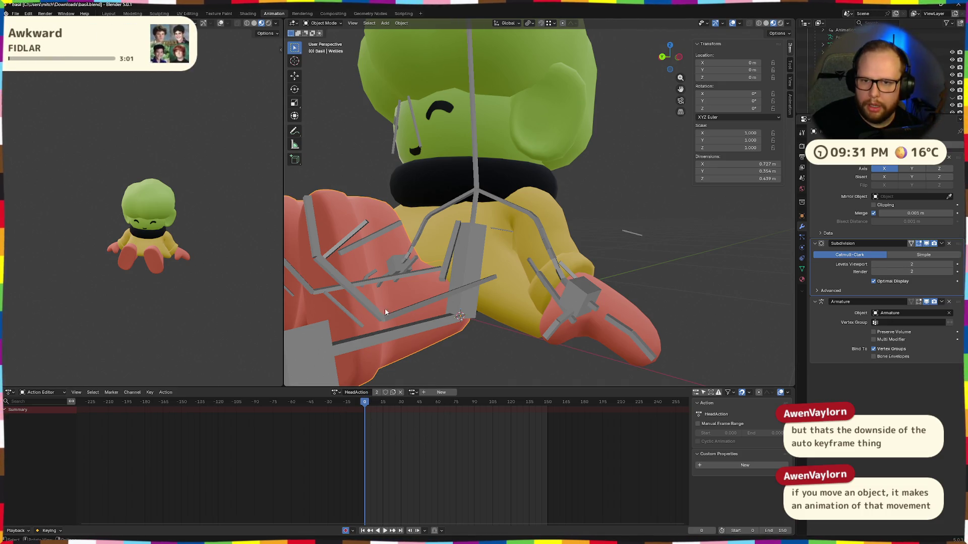
Step: Select Head, Cuffs and Body in turn to check which action each uses
click(810, 75)
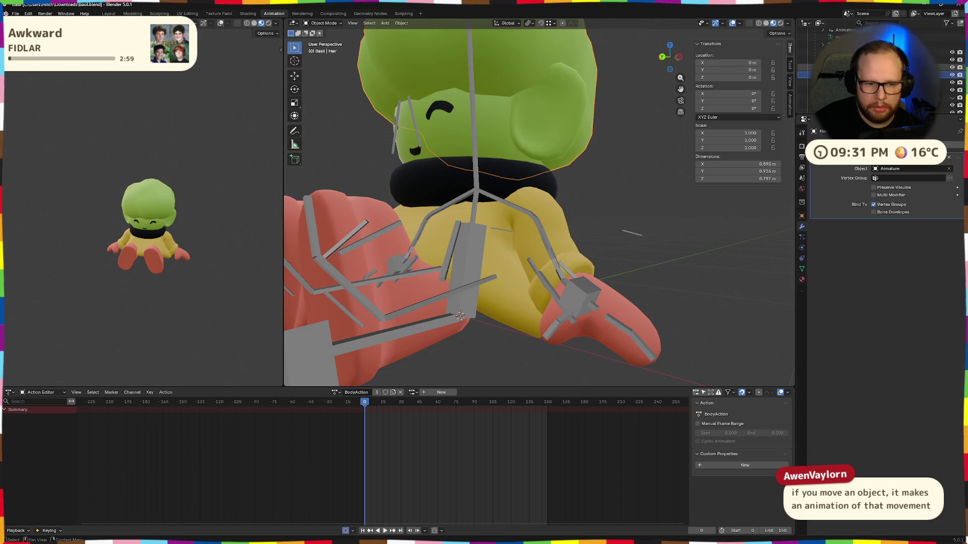
click(813, 60)
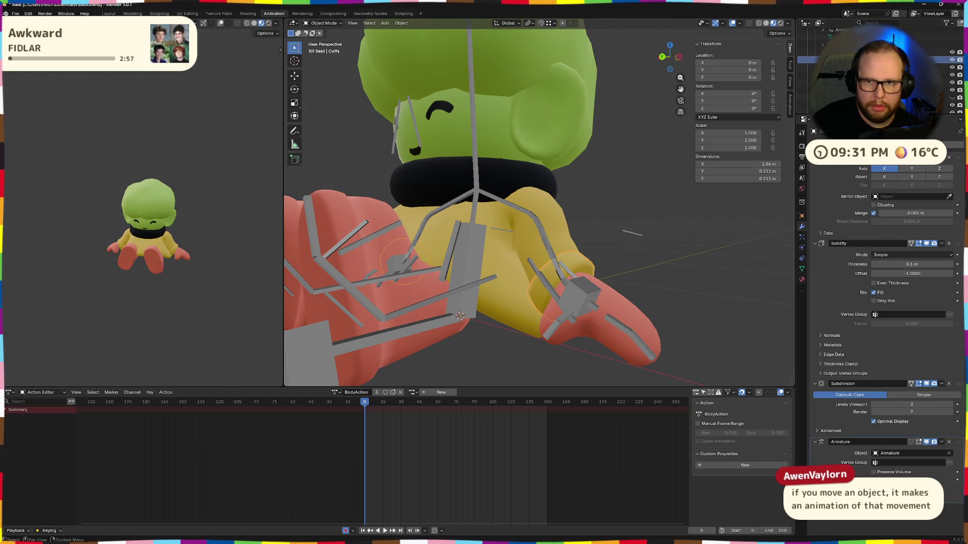
click(813, 52)
middle_drag(635, 287, 575, 224)
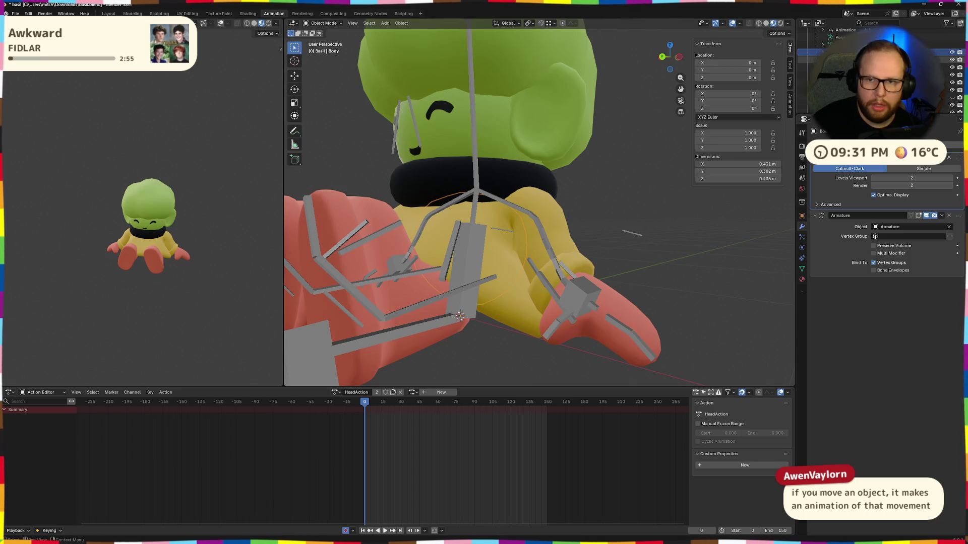
scroll(575, 225, down, 5)
Step: Re-link the Hair to BodyAction, then select the NeckRing to show its run-loop keys
click(527, 141)
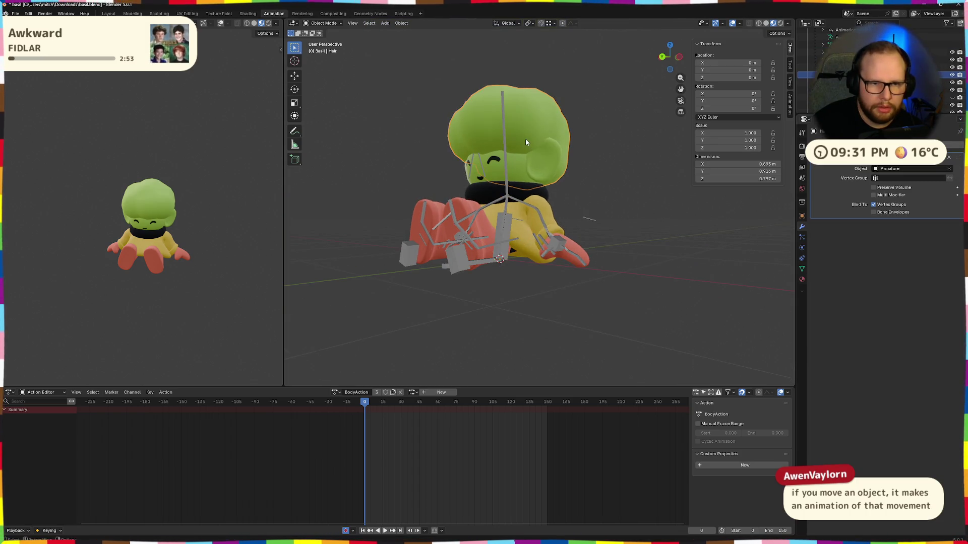
click(400, 394)
click(370, 392)
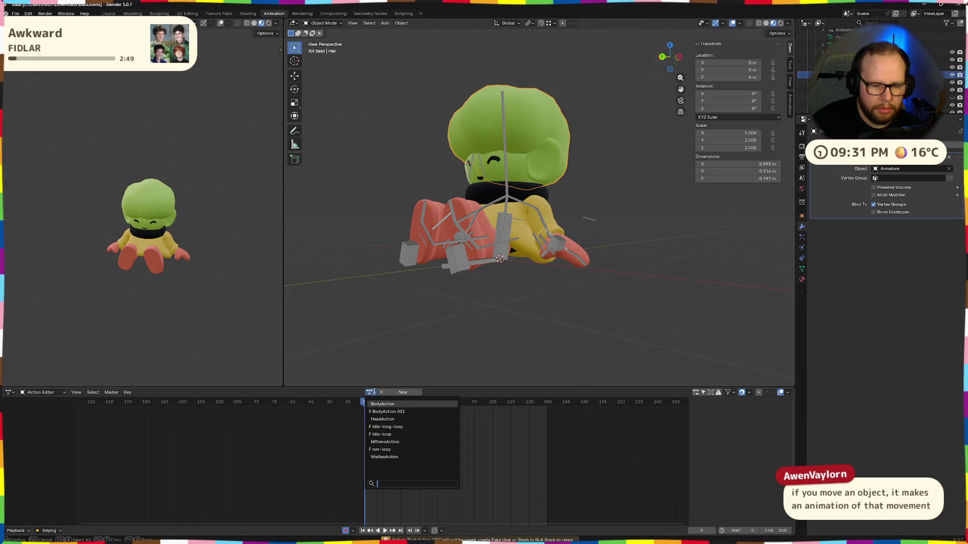
click(393, 405)
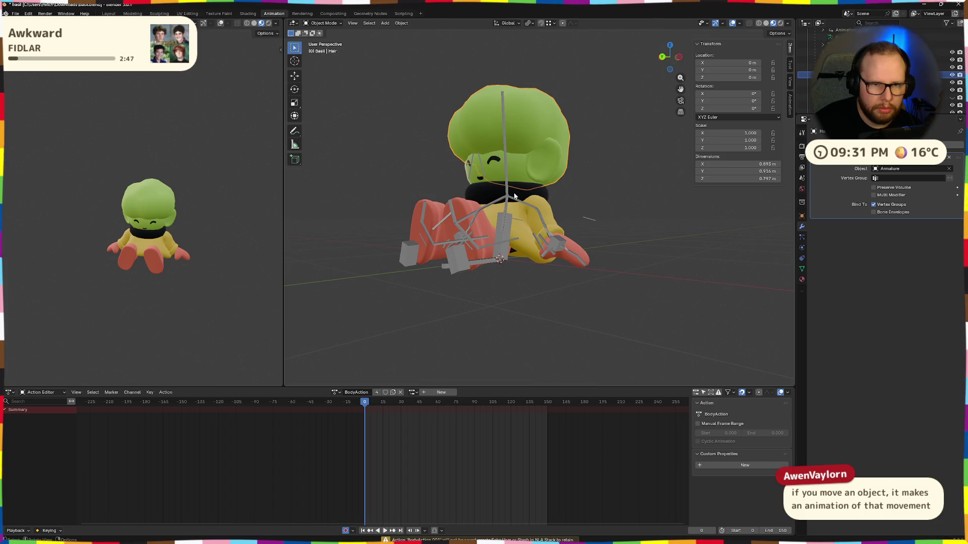
click(523, 185)
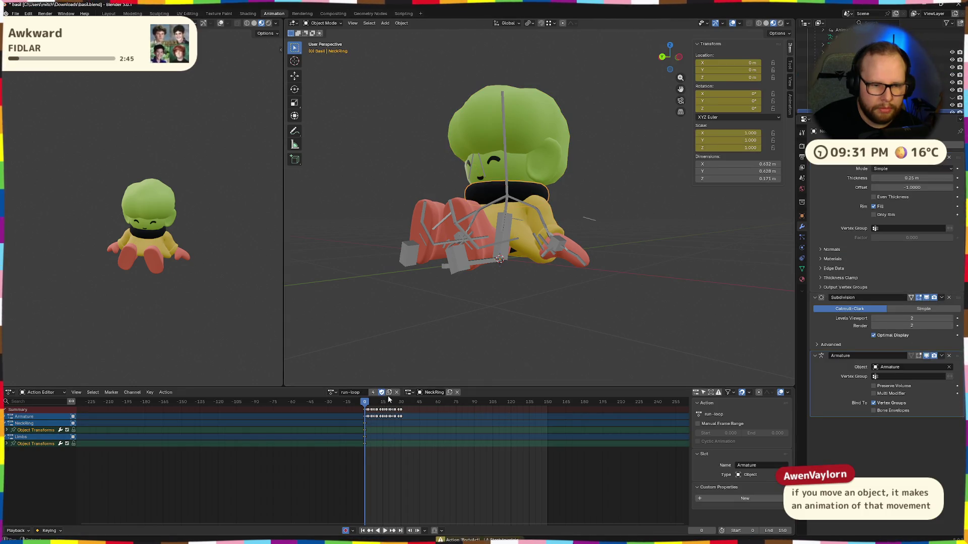
Step: Play and stop the neck ring's run-loop, return to frame 0, and assign BodyAction to it
middle_drag(537, 280, 518, 276)
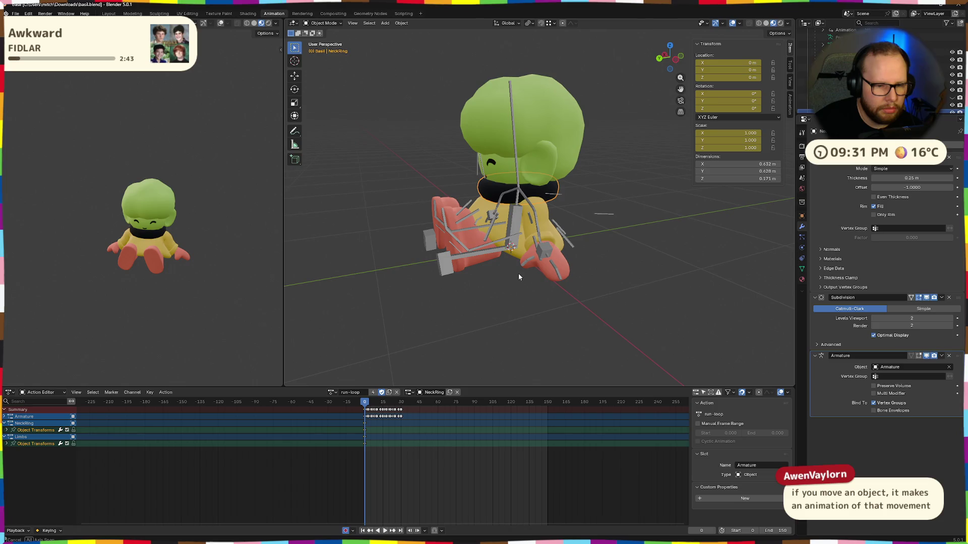
key(space)
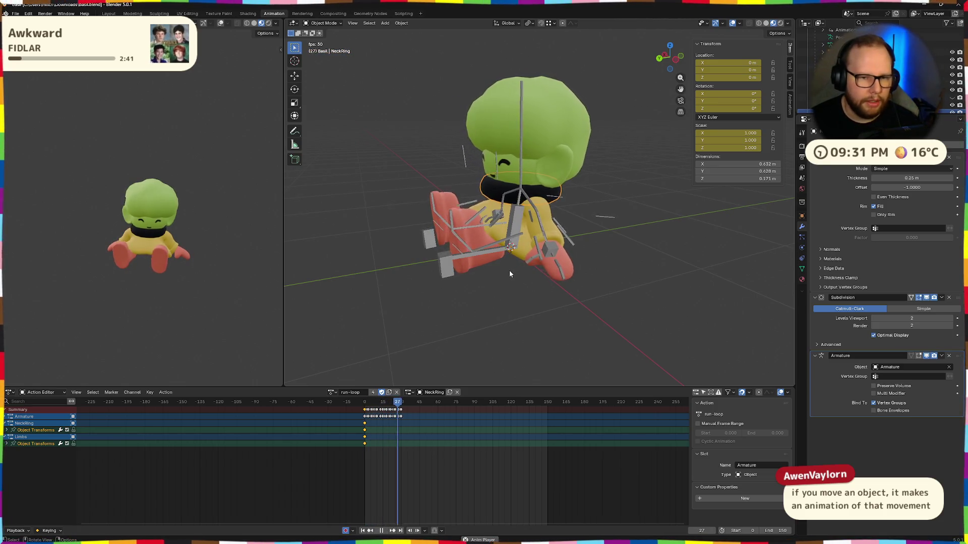
key(space)
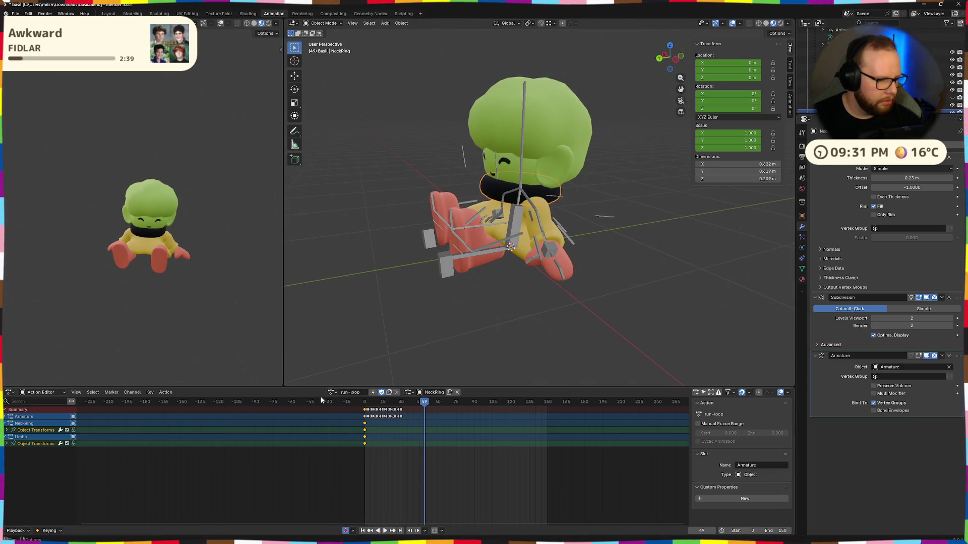
key(shift+Left)
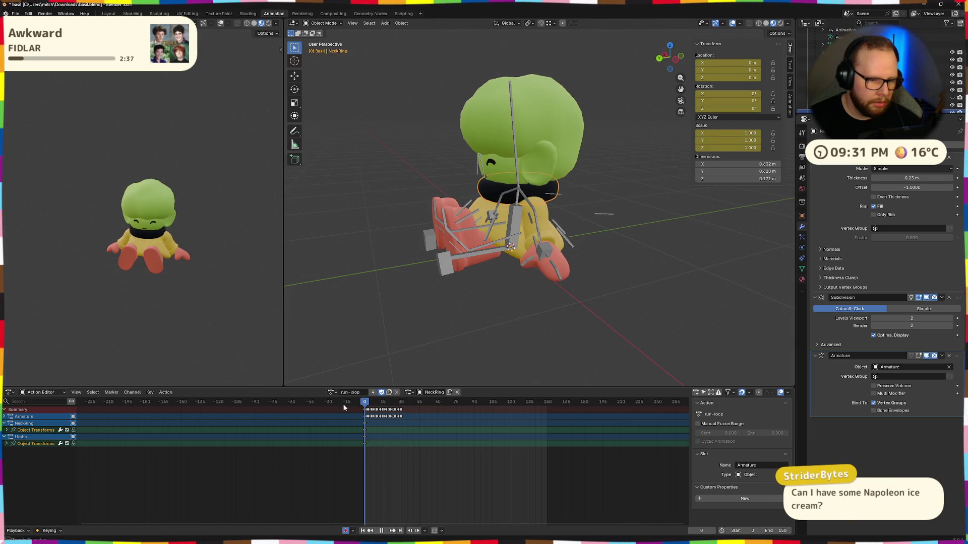
click(333, 392)
click(350, 403)
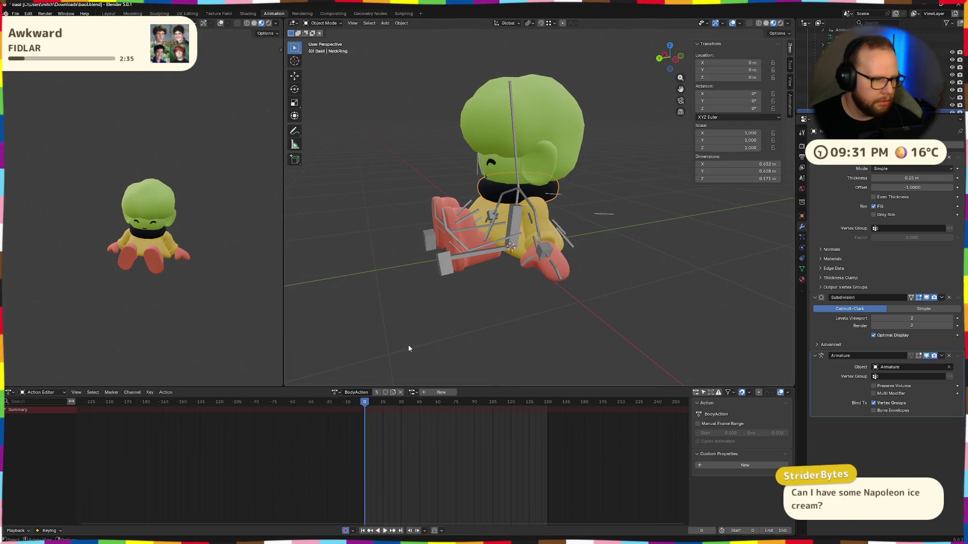
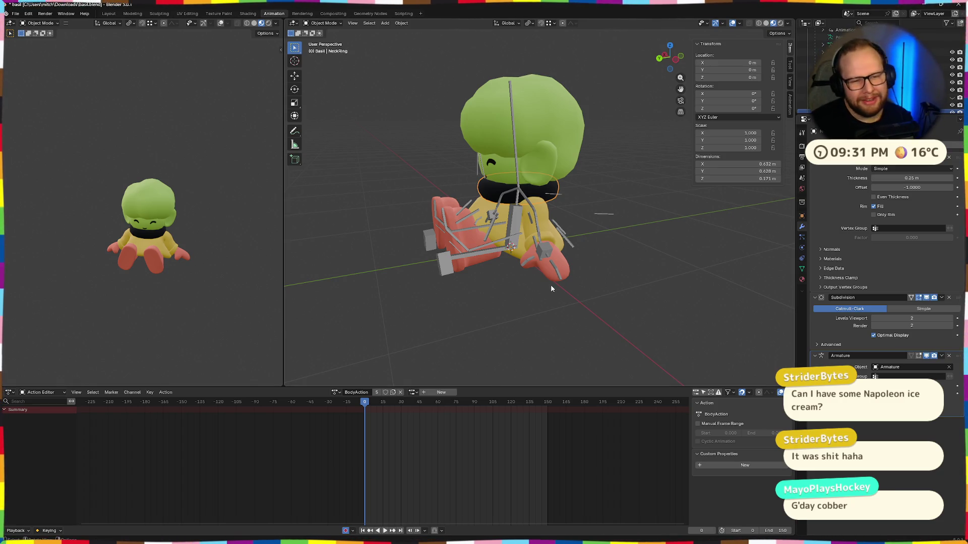
scroll(512, 237, up, 3)
Step: Select the yellow Raincoat body and swap its idle-loop action for BodyAction
middle_drag(513, 236, 543, 190)
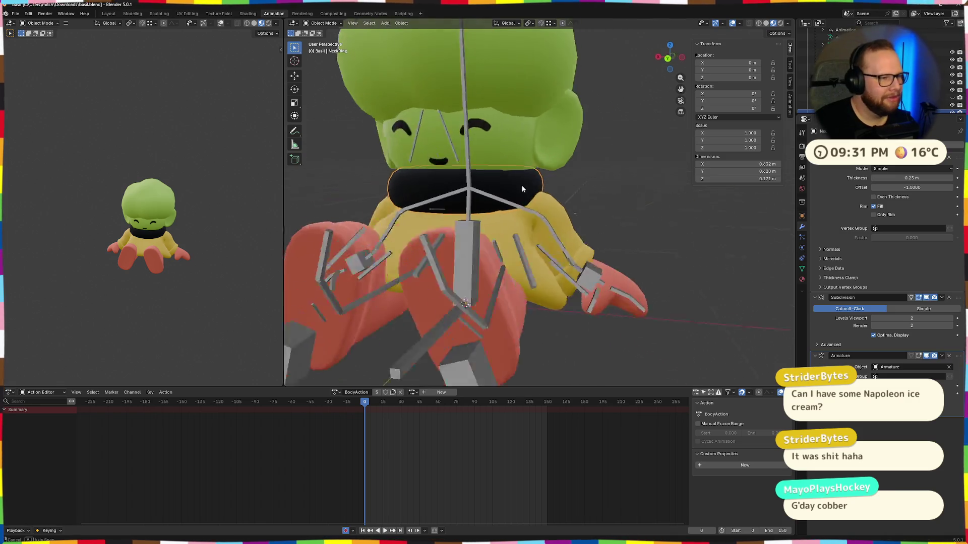
scroll(542, 189, down, 3)
middle_drag(545, 259, 511, 279)
scroll(511, 278, up, 3)
scroll(511, 279, up, 2)
scroll(511, 279, down, 5)
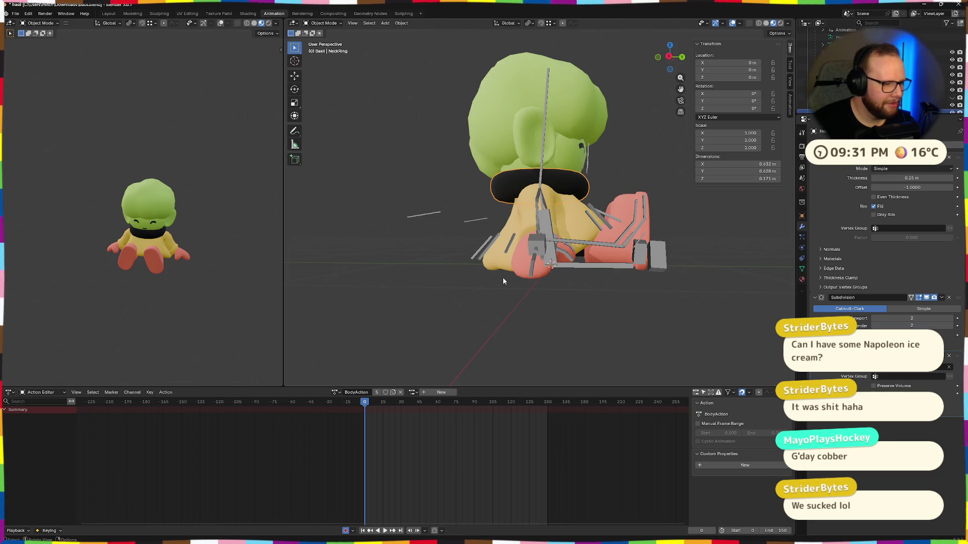
mouse_move(503, 278)
middle_down()
mouse_move(599, 285)
mouse_move(537, 285)
middle_up()
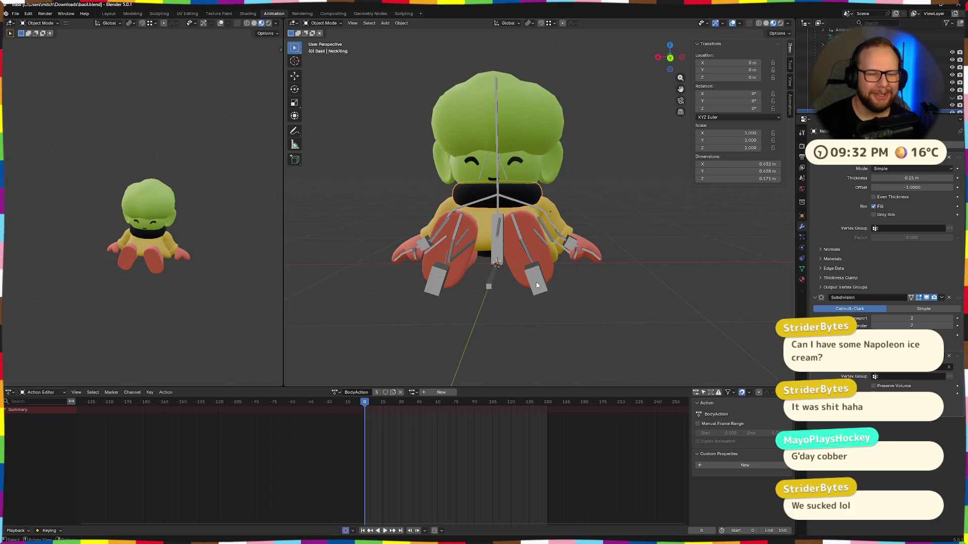
middle_drag(538, 374, 567, 301)
scroll(566, 302, up, 4)
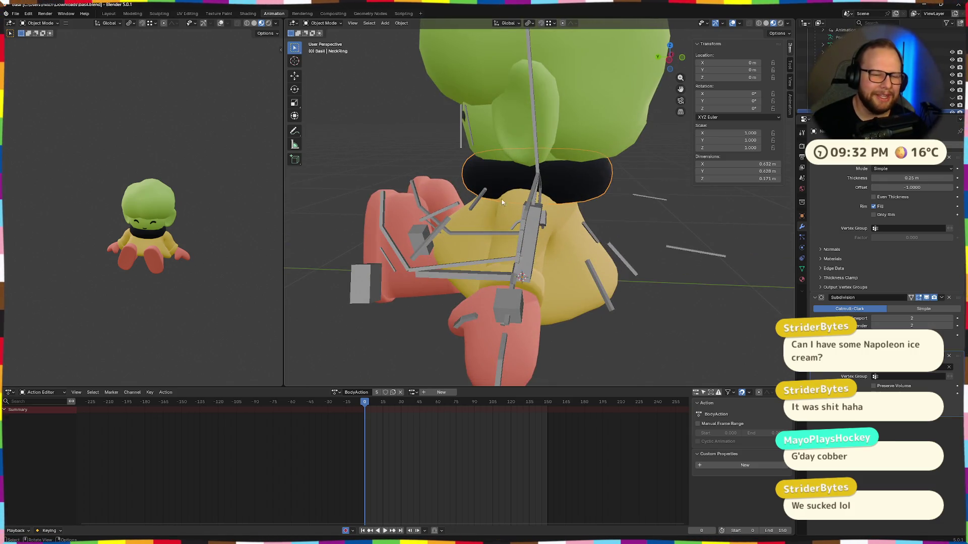
click(492, 219)
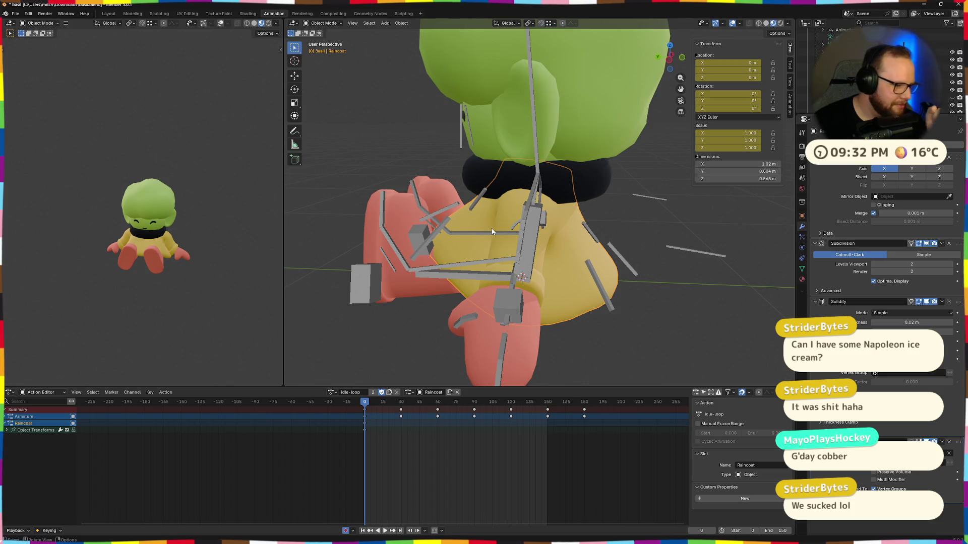
click(331, 393)
click(356, 413)
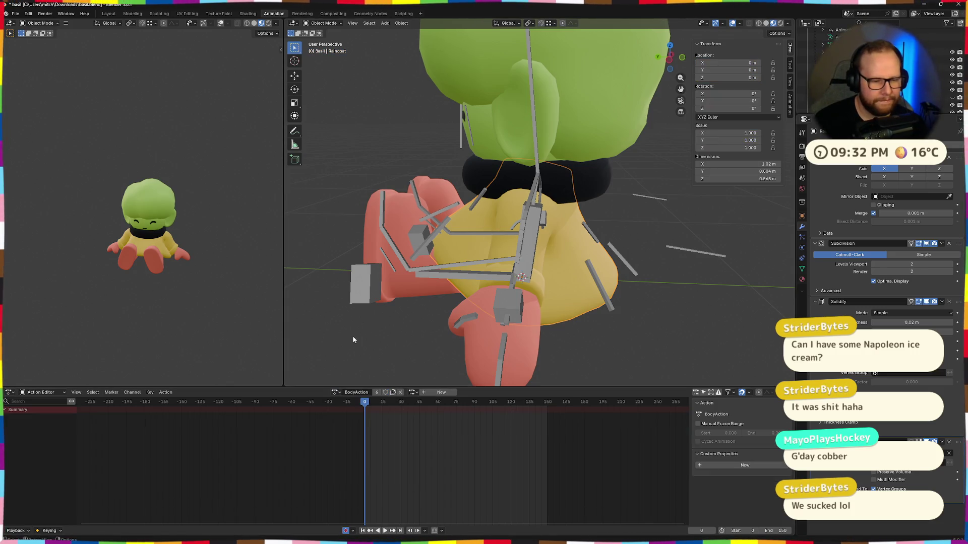
Step: Play and stop the animation from a low side view, then bring up the window switcher
middle_drag(353, 336, 472, 314)
scroll(472, 314, down, 3)
scroll(470, 299, down, 2)
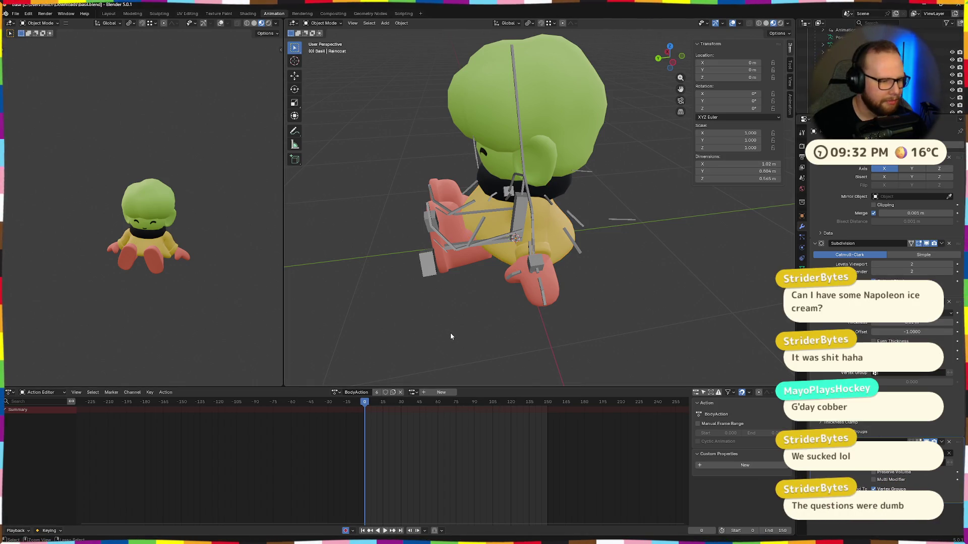
mouse_move(450, 334)
middle_down()
mouse_move(466, 298)
mouse_move(462, 306)
mouse_move(360, 297)
mouse_move(413, 338)
mouse_move(462, 325)
mouse_move(518, 341)
mouse_move(656, 290)
mouse_move(546, 301)
middle_up()
key(space)
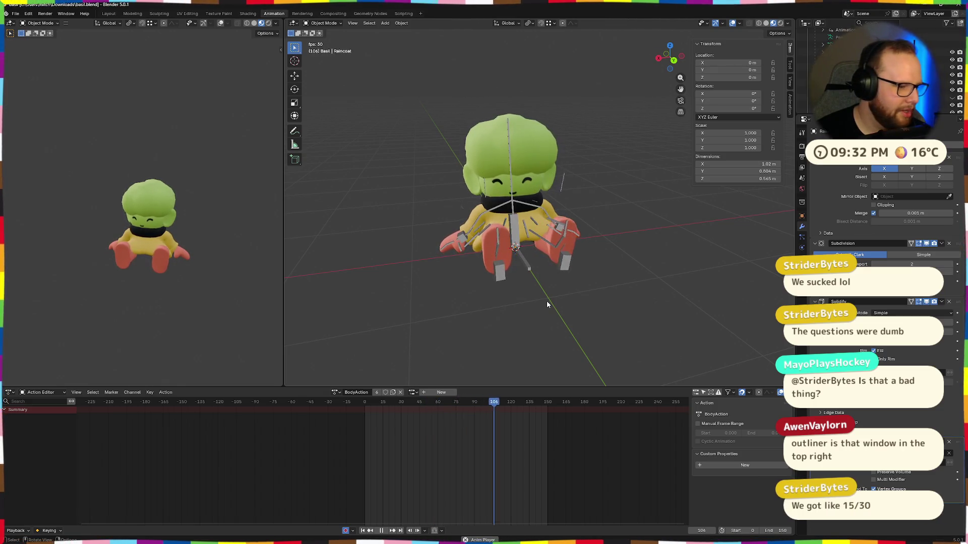
key(Escape)
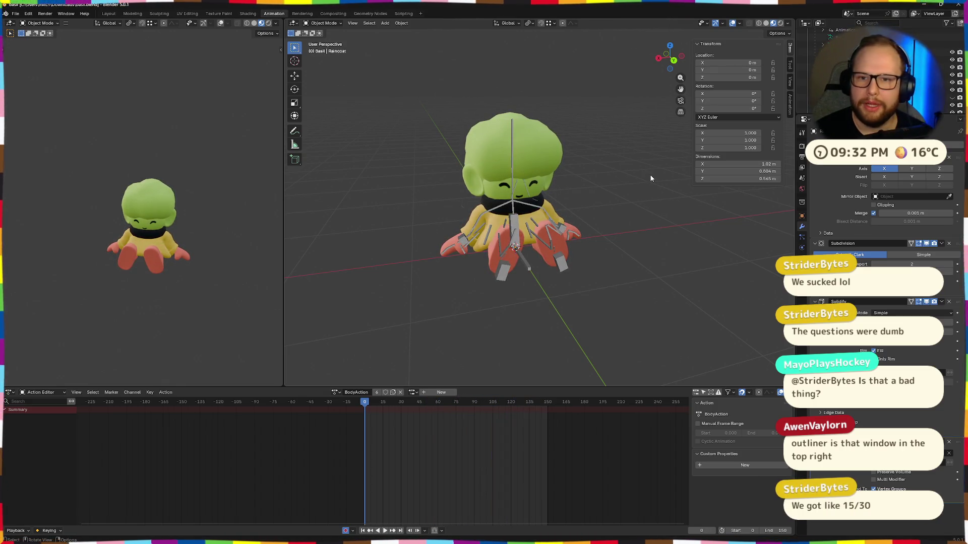
scroll(839, 35, up, 3)
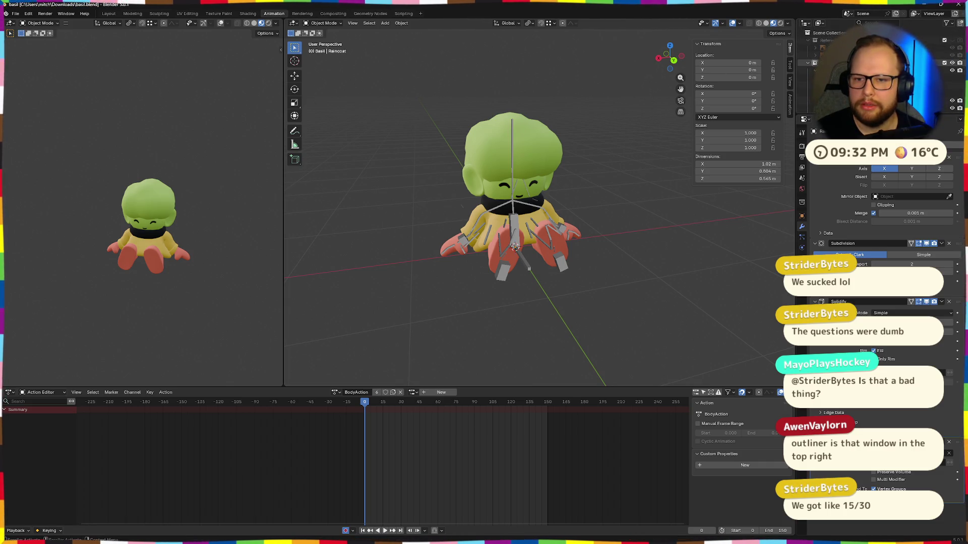
key(alt+Tab)
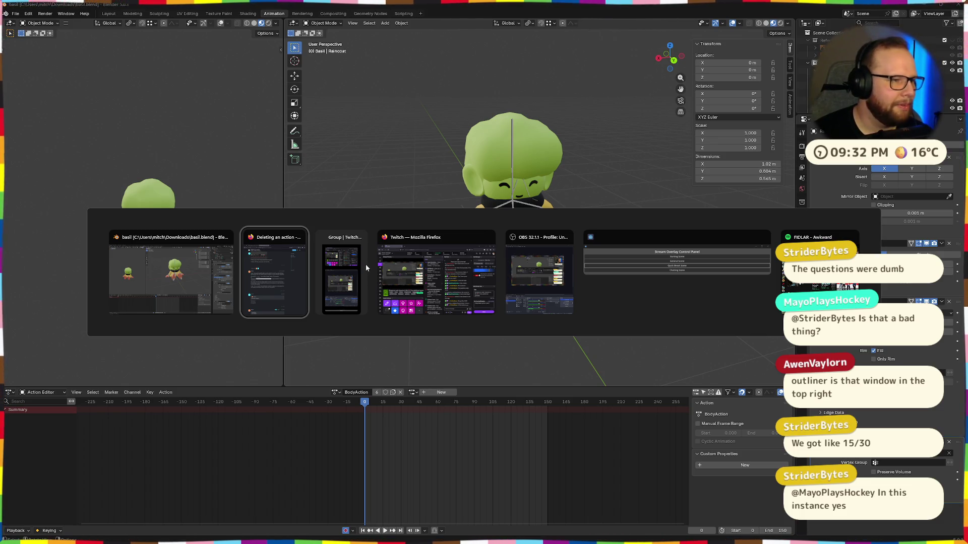
mouse_move(274, 273)
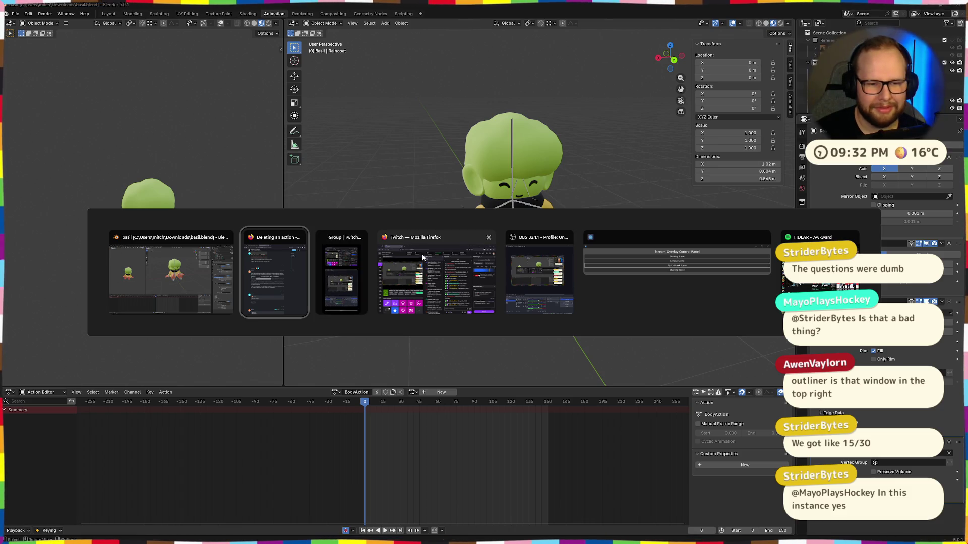
Step: Select the garbage-collection note in the Deleting an action thread, start a page search, return to Blender
click(284, 259)
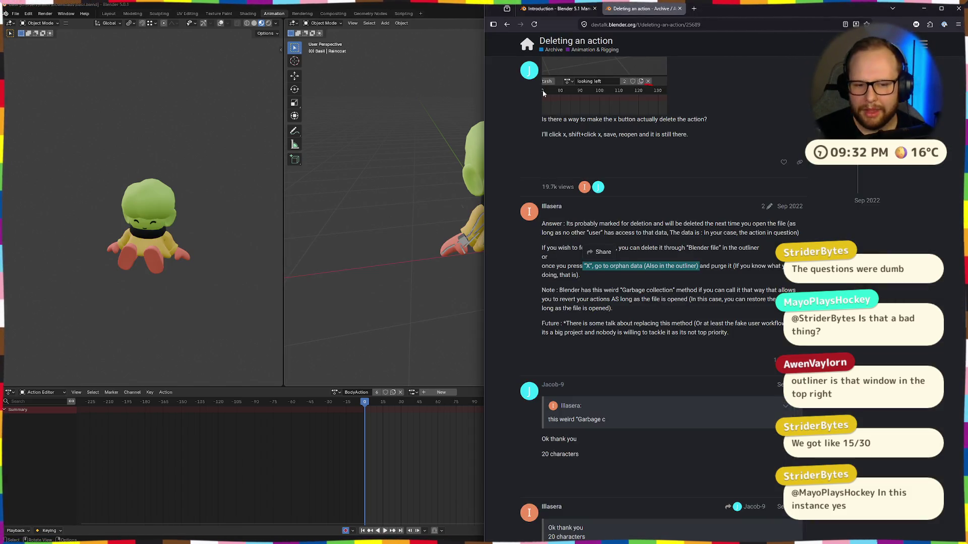
click(699, 285)
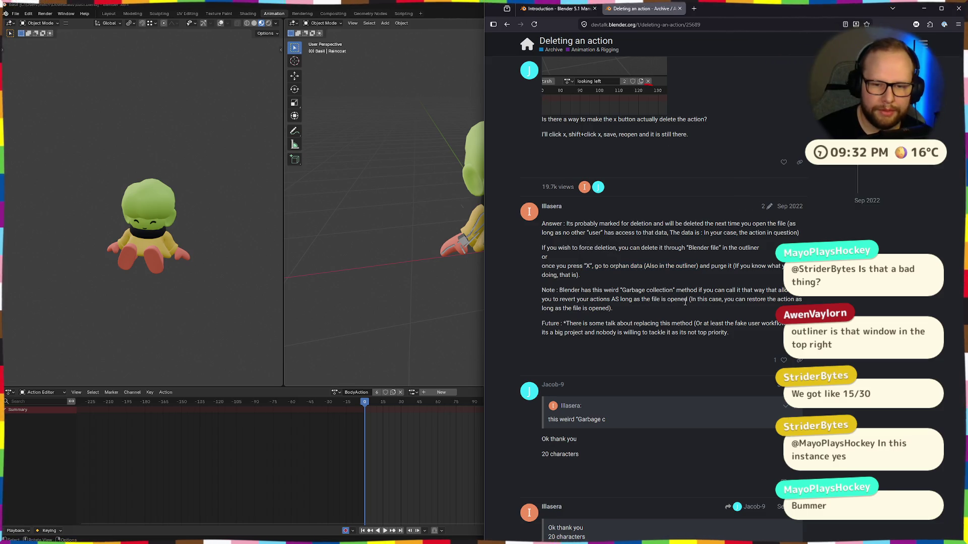
drag(559, 290, 766, 299)
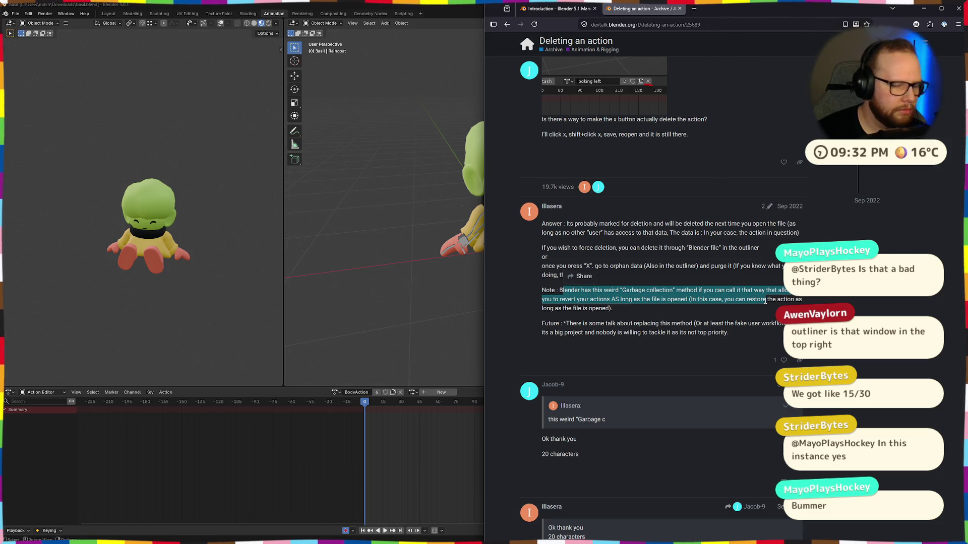
click(777, 235)
key(ctrl+f)
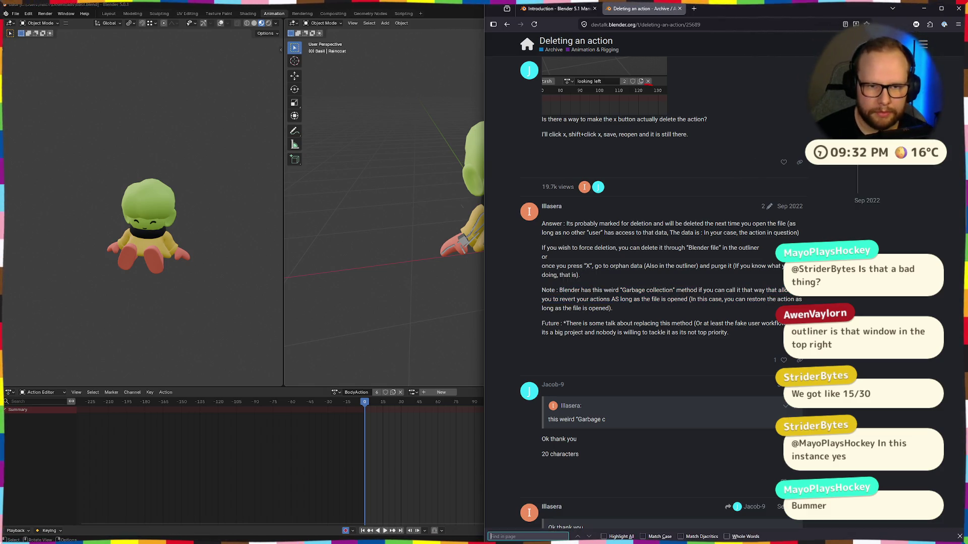
text(outl)
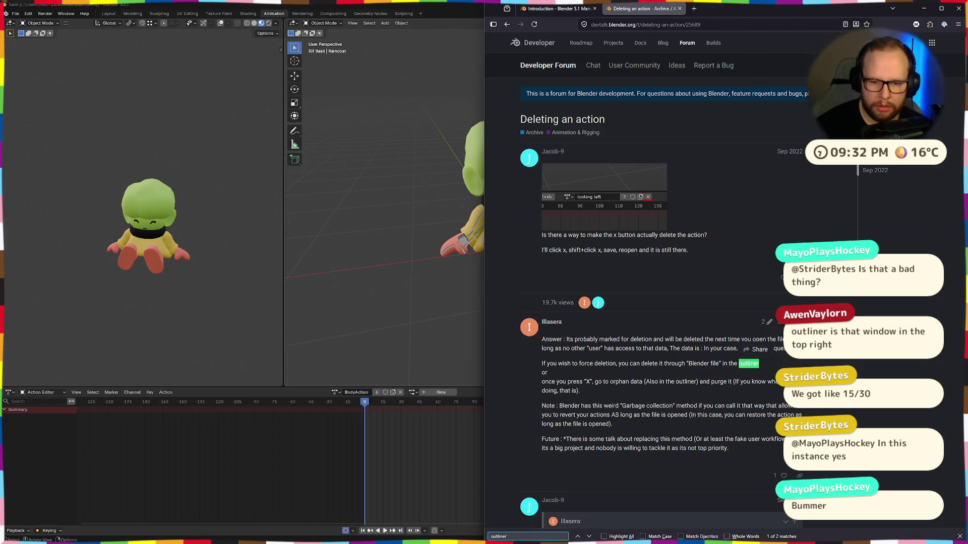
text(iner)
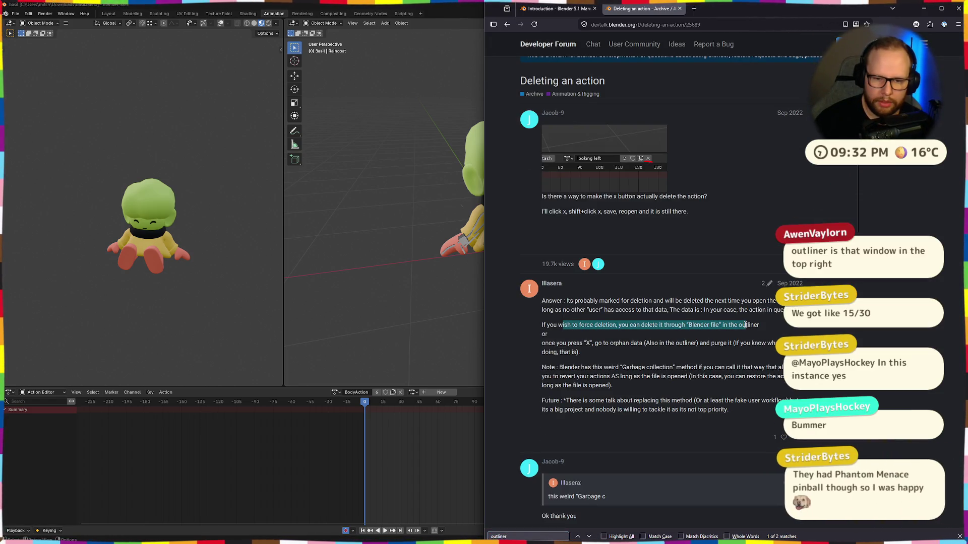
click(437, 247)
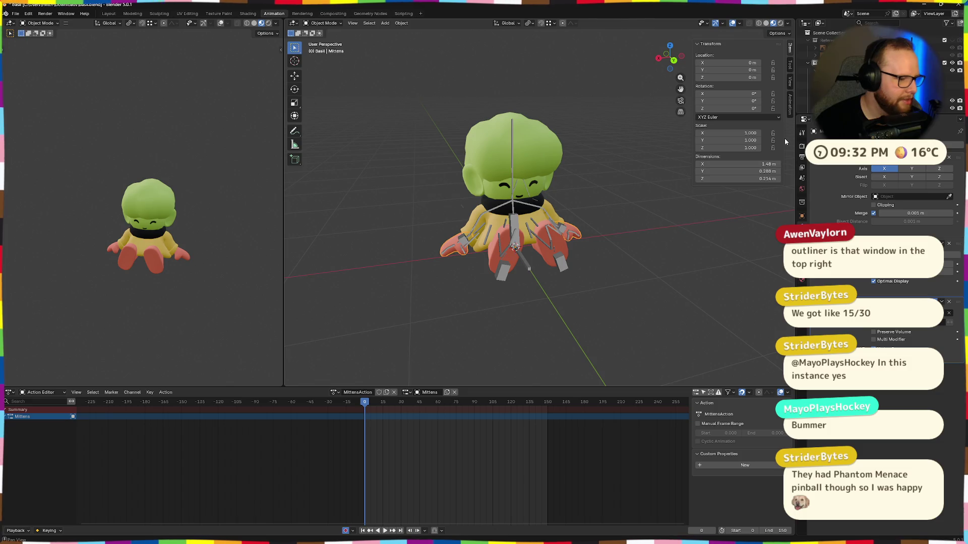
Step: Play the animation while orbiting through low side, front and angled views
mouse_move(583, 199)
middle_down()
mouse_move(617, 227)
mouse_move(576, 216)
middle_up()
key(space)
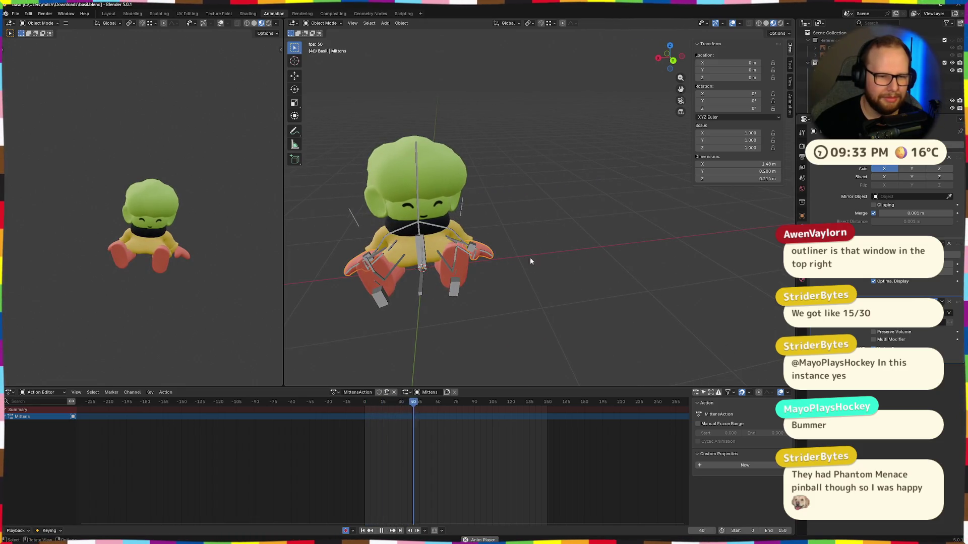
middle_drag(530, 257, 722, 264)
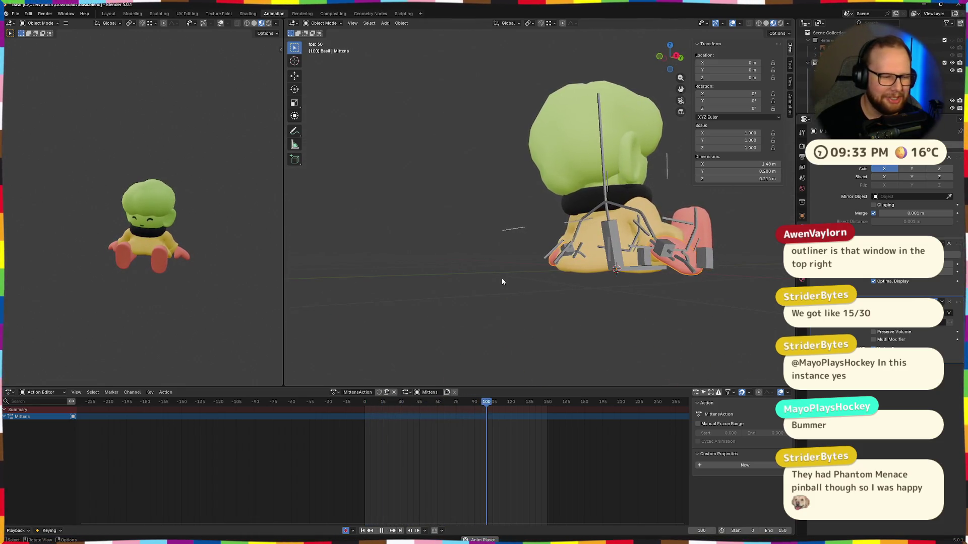
mouse_move(581, 281)
middle_down()
mouse_move(486, 302)
mouse_move(592, 264)
mouse_move(518, 313)
middle_up()
scroll(592, 265, up, 3)
middle_drag(575, 265, 726, 221)
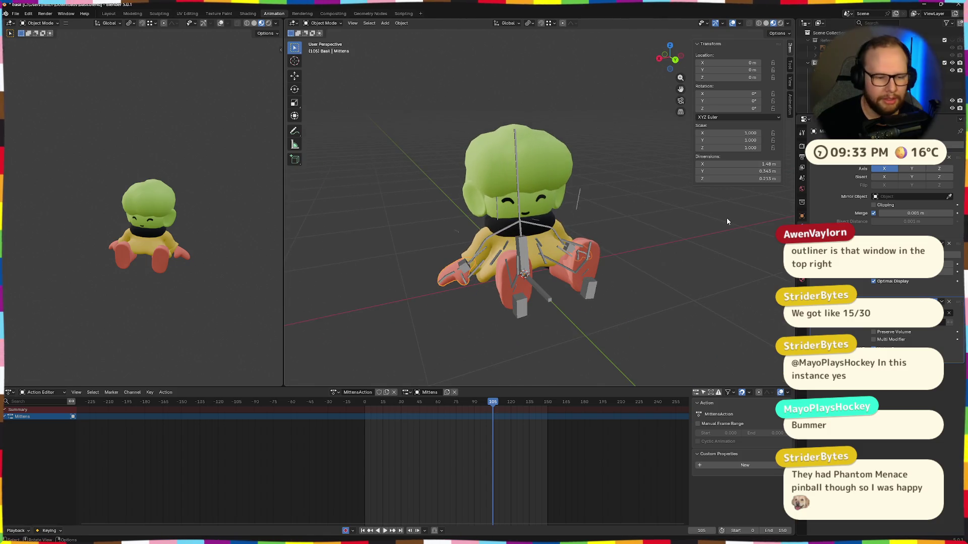
Step: Assign BodyAction.001 to Mittens, unlink it again, and go to the File menu for clean-up
click(333, 393)
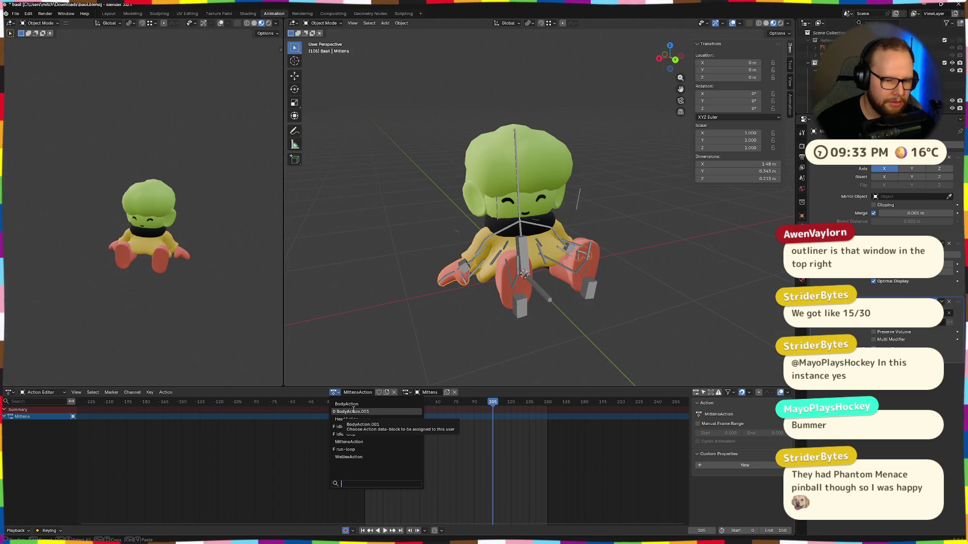
click(353, 411)
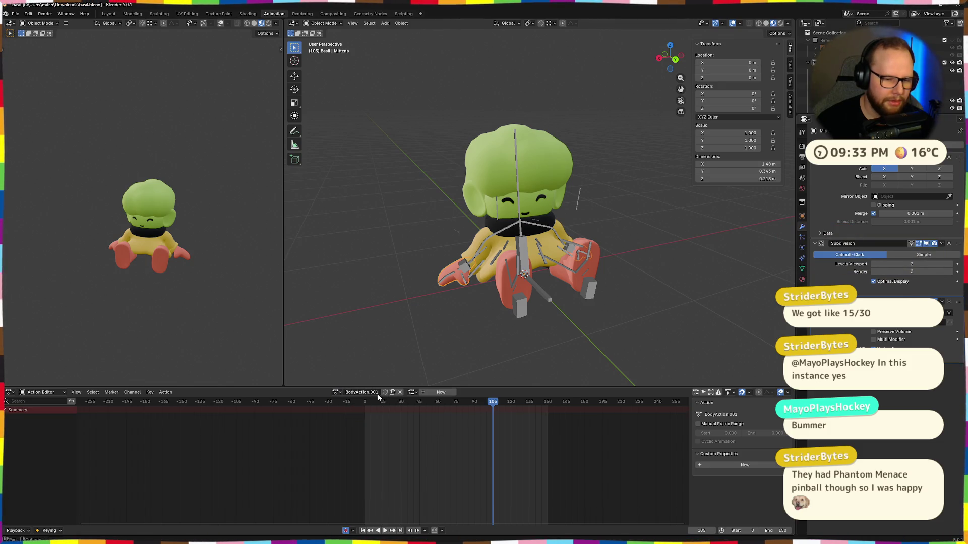
click(400, 392)
click(368, 393)
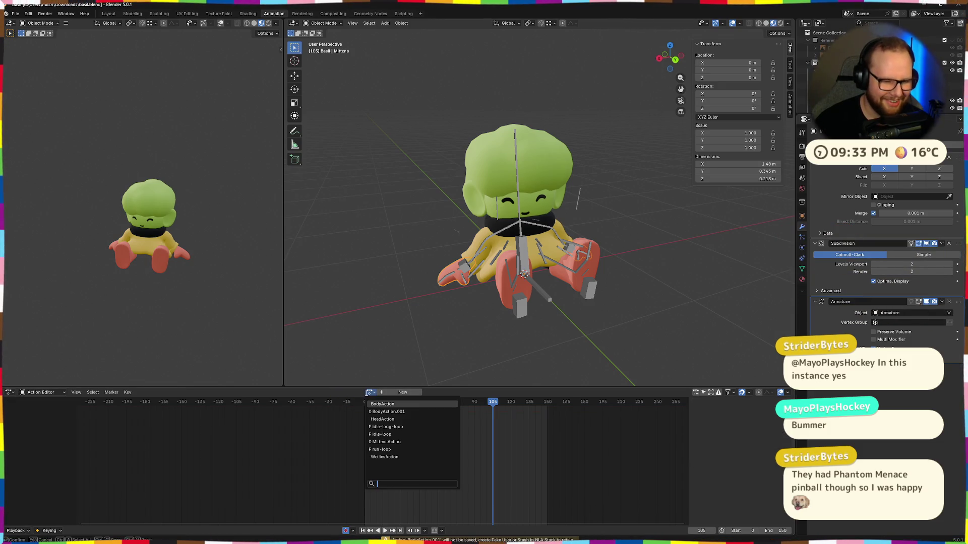
click(17, 13)
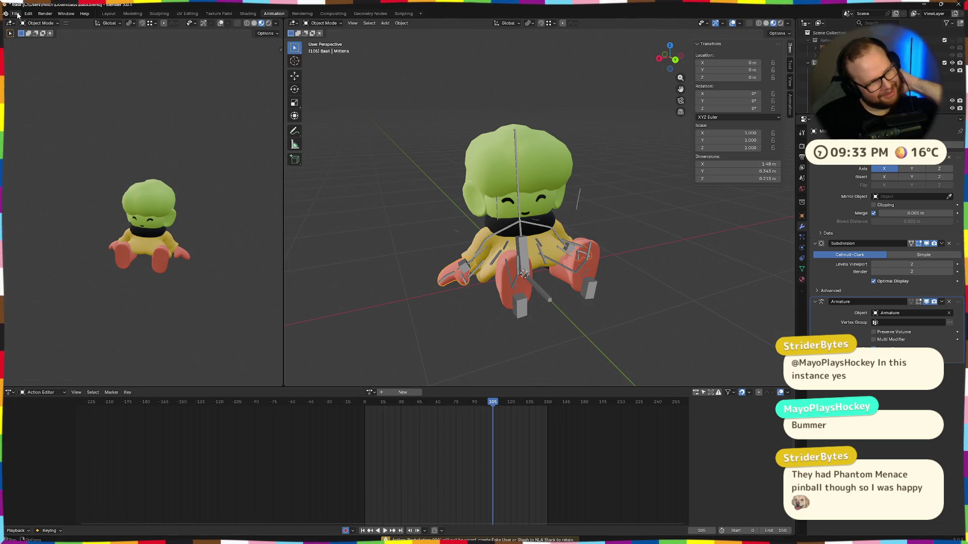
mouse_move(30, 153)
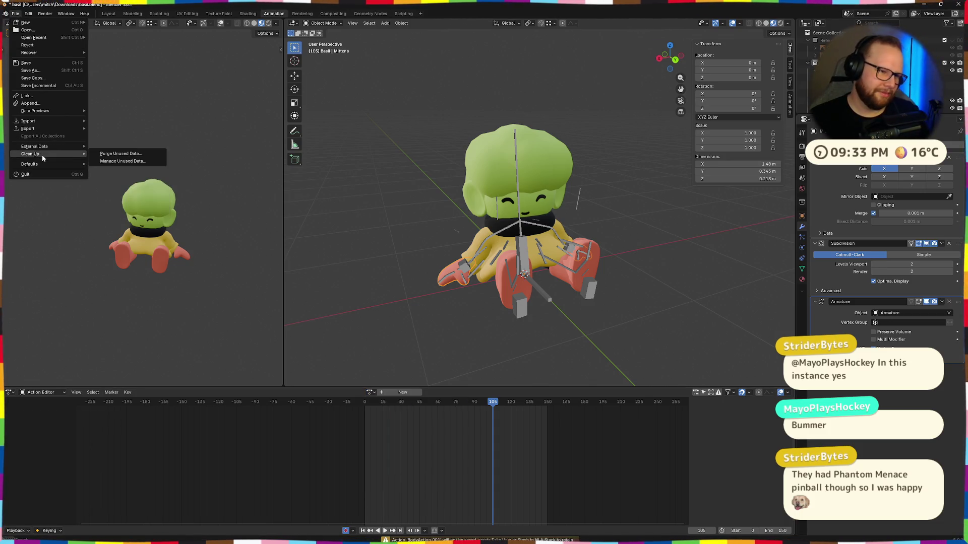
Step: Purge unused data-blocks, assign BodyAction to Mittens, and enlarge the Outliner's data listing
click(111, 152)
click(128, 196)
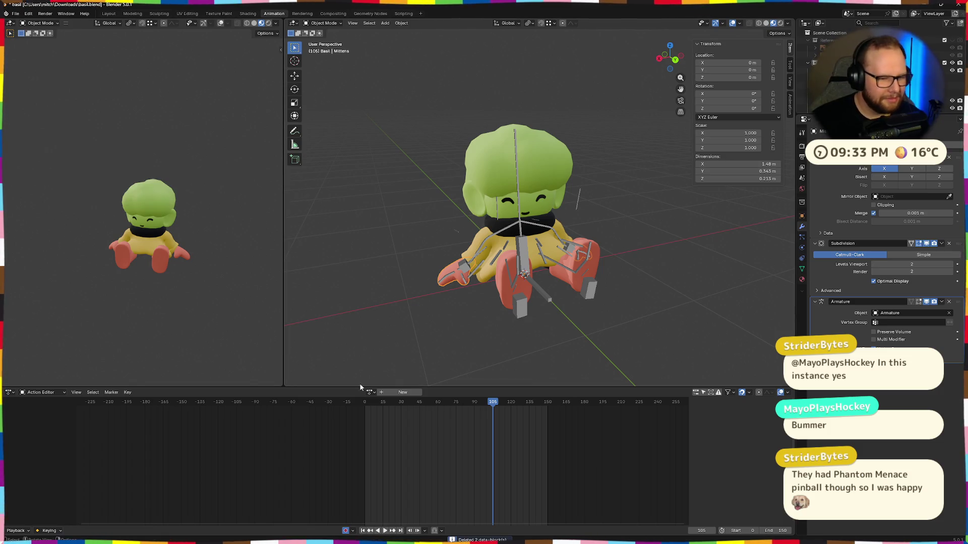
click(376, 393)
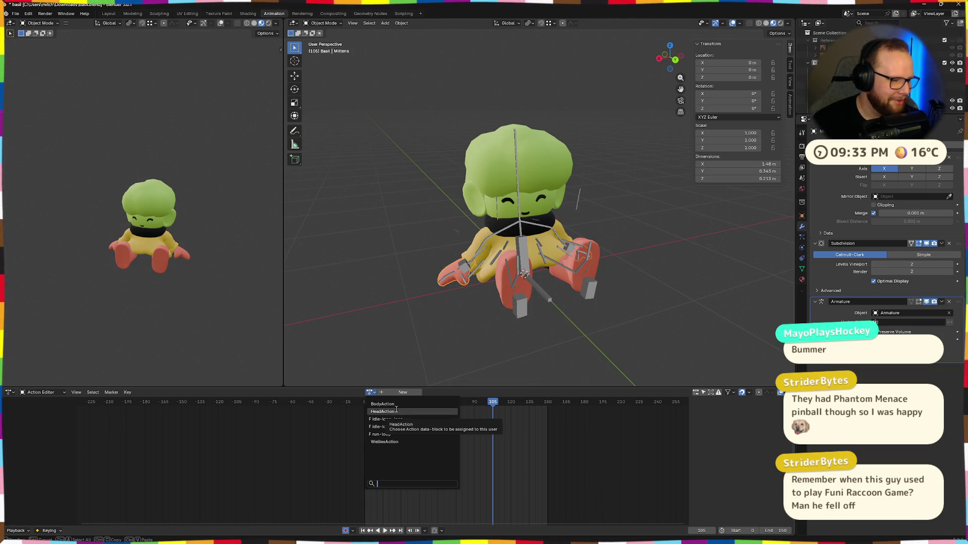
click(396, 405)
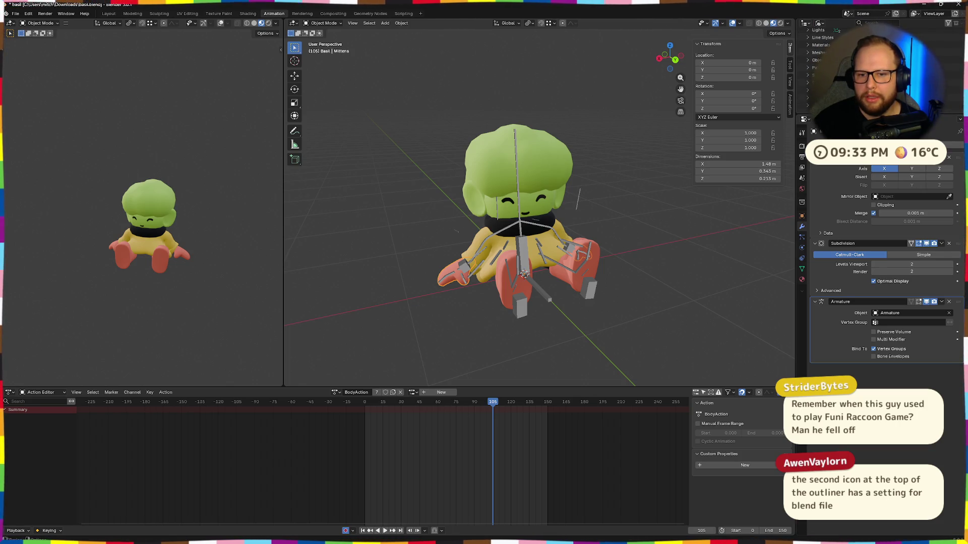
drag(878, 120, 877, 171)
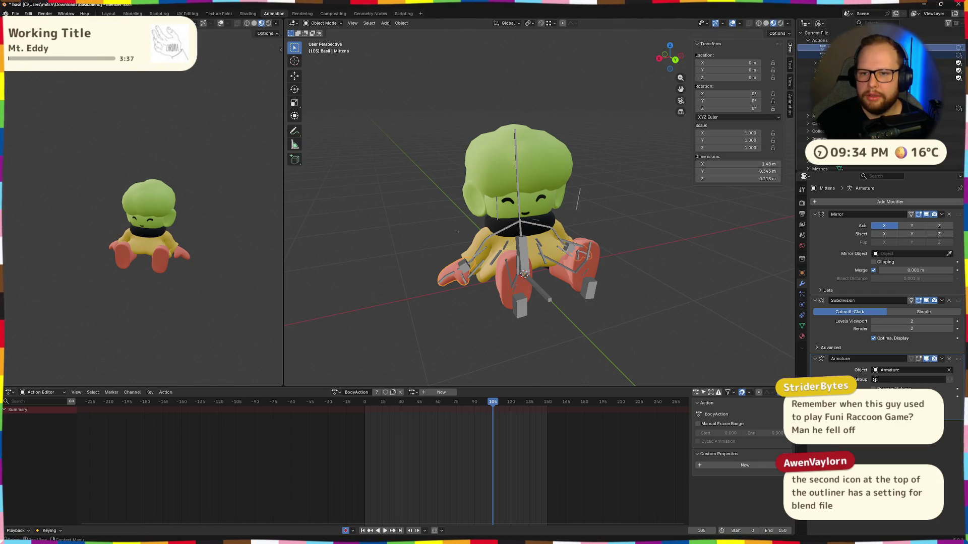
Step: Delete the leftover BodyAction entries from the Outliner's file data
right_click(821, 47)
click(803, 64)
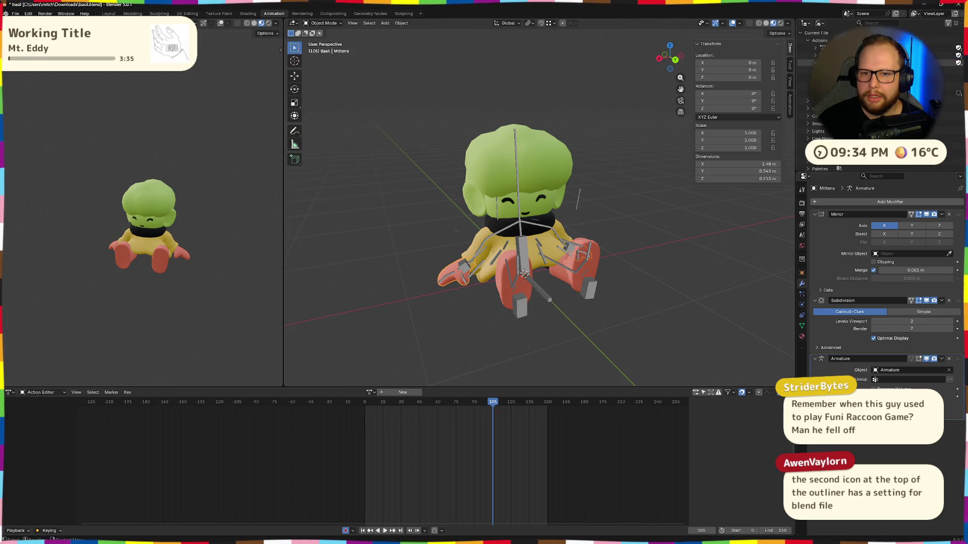
right_click(805, 67)
click(805, 68)
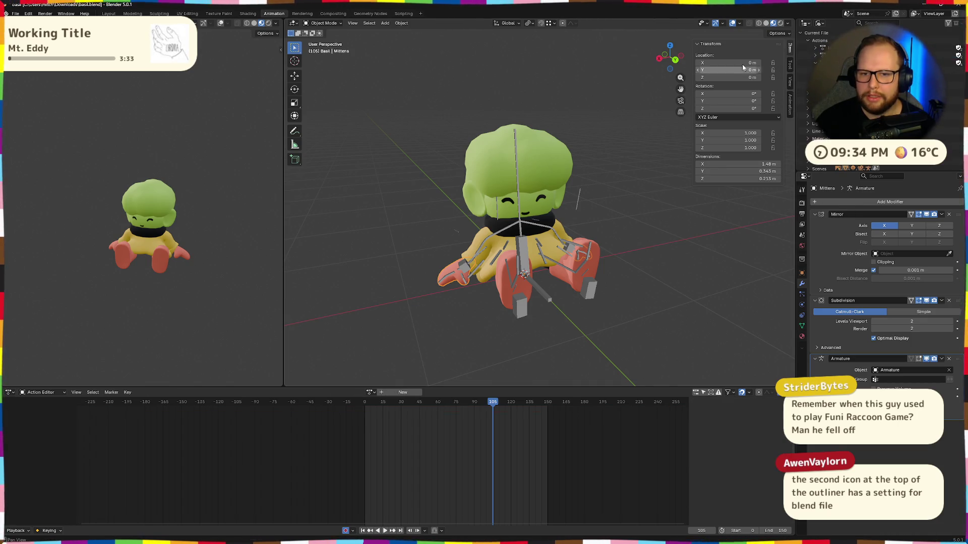
click(806, 23)
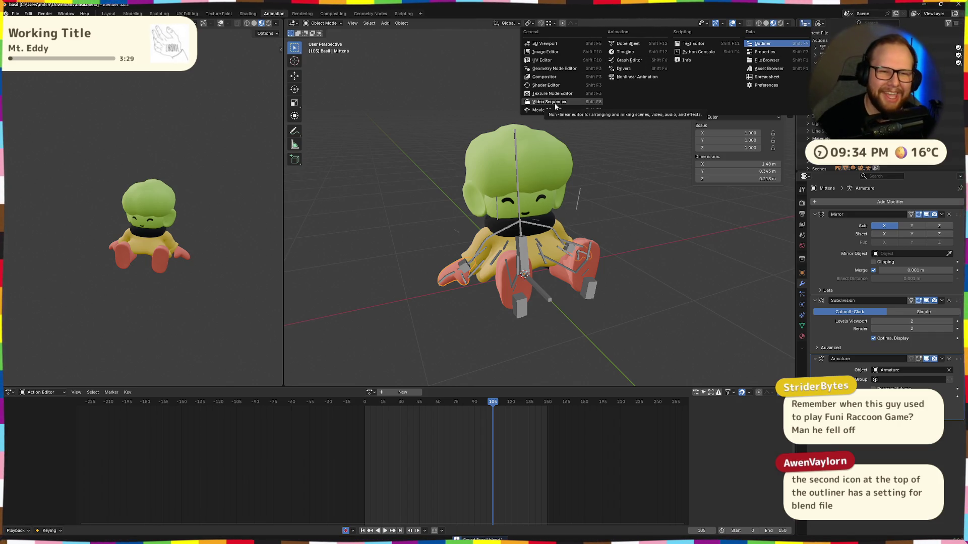
key(Escape)
Step: Assign idle-long-loop to the armature and play it back from the first frame
key(space)
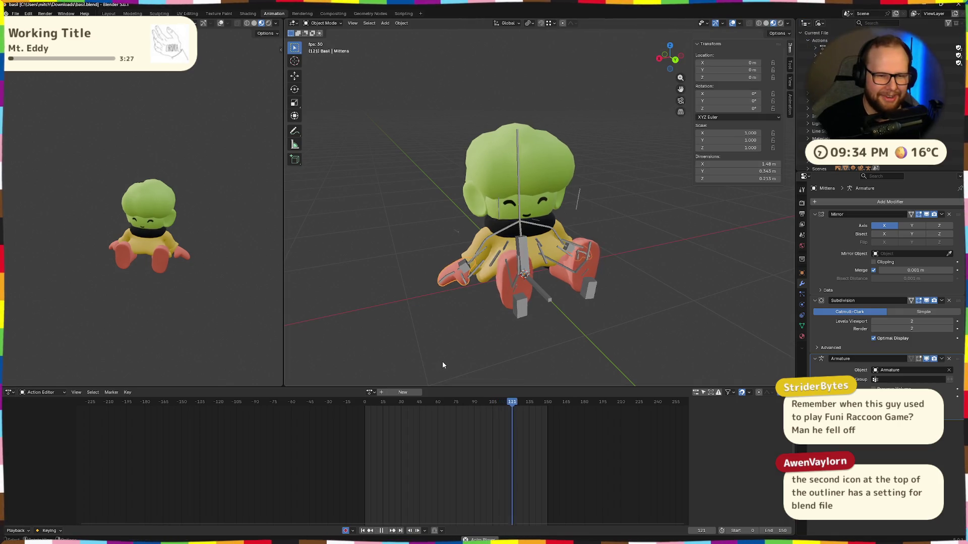
click(370, 392)
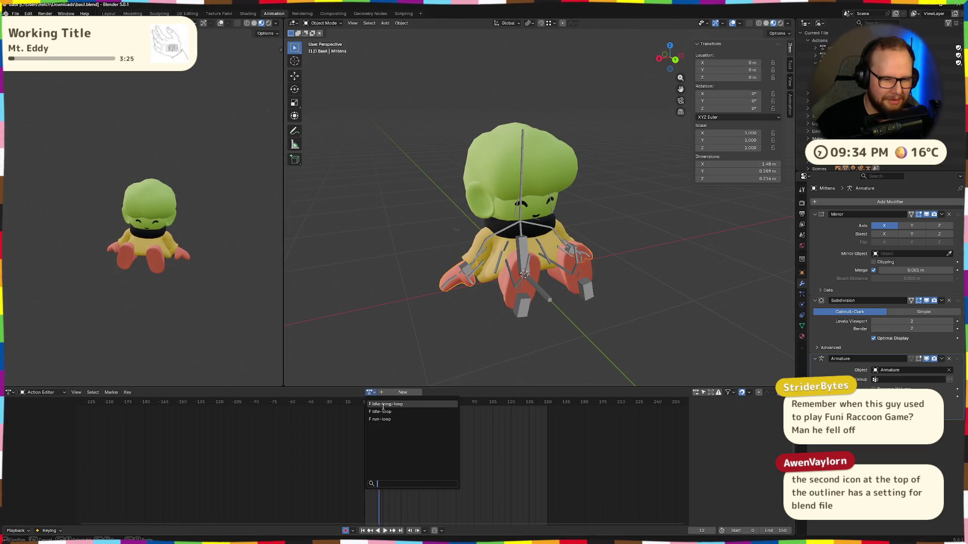
click(387, 405)
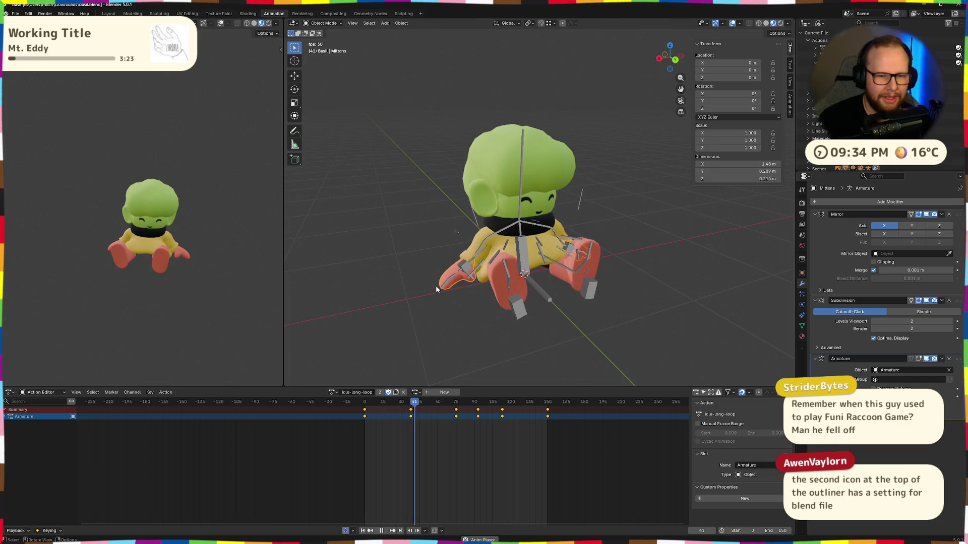
key(space)
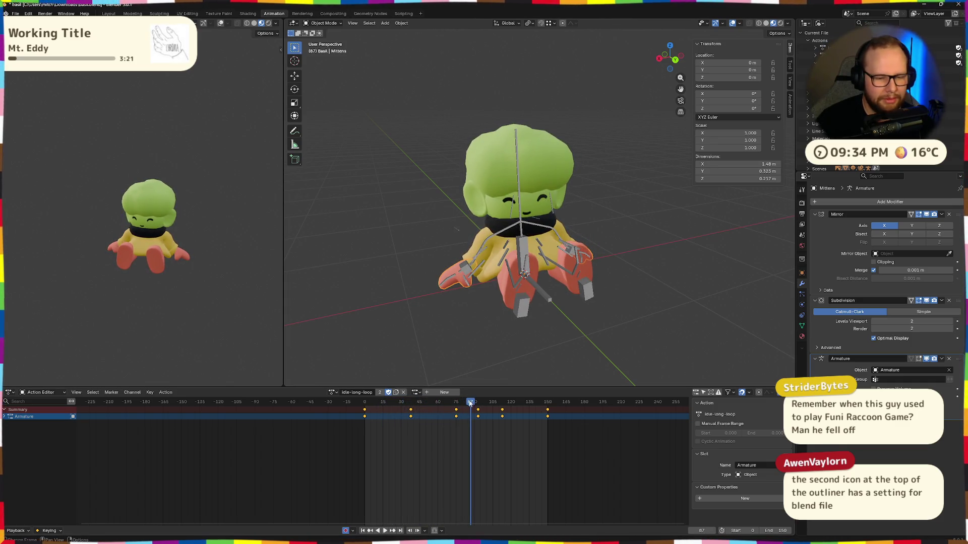
key(shift+Left)
key(space)
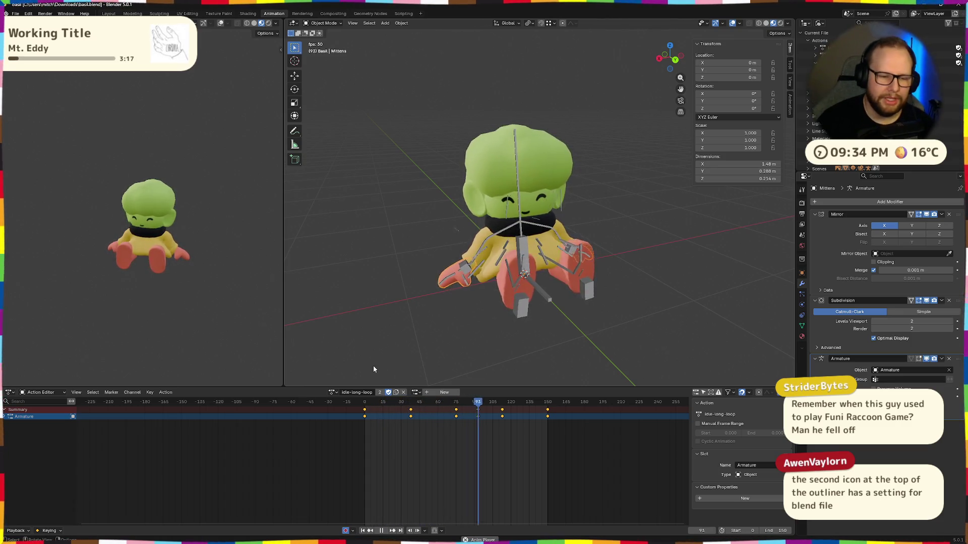
key(Escape)
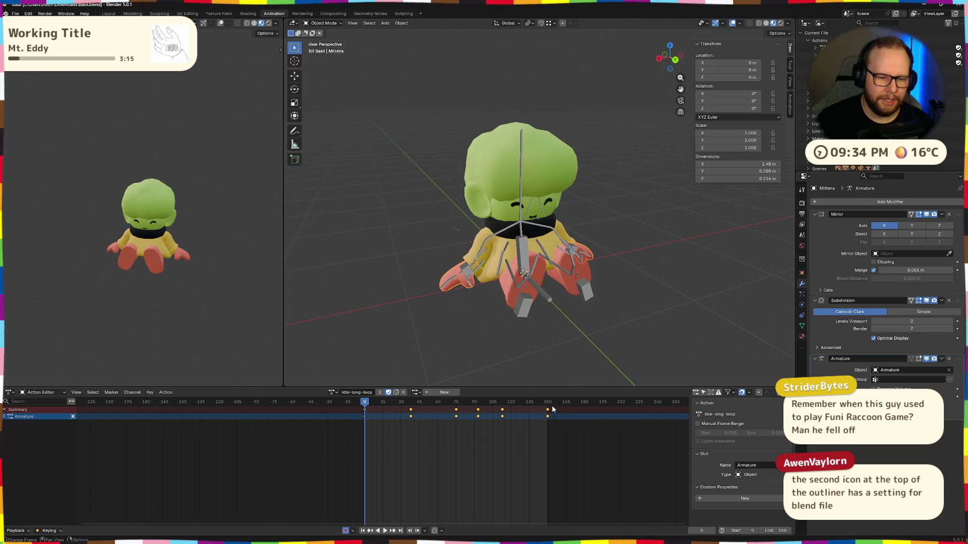
Step: Play back the idle-loop action, then the run-loop action, on the armature
click(332, 393)
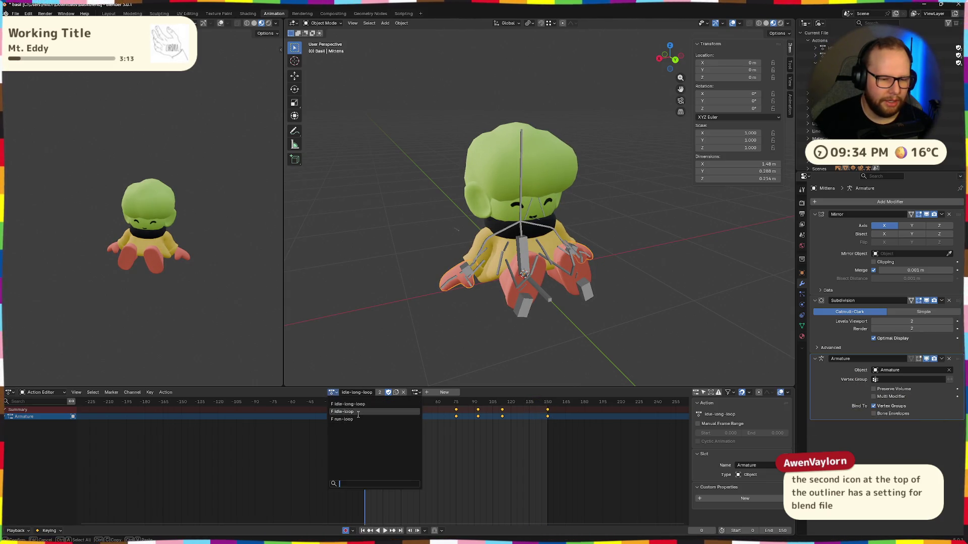
click(346, 404)
key(space)
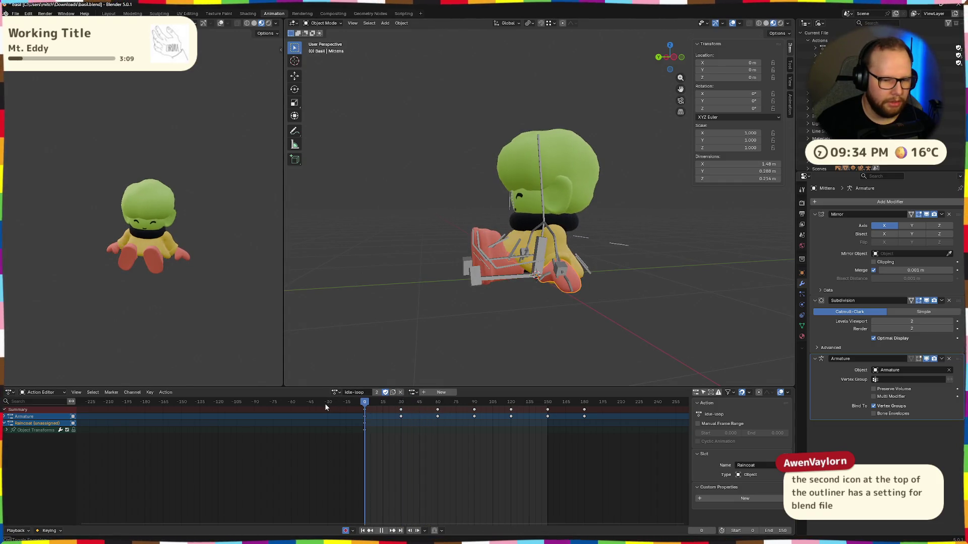
click(335, 392)
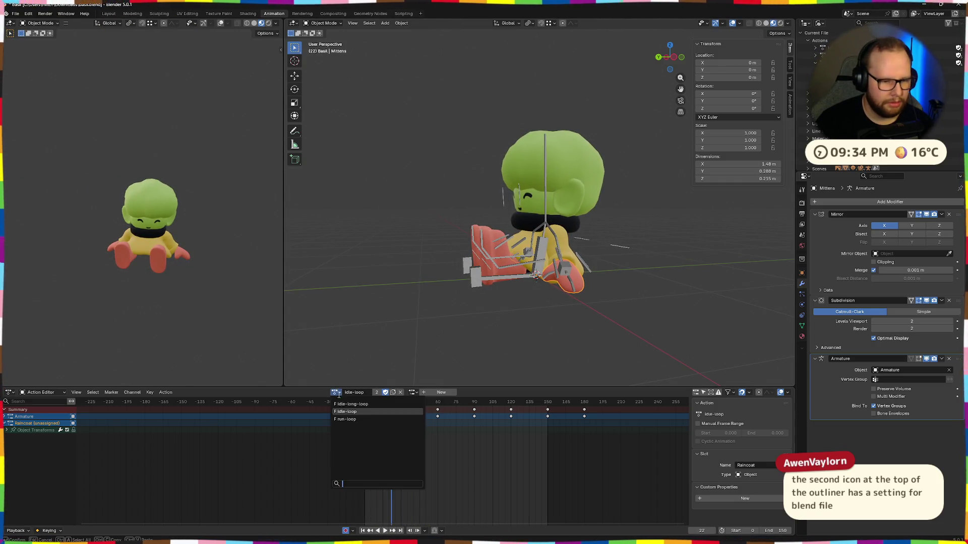
click(345, 418)
key(space)
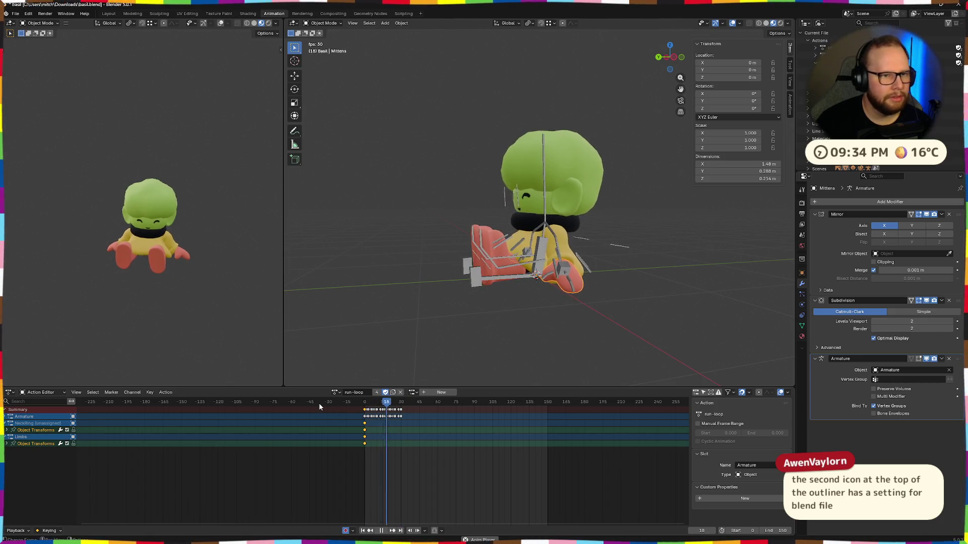
key(space)
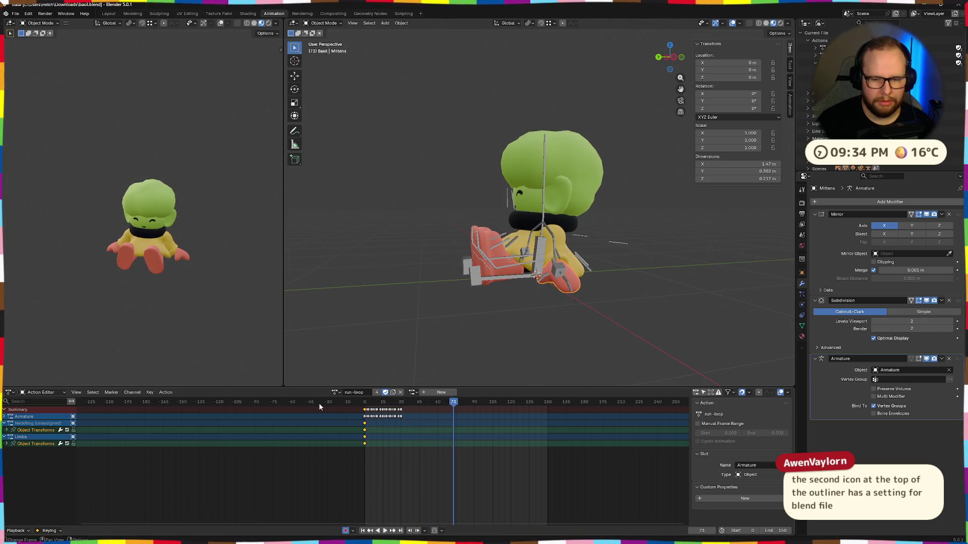
Step: Replay run-loop from a side view, switch back to idle-loop, play it and rewind to frame one
mouse_move(374, 355)
middle_down()
mouse_move(392, 341)
mouse_move(562, 331)
middle_up()
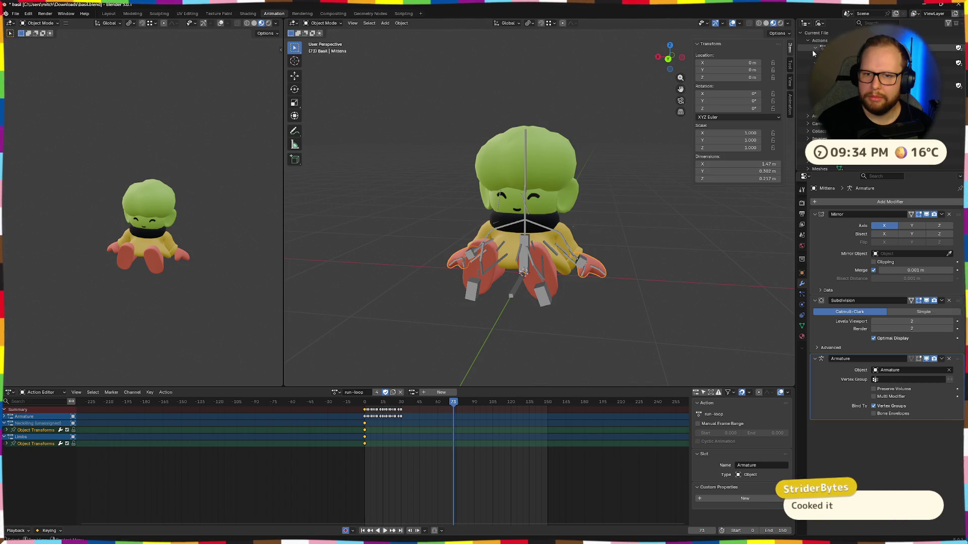
scroll(681, 264, up, 3)
middle_drag(680, 263, 627, 297)
scroll(627, 298, down, 3)
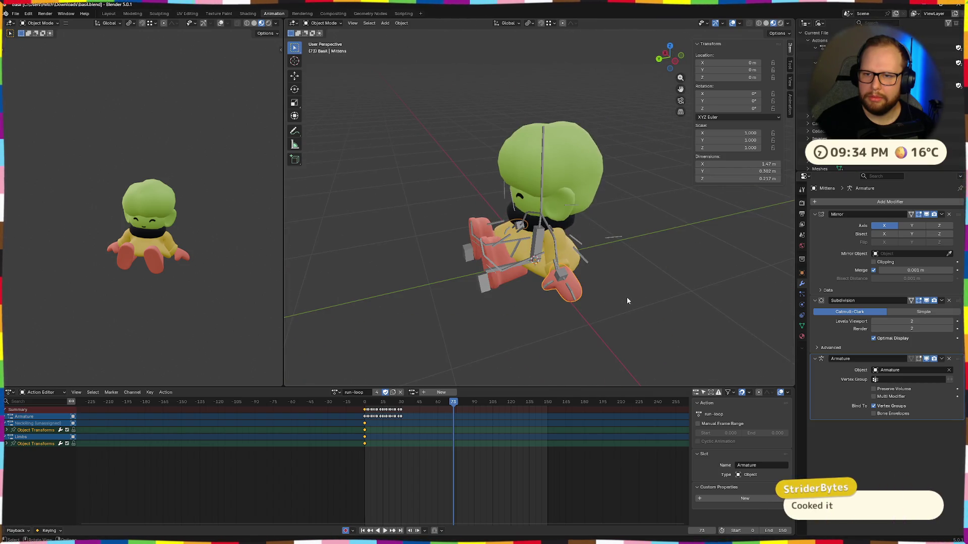
key(space)
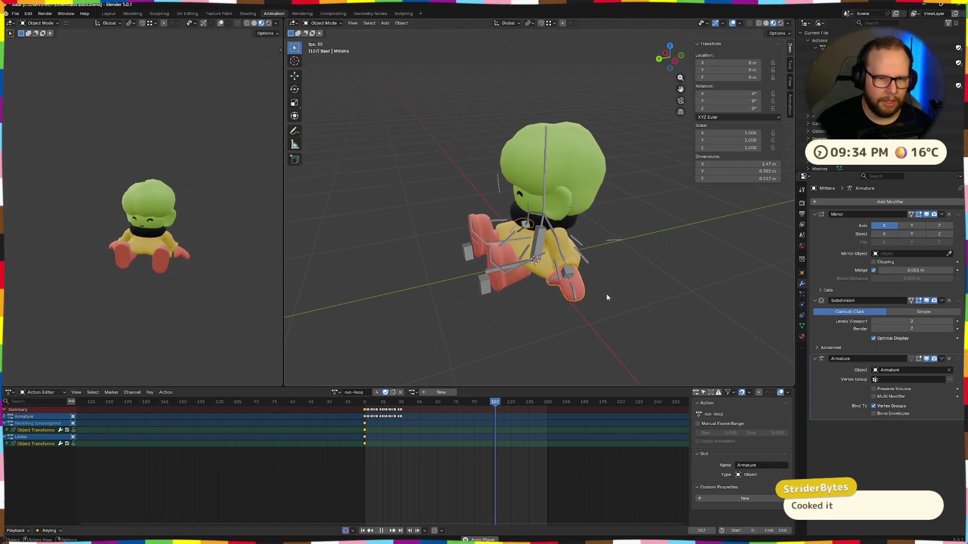
key(space)
click(336, 393)
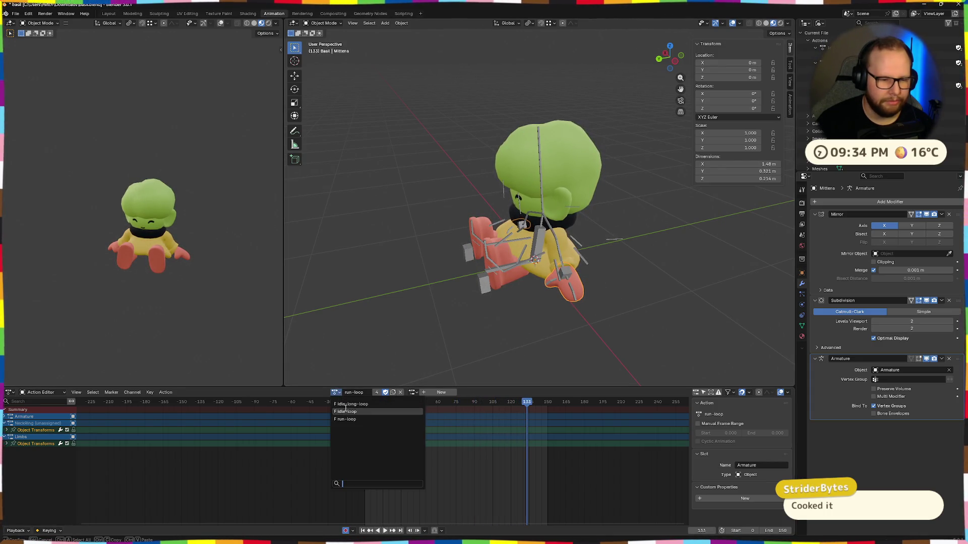
click(346, 415)
key(space)
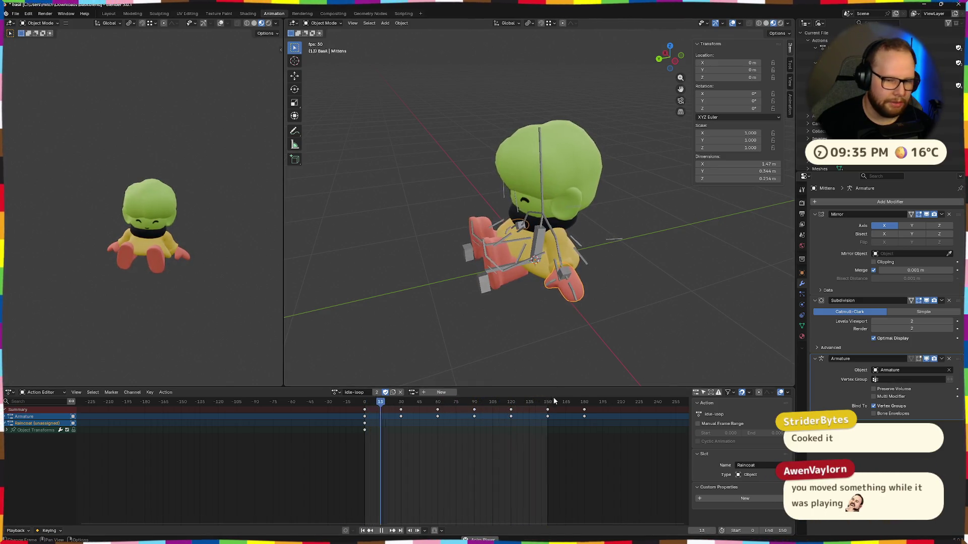
key(space)
middle_drag(438, 315, 418, 276)
key(shift+Left)
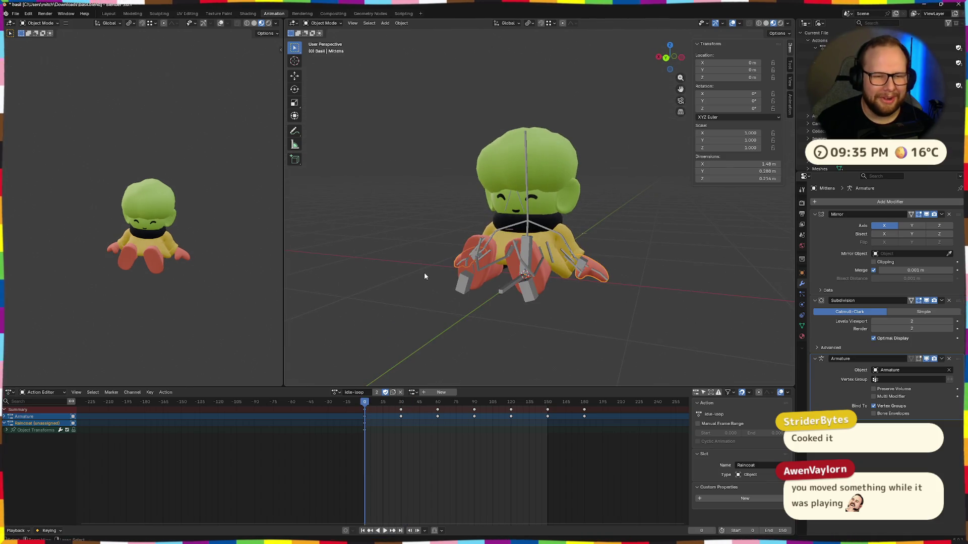
Step: Select the foot mesh and try idle-long-loop then idle-loop as its BodyAction replacement
click(486, 268)
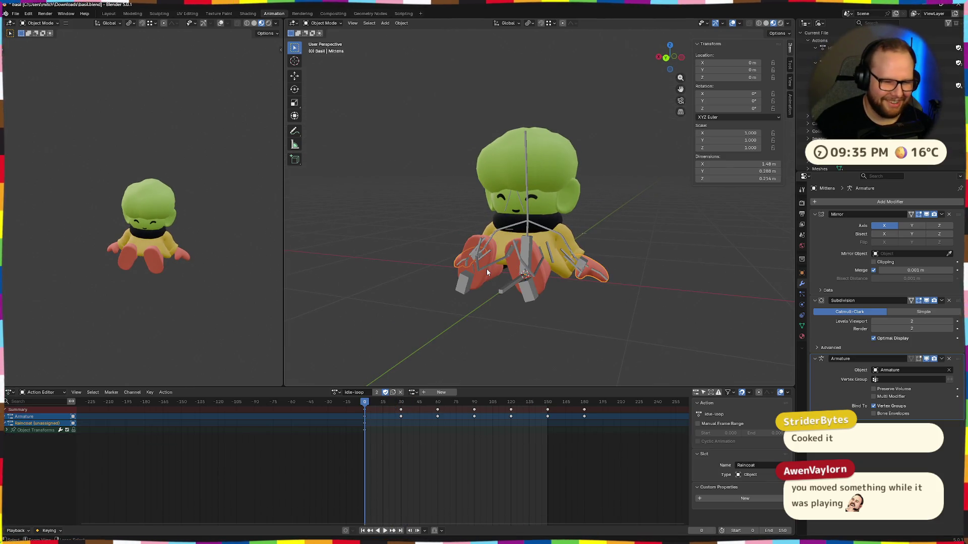
key(space)
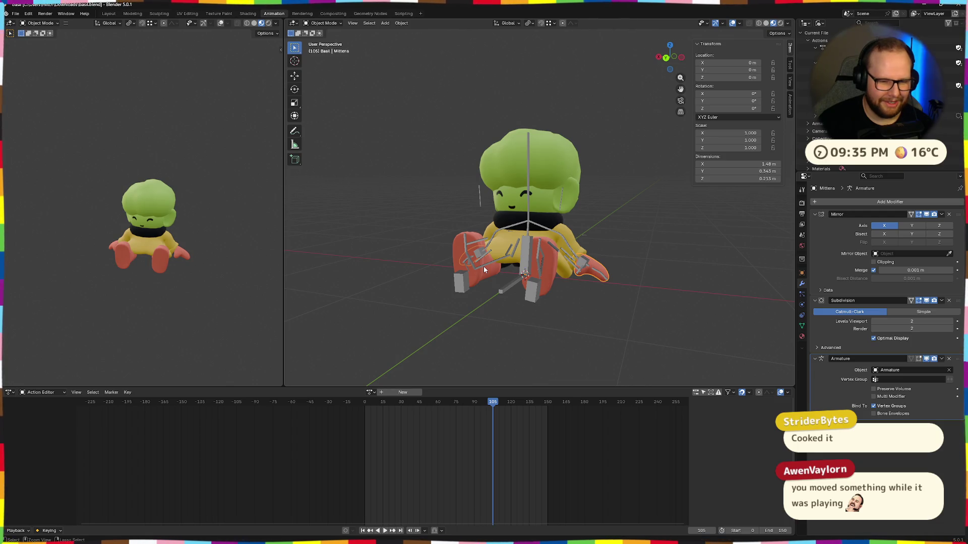
shift+click(483, 266)
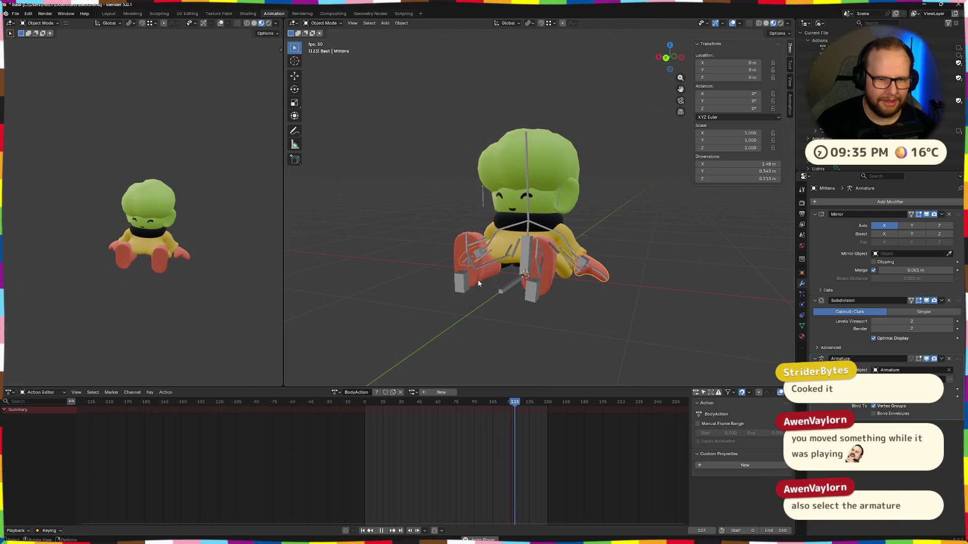
click(336, 392)
click(371, 418)
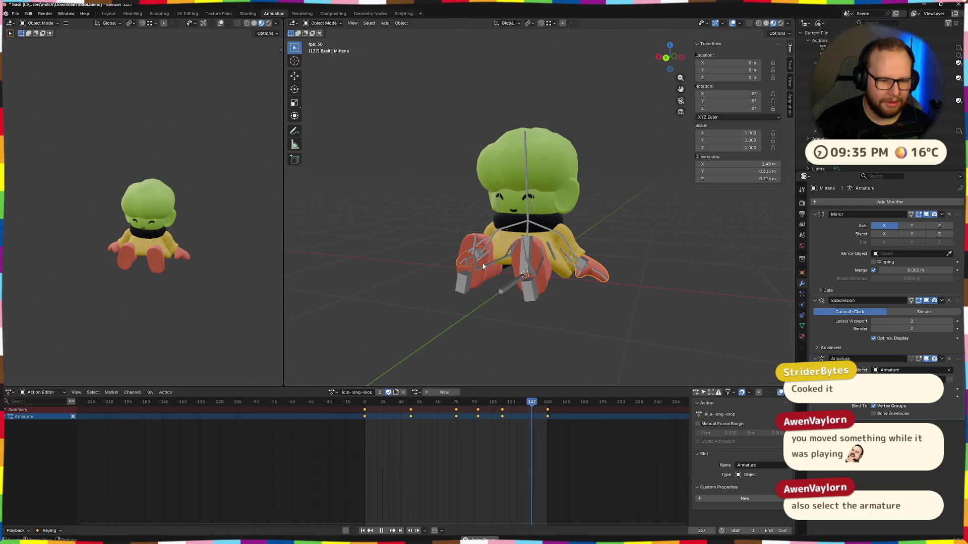
key(space)
click(336, 392)
click(344, 428)
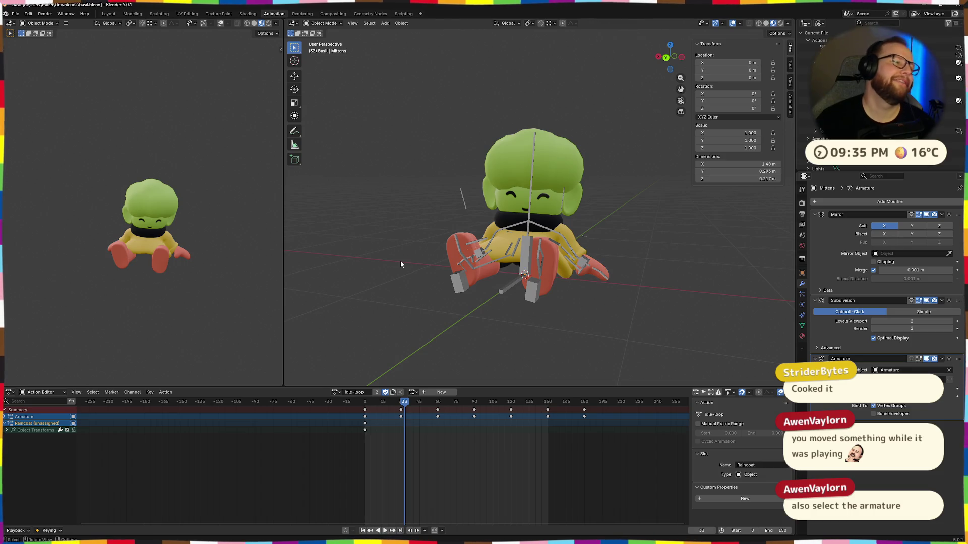
Step: Assign idle-loop to the armature itself and play it to check the pose
middle_drag(430, 267, 505, 257)
click(536, 247)
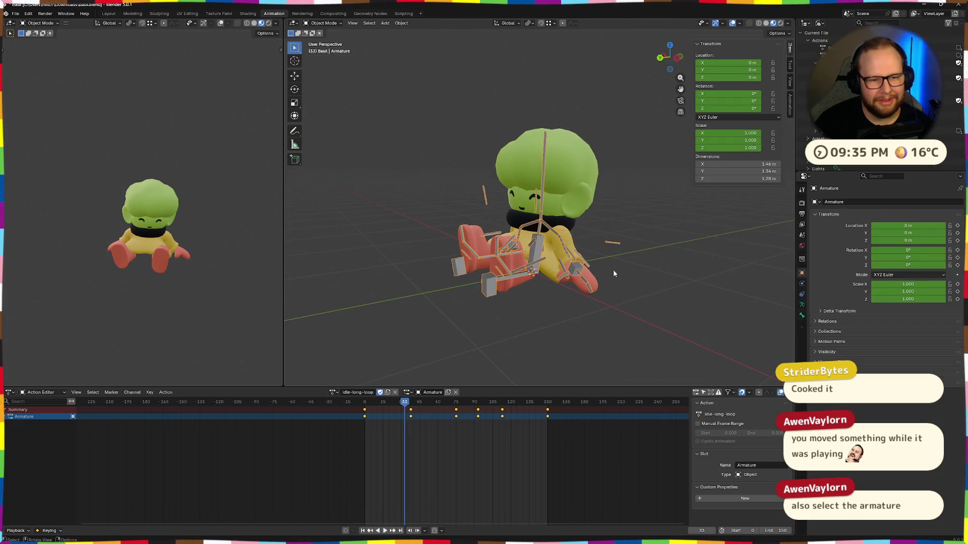
click(333, 392)
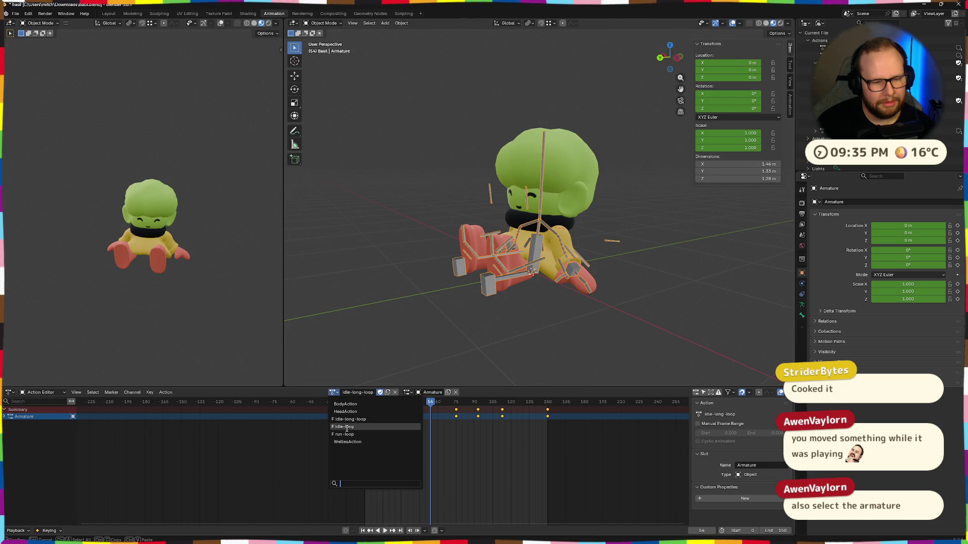
click(342, 427)
key(space)
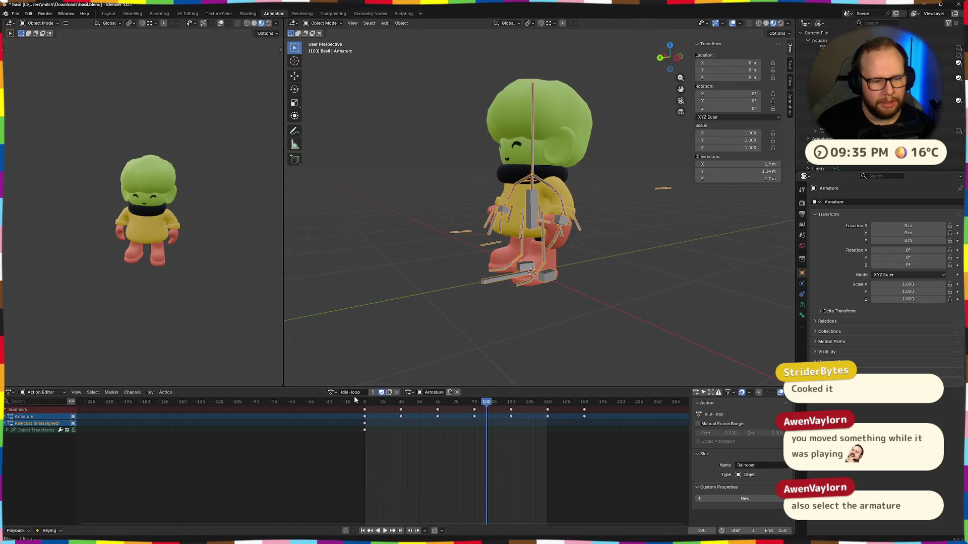
click(403, 290)
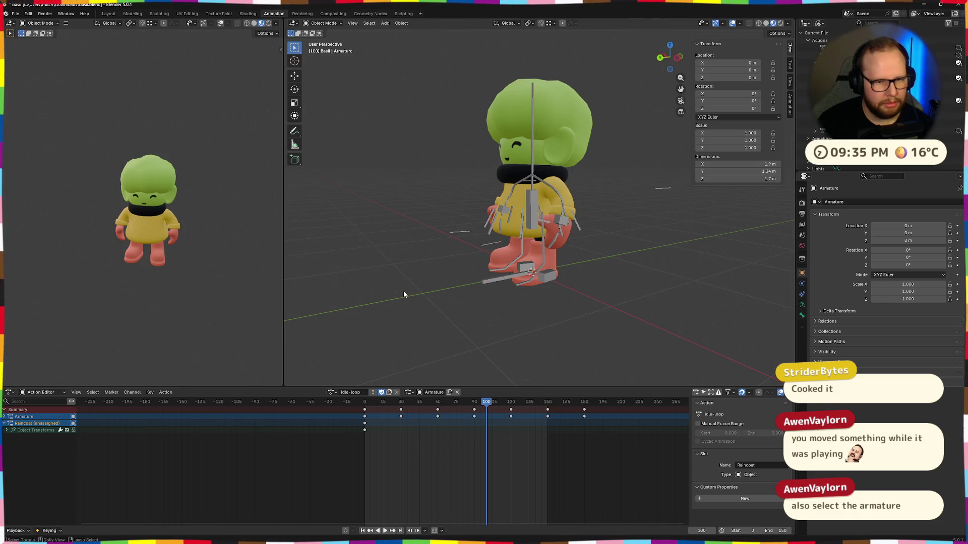
key(space)
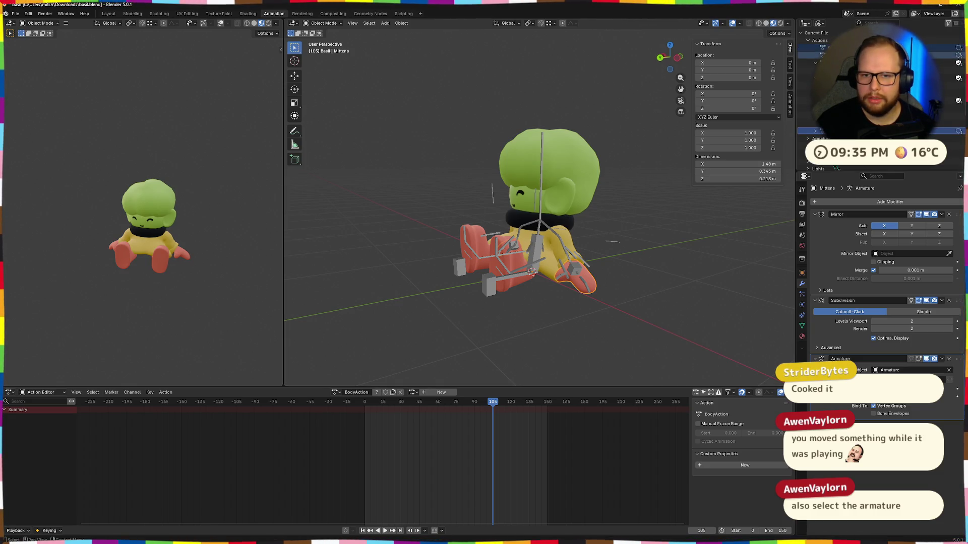
Step: Delete the mesh's stray BodyAction and restore the side area to the scene's object tree
right_click(802, 54)
click(817, 55)
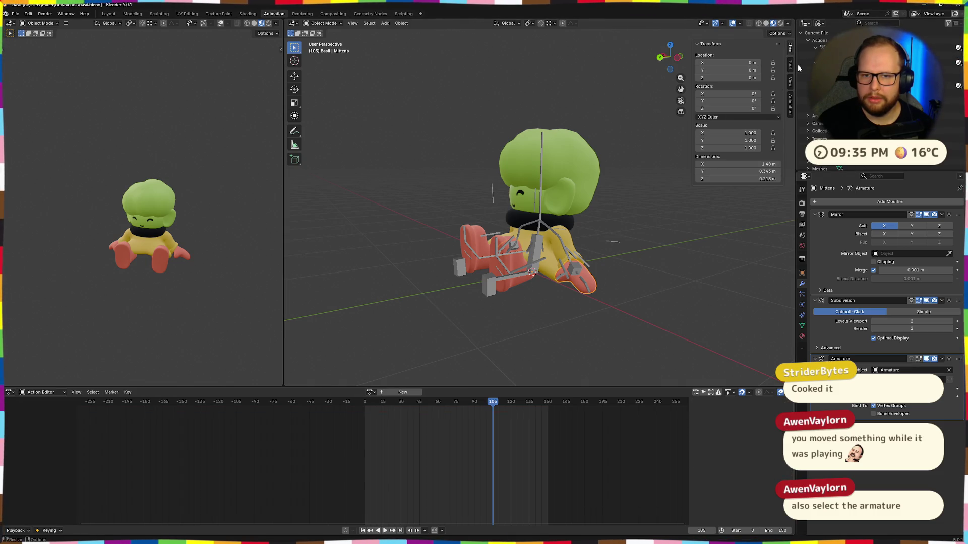
click(804, 23)
click(800, 42)
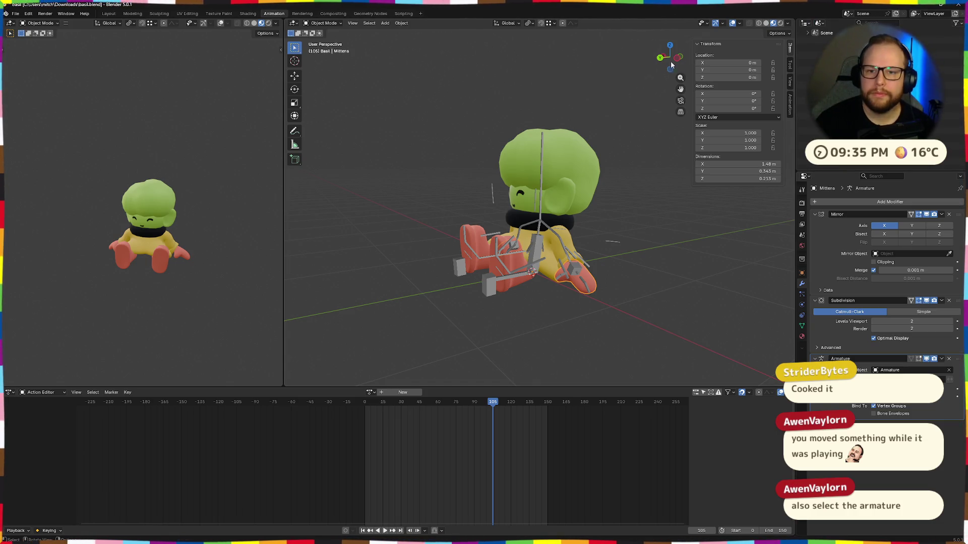
click(823, 42)
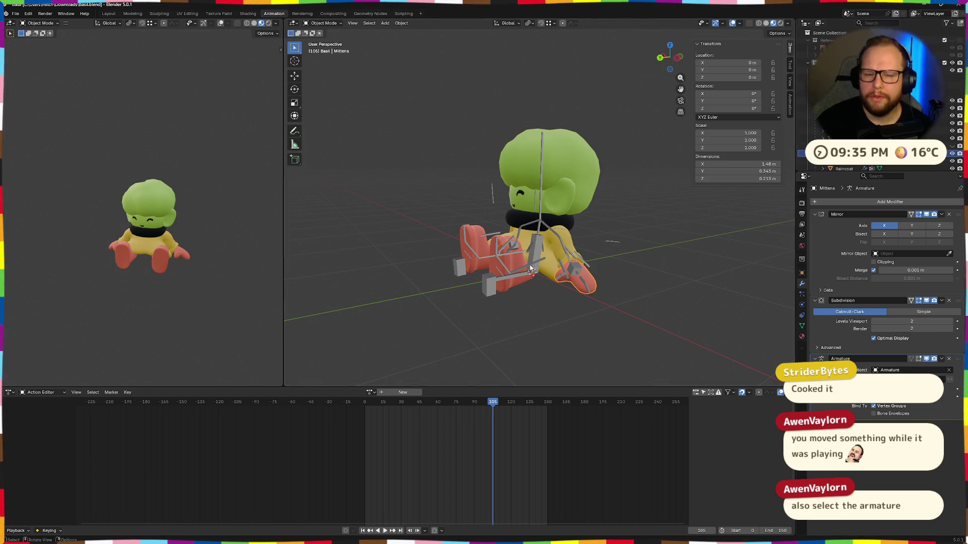
Step: Give the Armature idle-loop, then idle-long-loop, in place of run-loop and play it through
key(shift+Left)
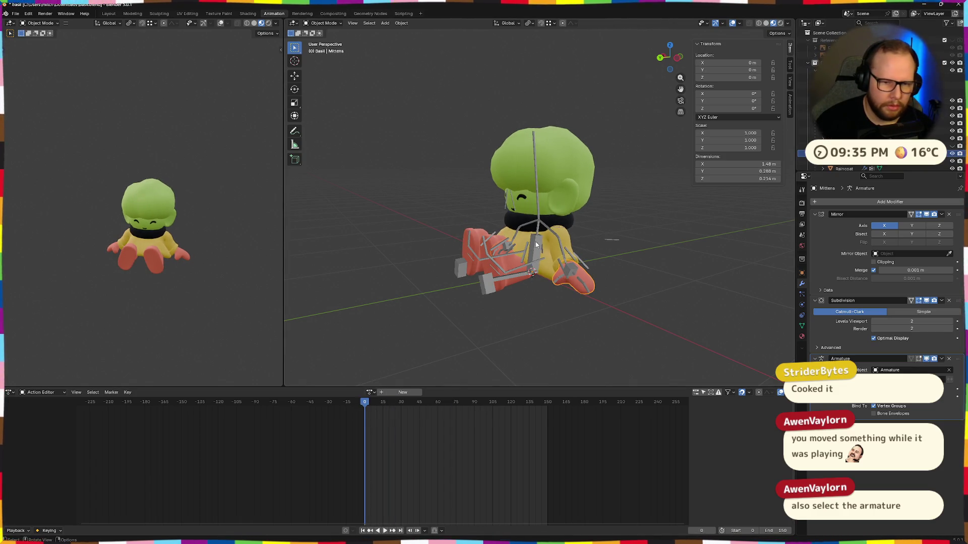
shift+click(537, 245)
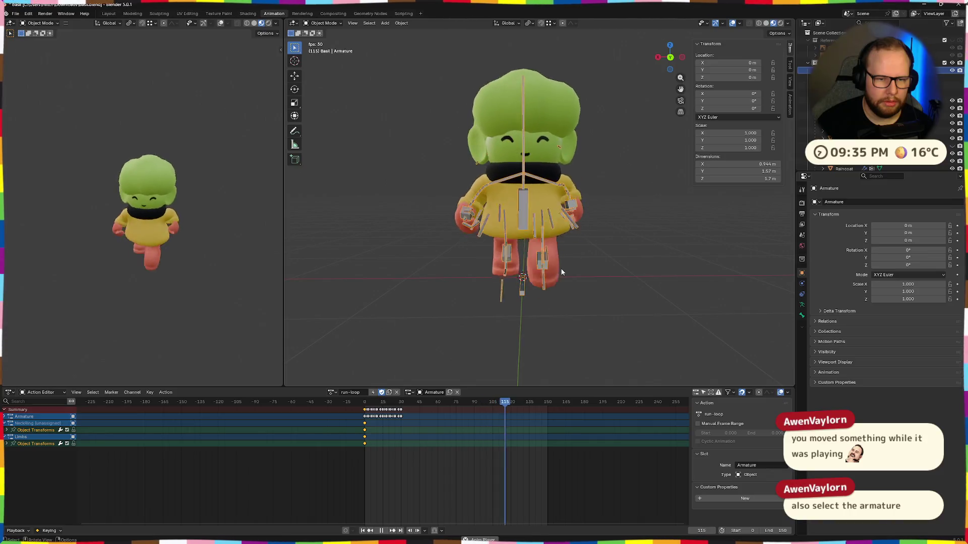
middle_drag(562, 272, 529, 287)
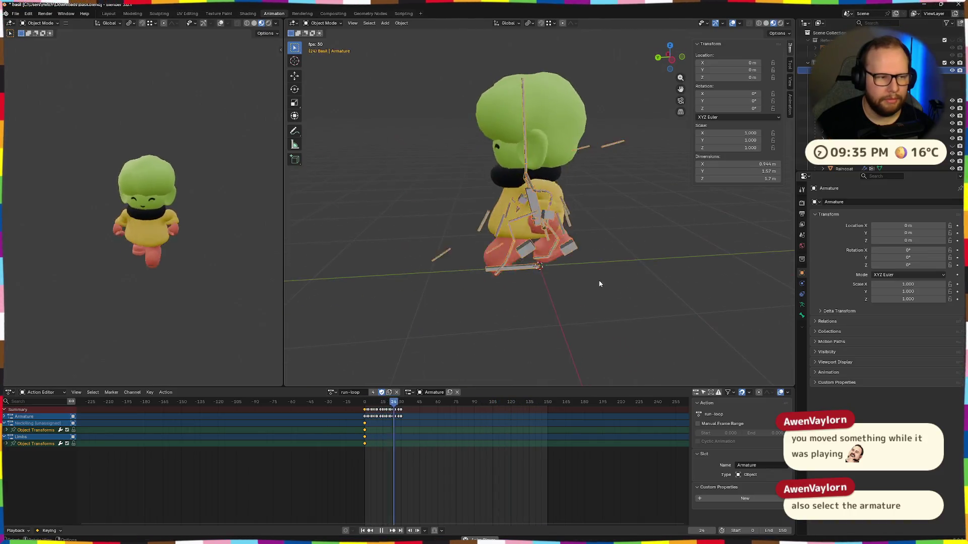
click(333, 392)
click(337, 412)
click(344, 392)
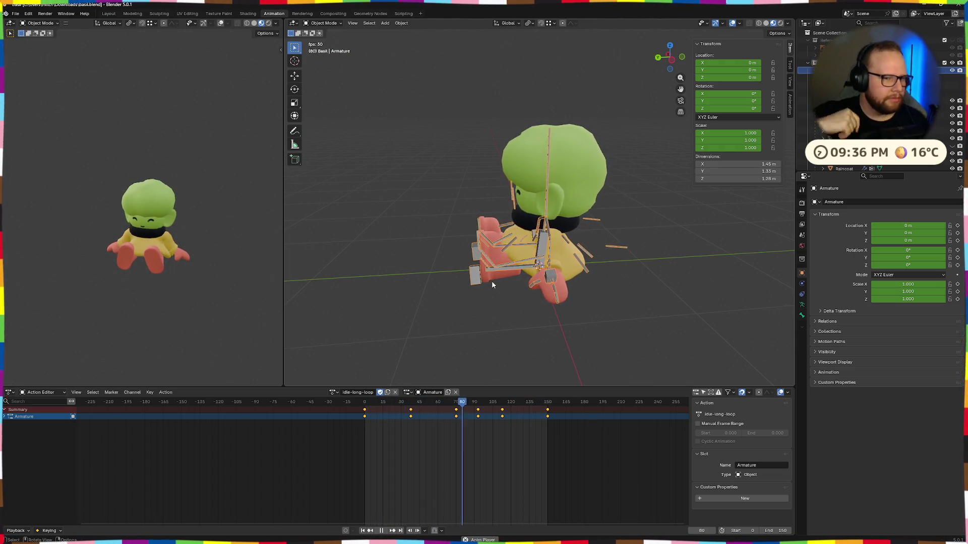
key(space)
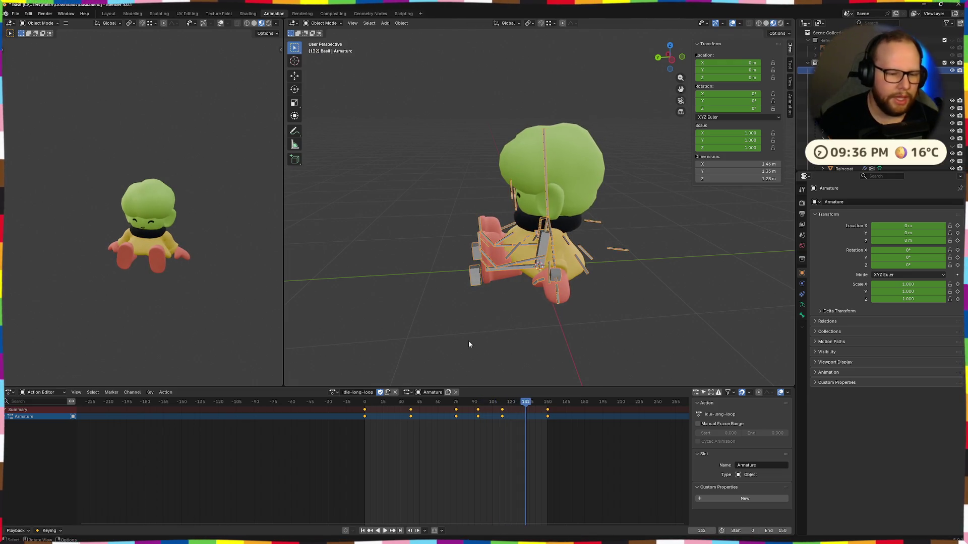
click(32, 394)
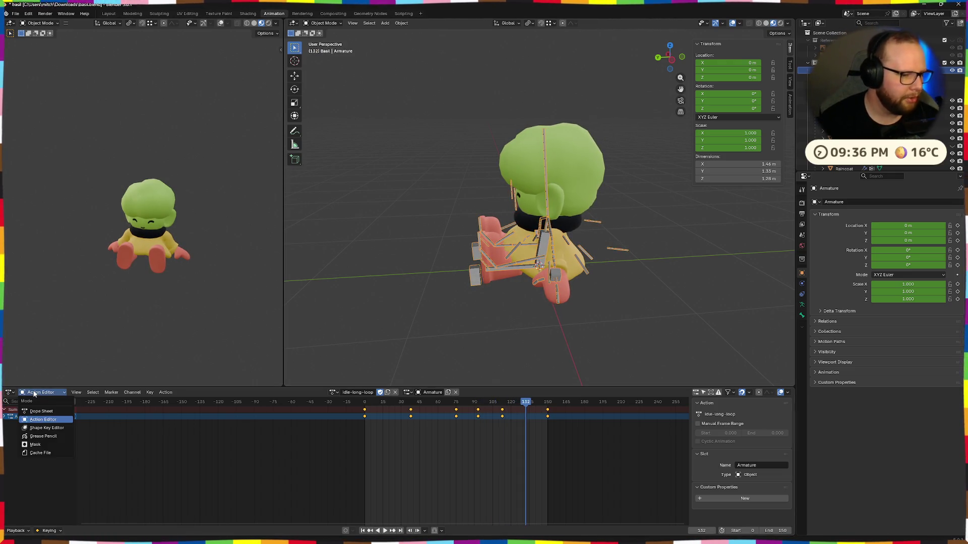
Step: Switch the bottom editor to Nonlinear Animation with its sidebar shown and Cuffs active
click(10, 392)
click(120, 446)
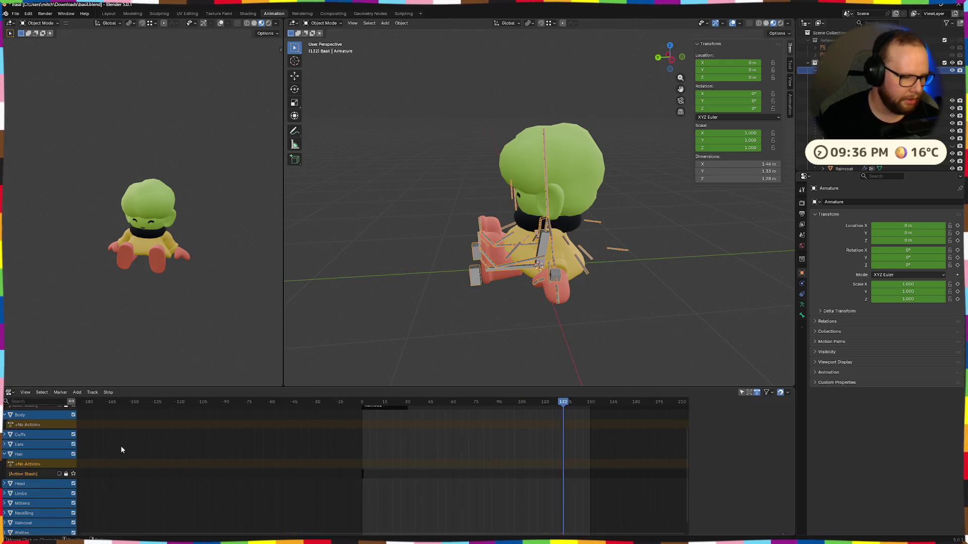
scroll(411, 444, down, 4)
scroll(428, 418, up, 1)
scroll(357, 456, up, 2)
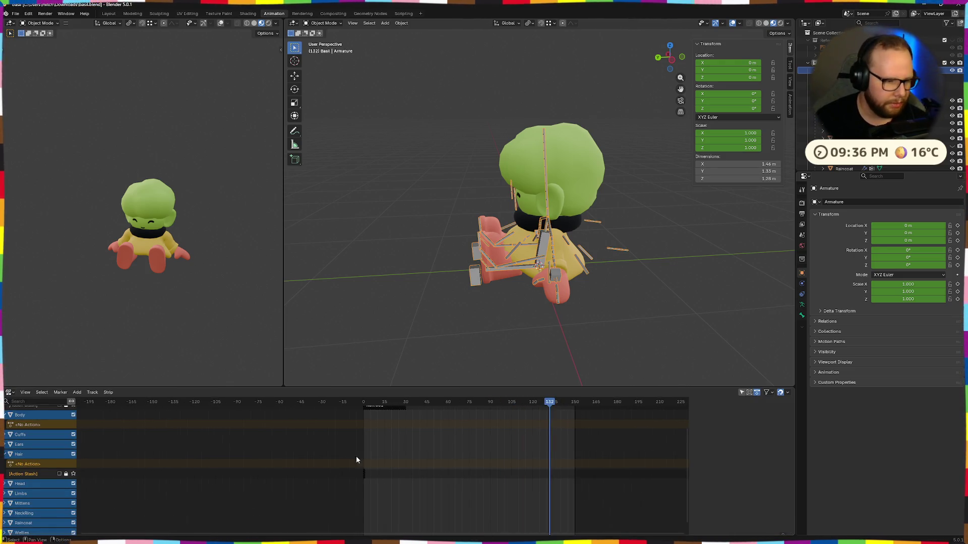
scroll(300, 460, up, 2)
key(n)
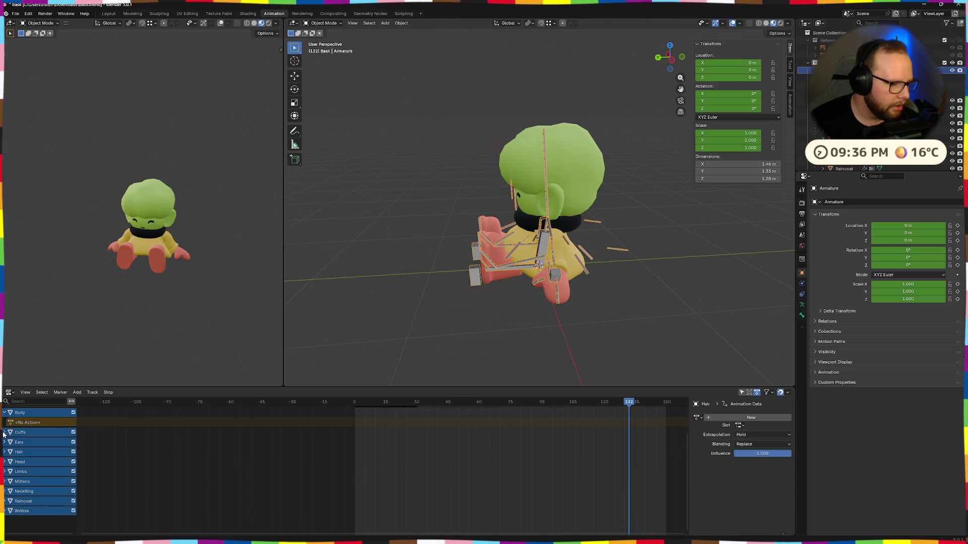
click(10, 433)
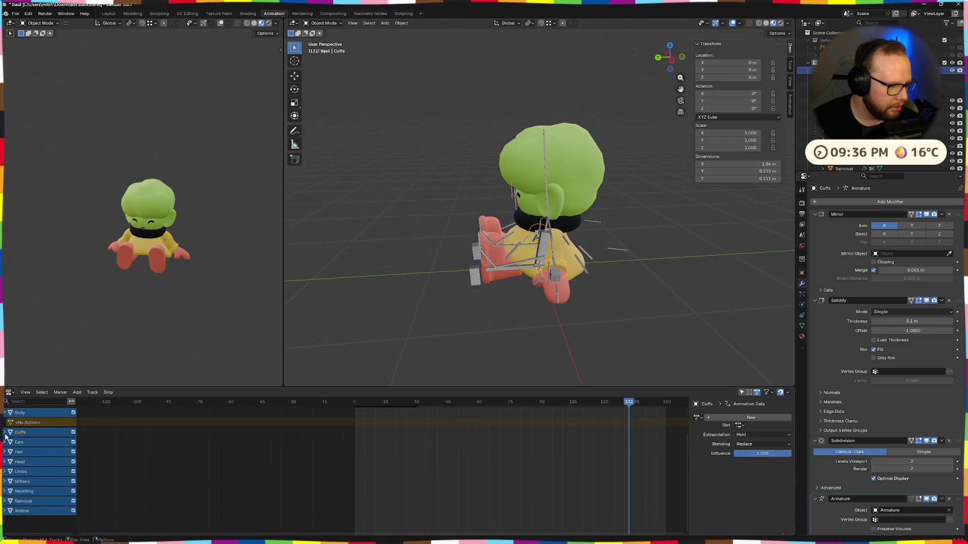
scroll(11, 427, up, 3)
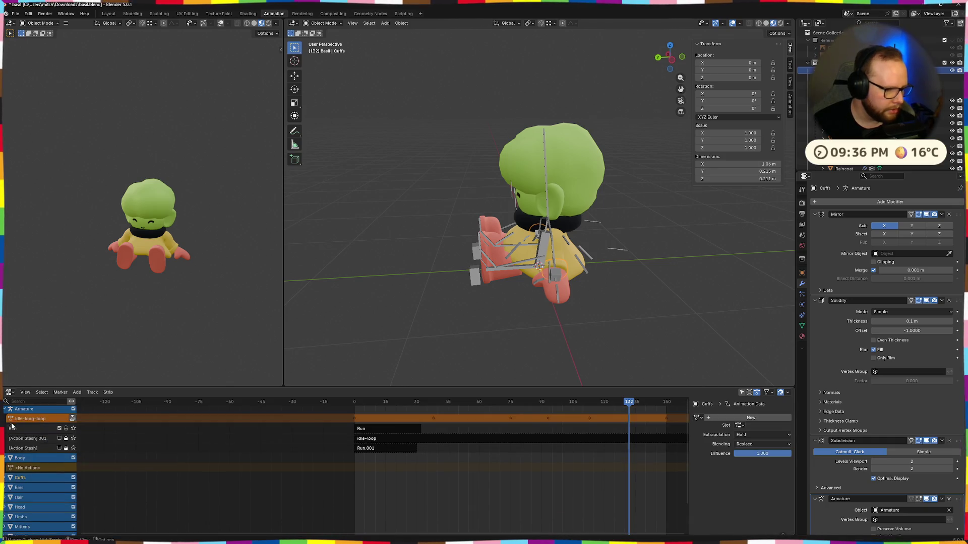
Step: Select the Run and idle-loop strips, play the stack, then move to the other desktop
click(381, 429)
click(385, 439)
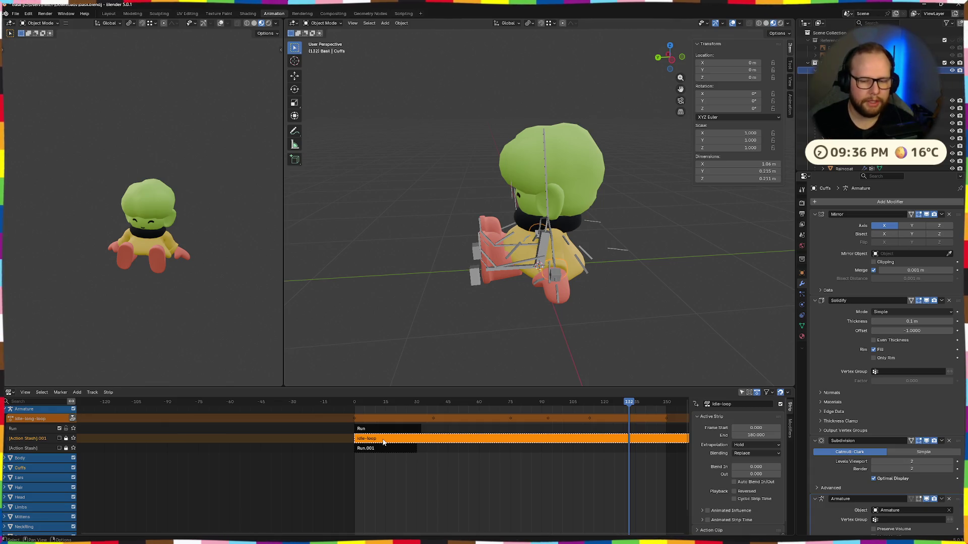
key(space)
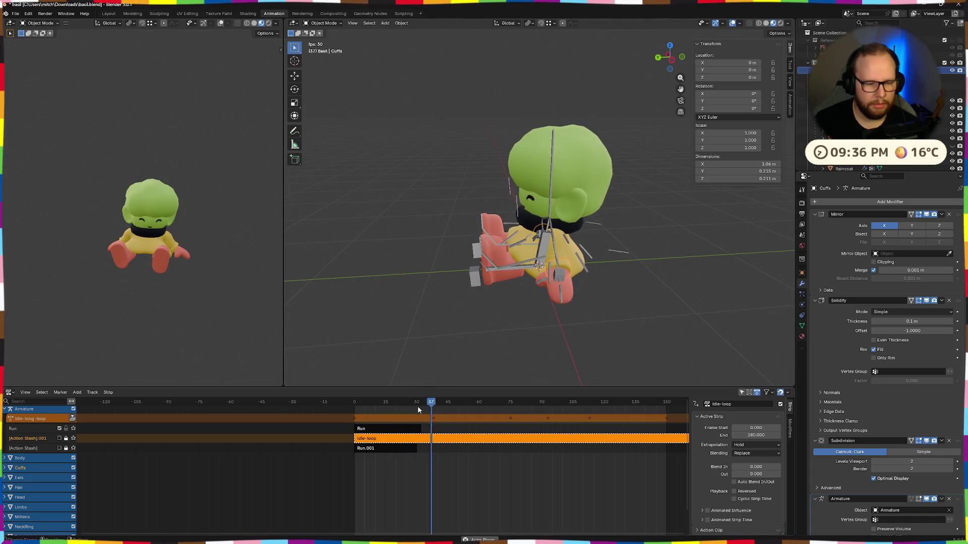
key(Escape)
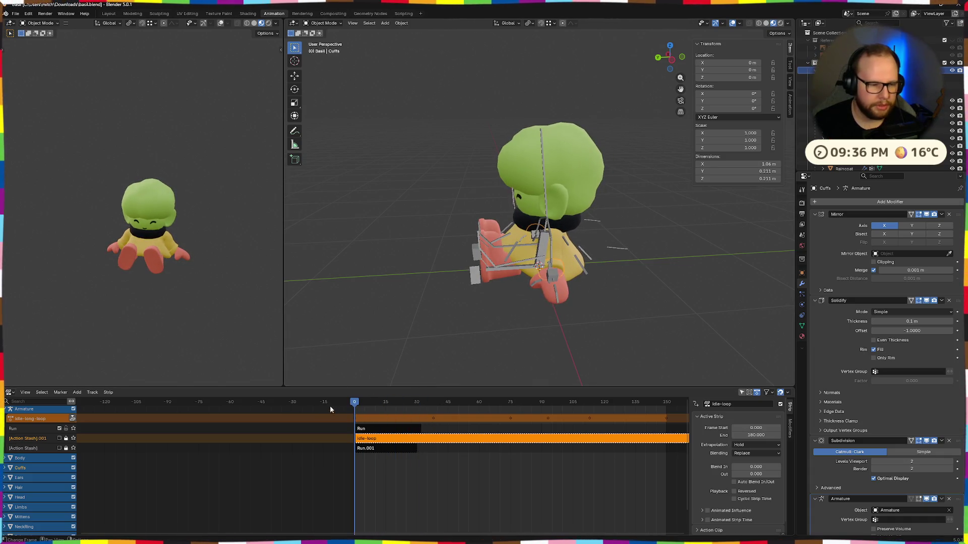
key(super+ctrl+Left)
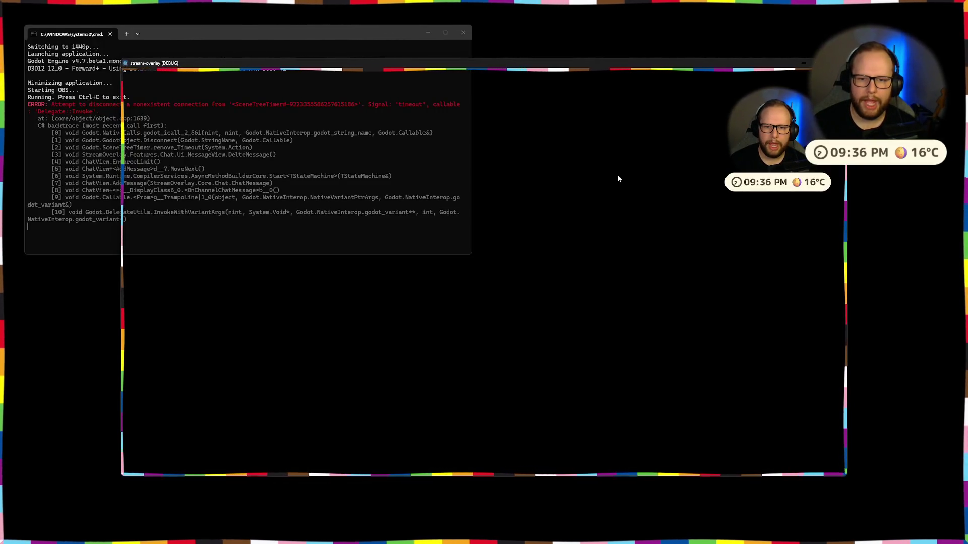
key(super+ctrl+Right)
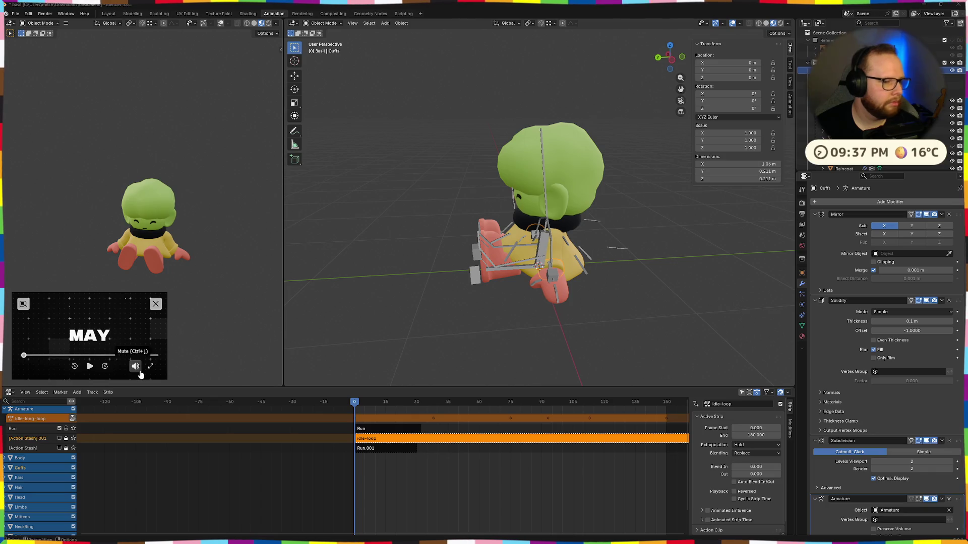
mouse_move(168, 292)
mouse_down()
mouse_move(288, 209)
mouse_move(275, 215)
mouse_up()
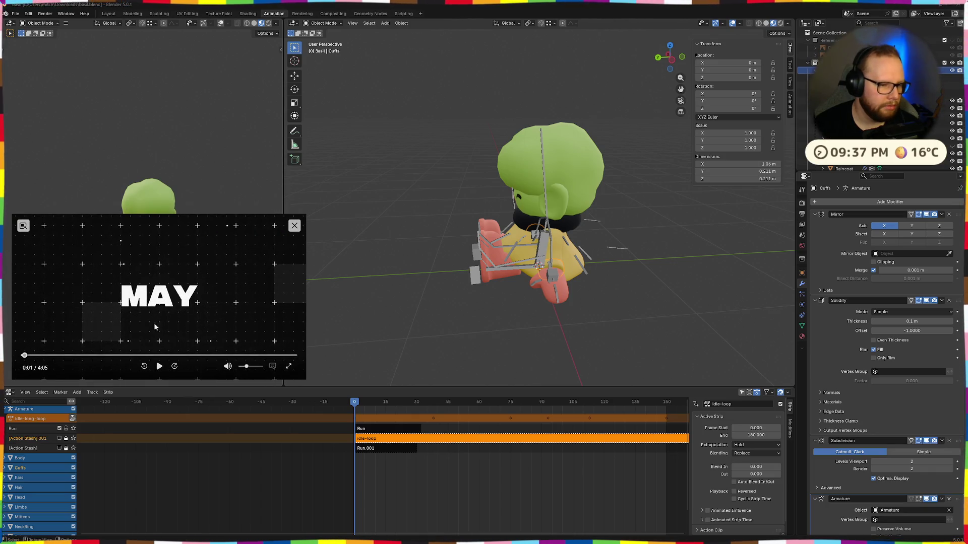
click(158, 366)
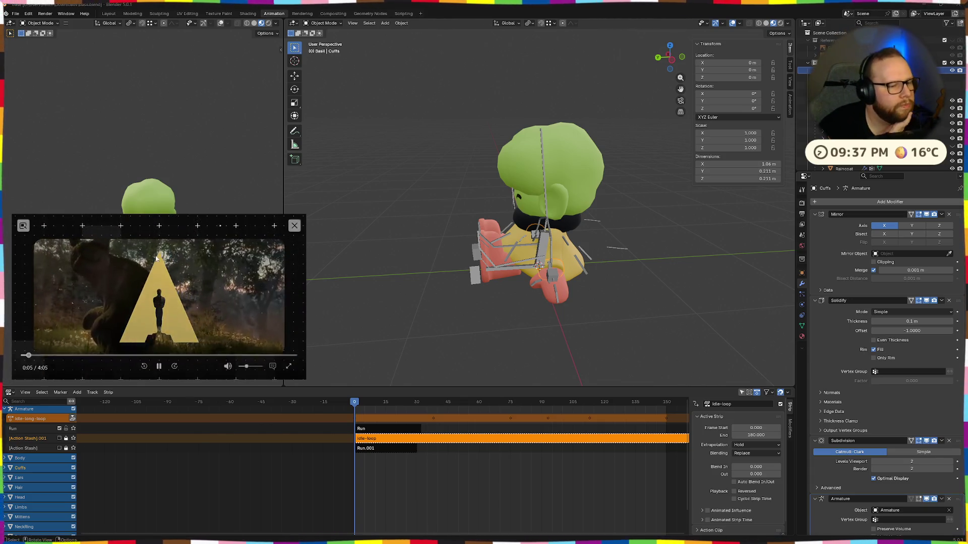
click(42, 358)
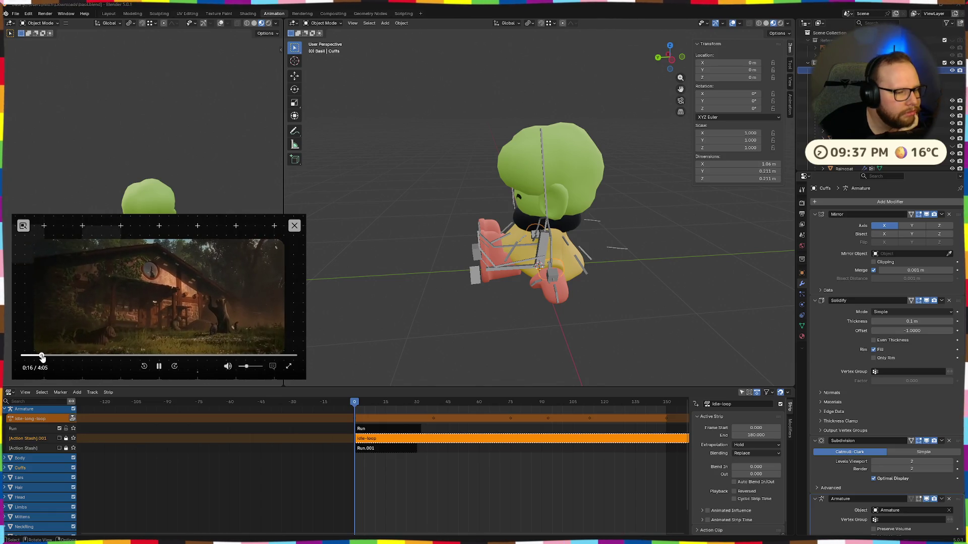
drag(42, 357, 63, 357)
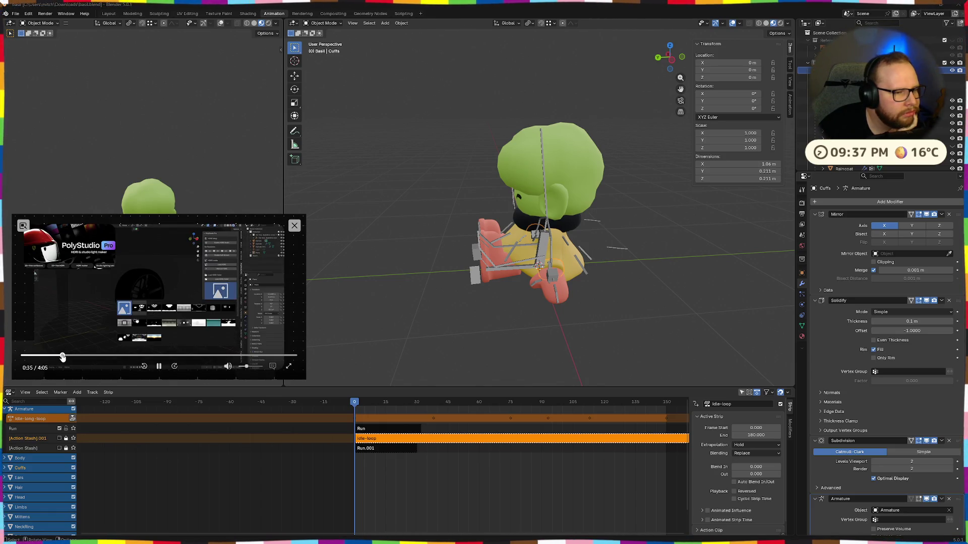
drag(62, 357, 103, 357)
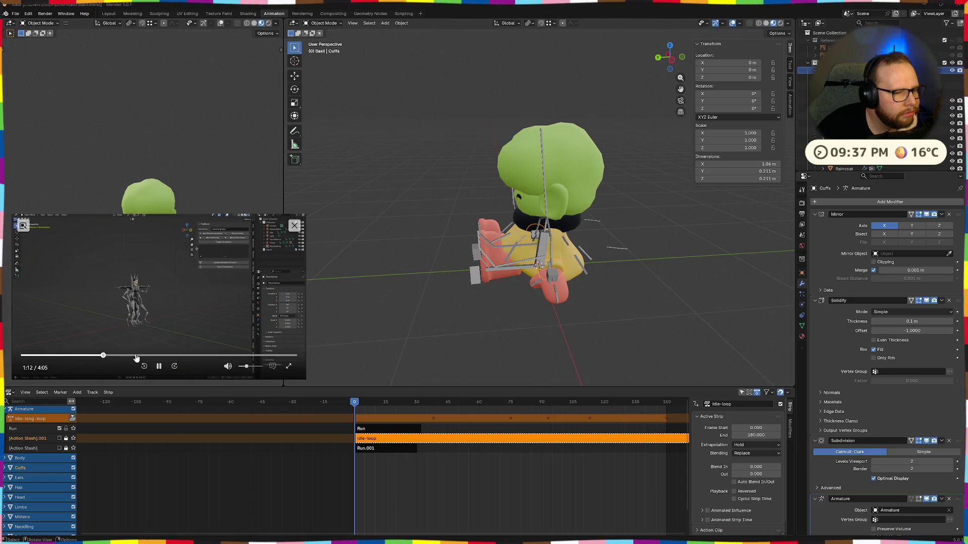
click(200, 357)
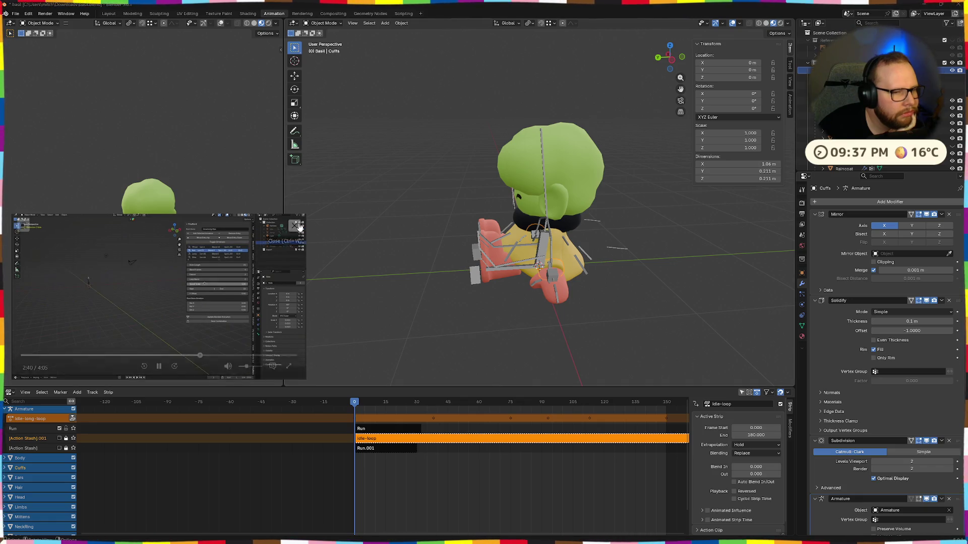
click(294, 226)
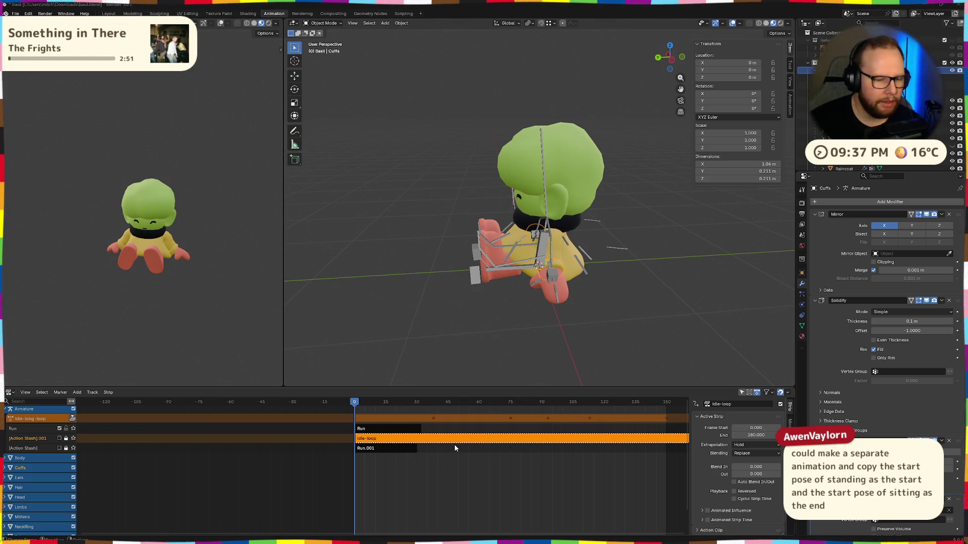
Step: Push the idle-long-loop action down into its own NLA strip alongside Run
click(424, 445)
click(377, 457)
click(363, 429)
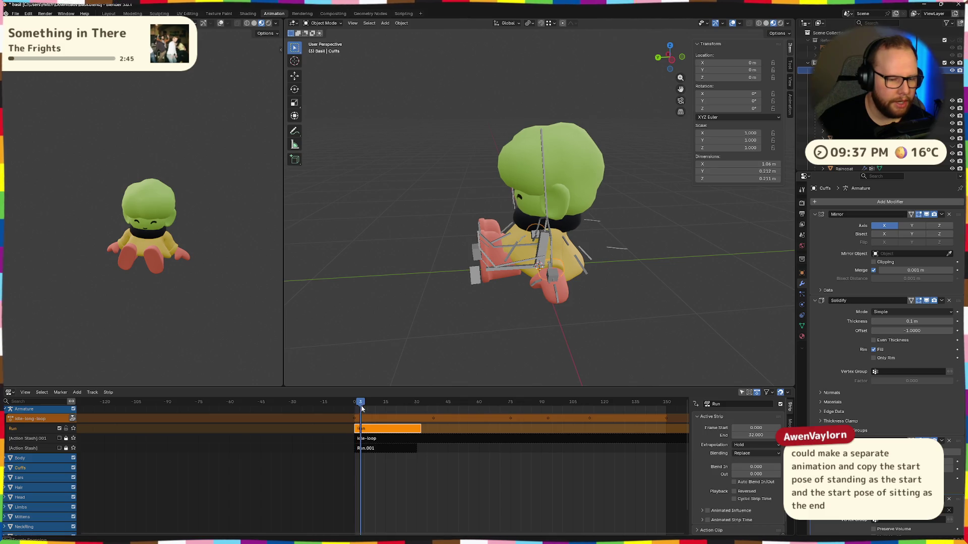
drag(356, 406, 355, 406)
scroll(108, 423, up, 2)
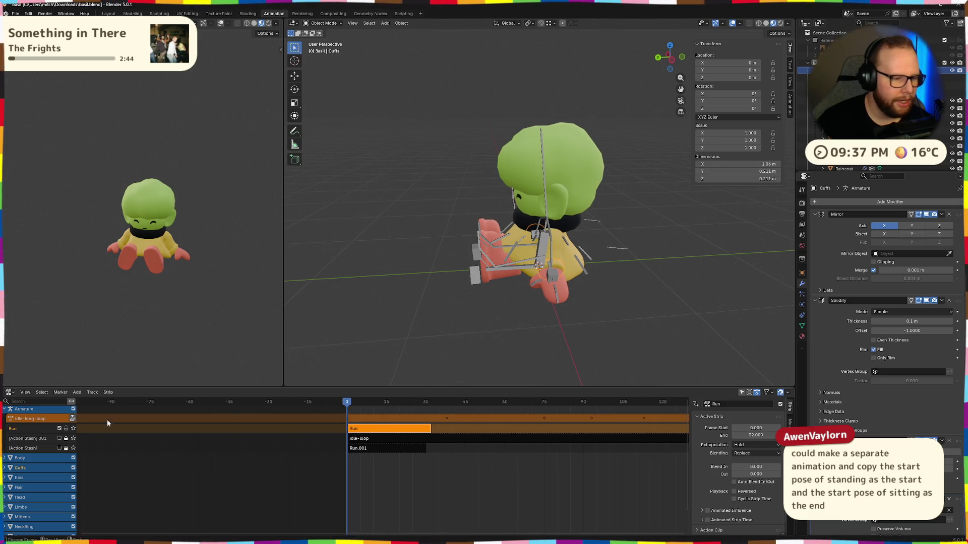
click(73, 419)
mouse_move(346, 409)
mouse_down()
mouse_move(356, 412)
mouse_move(347, 407)
mouse_up()
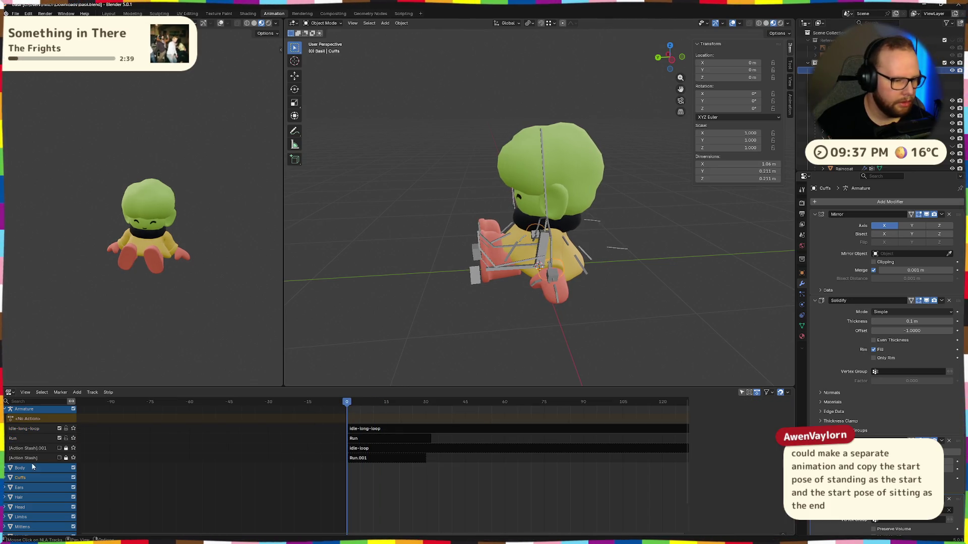
Step: Delete the leftover Run.001 track from the armature's NLA tracks
click(390, 459)
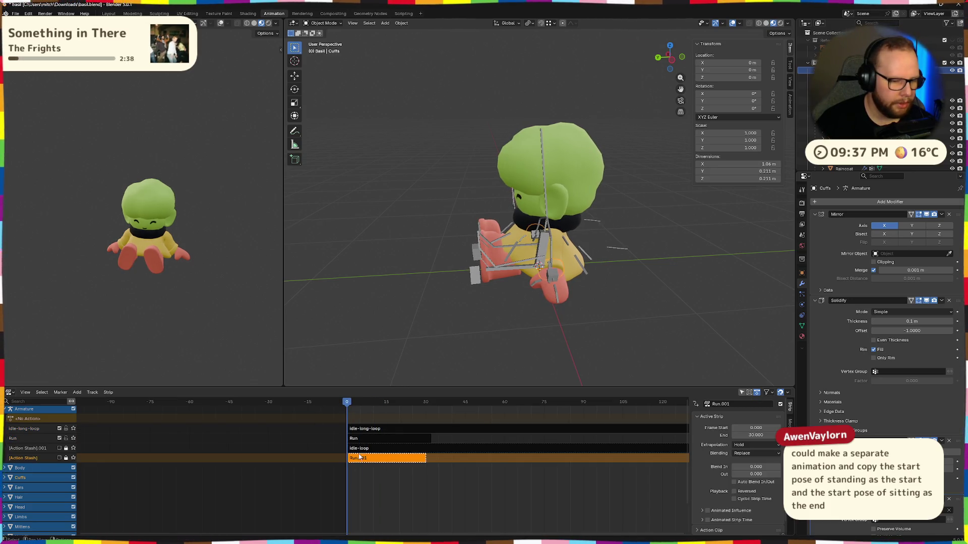
right_click(412, 470)
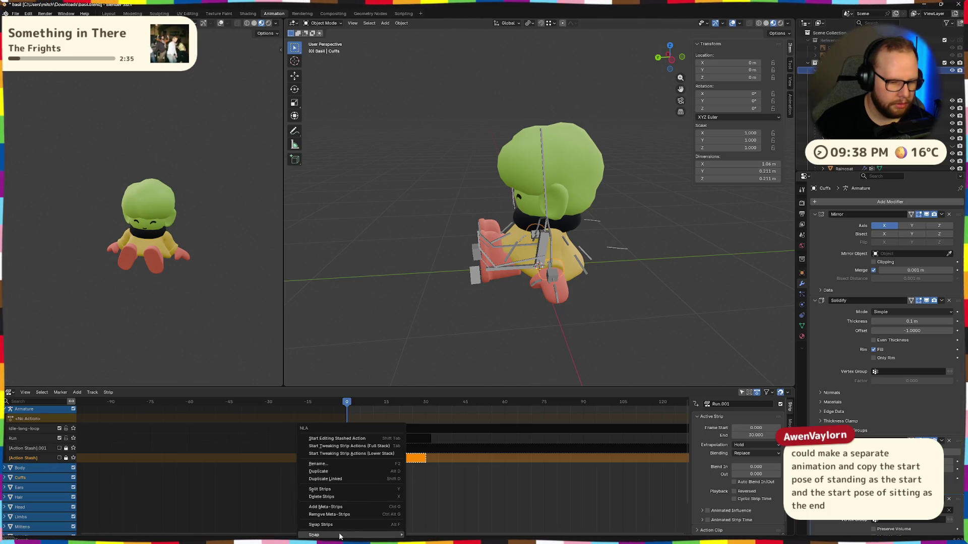
key(Escape)
right_click(333, 494)
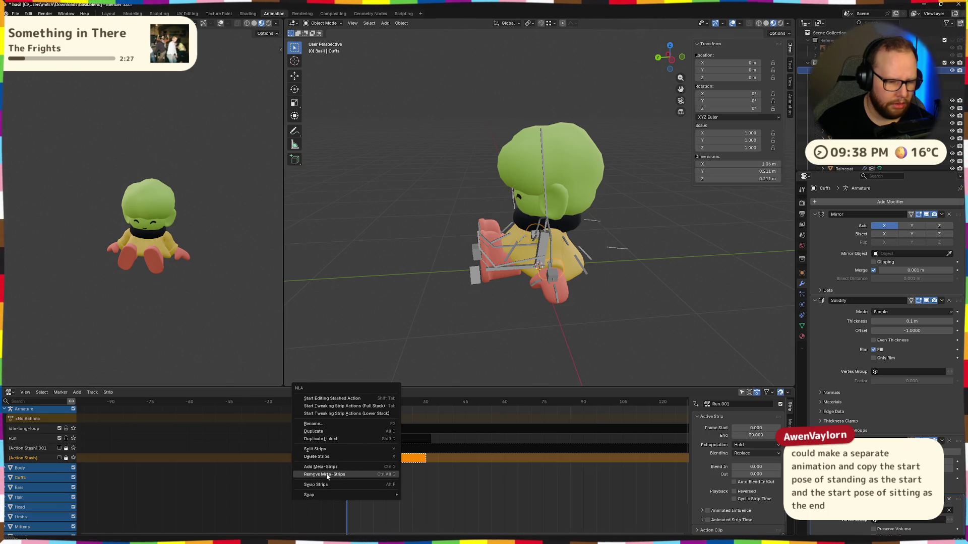
key(Escape)
right_click(30, 459)
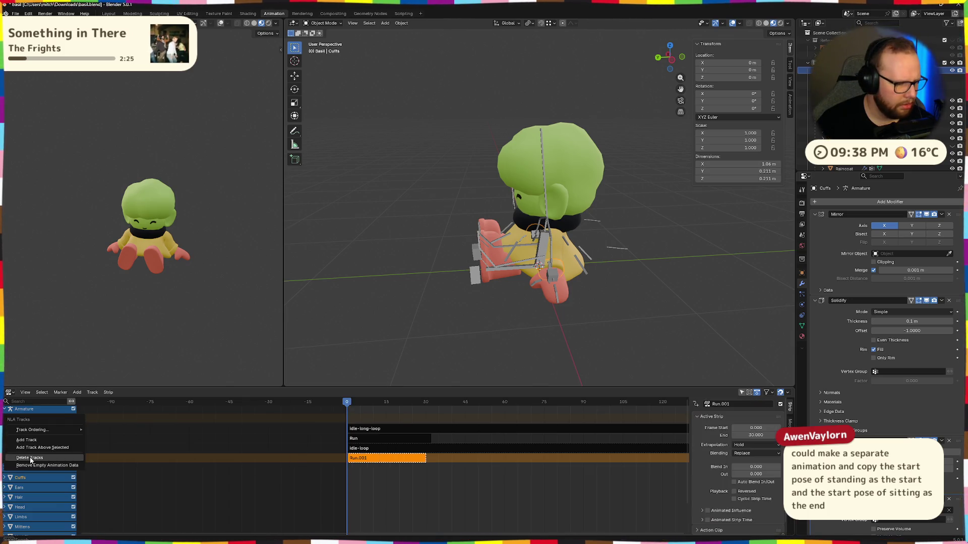
click(31, 460)
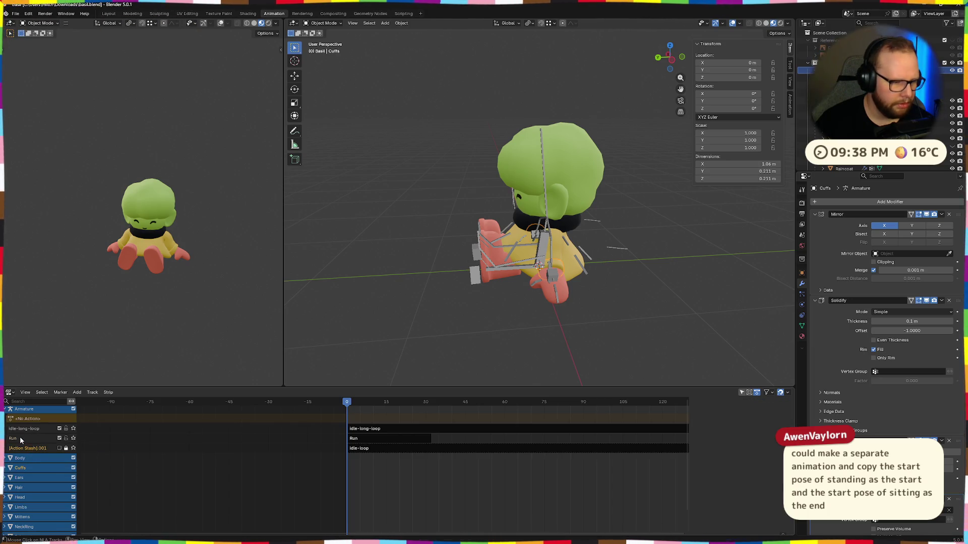
Step: Play the remaining strips, make idle-loop the active strip and rewind to the first frame
key(space)
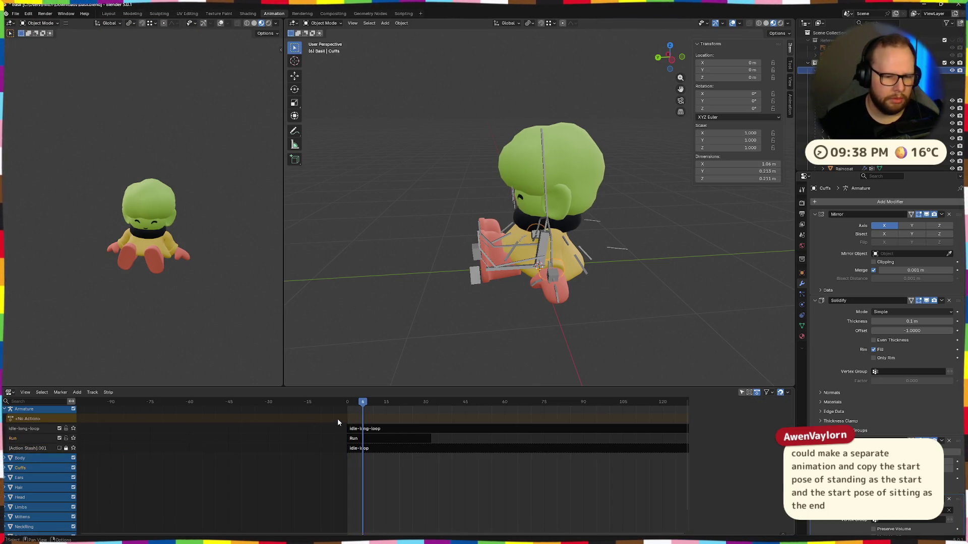
click(355, 449)
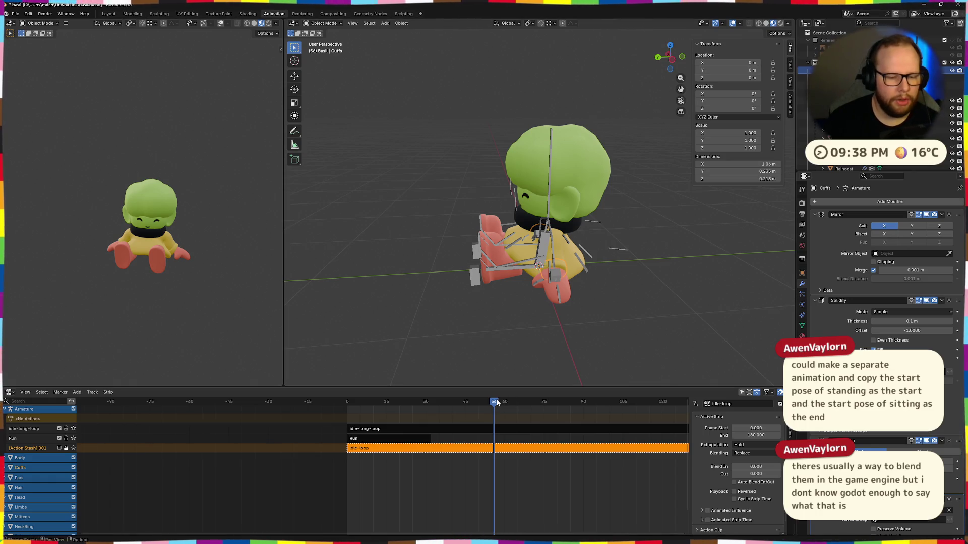
key(shift+Left)
scroll(43, 432, up, 1)
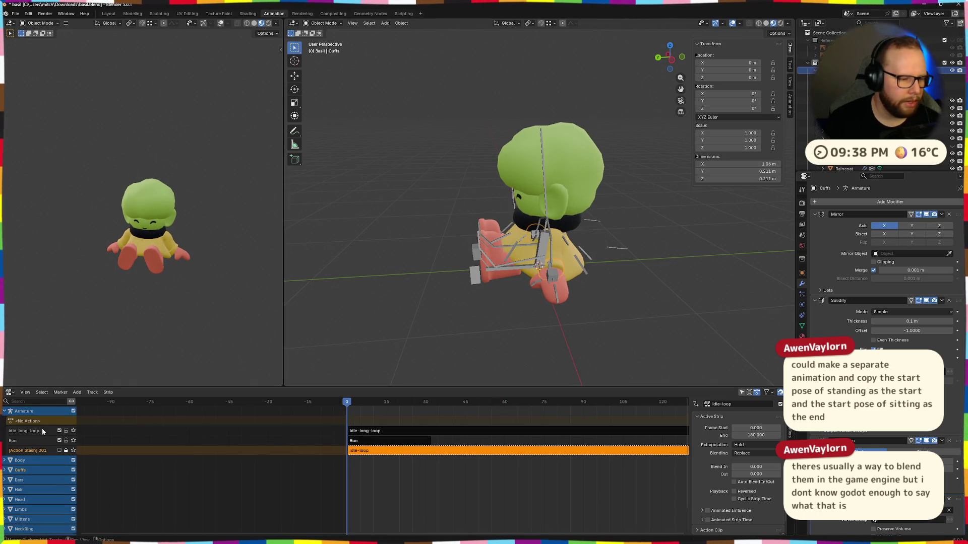
Step: Switch the bottom editor to the Action Editor and preview run-loop on the armature
click(8, 393)
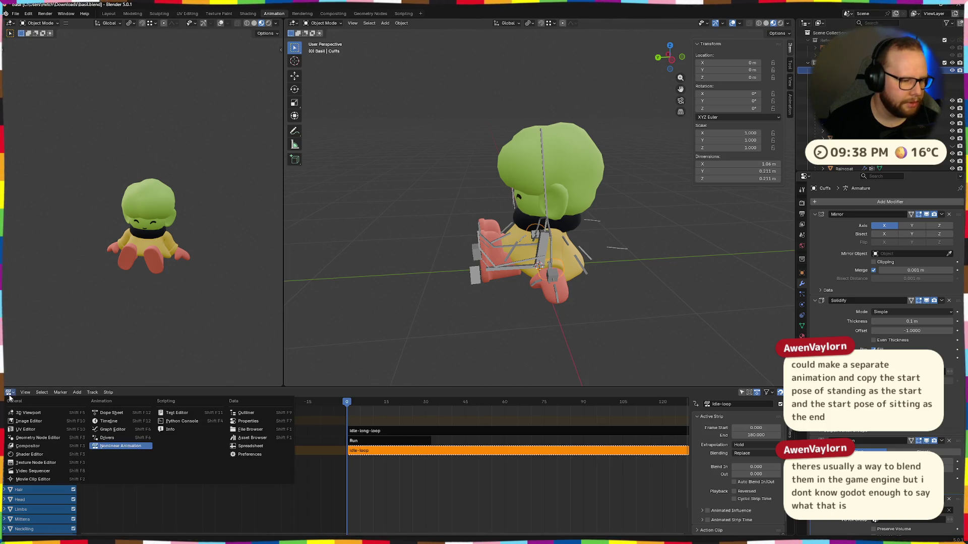
click(112, 416)
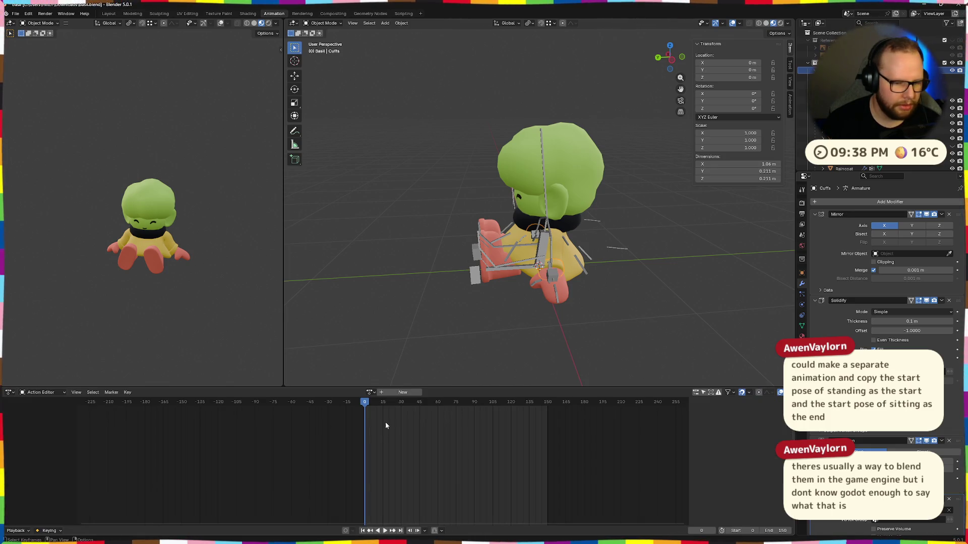
click(370, 392)
click(382, 415)
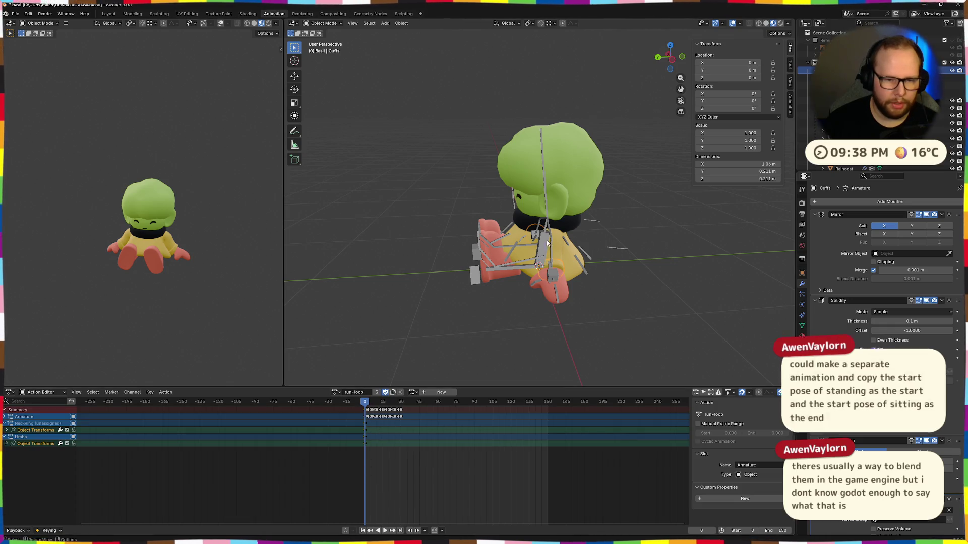
key(ctrl+z)
key(space)
Step: Cycle through idle-loop and run-loop, settle on idle-long-loop, then head to the export formats
click(370, 393)
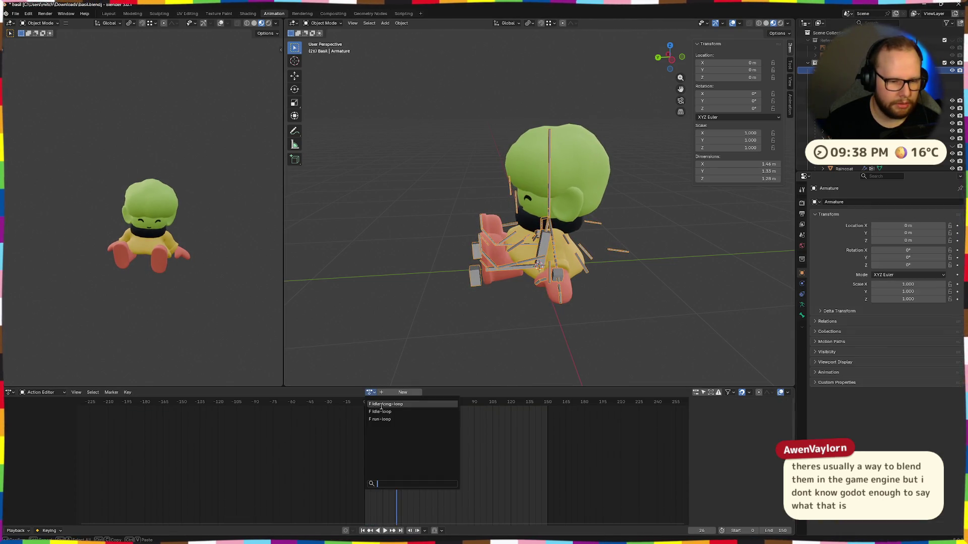
click(382, 411)
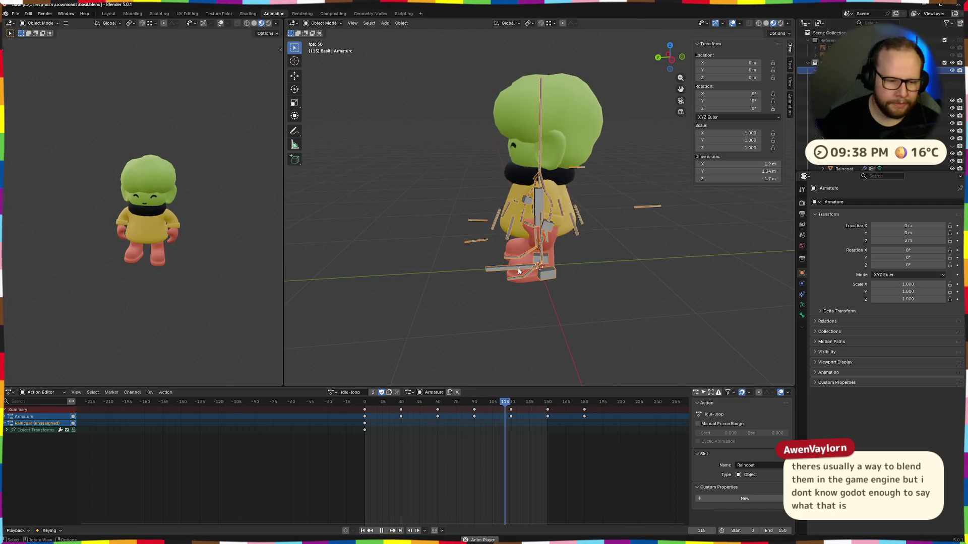
click(332, 393)
click(361, 421)
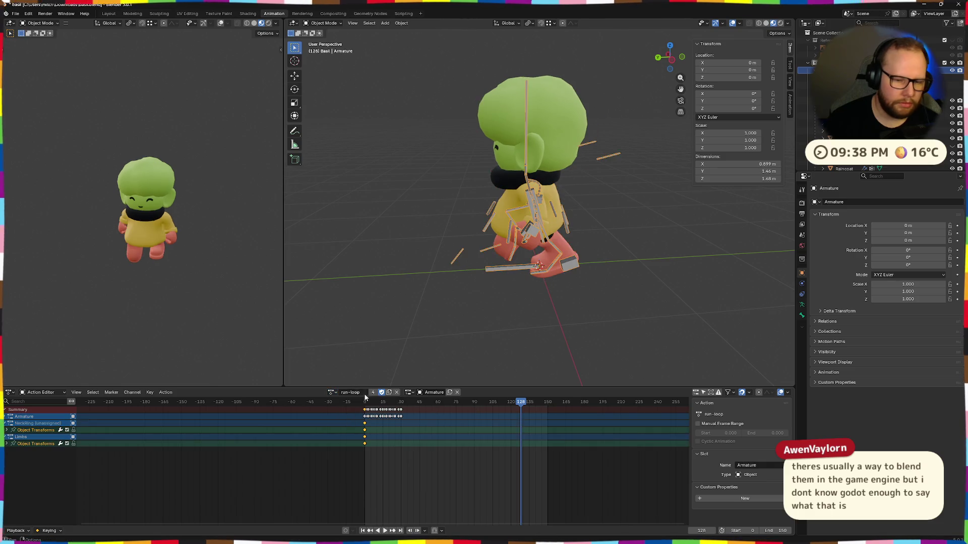
click(332, 393)
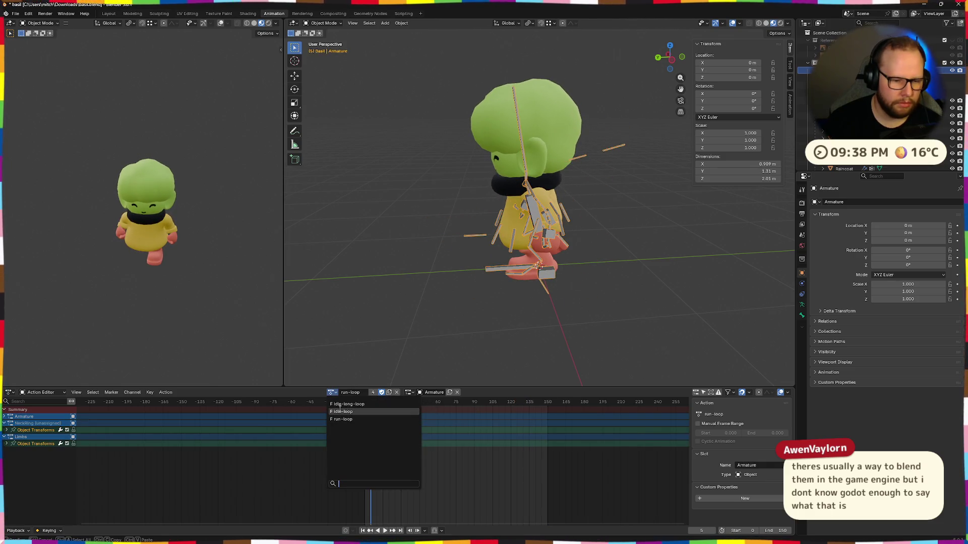
click(363, 408)
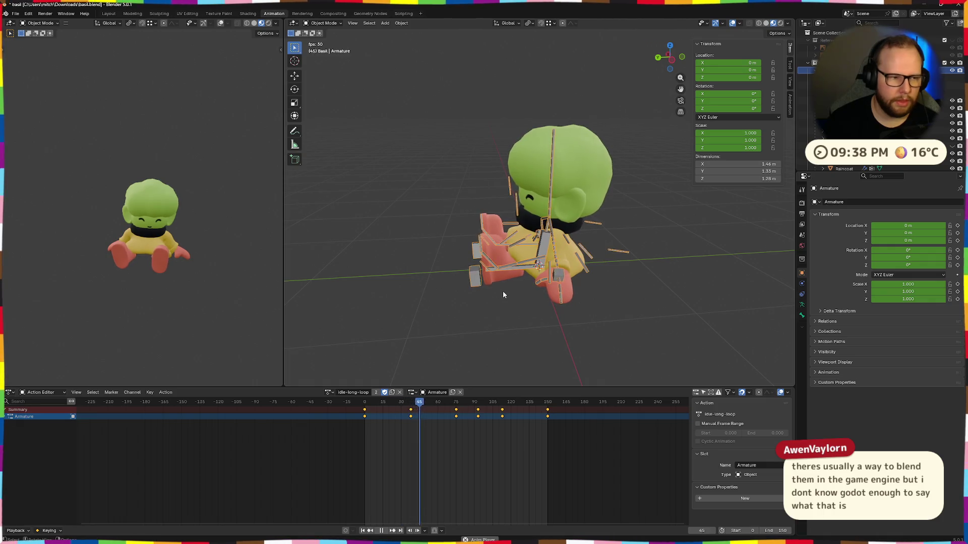
key(space)
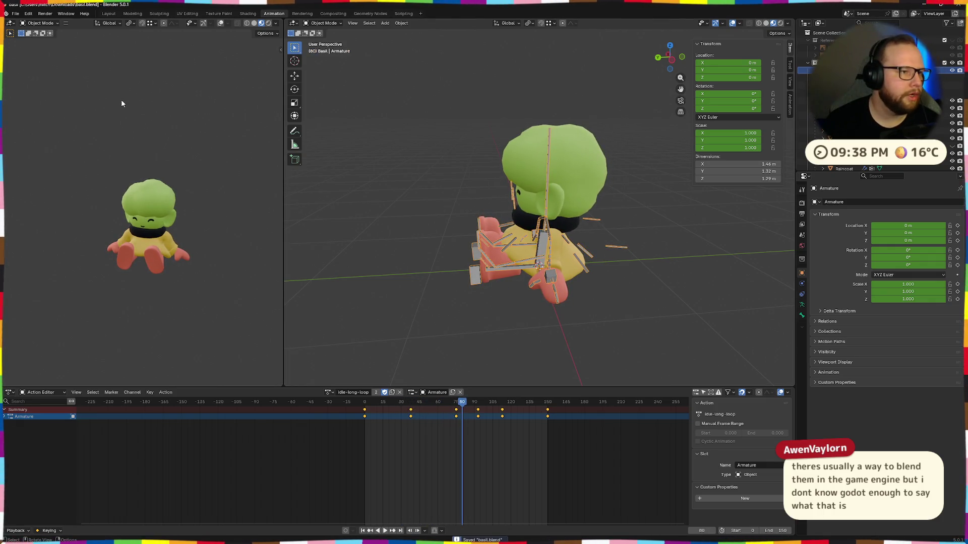
click(16, 15)
mouse_move(28, 129)
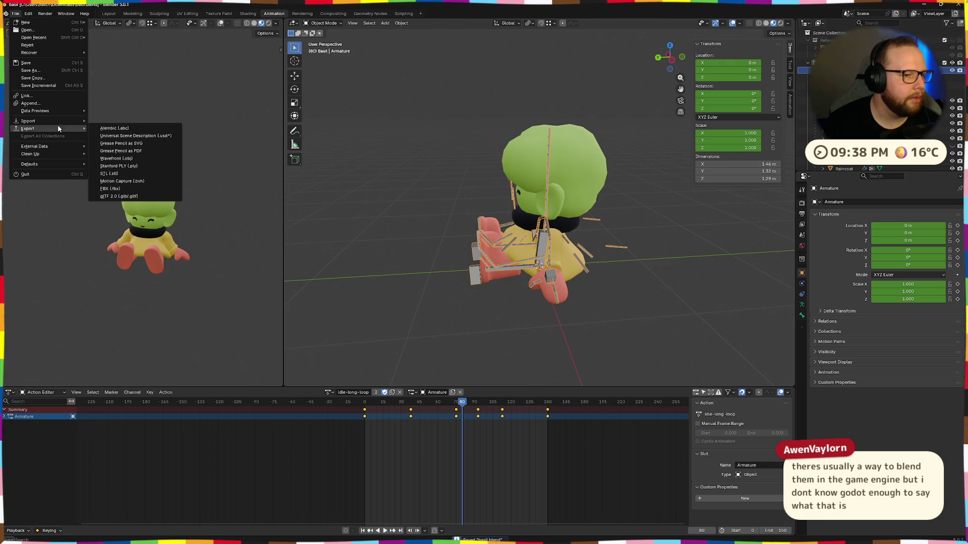
Step: Export the animated model as basil.glb via glTF 2.0 with Data > Mesh options expanded, then return to Godot
click(120, 196)
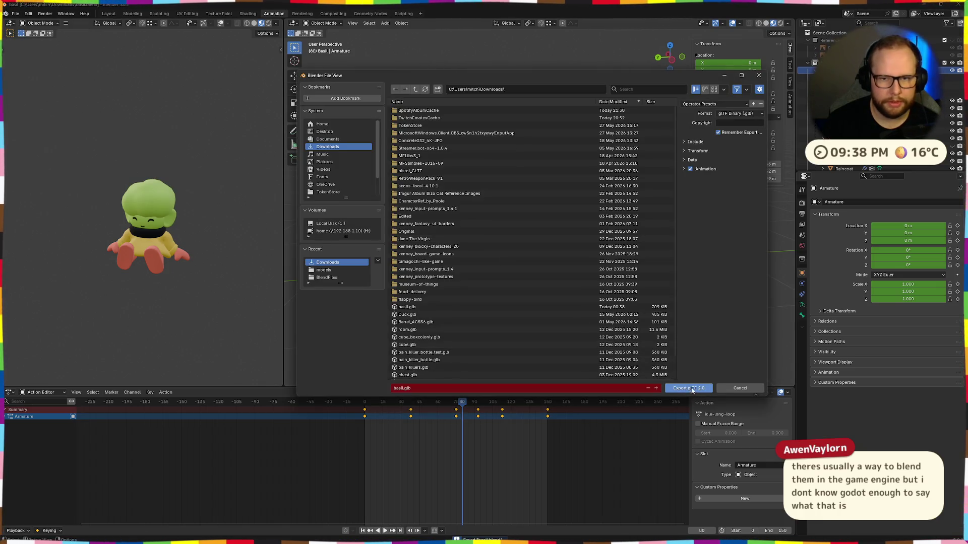
click(683, 159)
click(686, 180)
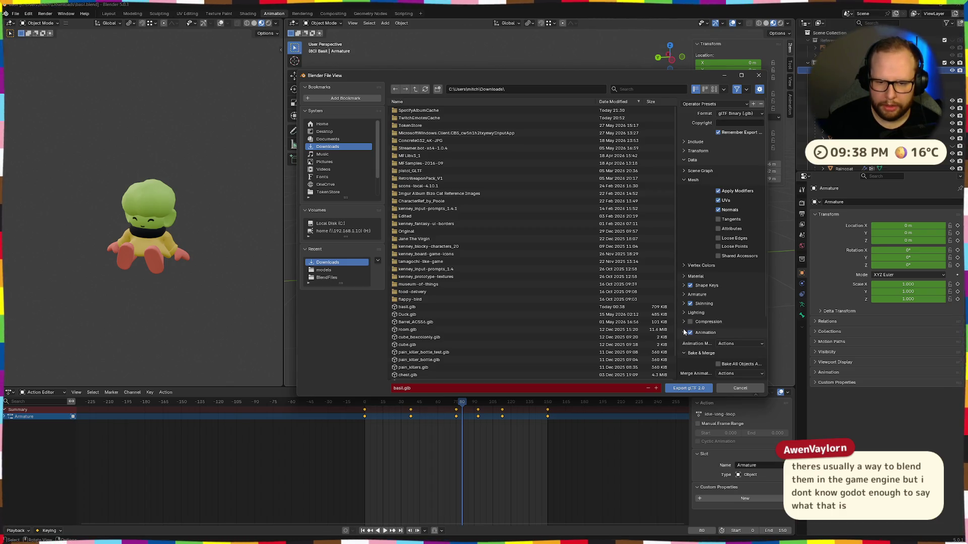
click(689, 387)
key(ctrl+super+Right)
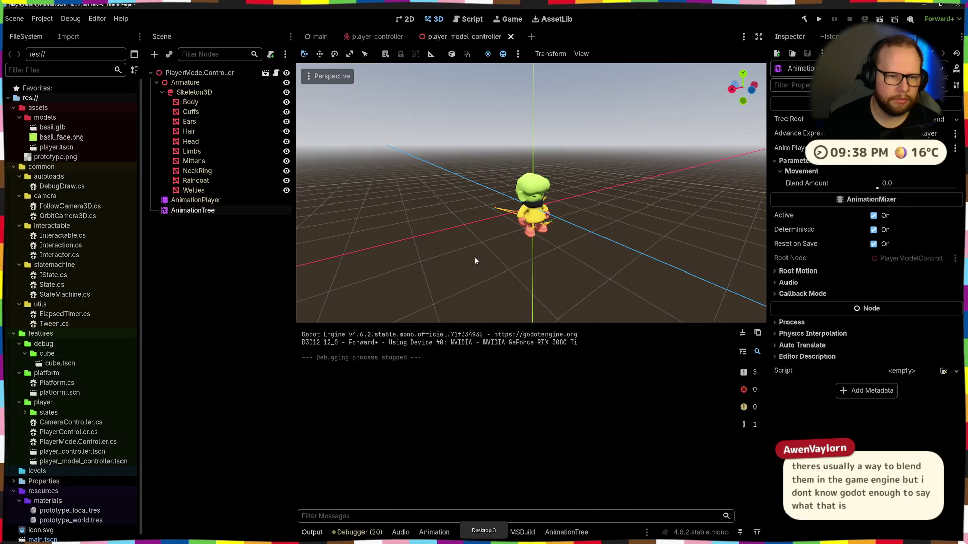
Step: Check in Downloads that basil.glb was freshly exported (9:39 PM, 795 KB) and return to Godot
key(super+e)
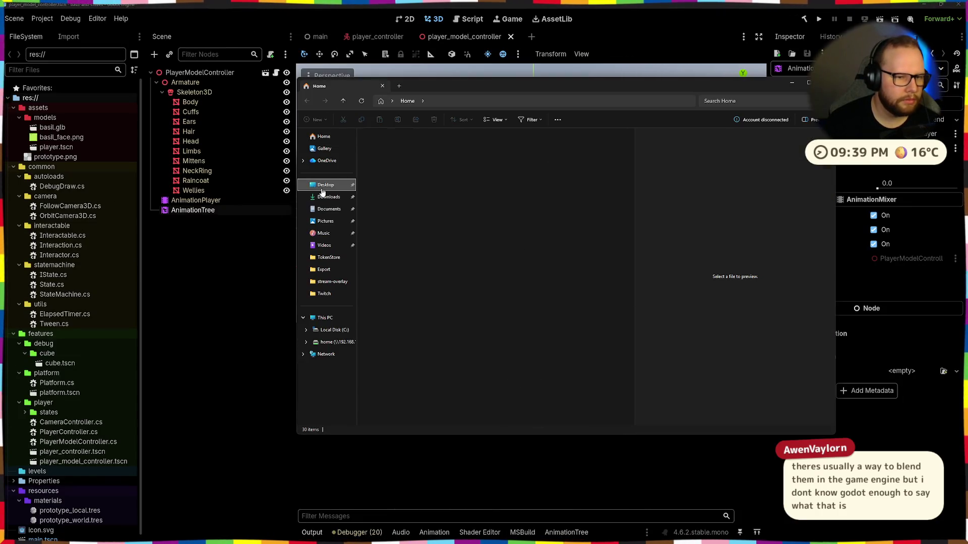
click(330, 198)
click(414, 165)
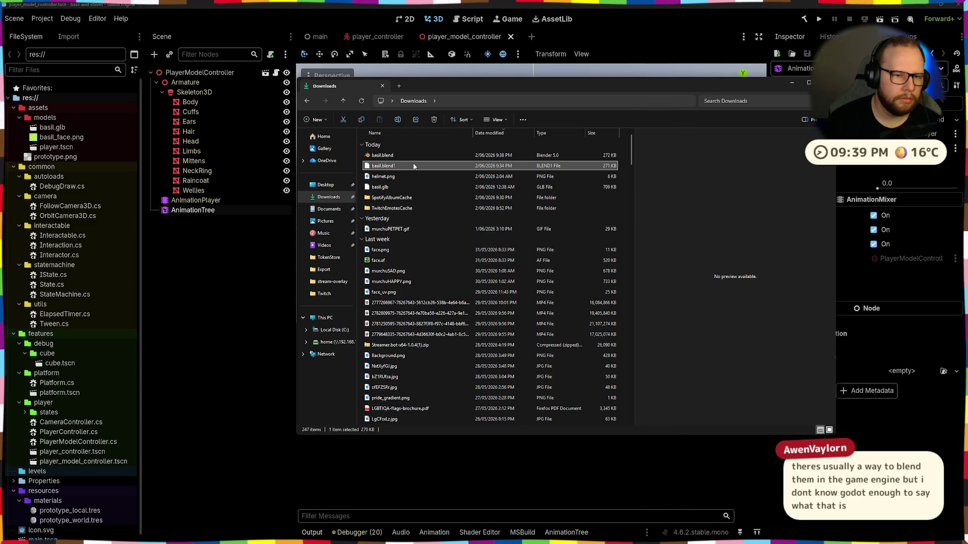
click(406, 187)
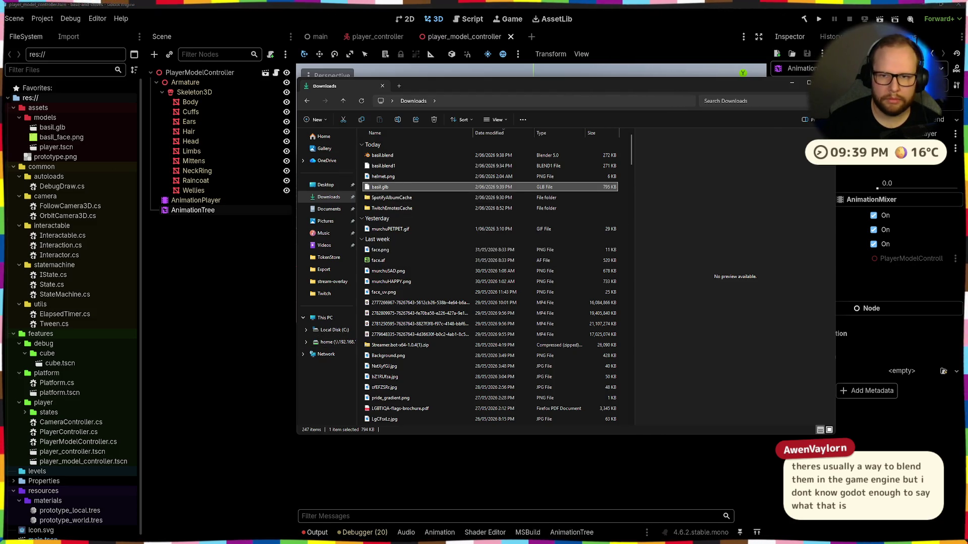
key(alt+Tab)
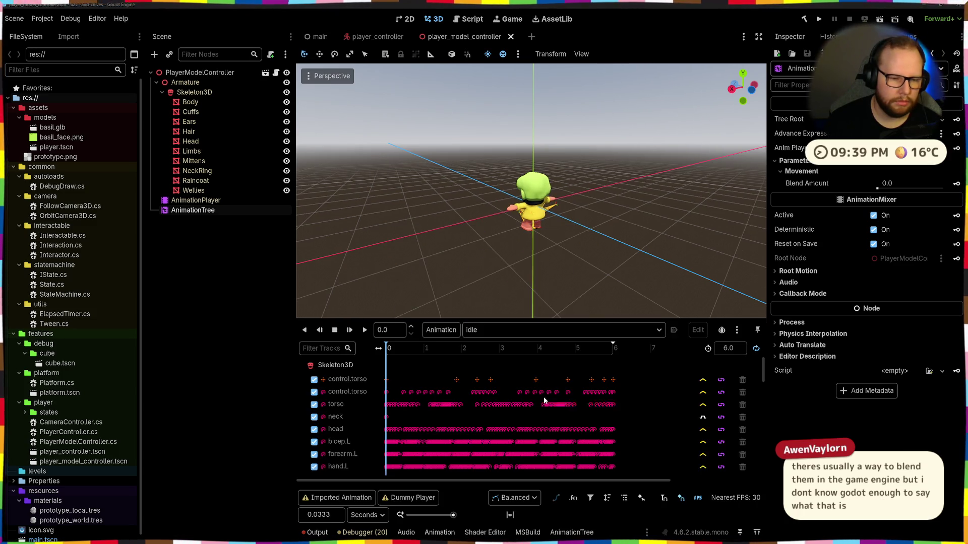
Step: Review the imported animations and show the AnimationTree graph with both Animation nodes selected
click(495, 335)
click(188, 303)
click(193, 210)
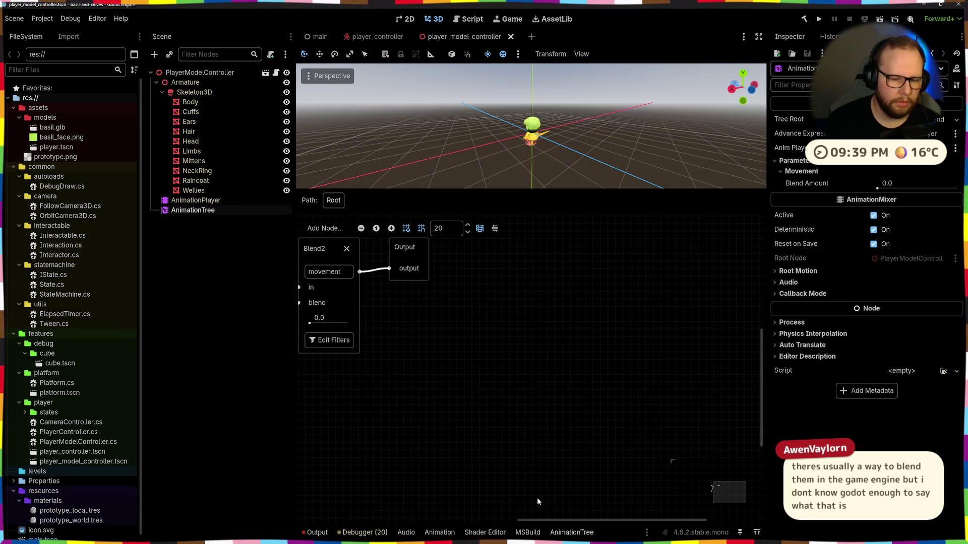
ctrl+scroll(596, 318, down, 2)
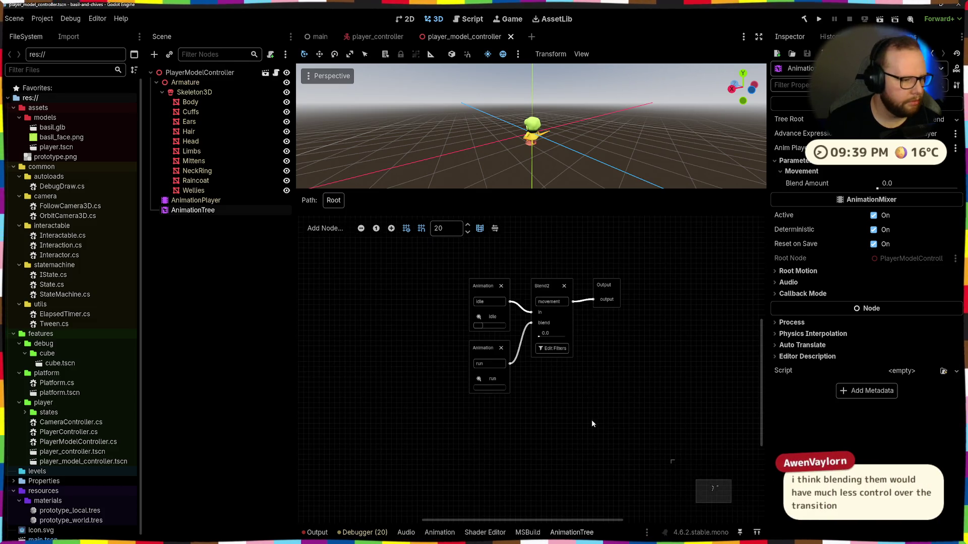
ctrl+scroll(592, 420, down, 1)
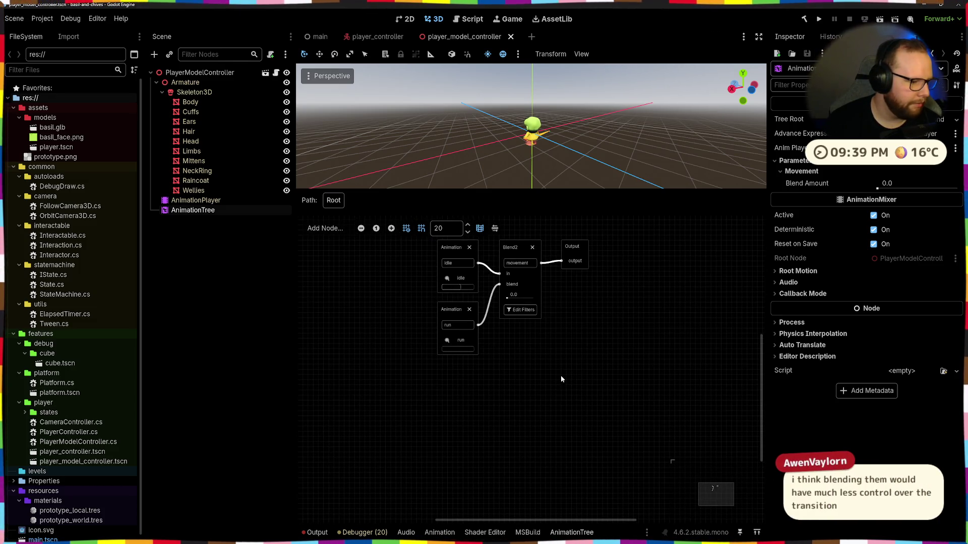
ctrl+scroll(549, 373, up, 1)
ctrl+scroll(550, 376, up, 1)
scroll(514, 303, up, 1)
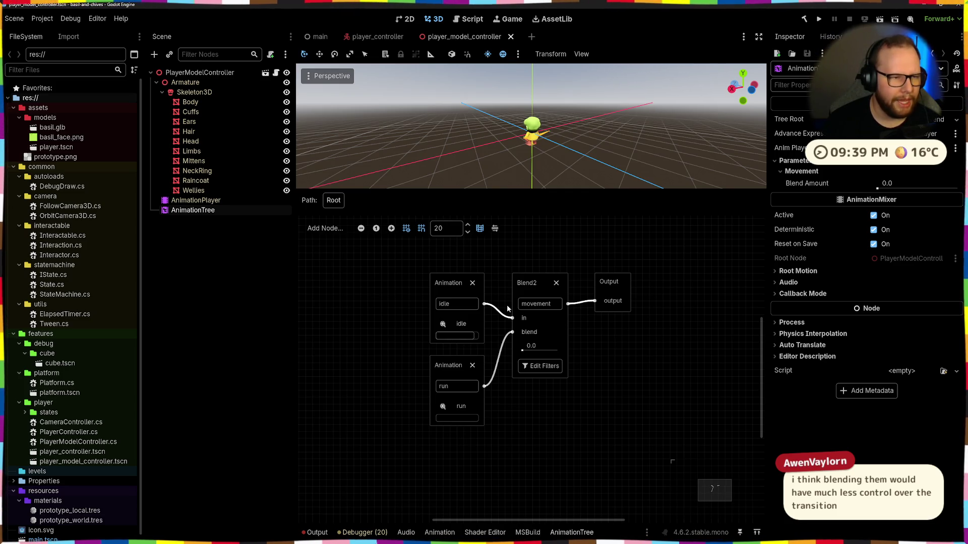
ctrl+scroll(508, 307, down, 2)
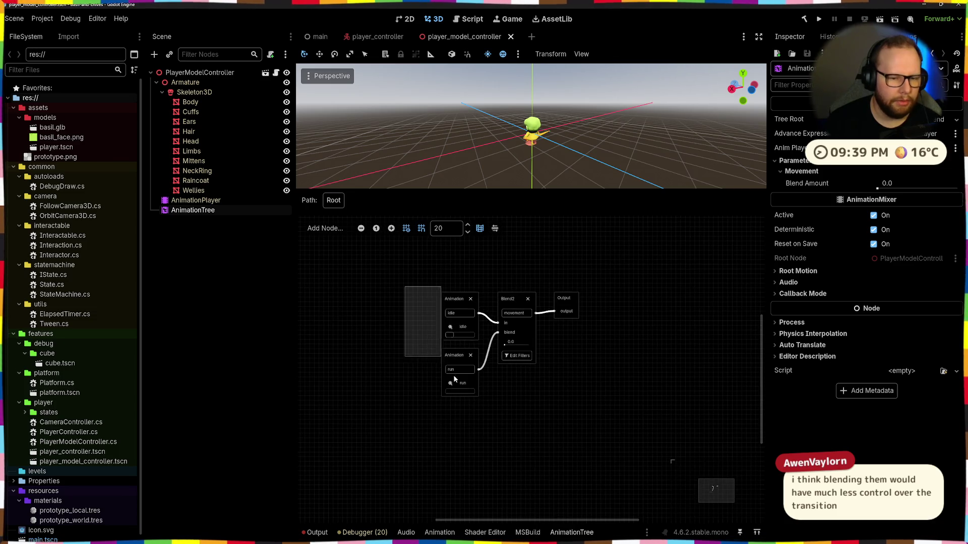
drag(404, 285, 485, 415)
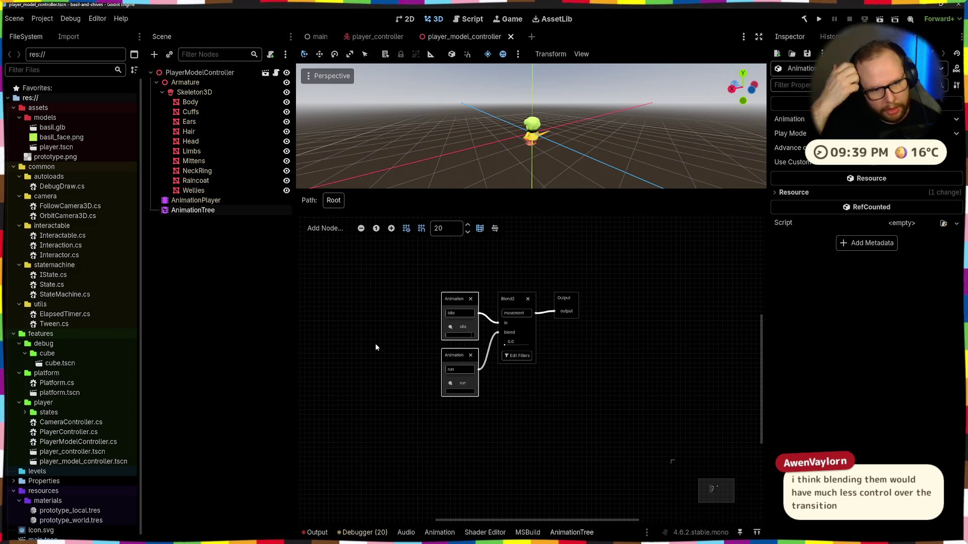
click(399, 349)
Step: Add an Animation node below run playing the idle-long clip
click(325, 228)
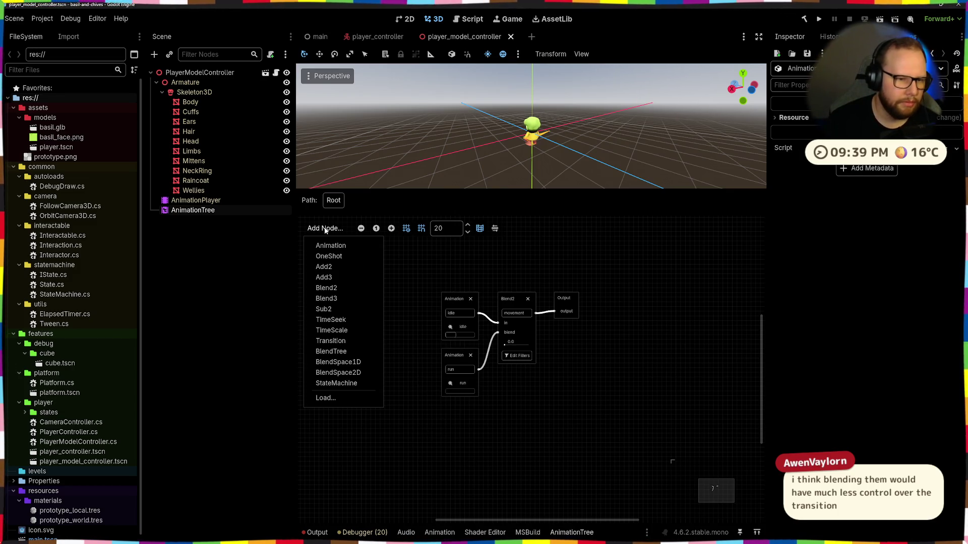
click(340, 250)
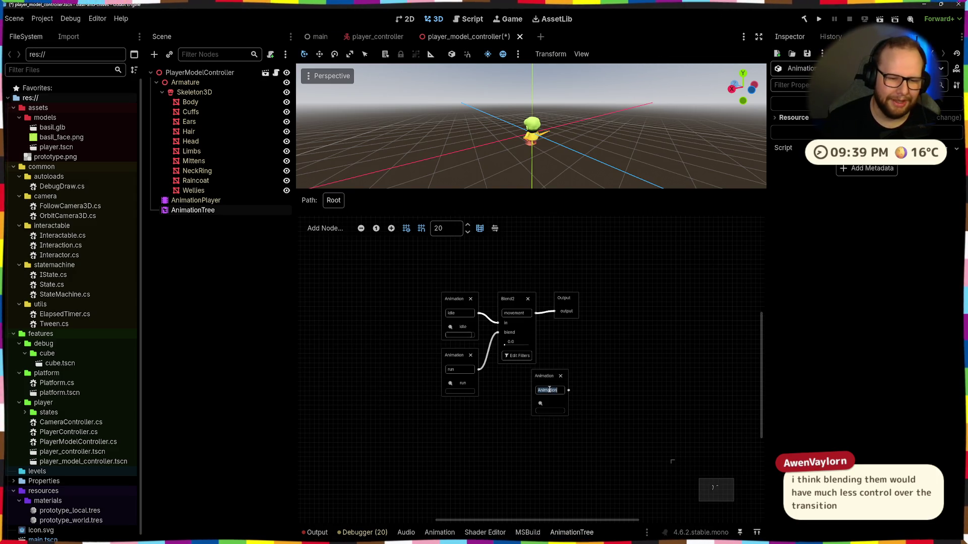
text(idle-)
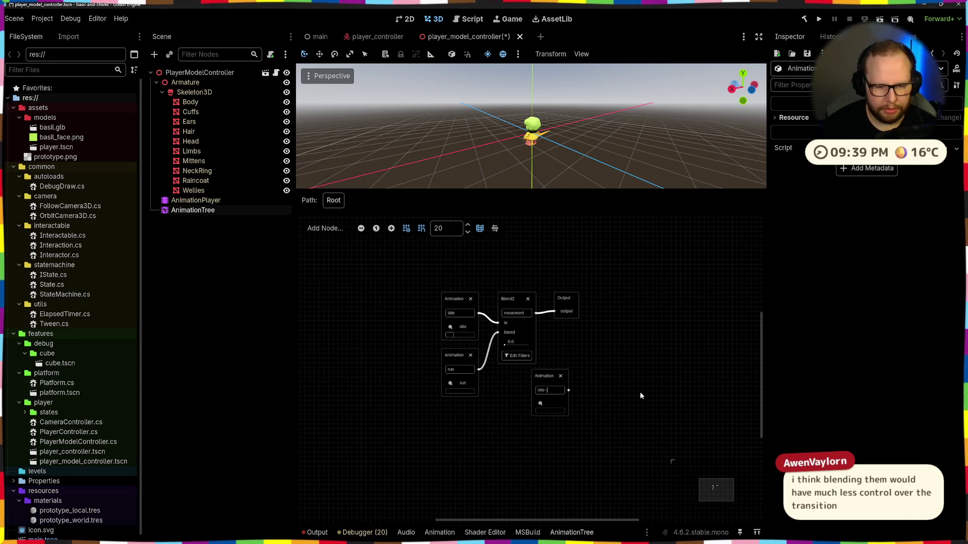
text(long)
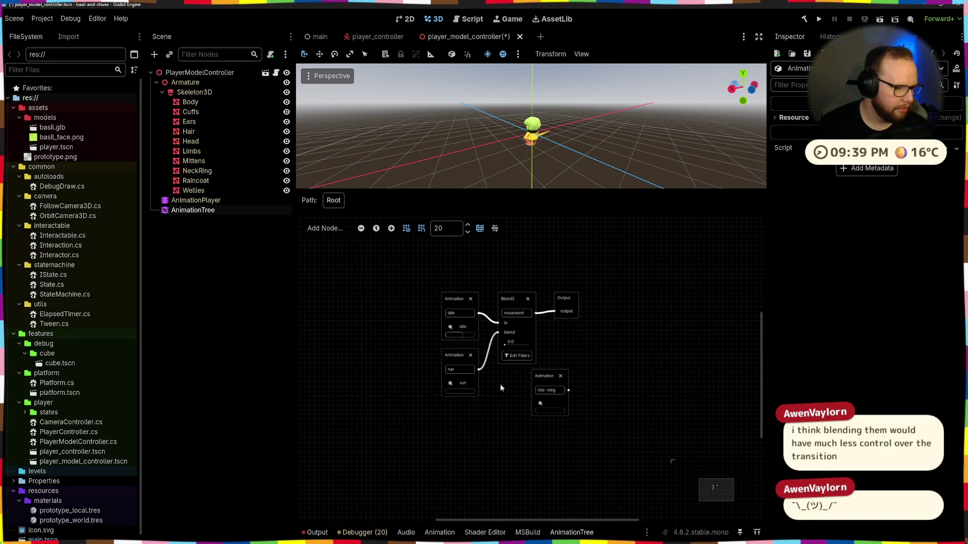
drag(547, 378, 458, 411)
click(452, 439)
click(467, 464)
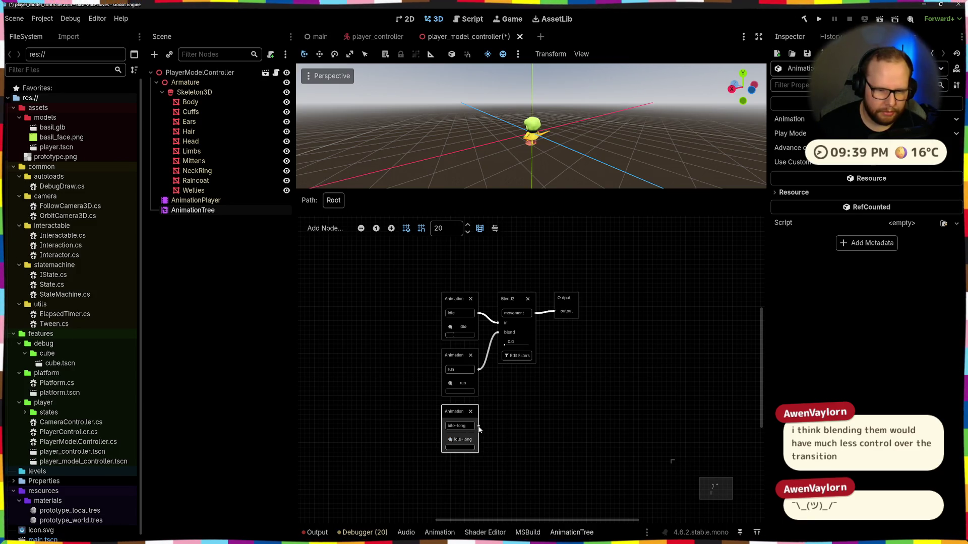
Step: Connect idle-long's output to the Blend2 blend input and preview the blend, returning it to 0
drag(493, 342, 497, 335)
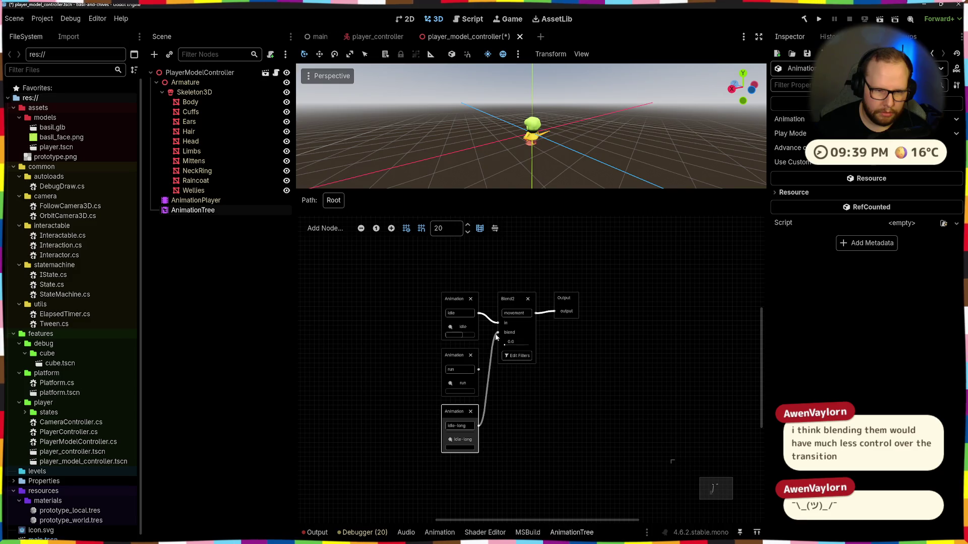
scroll(597, 130, up, 5)
middle_drag(529, 129, 597, 131)
drag(511, 344, 511, 346)
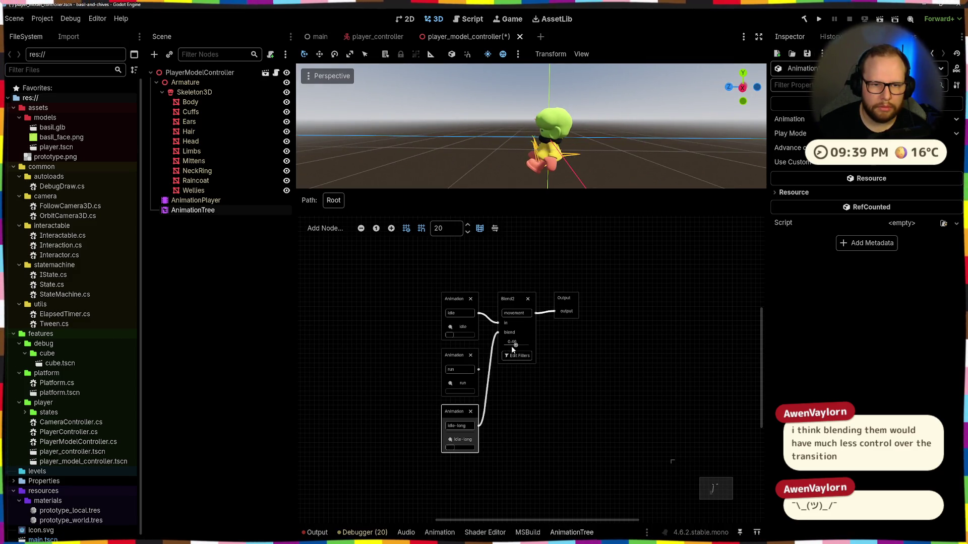
mouse_move(511, 345)
mouse_down()
mouse_move(498, 352)
mouse_move(530, 346)
mouse_up()
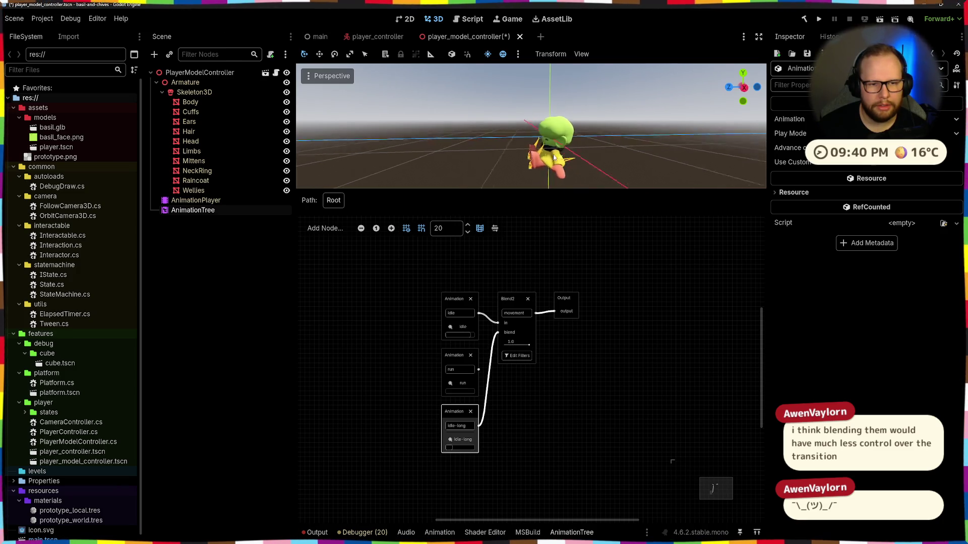
Step: Orbit around the character to inspect the idle pose from several sides
middle_drag(574, 148, 655, 154)
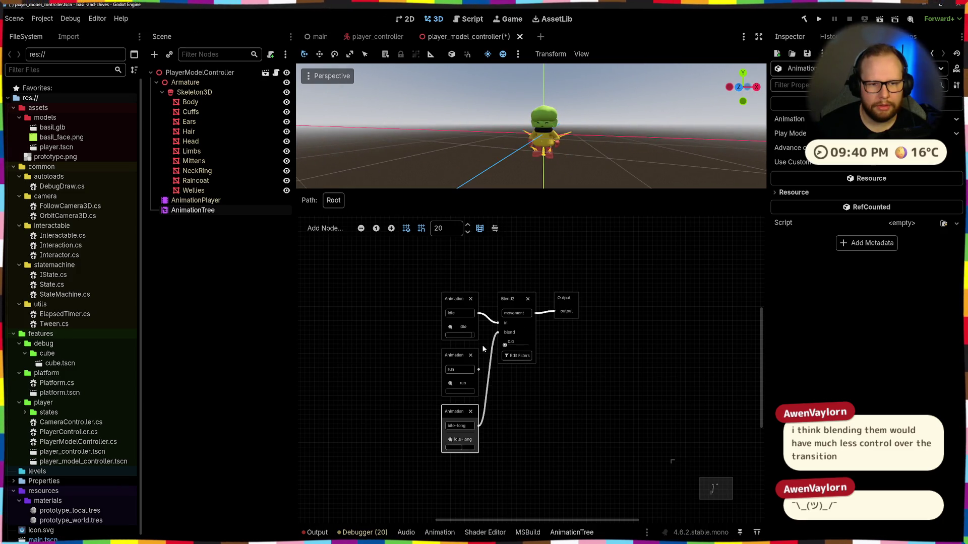
mouse_move(510, 161)
middle_down()
mouse_move(617, 143)
mouse_move(505, 167)
middle_up()
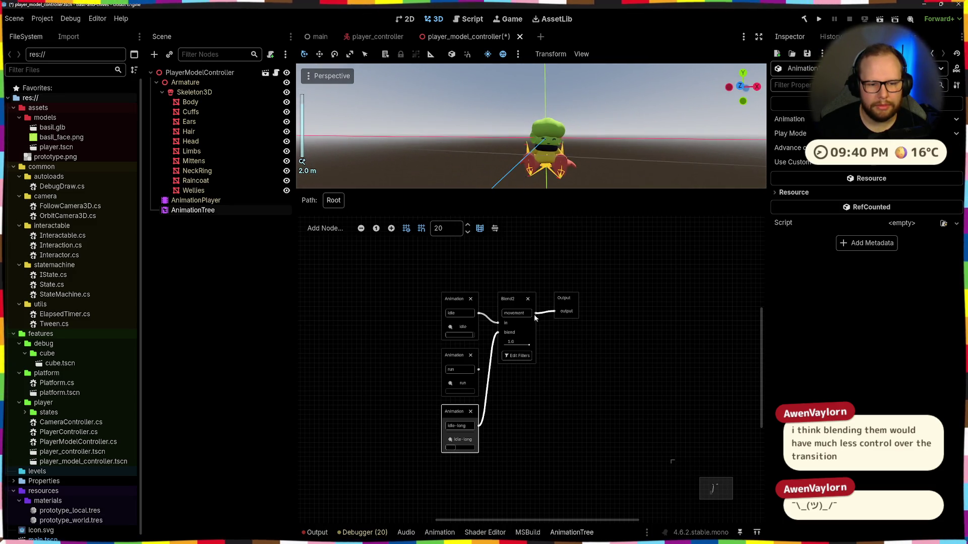
mouse_move(620, 178)
middle_down()
mouse_move(594, 172)
mouse_move(621, 159)
mouse_move(505, 185)
middle_up()
drag(511, 343, 518, 350)
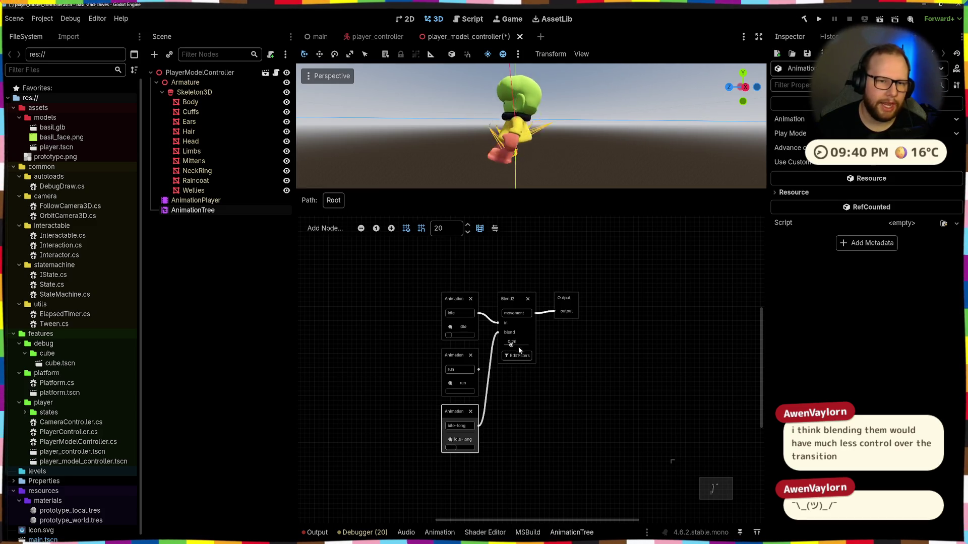
middle_drag(473, 158, 594, 154)
scroll(594, 164, down, 5)
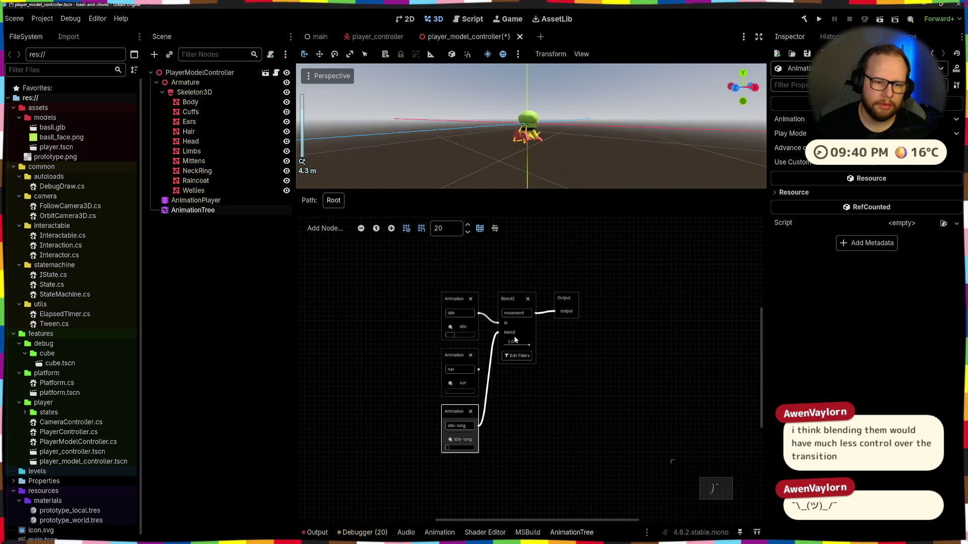
drag(514, 340, 525, 347)
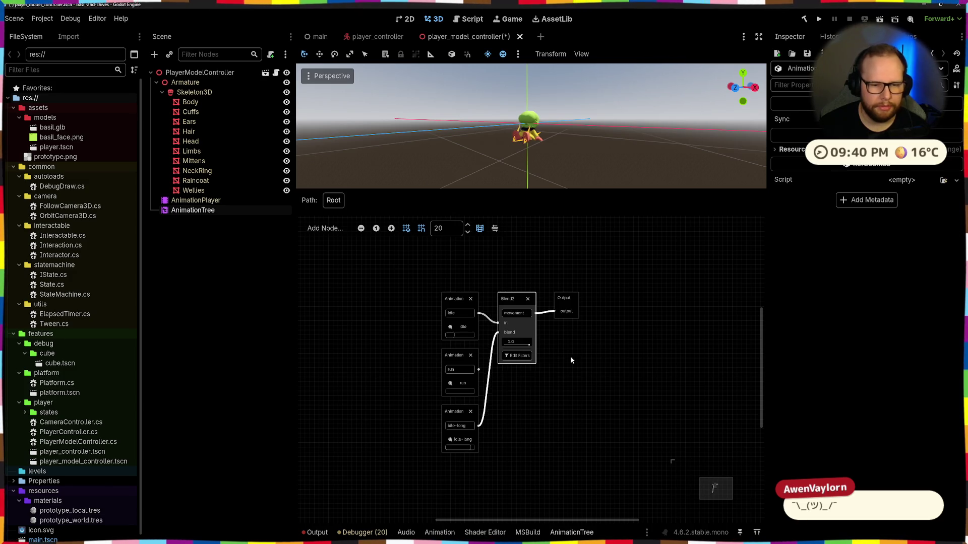
click(568, 296)
scroll(560, 355, up, 1)
scroll(539, 342, up, 1)
Step: Adjust the movement Blend2 blend amount down to about 0.0
drag(538, 342, 505, 343)
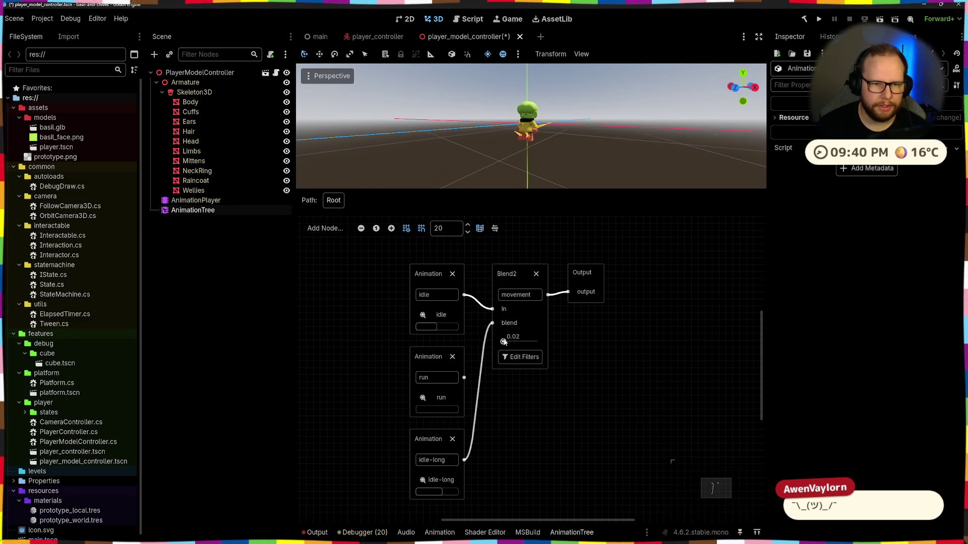
mouse_move(501, 344)
mouse_down()
mouse_move(707, 352)
mouse_move(504, 345)
mouse_move(758, 327)
mouse_move(416, 335)
mouse_up()
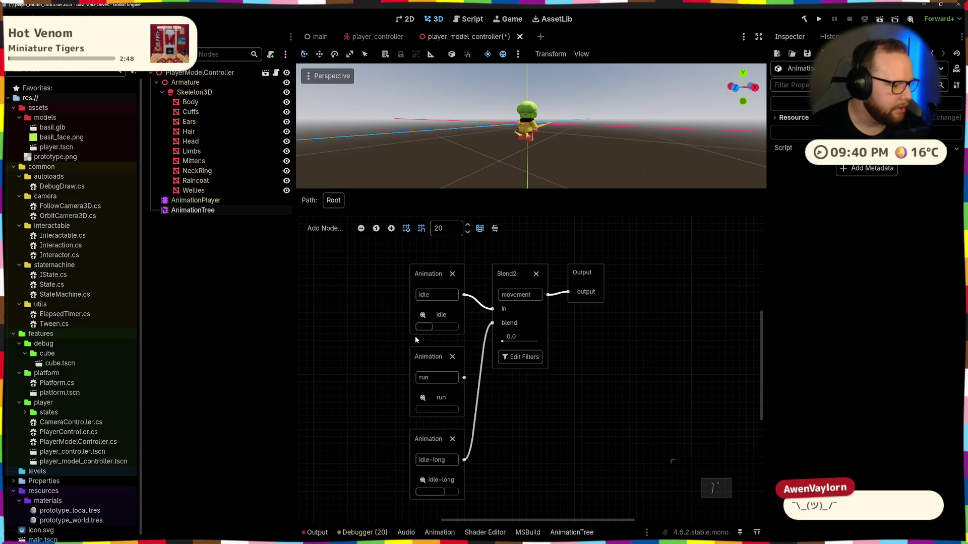
drag(502, 341, 508, 342)
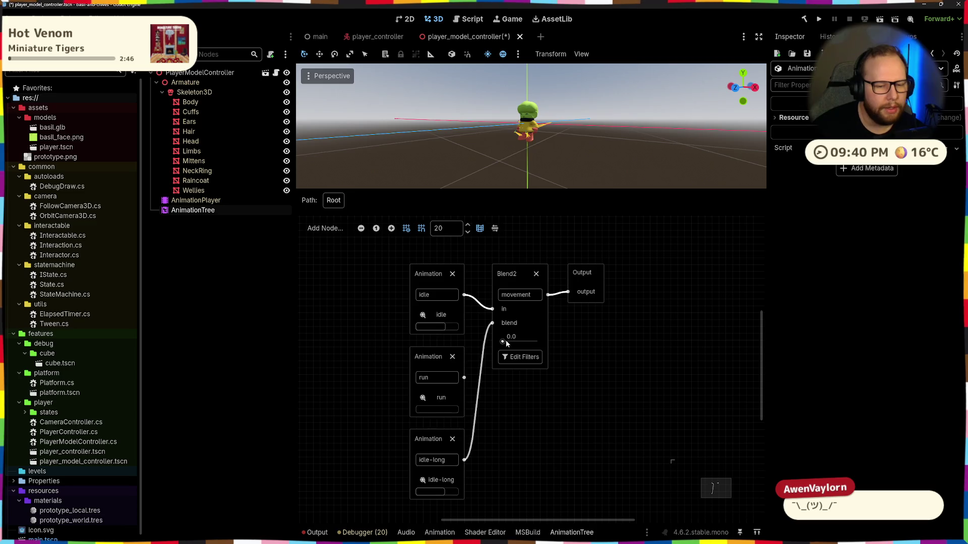
Step: Clear the Debugger errors and the Output log, then return to the animation tree graph
click(365, 532)
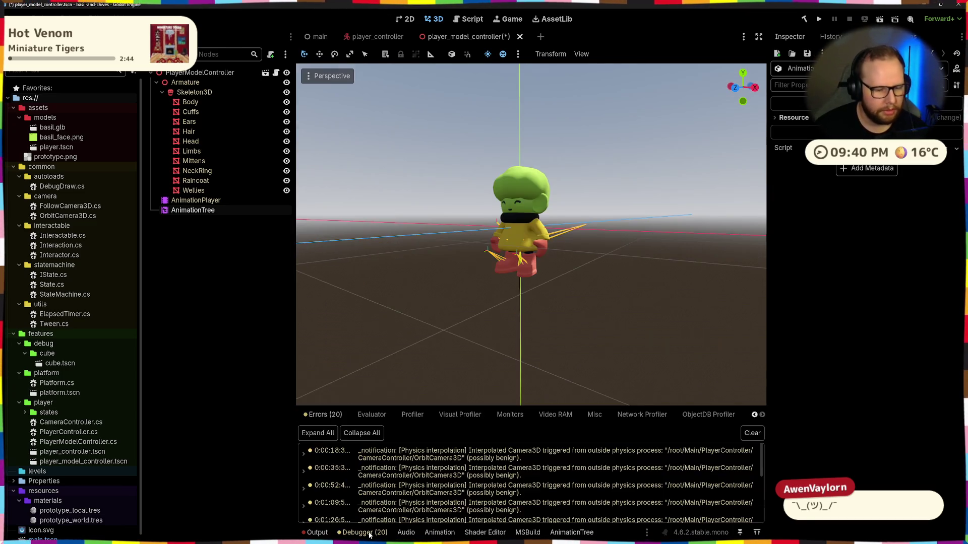
scroll(606, 475, down, 5)
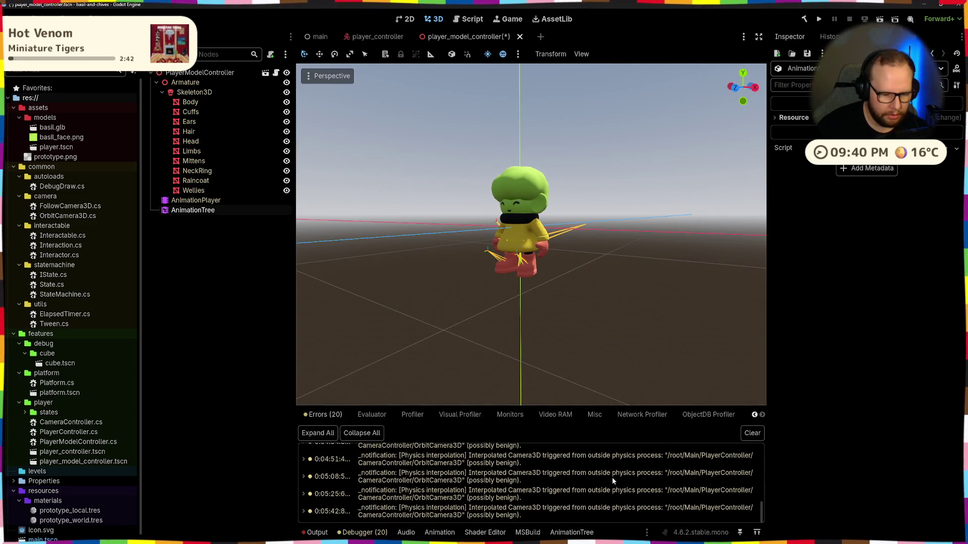
click(751, 432)
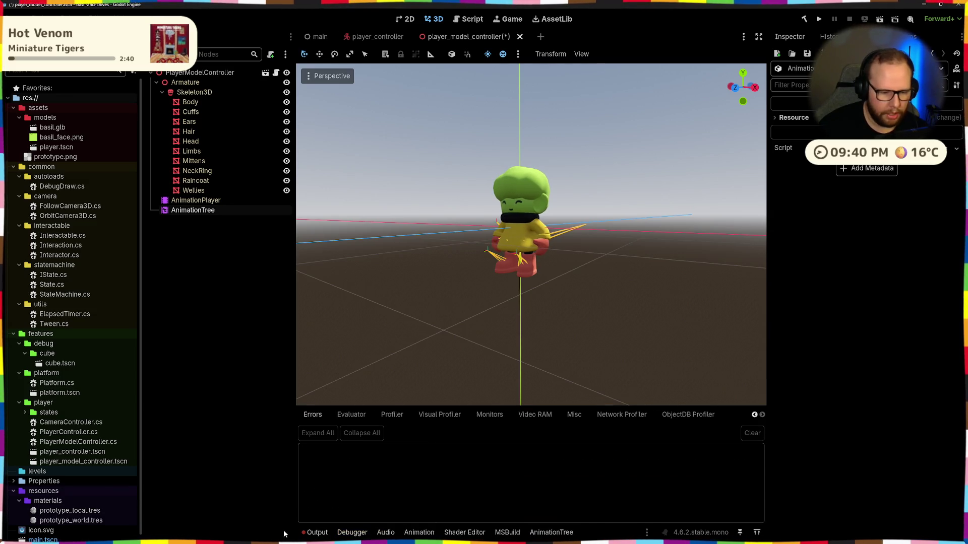
click(317, 533)
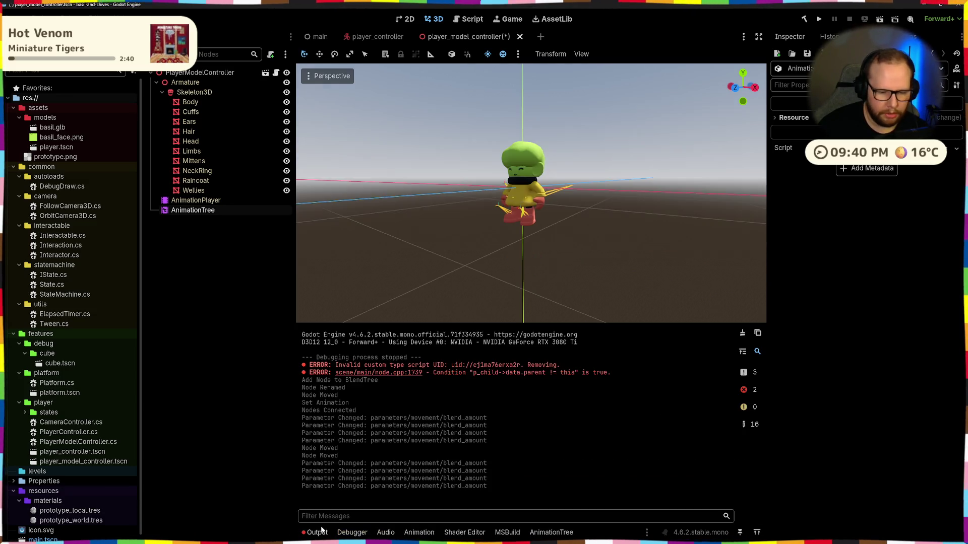
click(741, 333)
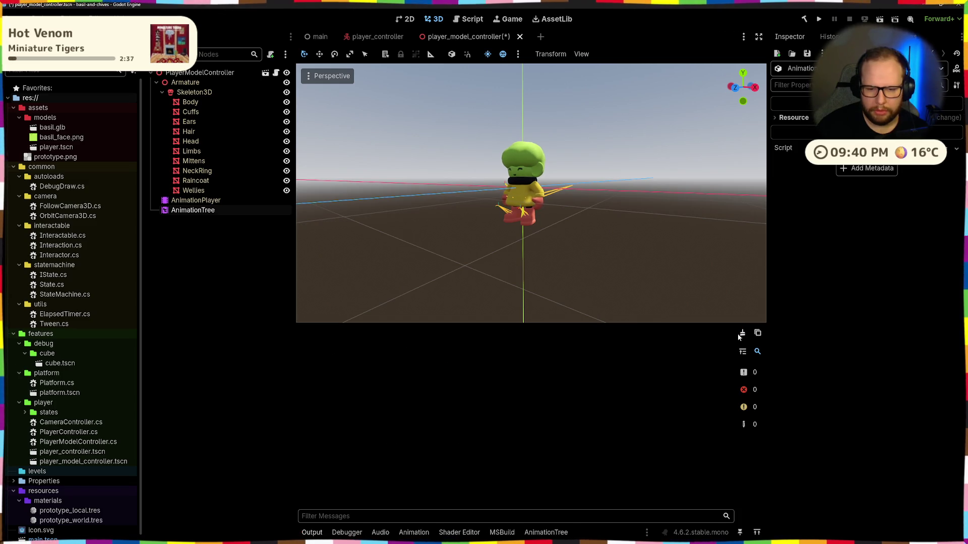
click(419, 533)
click(546, 533)
scroll(547, 121, up, 2)
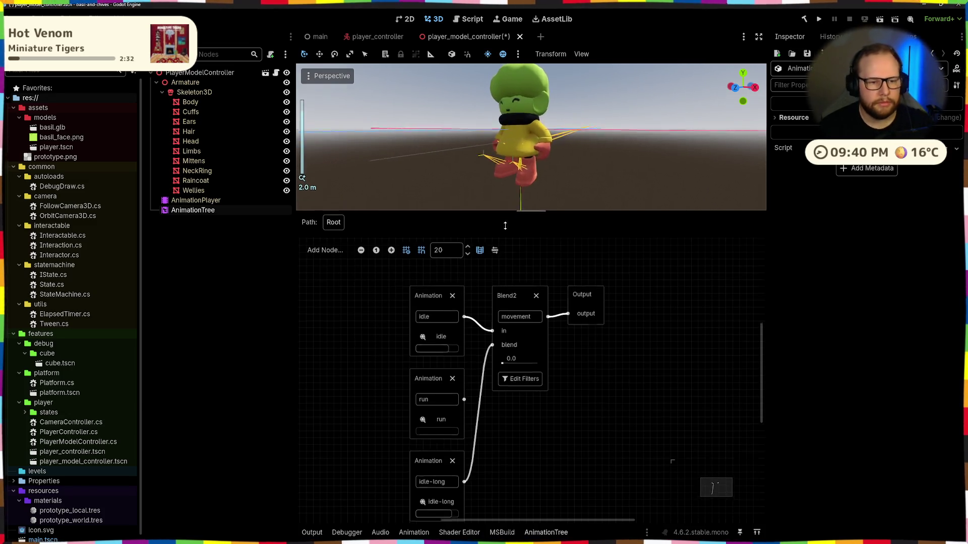
drag(512, 191, 501, 270)
scroll(503, 411, down, 3)
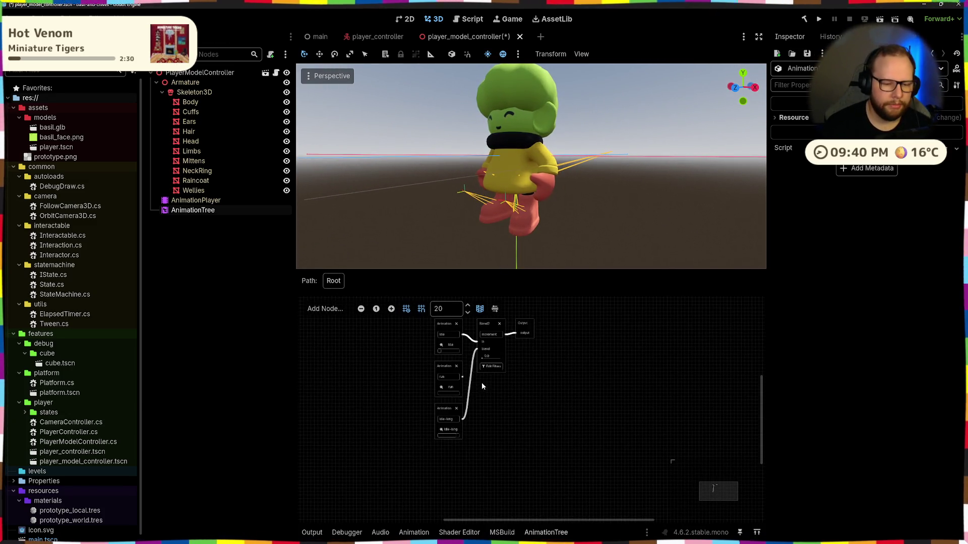
drag(482, 404, 499, 367)
click(474, 441)
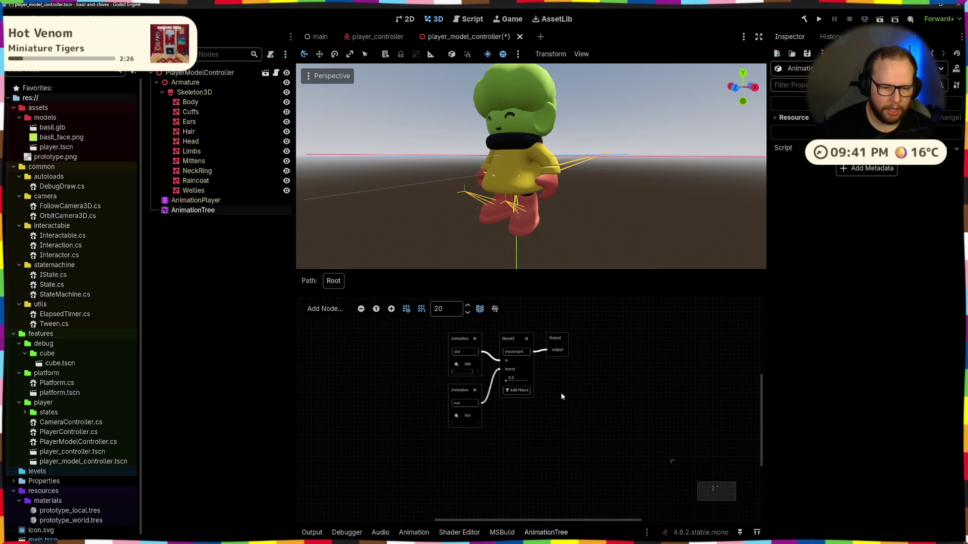
middle_drag(560, 392, 560, 423)
key(ctrl+s)
scroll(566, 408, up, 2)
scroll(504, 352, up, 2)
scroll(506, 358, down, 1)
scroll(618, 449, down, 1)
drag(512, 406, 499, 410)
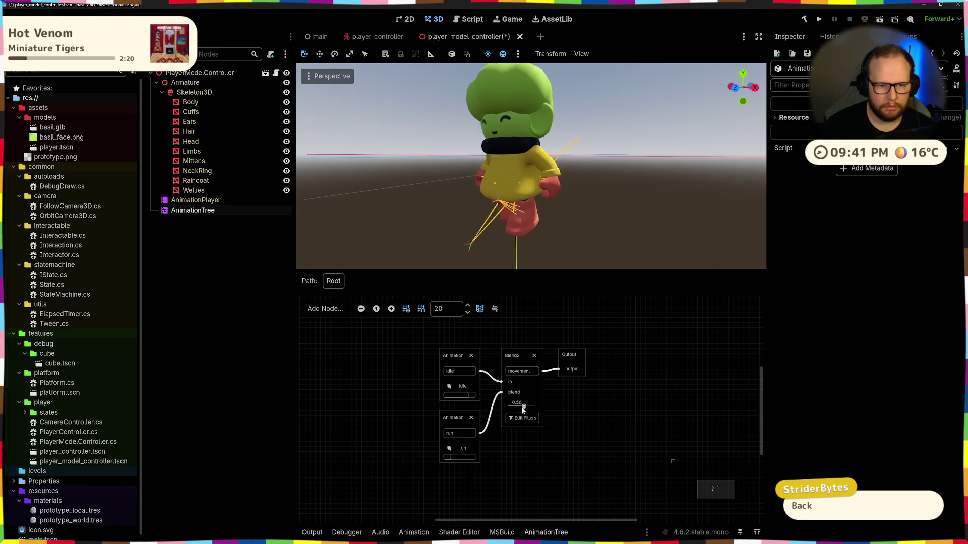
scroll(510, 317, down, 1)
scroll(513, 352, down, 1)
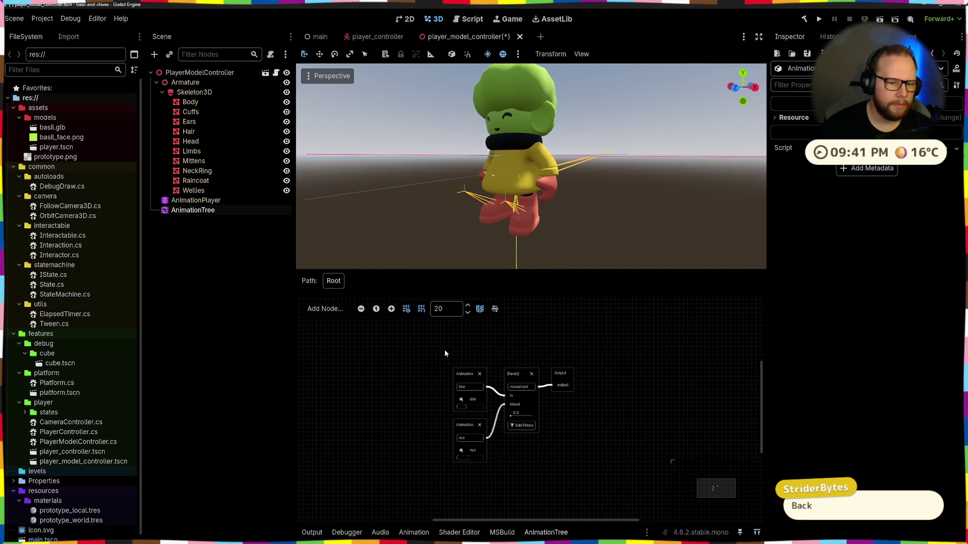
scroll(557, 349, up, 1)
scroll(542, 371, up, 1)
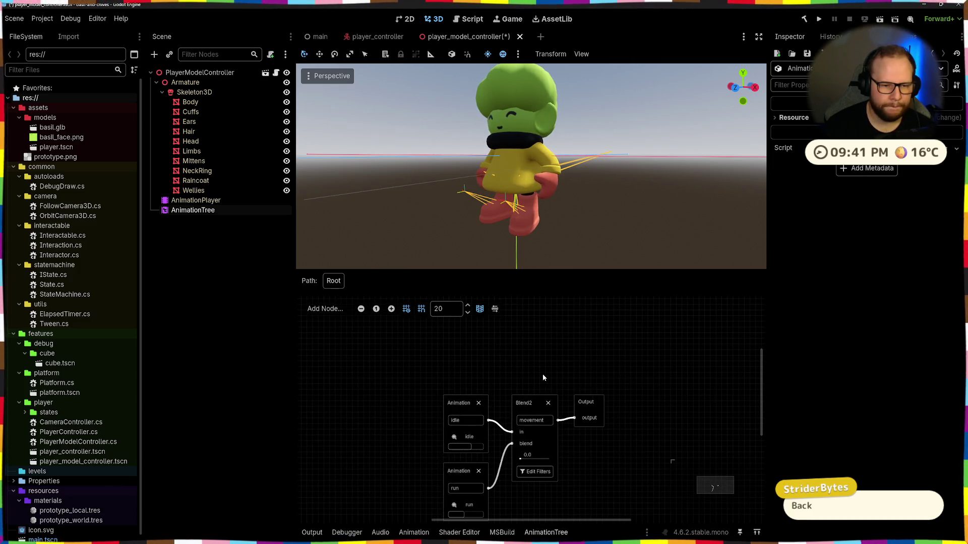
scroll(550, 376, down, 1)
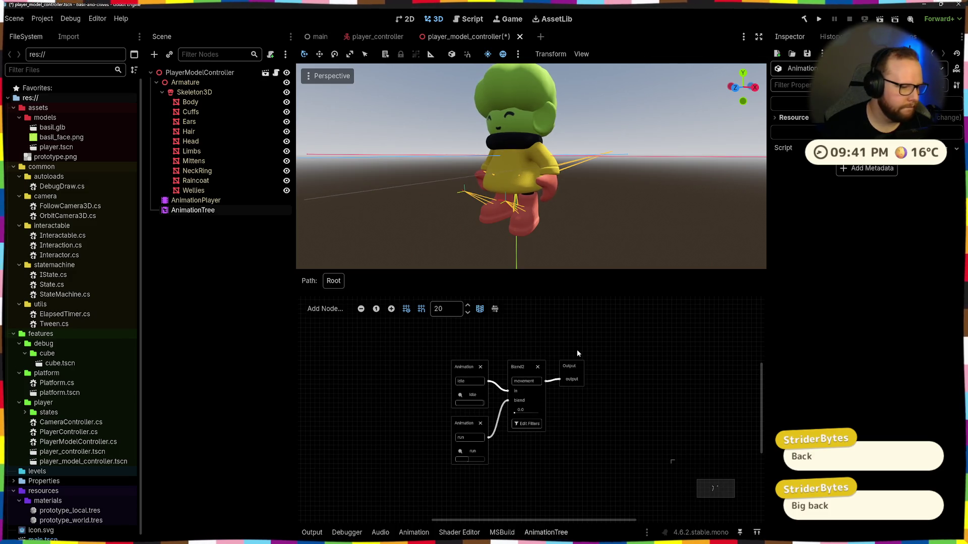
middle_drag(529, 189, 430, 249)
scroll(501, 203, up, 3)
scroll(429, 249, down, 3)
key(ctrl+s)
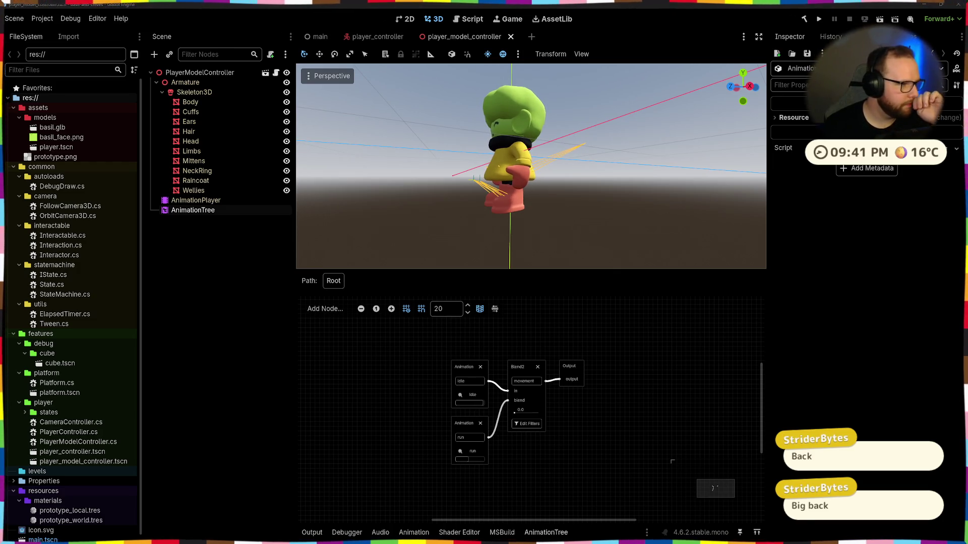
scroll(492, 189, up, 1)
middle_drag(491, 189, 524, 208)
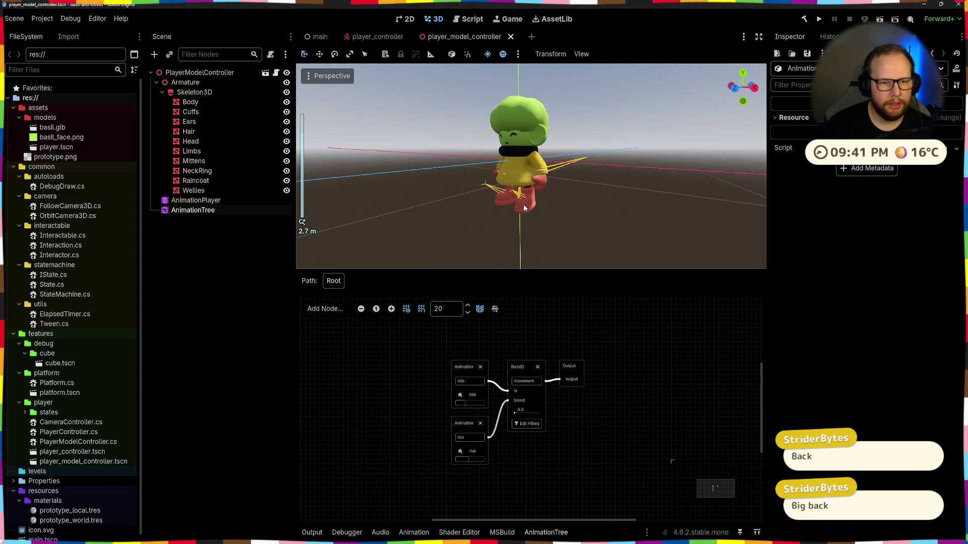
scroll(523, 181, up, 3)
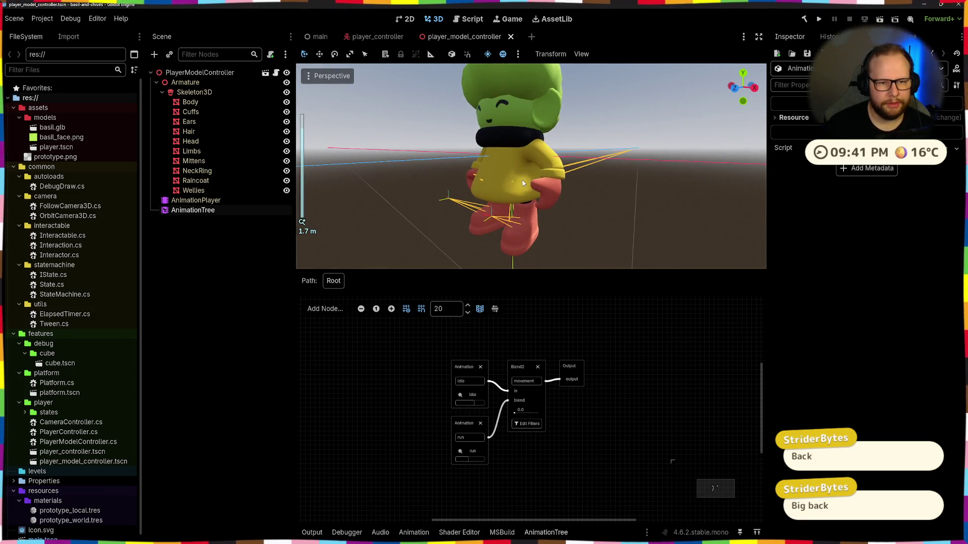
scroll(507, 371, down, 1)
scroll(515, 389, down, 1)
middle_drag(518, 396, 504, 358)
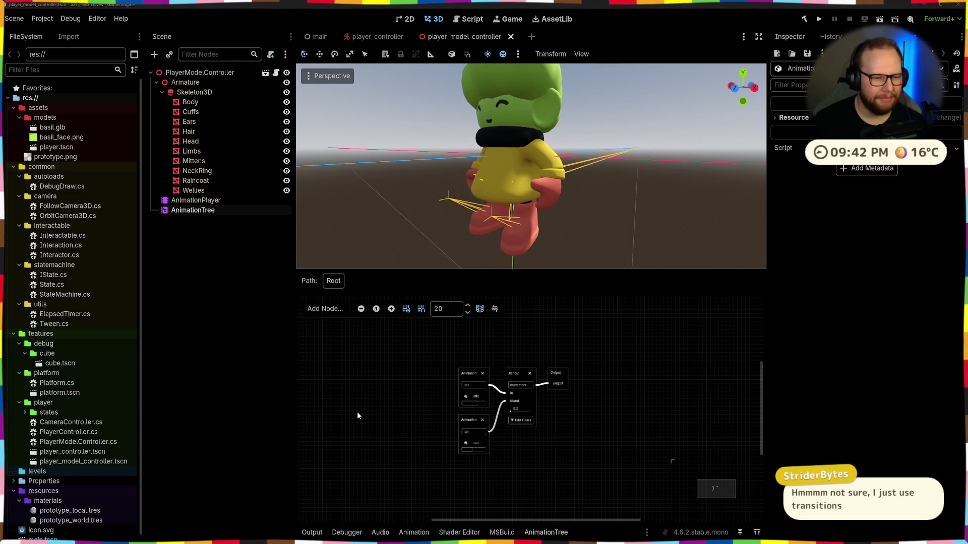
click(213, 255)
click(193, 210)
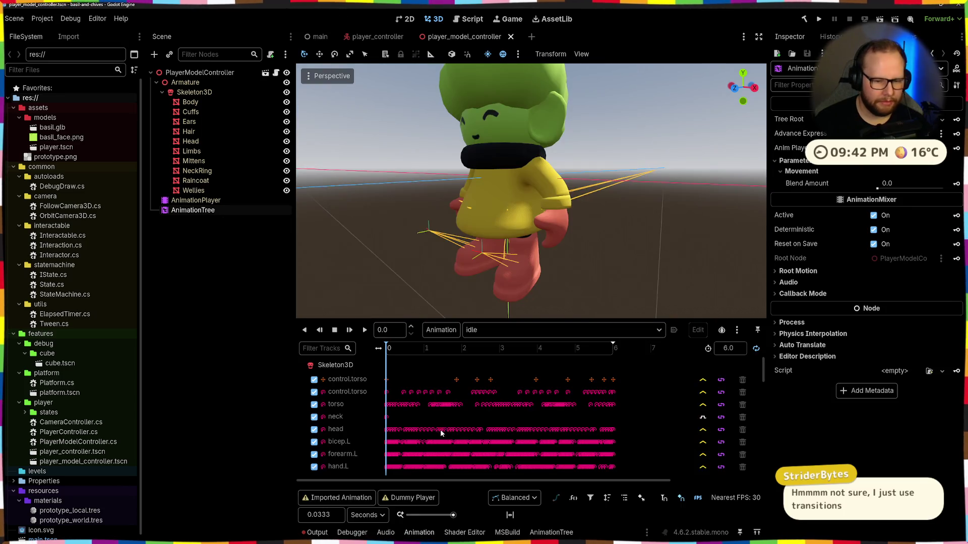
click(551, 532)
right_click(379, 365)
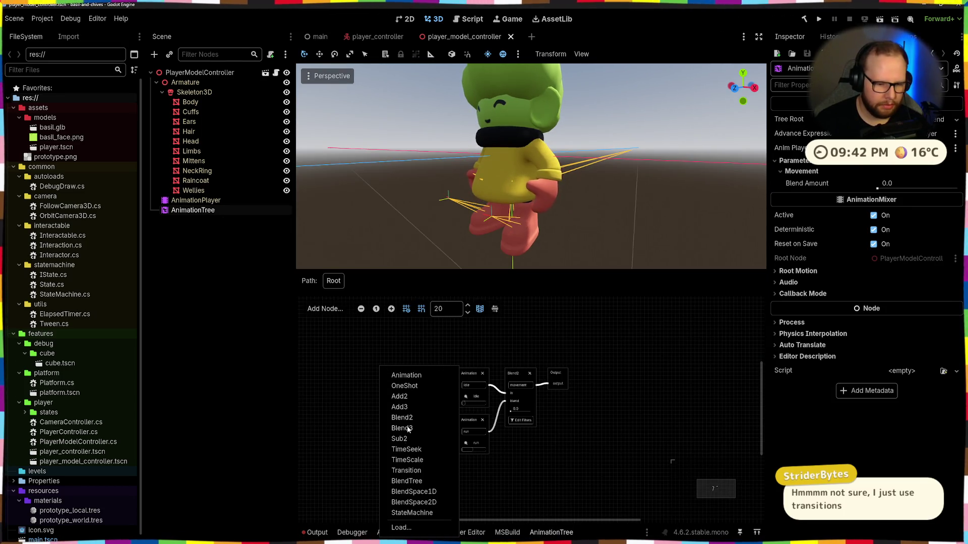
click(410, 513)
click(401, 402)
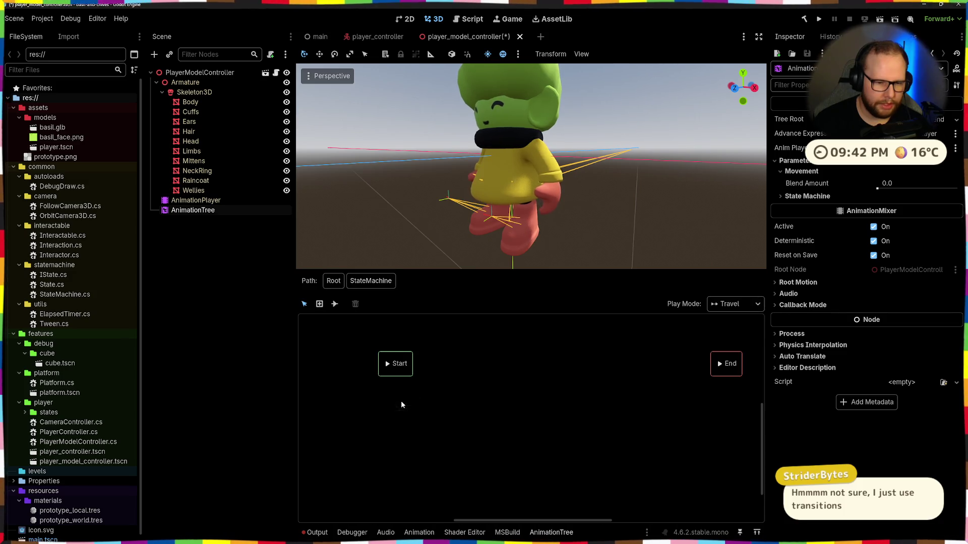
mouse_move(517, 368)
middle_down()
mouse_move(462, 414)
mouse_move(375, 384)
mouse_move(420, 377)
middle_up()
drag(404, 407, 436, 409)
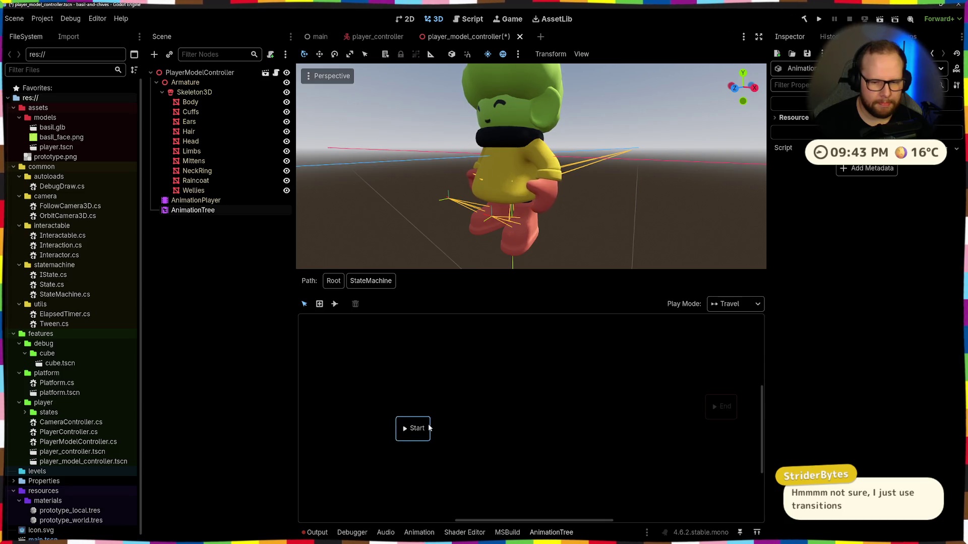
click(470, 364)
drag(387, 363, 602, 384)
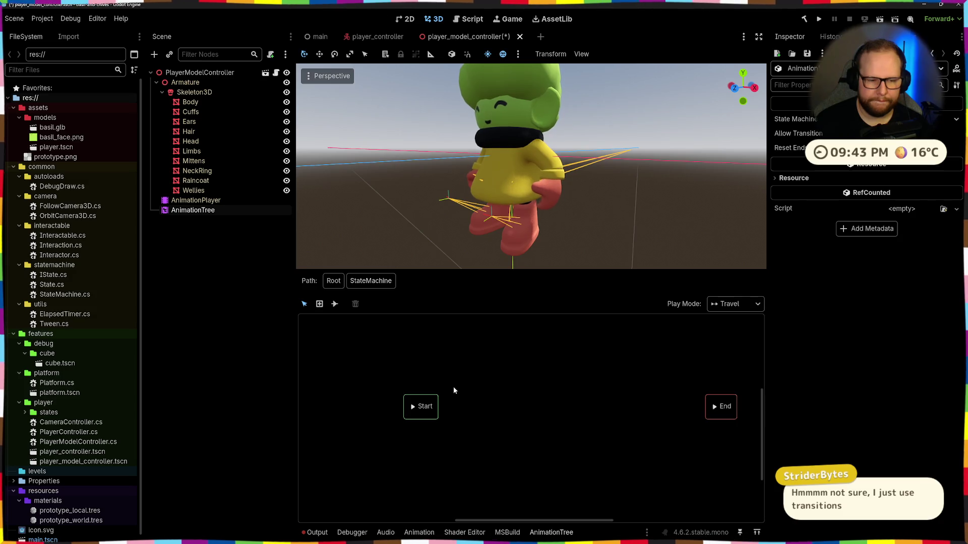
click(432, 409)
drag(387, 361, 746, 443)
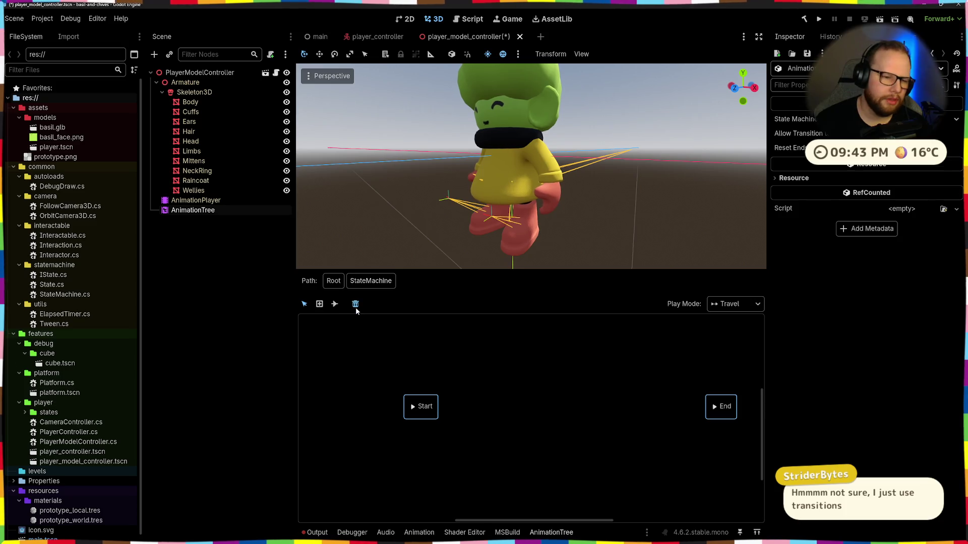
click(333, 281)
click(429, 373)
scroll(434, 371, up, 1)
scroll(433, 370, down, 2)
scroll(454, 367, up, 2)
scroll(463, 367, up, 1)
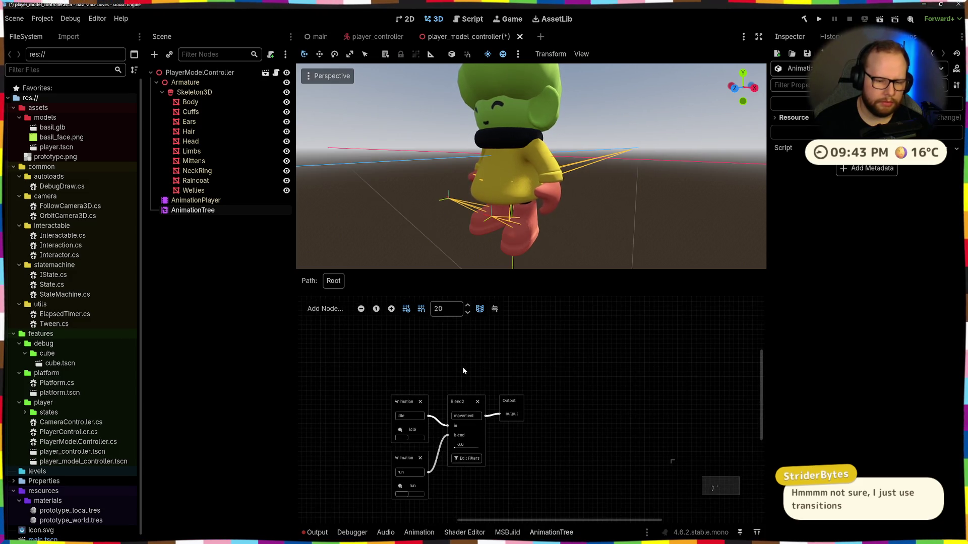
Step: Try adding a Sub2 node to the blend tree and delete it again
middle_drag(407, 364, 457, 356)
drag(407, 356, 521, 434)
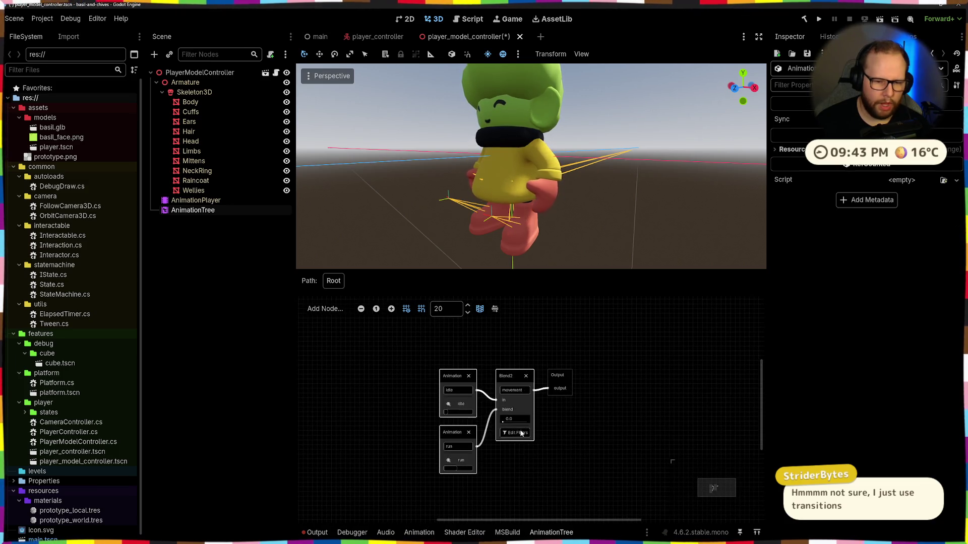
middle_drag(527, 348, 512, 426)
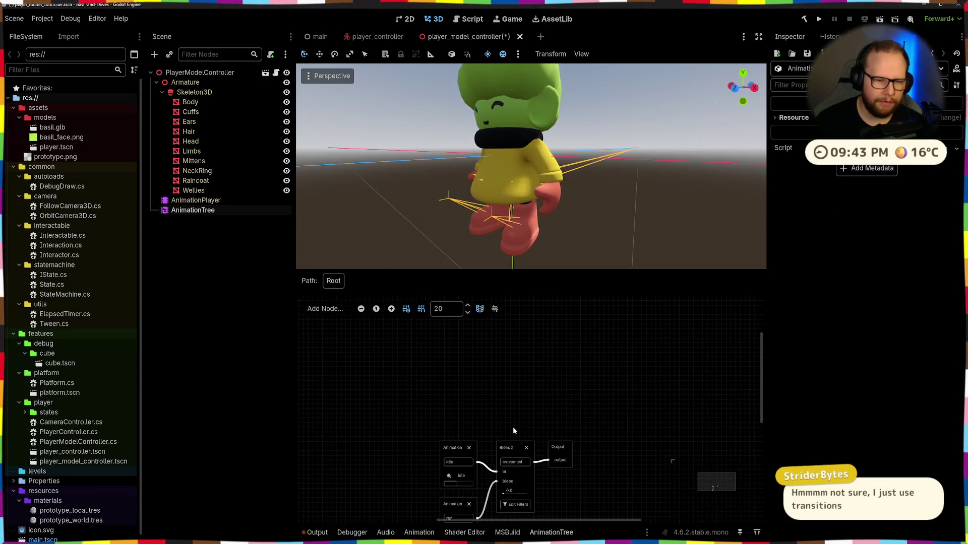
click(335, 308)
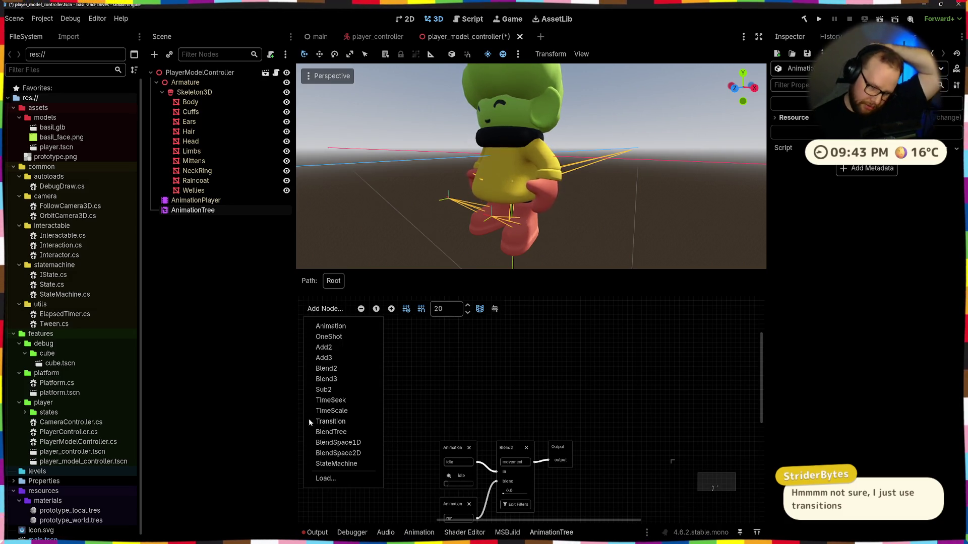
click(327, 391)
drag(546, 416, 521, 360)
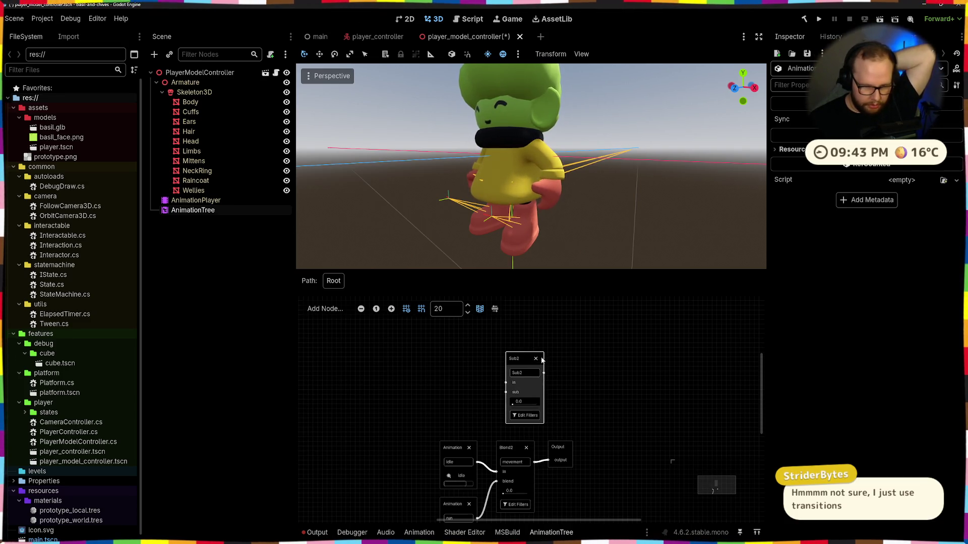
click(537, 358)
Step: Try a Transition node and delete it, then clear the Output log of the duplicate library error
right_click(504, 373)
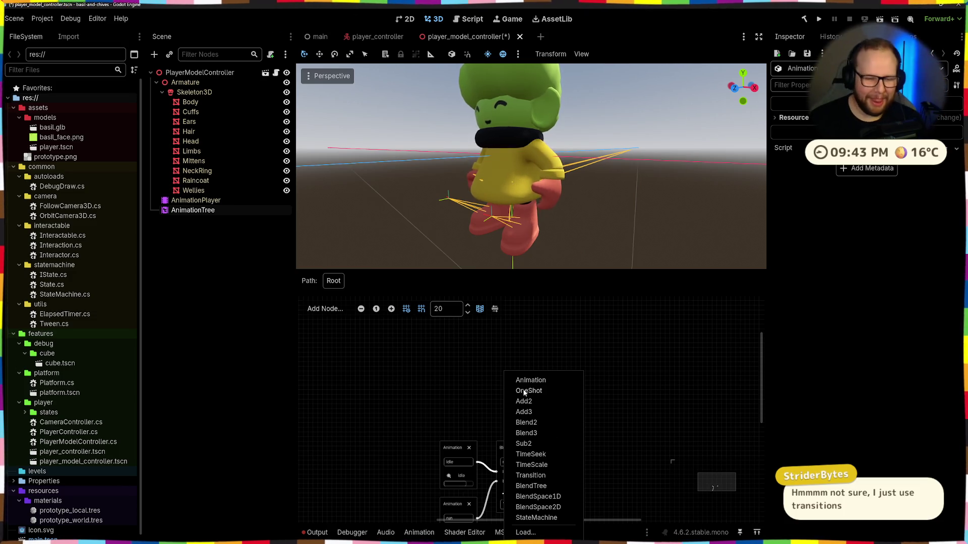
click(541, 474)
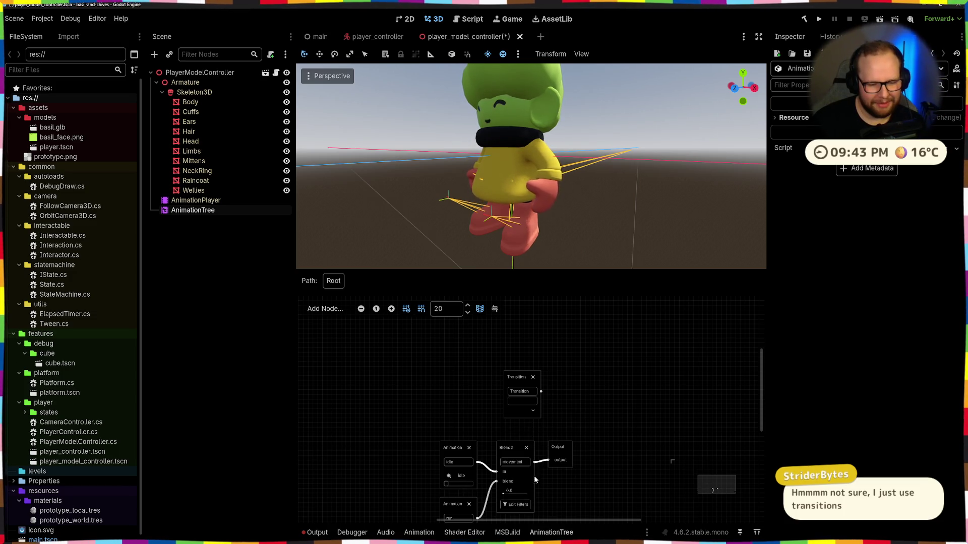
drag(519, 375, 493, 370)
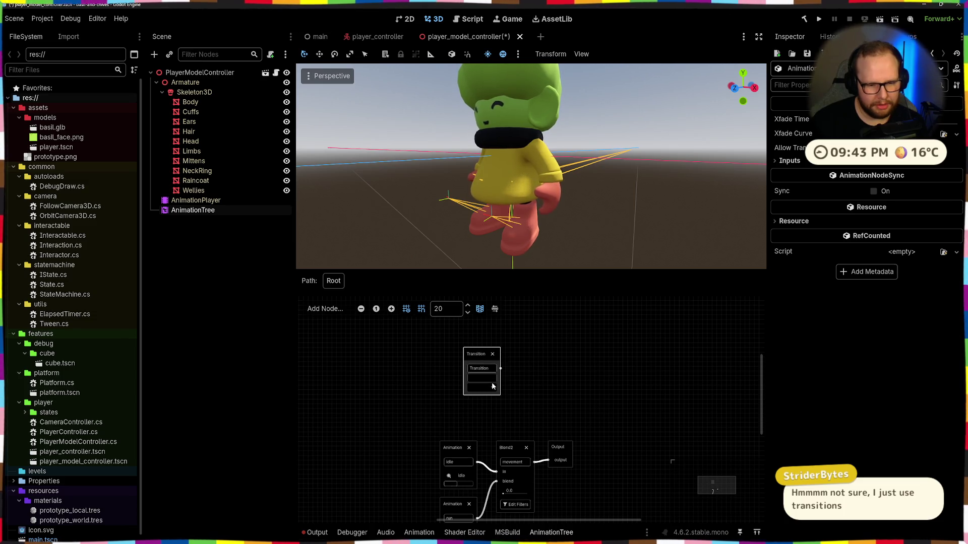
click(491, 355)
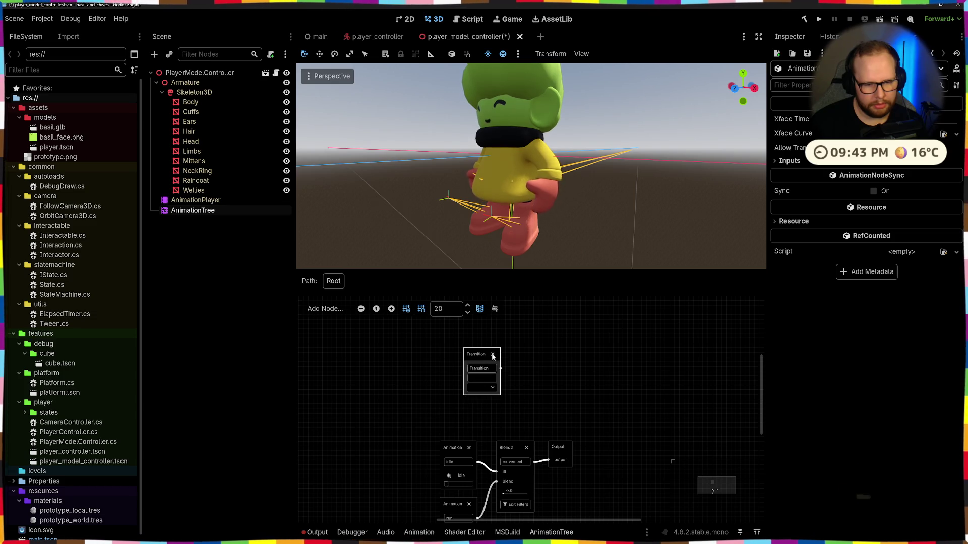
scroll(515, 409, down, 1)
scroll(519, 423, down, 1)
scroll(519, 422, up, 2)
scroll(513, 363, up, 1)
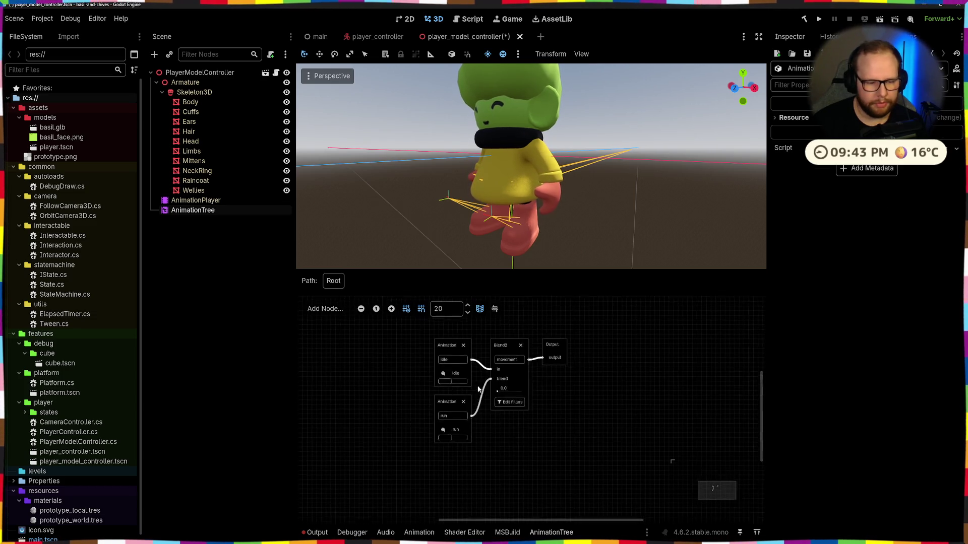
click(318, 533)
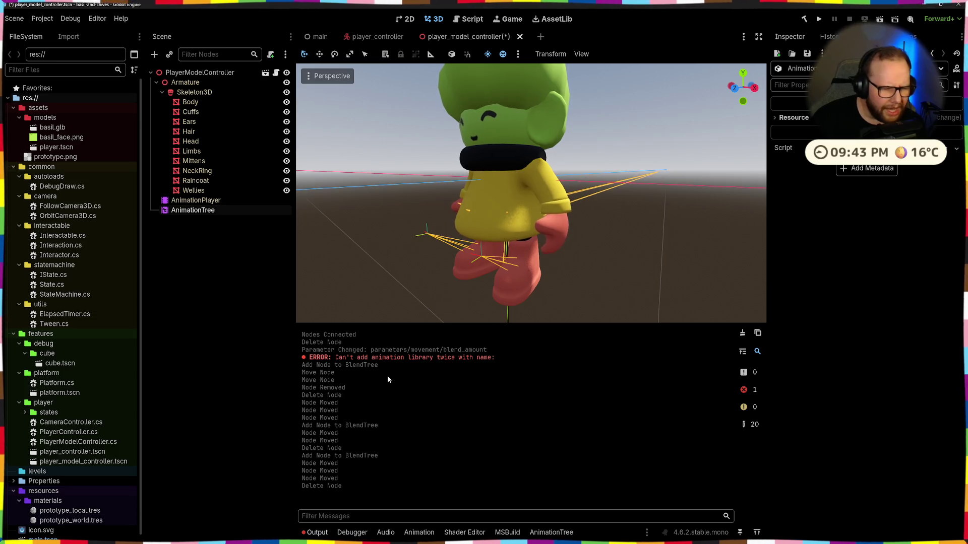
click(546, 532)
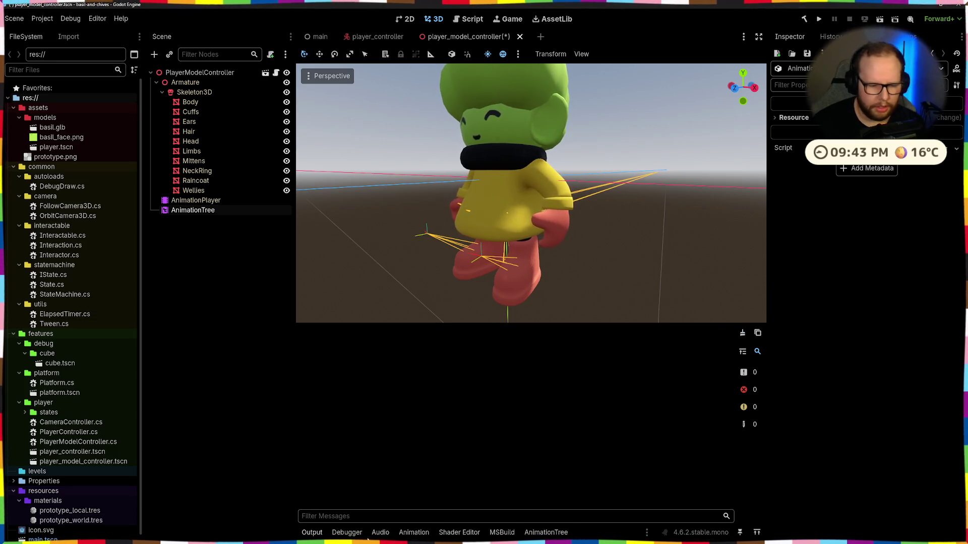
scroll(399, 421, up, 1)
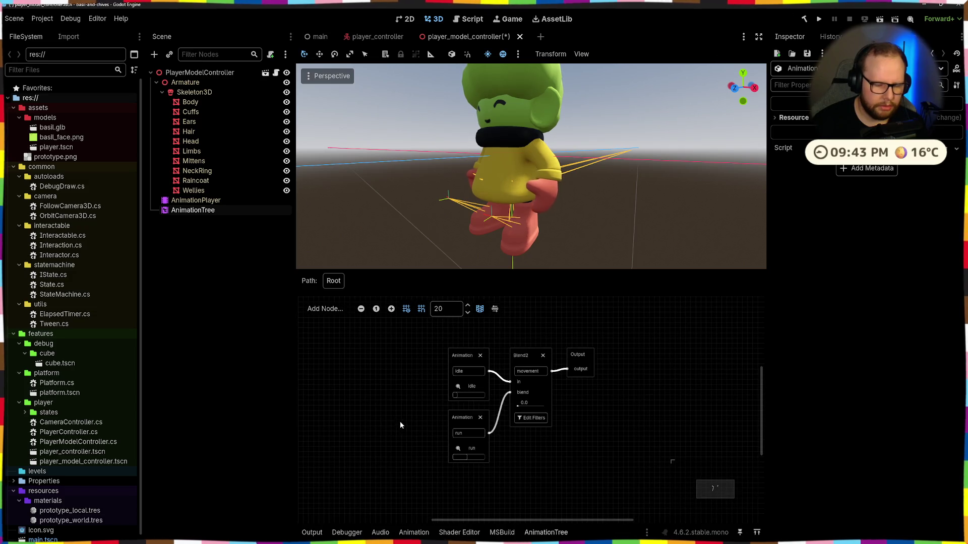
Step: Set the movement blend amount to 0.0 so the character settles into idle
drag(526, 409, 516, 407)
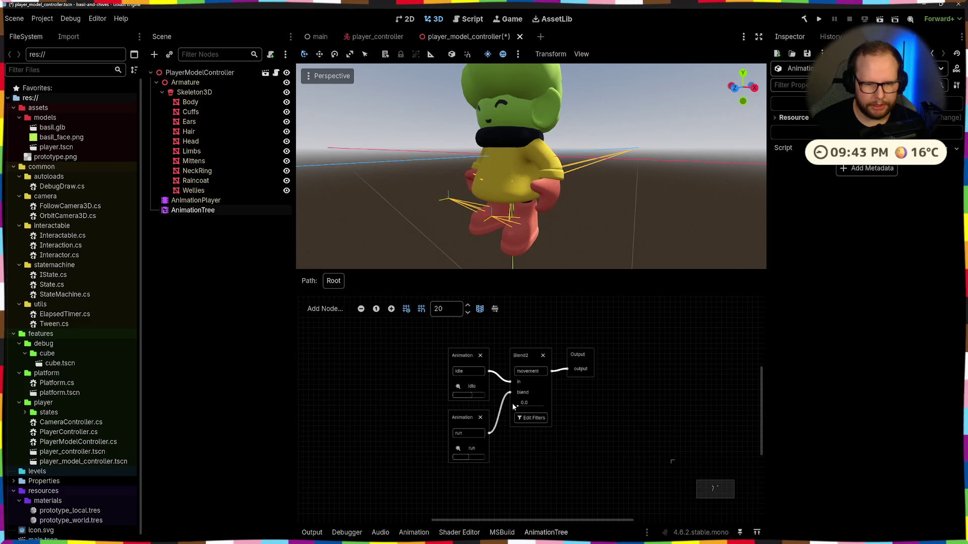
scroll(538, 439, up, 2)
scroll(516, 481, right, 2)
scroll(503, 433, down, 1)
scroll(503, 434, down, 1)
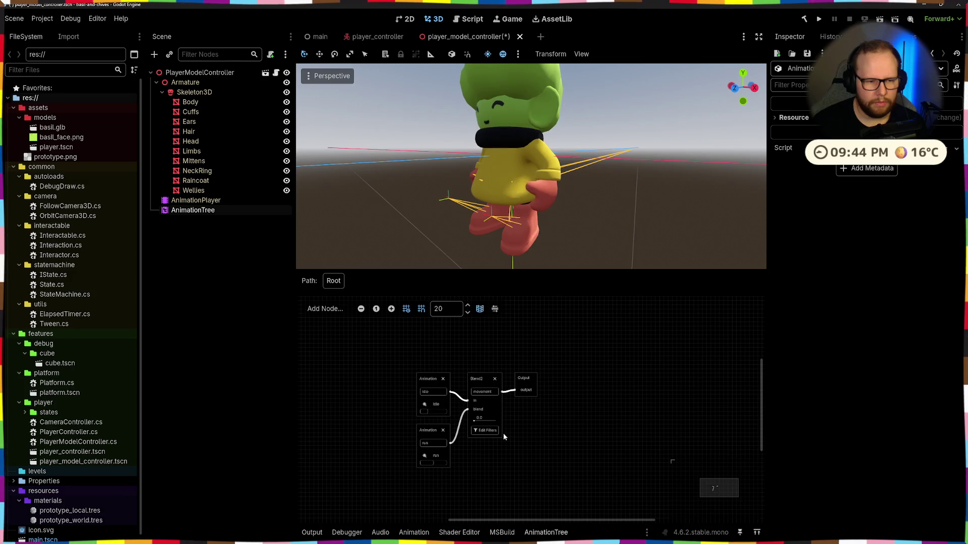
drag(384, 349, 553, 489)
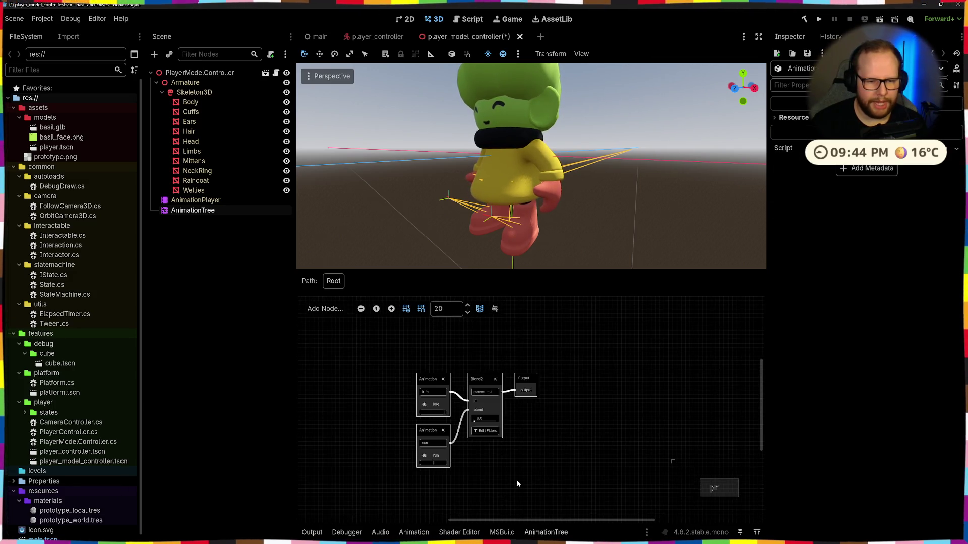
middle_drag(613, 353, 493, 377)
right_click(493, 376)
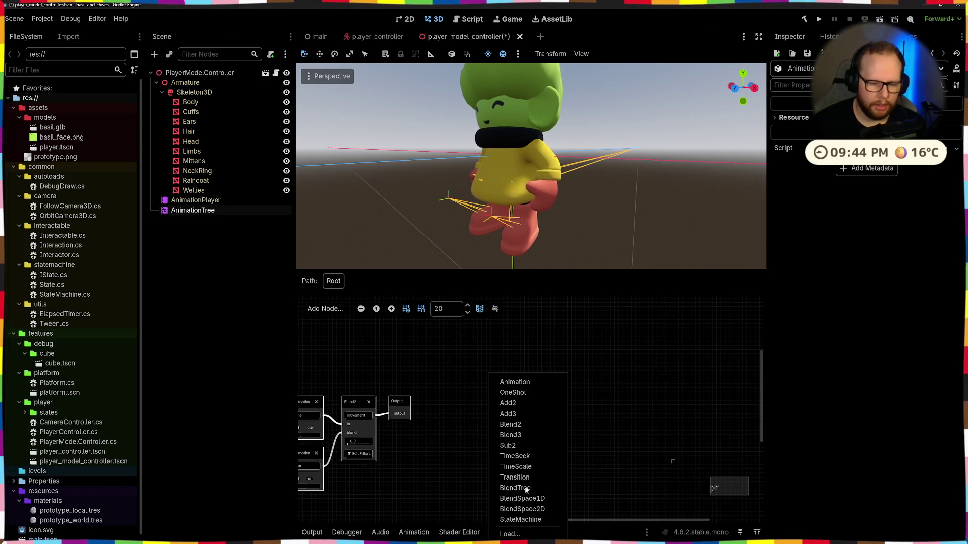
click(477, 326)
scroll(407, 364, down, 2)
shift+scroll(333, 338, left, 4)
mouse_move(352, 334)
mouse_down()
mouse_move(486, 444)
mouse_move(563, 476)
mouse_up()
Step: Select the AnimationTree node in the scene tree to show the idle animation's tracks
click(202, 212)
drag(203, 211, 211, 226)
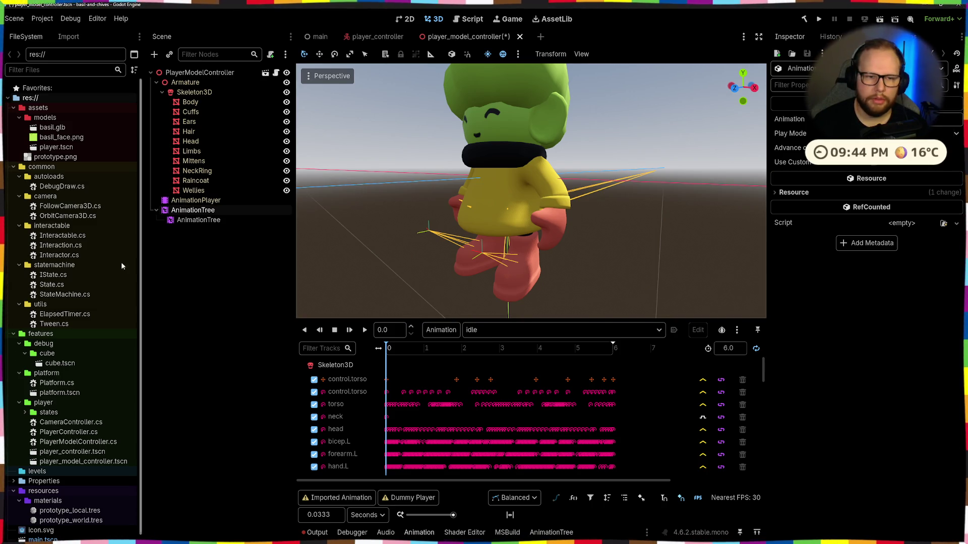
Step: Drag a copy of the AnimationTree above the AnimationPlayer and dismiss the missing-track warnings
click(195, 200)
drag(193, 210, 151, 215)
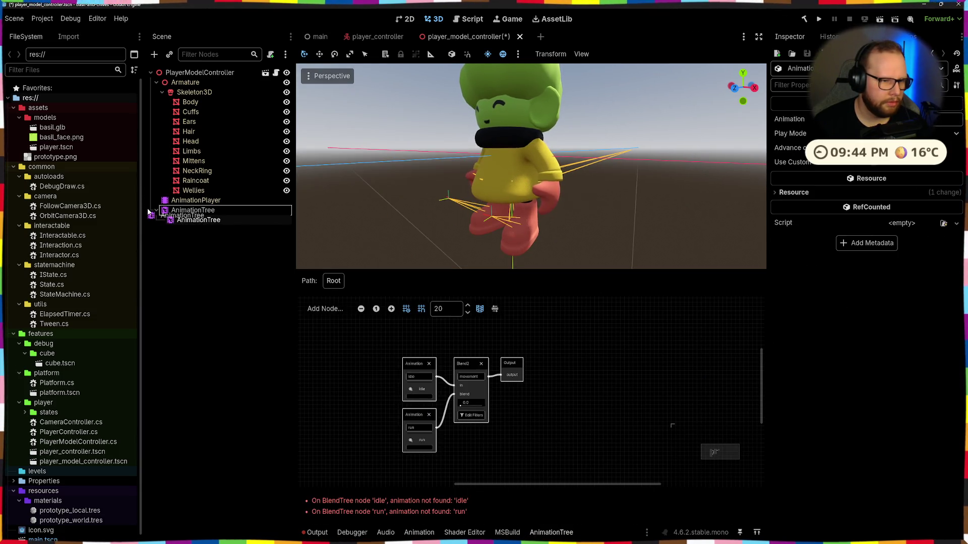
drag(148, 211, 150, 197)
click(196, 209)
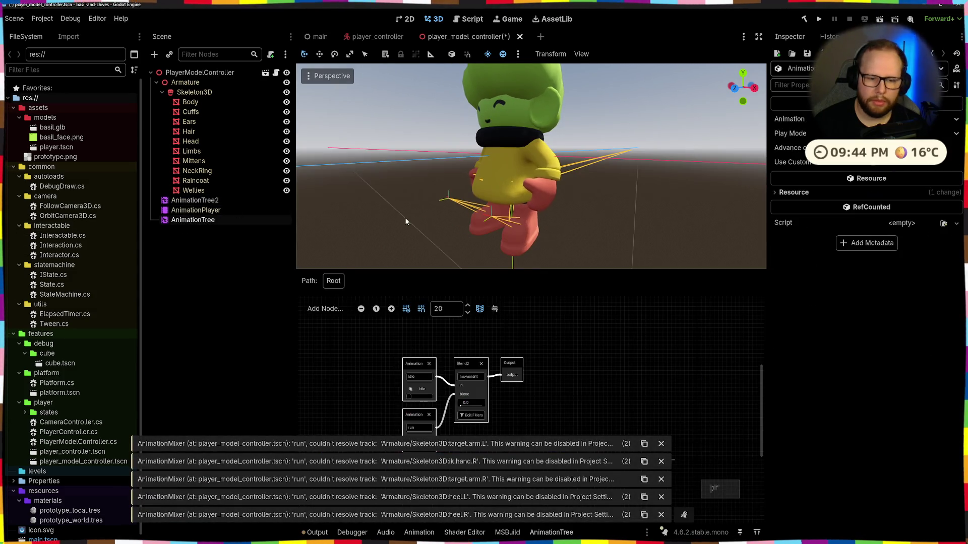
click(661, 497)
click(661, 514)
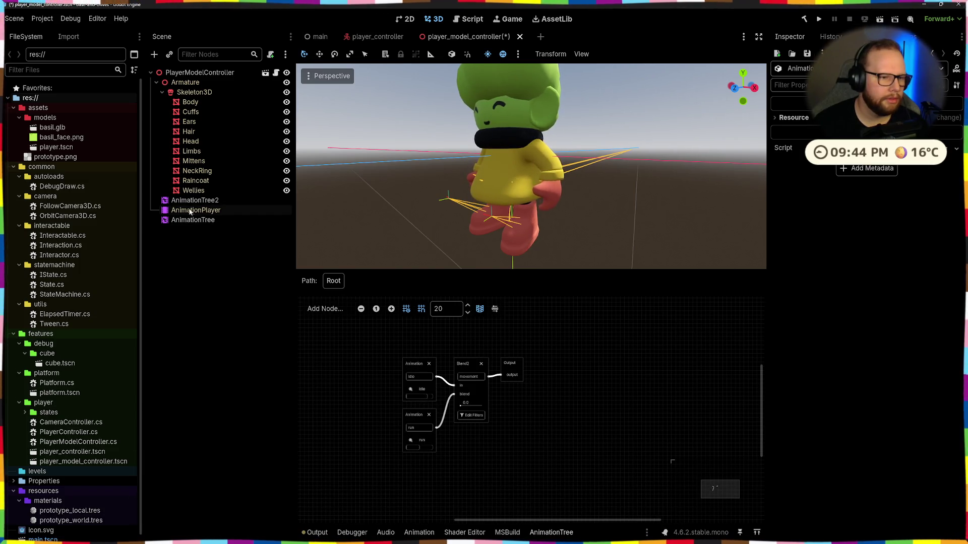
Step: Select the original AnimationTree and save the player model controller scene
click(194, 220)
key(ctrl+s)
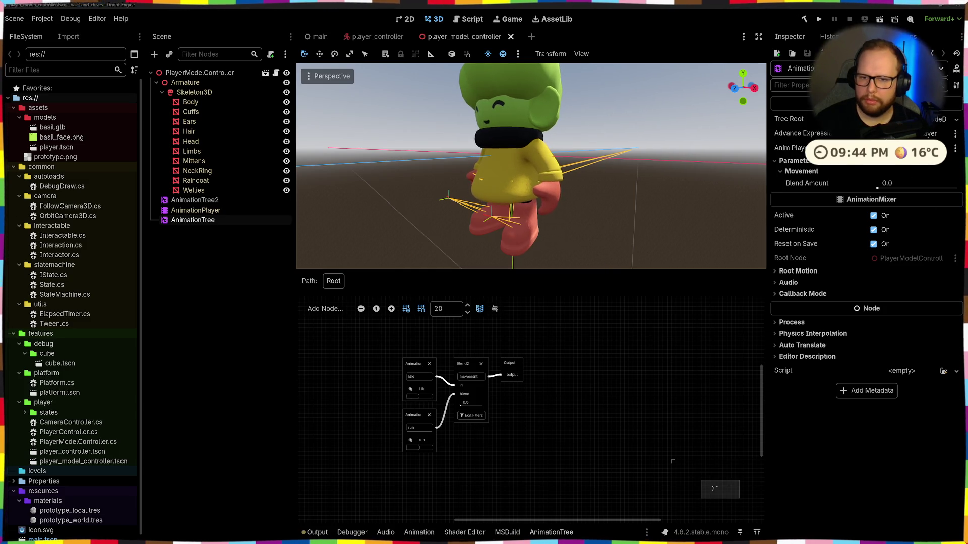
click(955, 119)
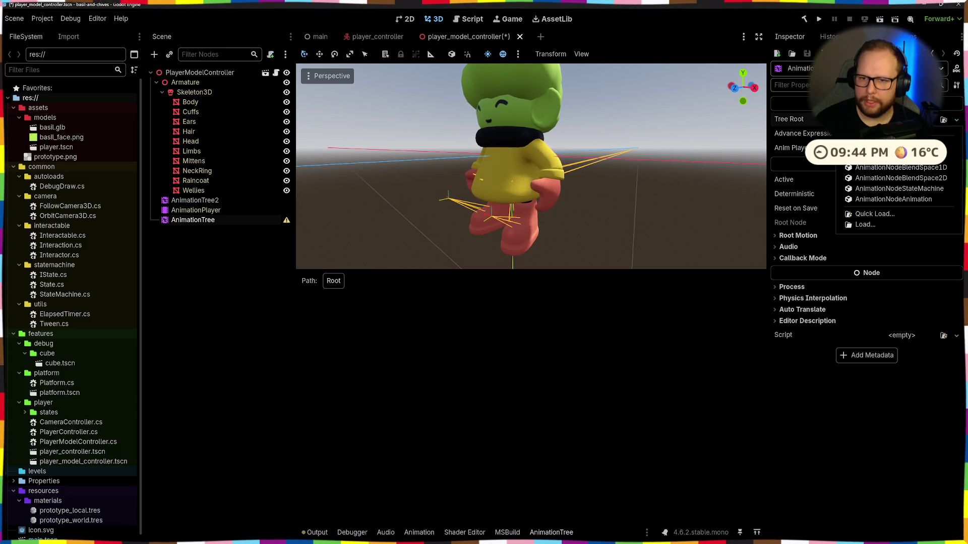
Step: Set the AnimationTree's Tree Root to a new AnimationNodeStateMachine and open it for editing
click(900, 189)
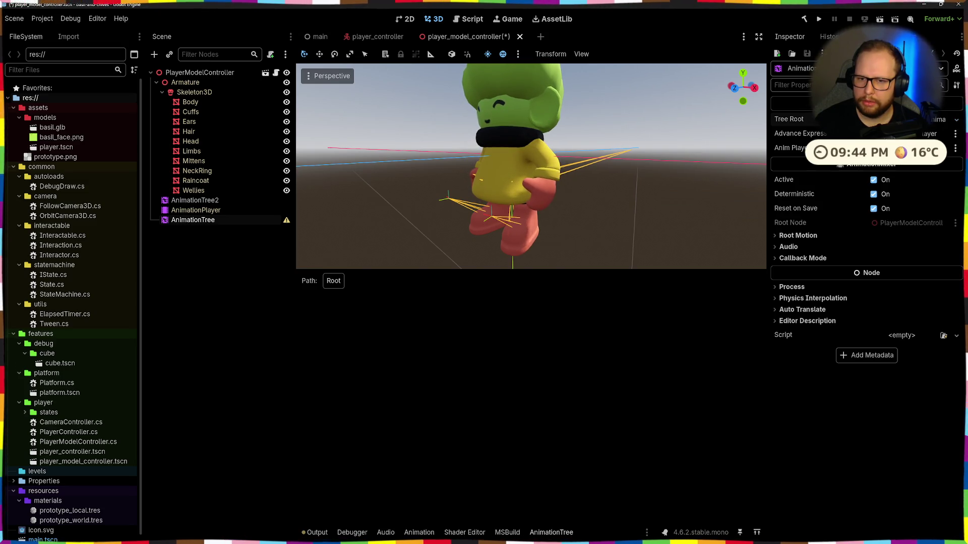
click(907, 119)
click(908, 118)
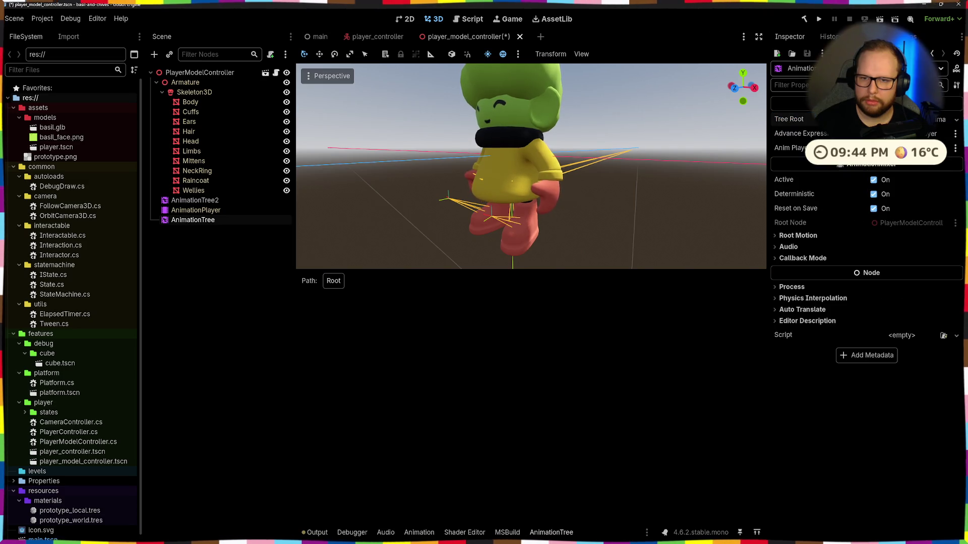
click(956, 119)
click(907, 204)
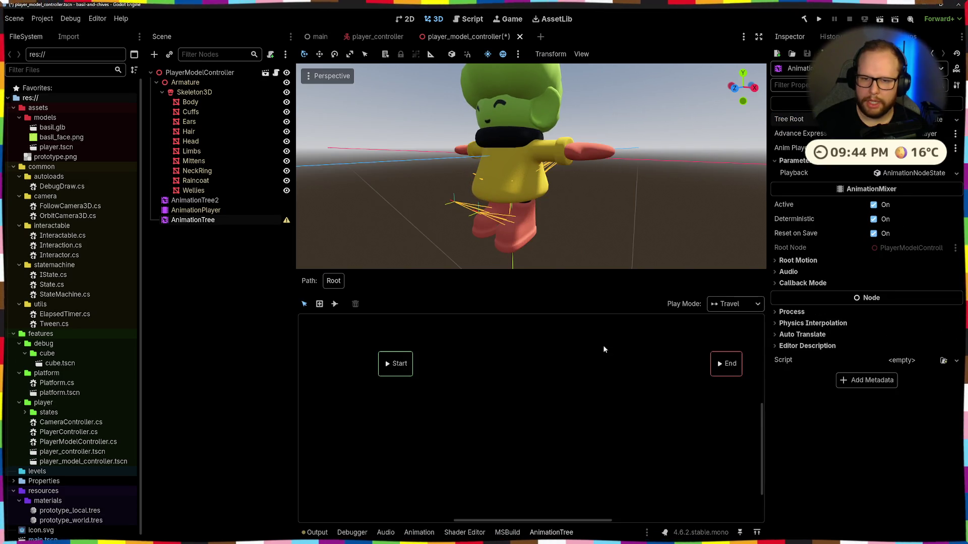
Step: Compare AnimationTree2's blend tree with the new state machine and browse the addable state types
click(198, 201)
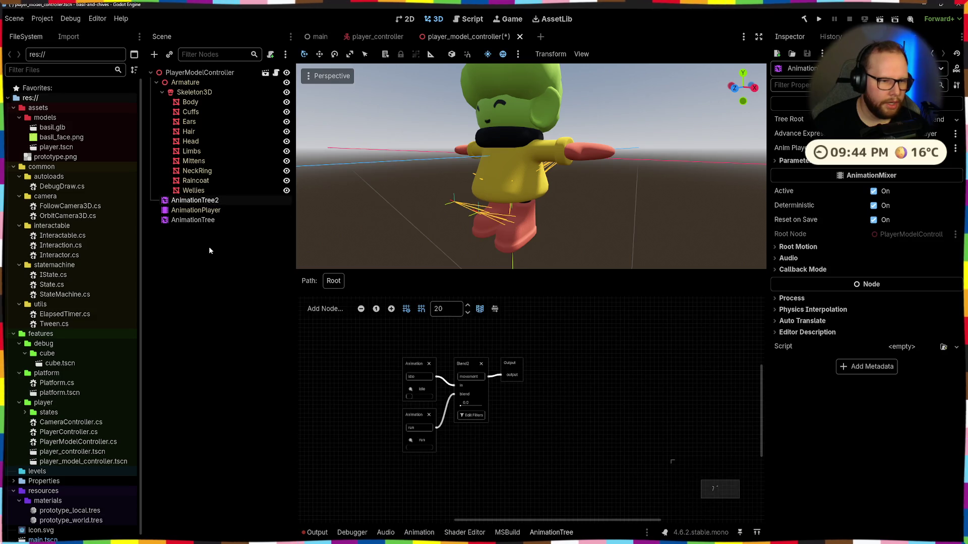
drag(369, 357, 602, 470)
click(193, 220)
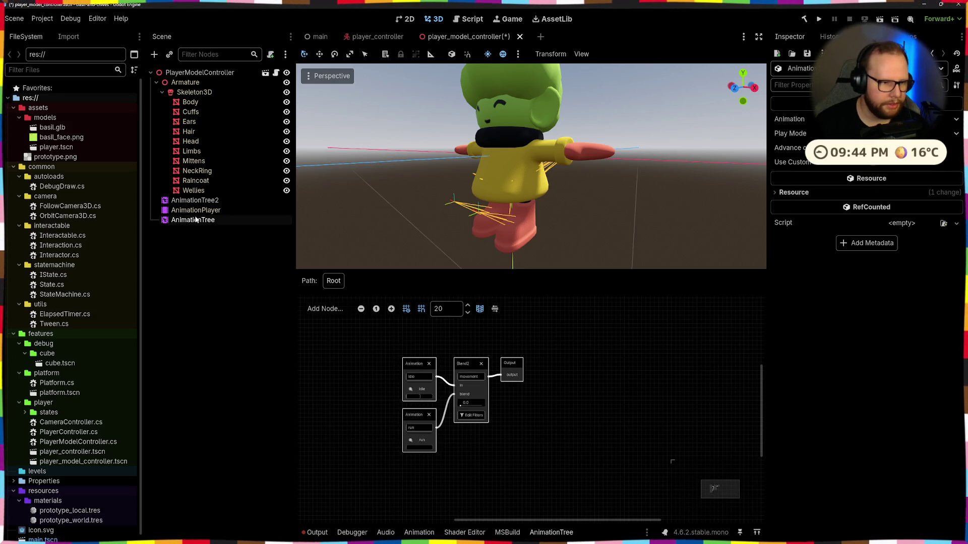
right_click(496, 359)
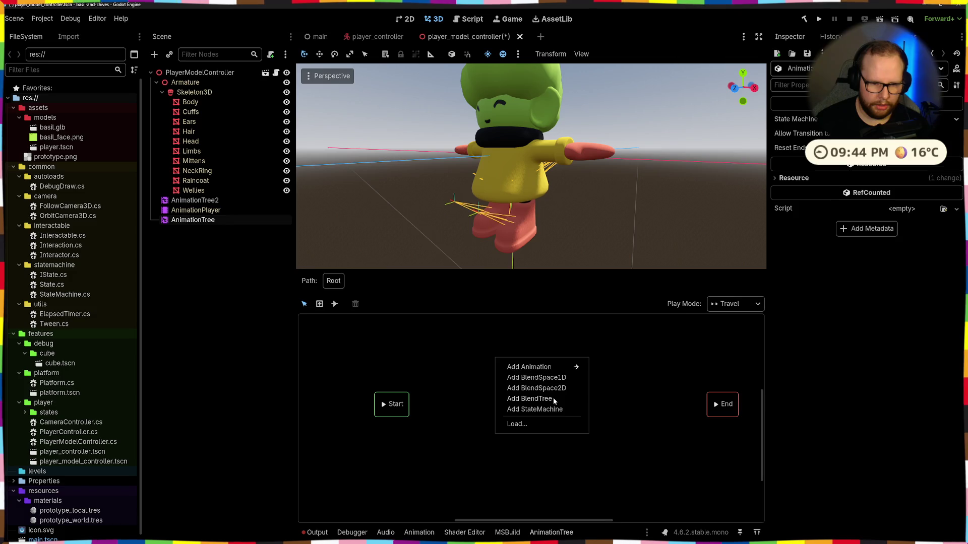
click(320, 304)
right_click(487, 366)
mouse_move(529, 366)
click(452, 365)
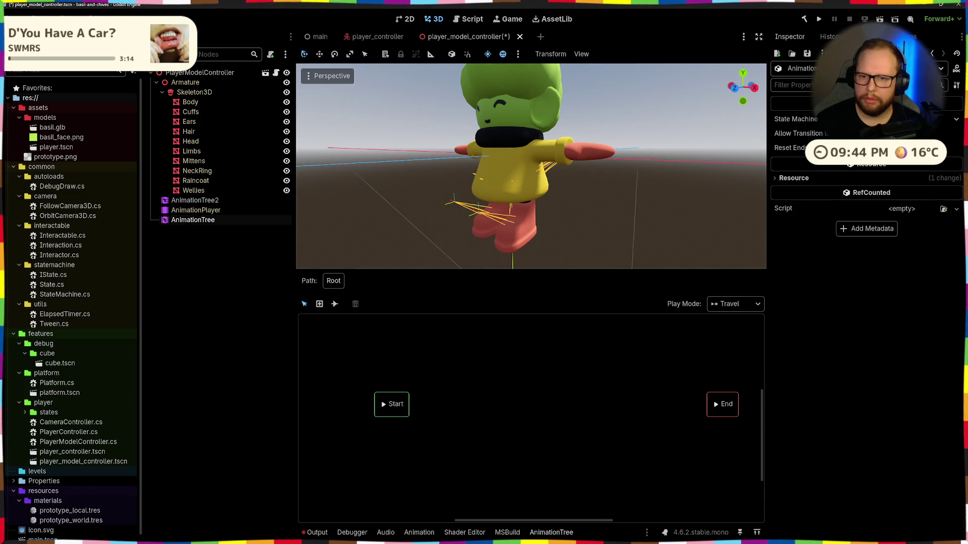
click(198, 210)
click(194, 201)
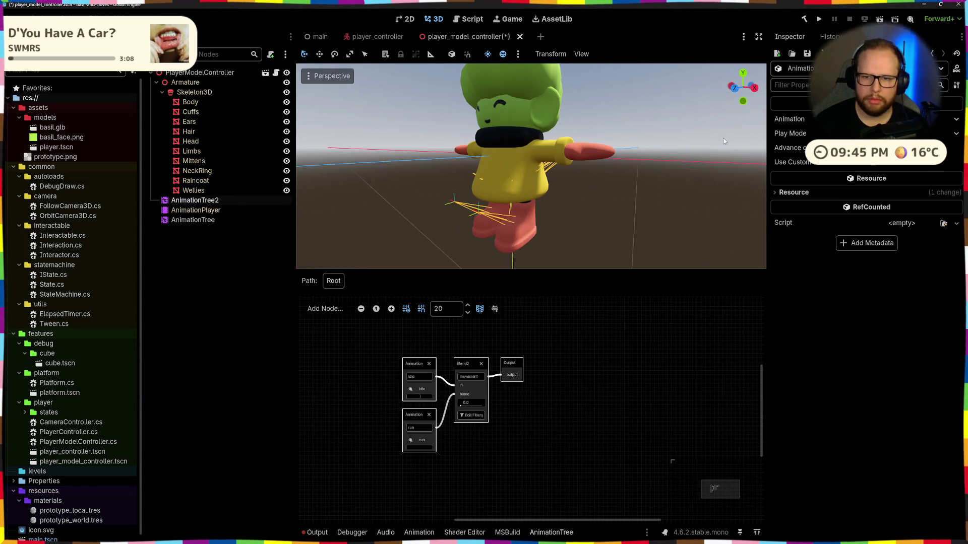
click(376, 339)
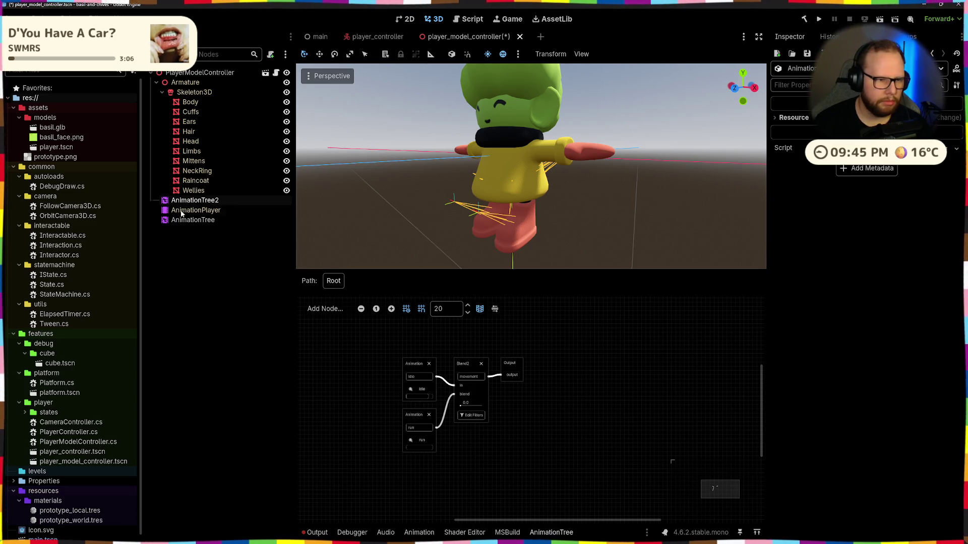
click(182, 211)
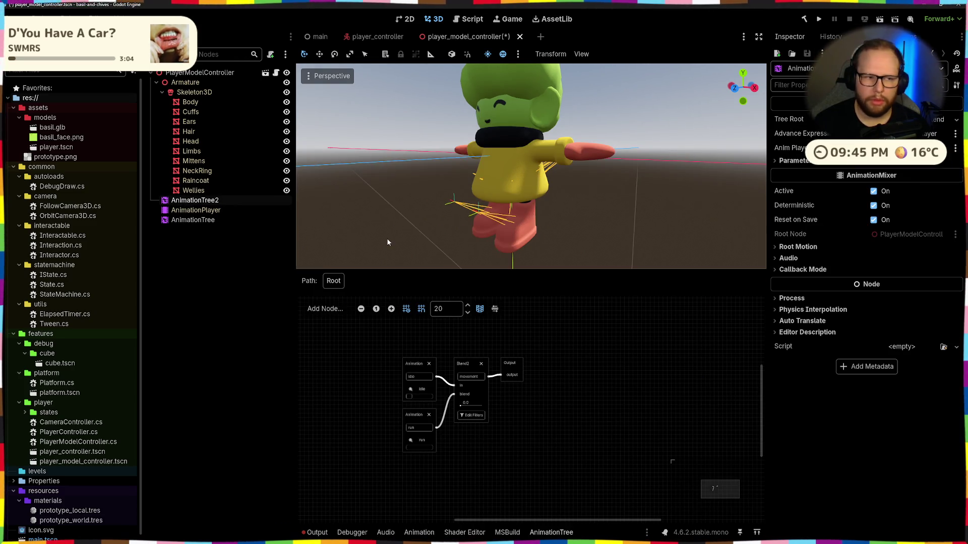
click(193, 220)
Step: Add a BlendTree state, delete it, and cancel loading a state from file, leaving only Start and End
right_click(561, 401)
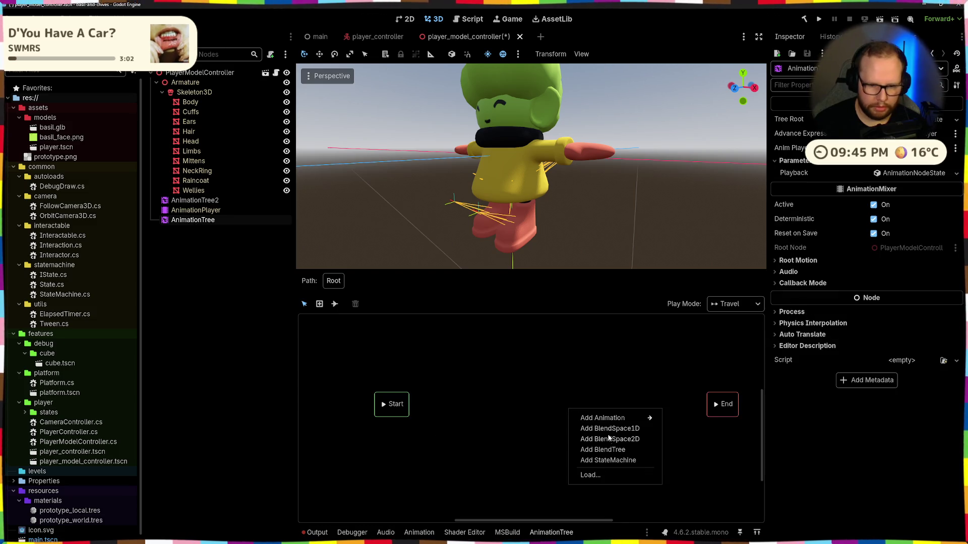
click(618, 450)
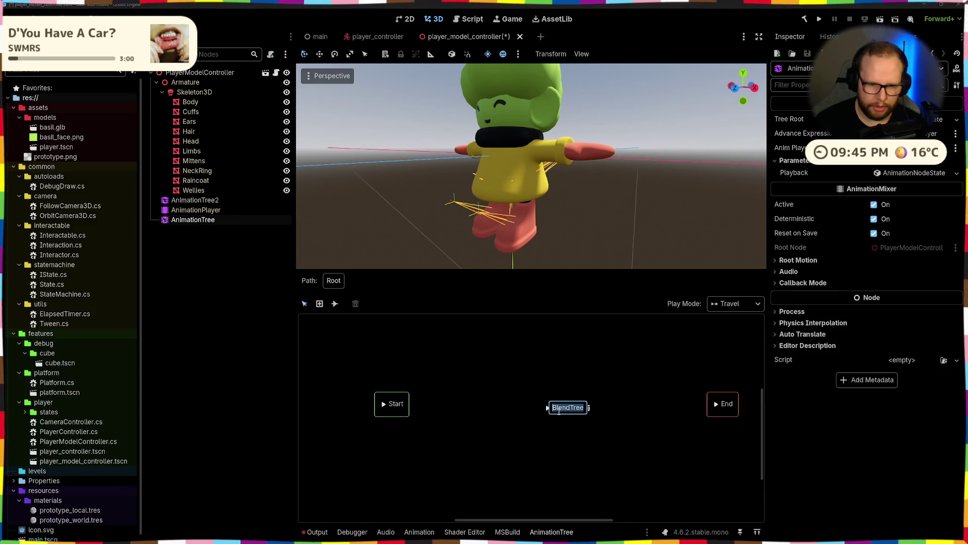
drag(588, 437, 504, 381)
right_click(571, 394)
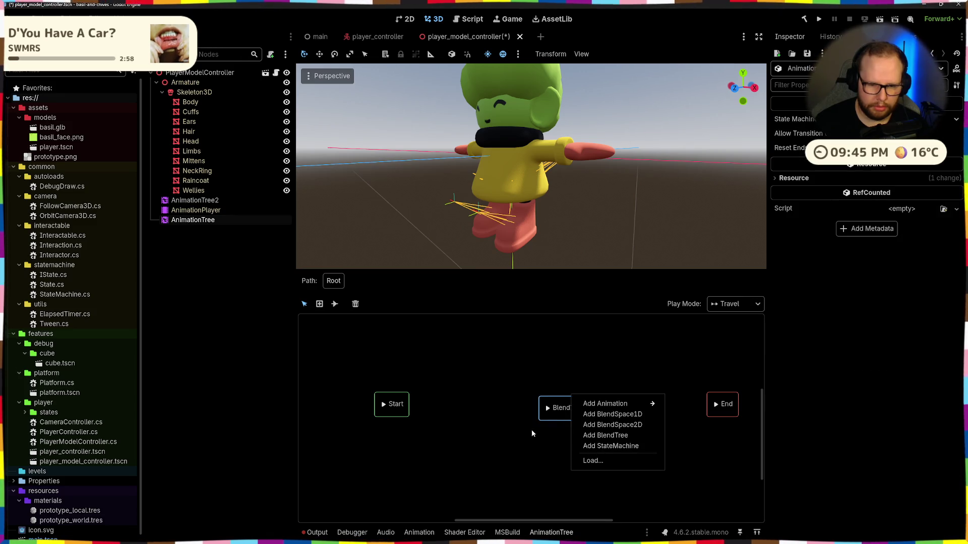
click(570, 403)
click(355, 303)
right_click(513, 357)
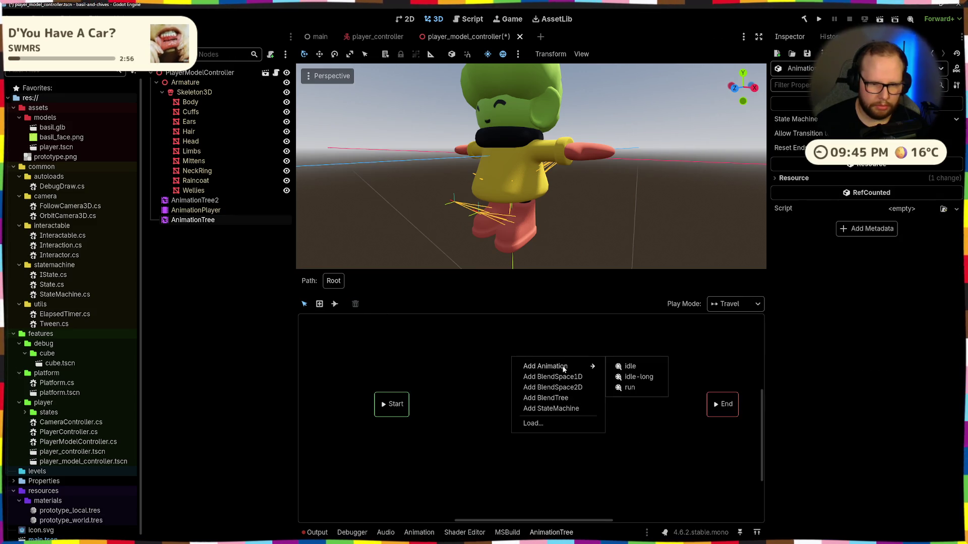
click(539, 423)
click(573, 427)
scroll(585, 389, left, 2)
Step: Look over AnimationTree2's blend tree for reference and snap the docs browser beside the editor
click(198, 210)
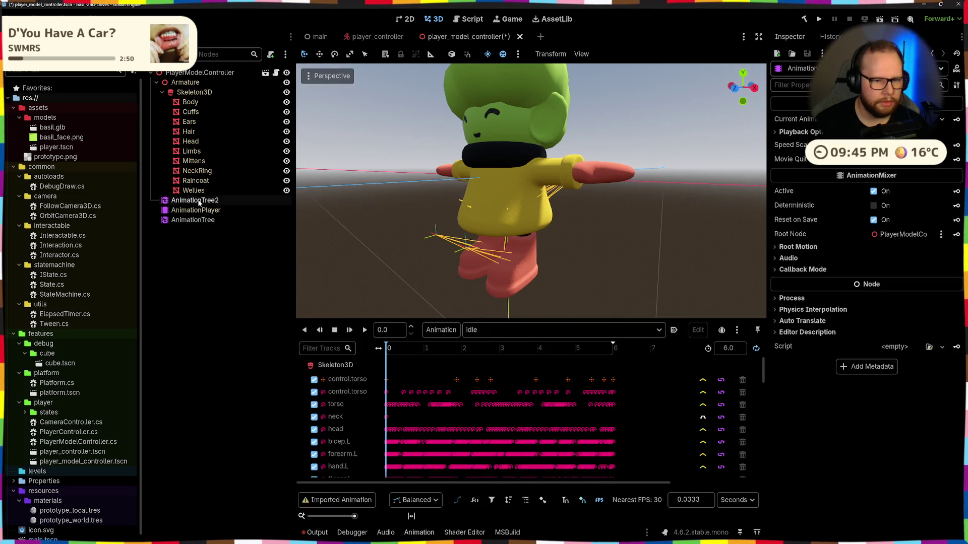
click(195, 220)
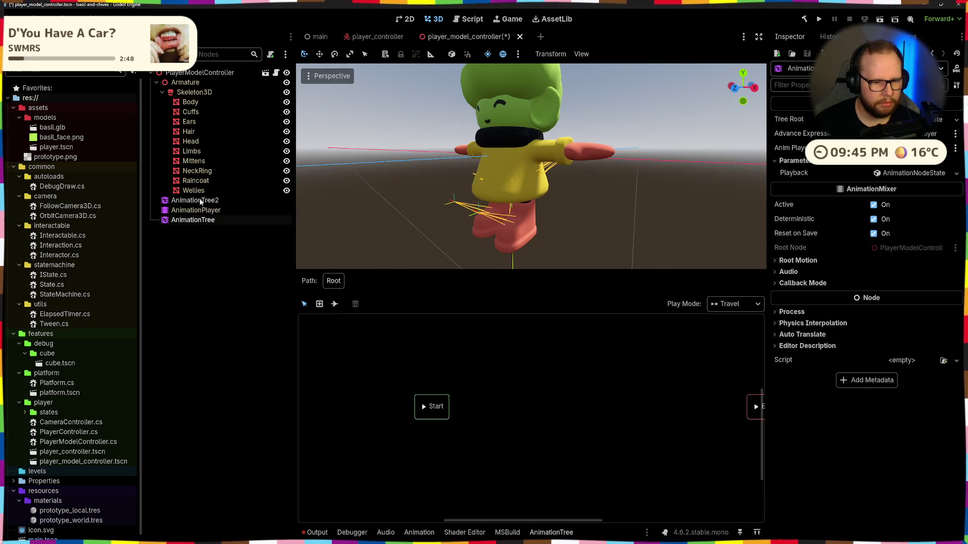
click(199, 202)
click(192, 222)
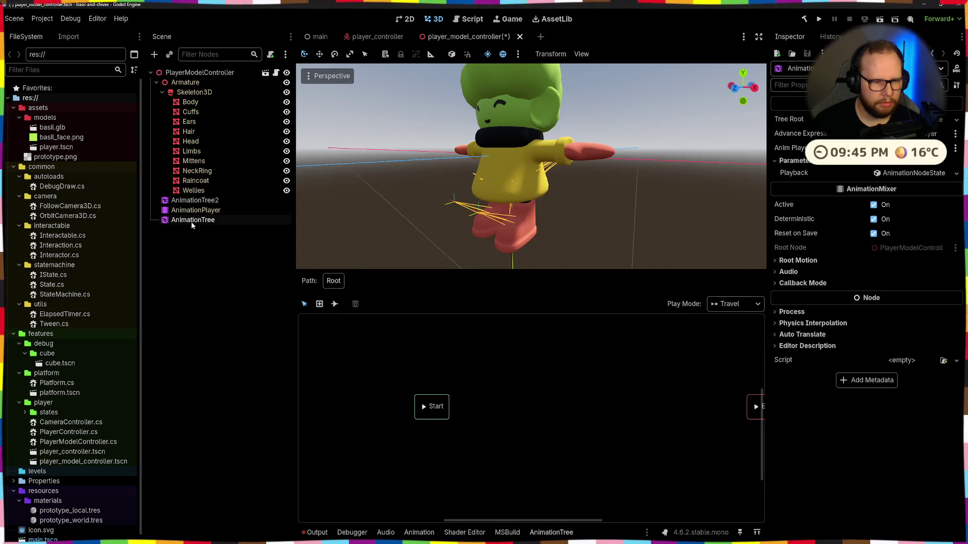
click(194, 200)
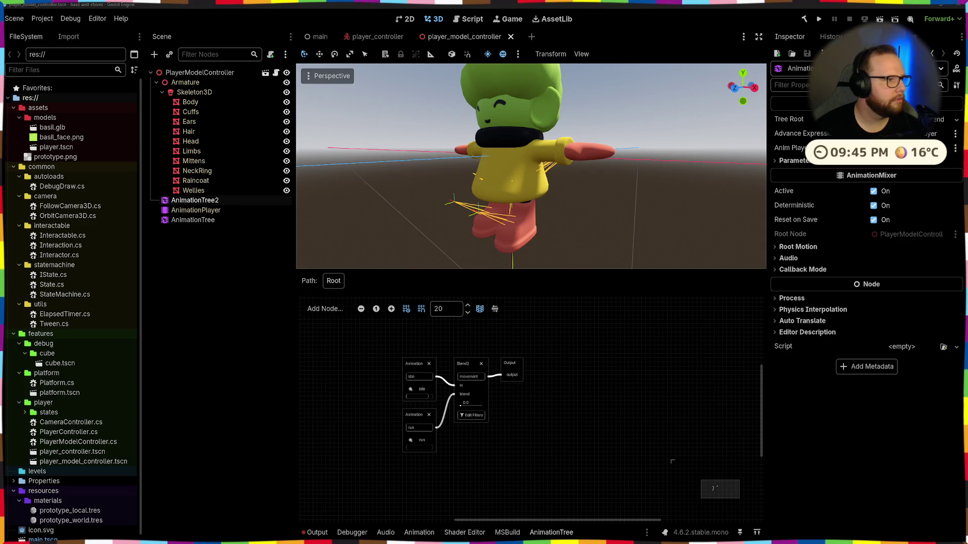
key(super+Right)
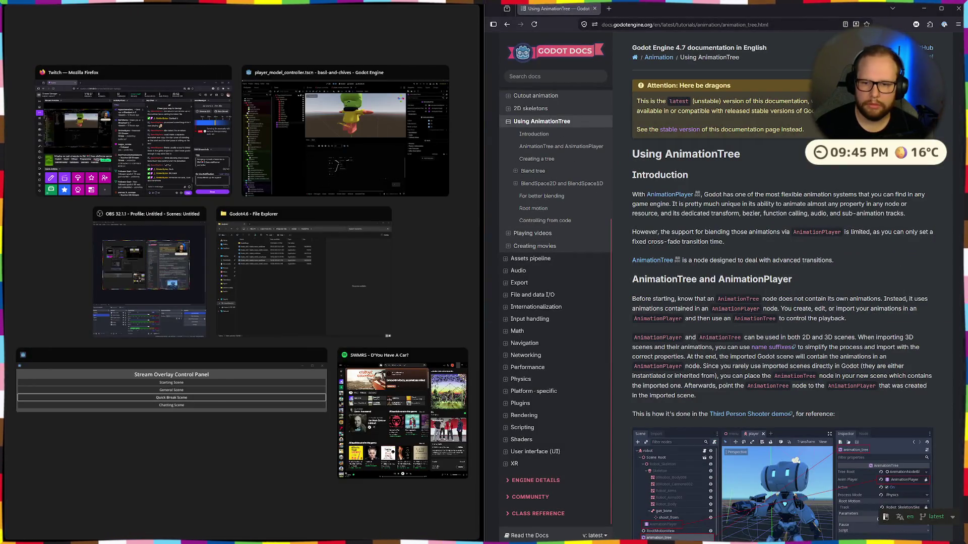
Step: Read the Blend tree section of the Using AnimationTree guide beside the editor
click(345, 133)
scroll(891, 239, down, 3)
scroll(891, 239, down, 5)
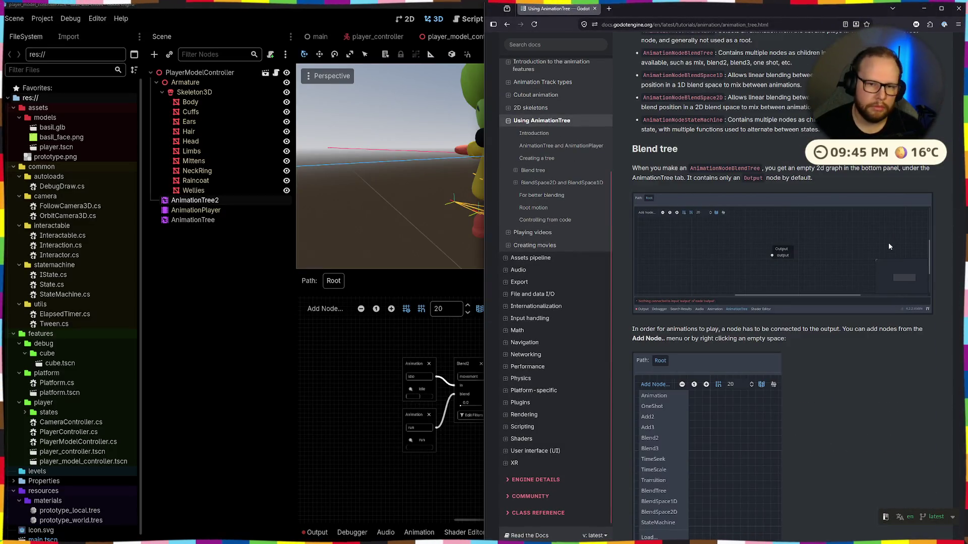
scroll(889, 245, down, 1)
drag(626, 132, 820, 165)
click(820, 166)
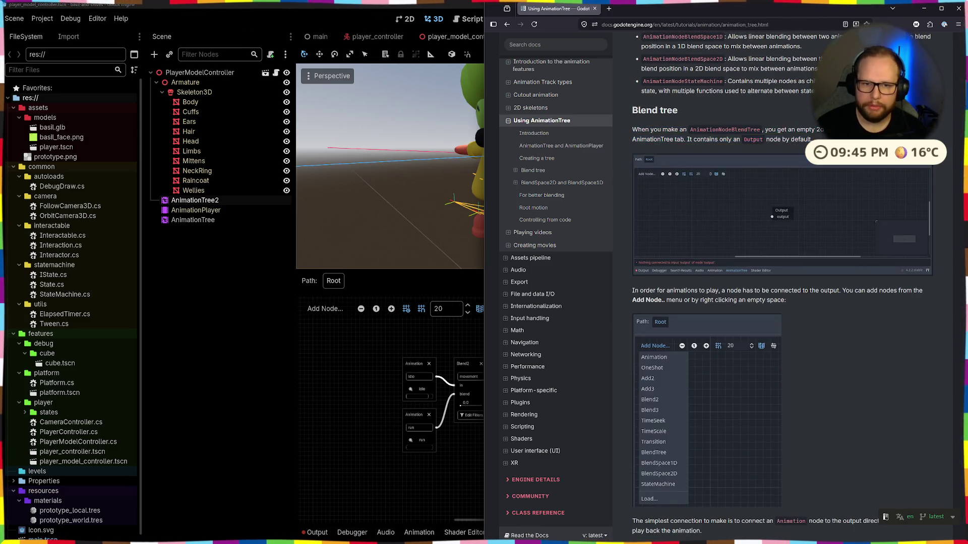
drag(631, 131, 828, 130)
drag(632, 131, 813, 141)
click(812, 140)
drag(632, 130, 825, 141)
Step: Return to Godot's AnimationTree state machine and list the addable state types
click(809, 139)
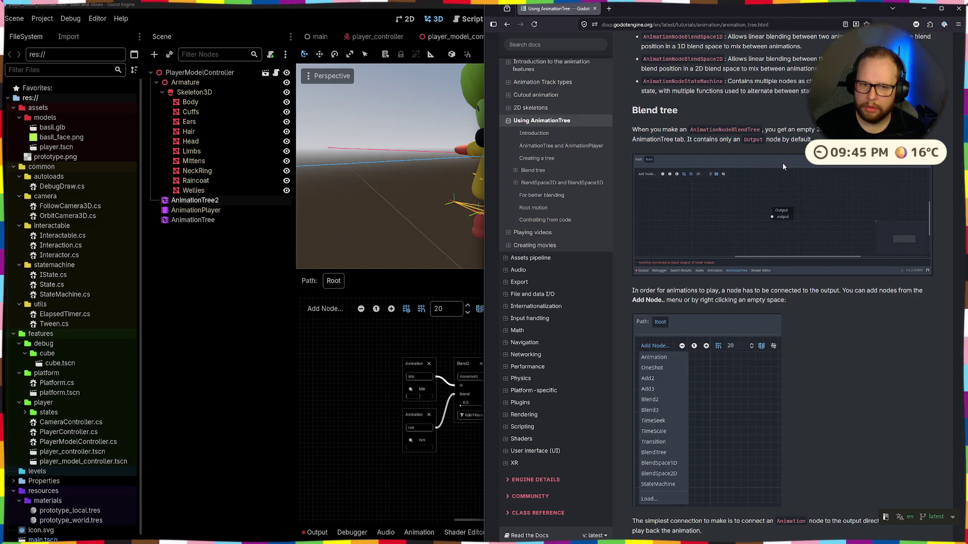
click(316, 405)
click(188, 220)
right_click(459, 356)
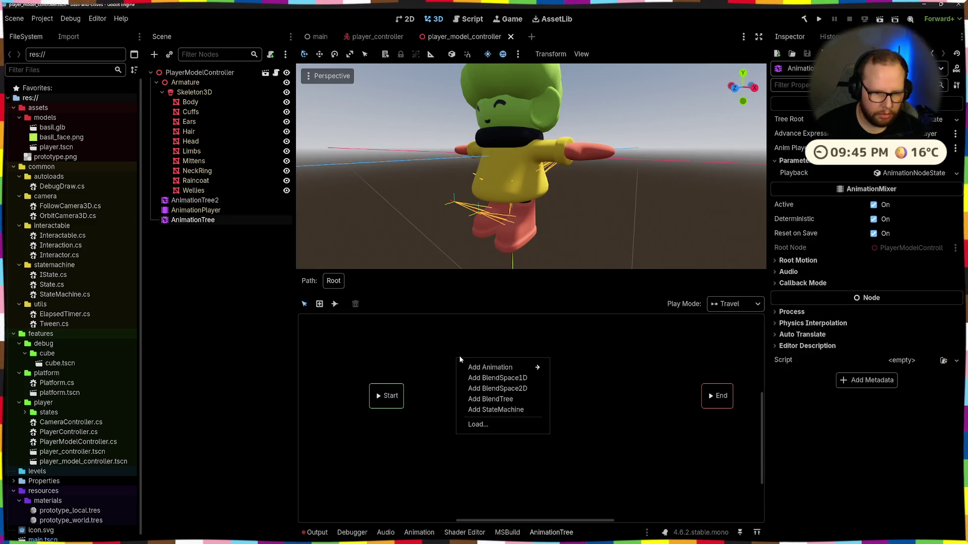
Step: Add a BlendTree state to the state machine and compare it with AnimationTree2's idle/run blend tree
click(505, 401)
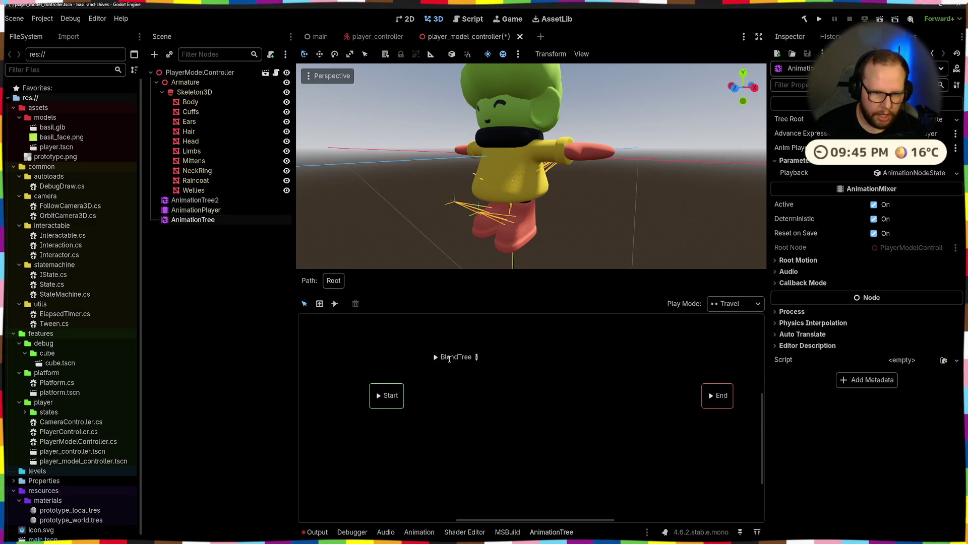
click(476, 357)
click(195, 200)
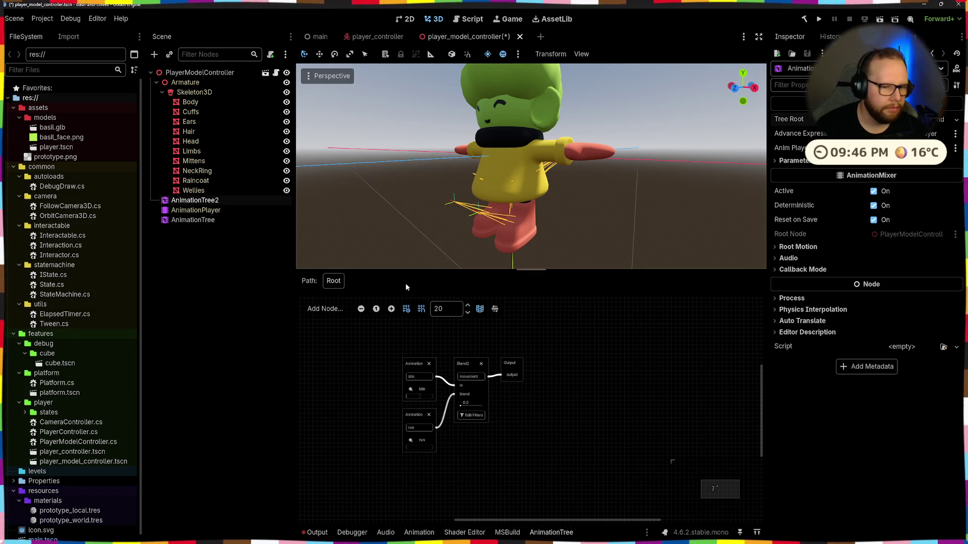
drag(357, 325, 604, 485)
click(211, 220)
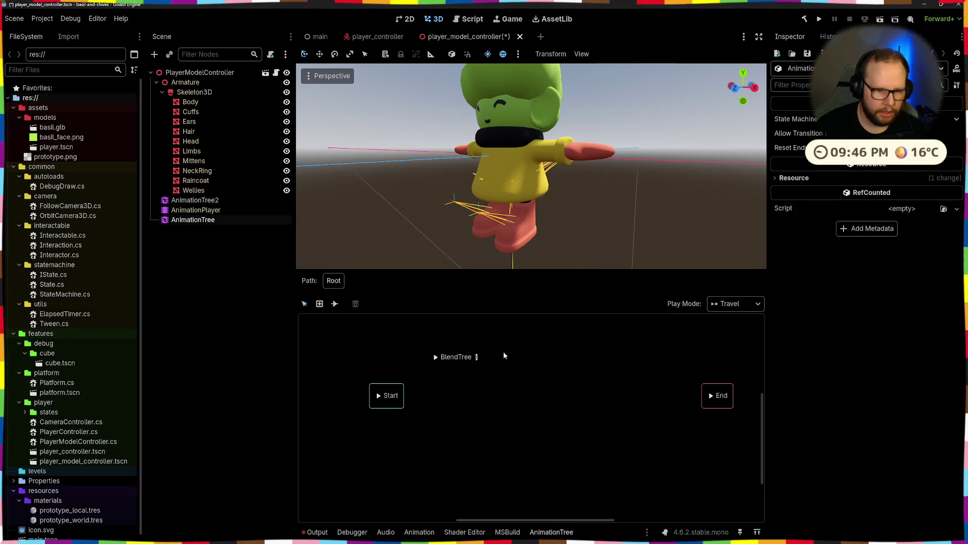
click(477, 357)
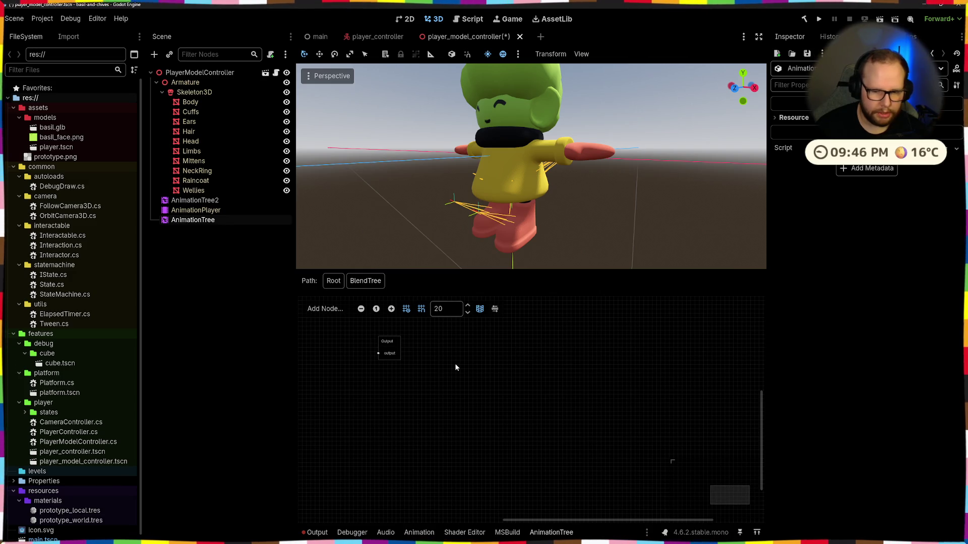
scroll(414, 355, up, 4)
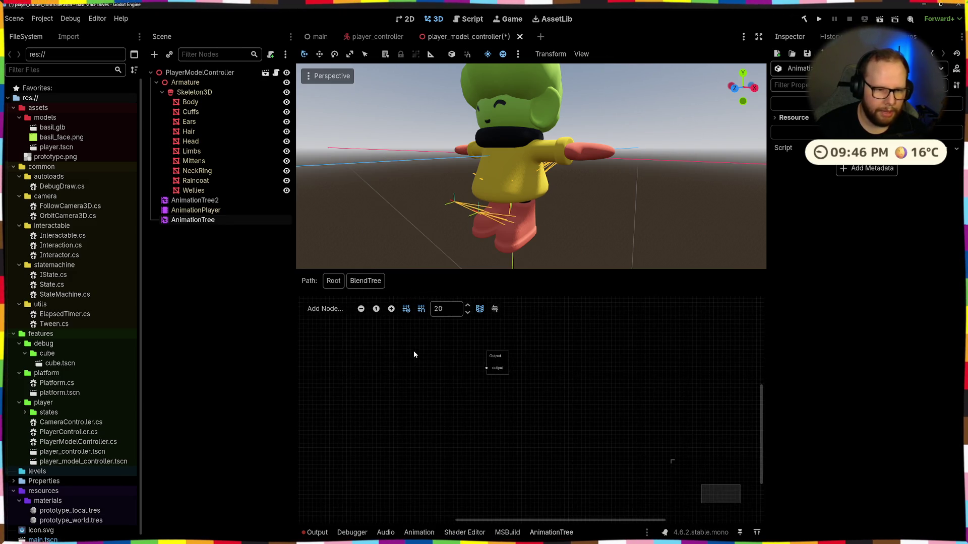
Step: Copy the idle/run BlendTree resource from AnimationTree2's Tree Root and return to the state machine graph
click(211, 199)
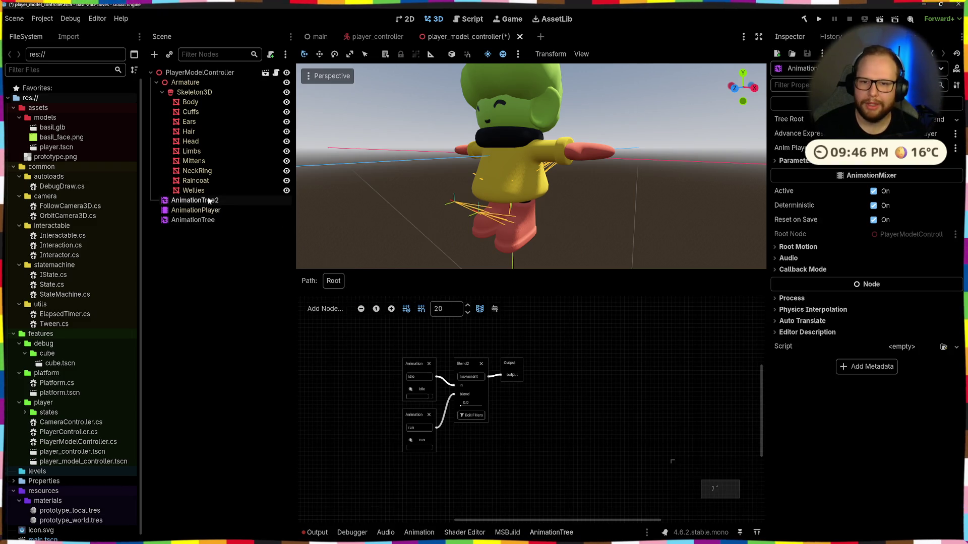
click(896, 120)
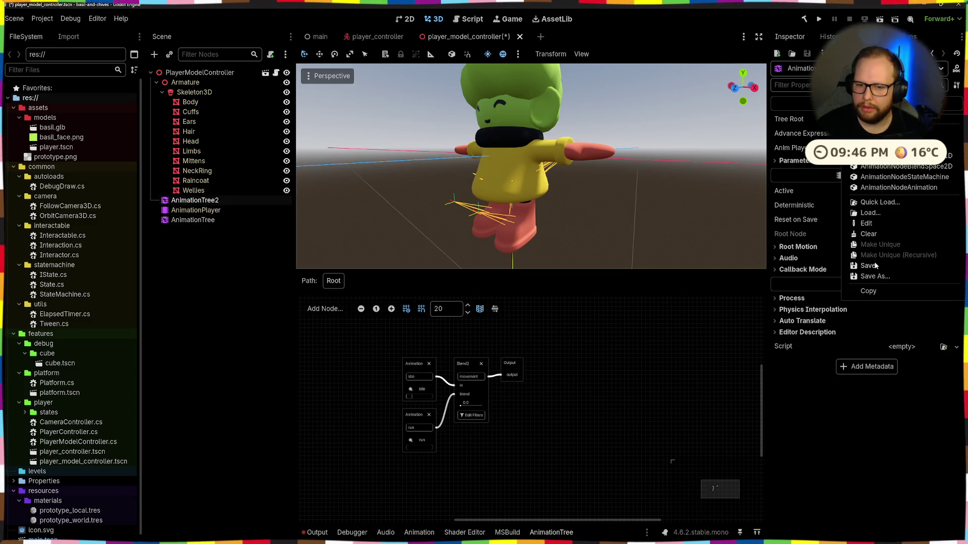
click(868, 291)
click(193, 219)
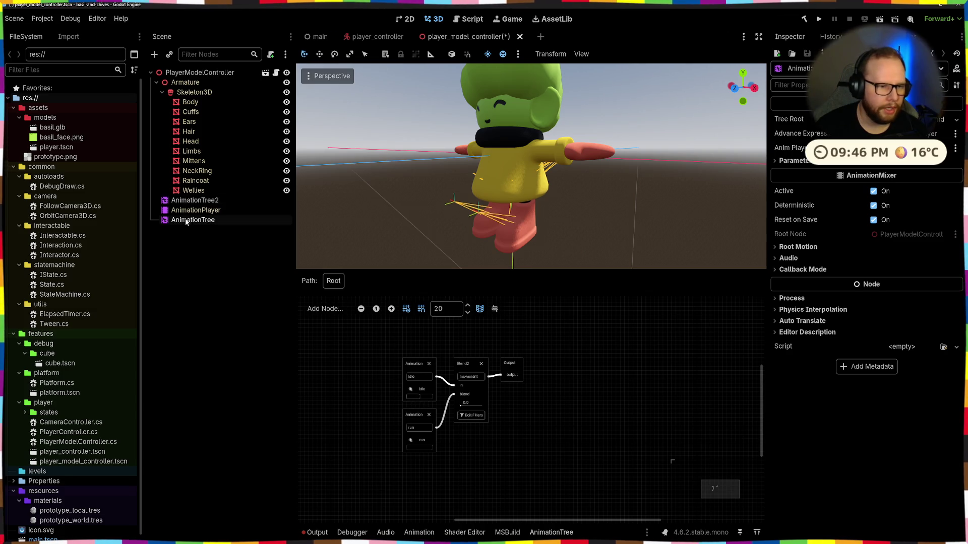
click(458, 357)
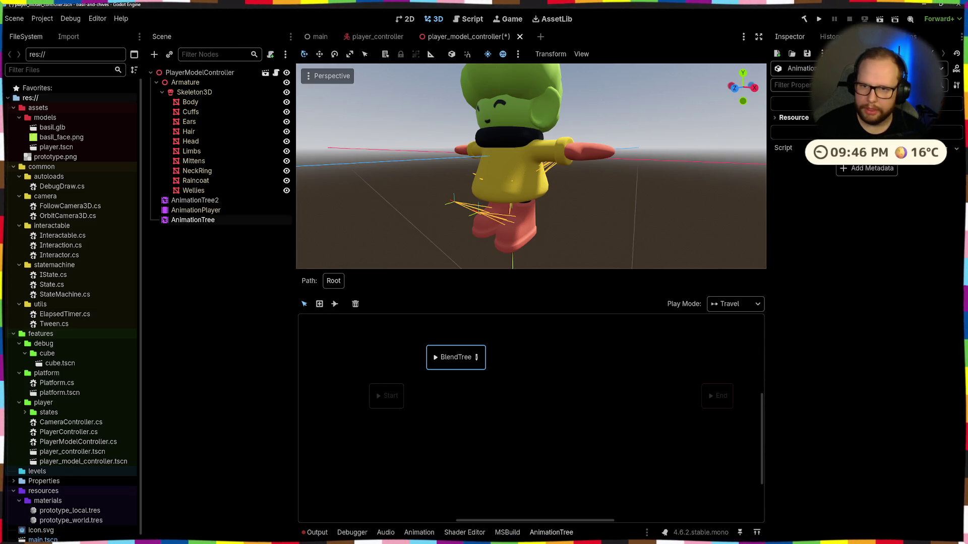
click(794, 119)
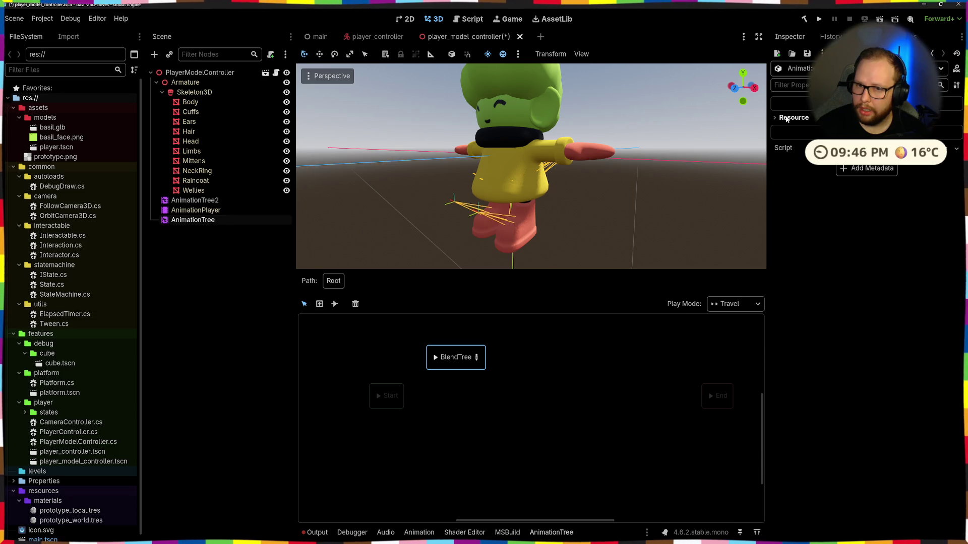
click(415, 373)
right_click(386, 337)
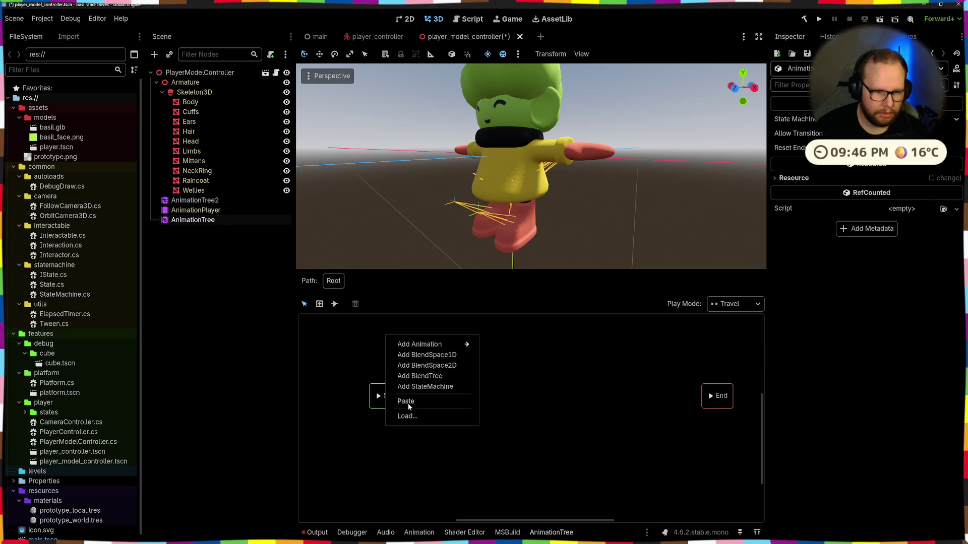
Step: Paste the blend tree as a state named Movement holding the idle/run Blend2 tree, centred in the graph
click(406, 401)
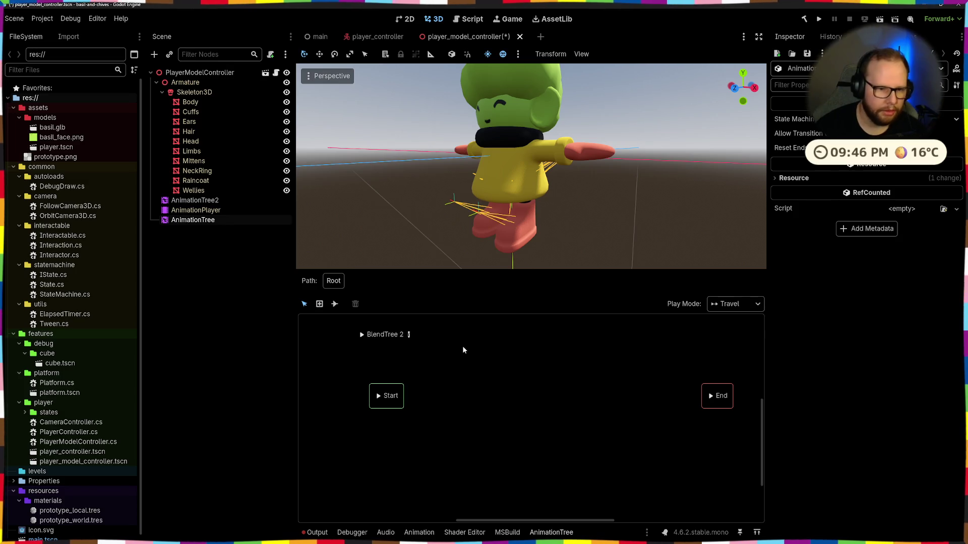
double_click(372, 334)
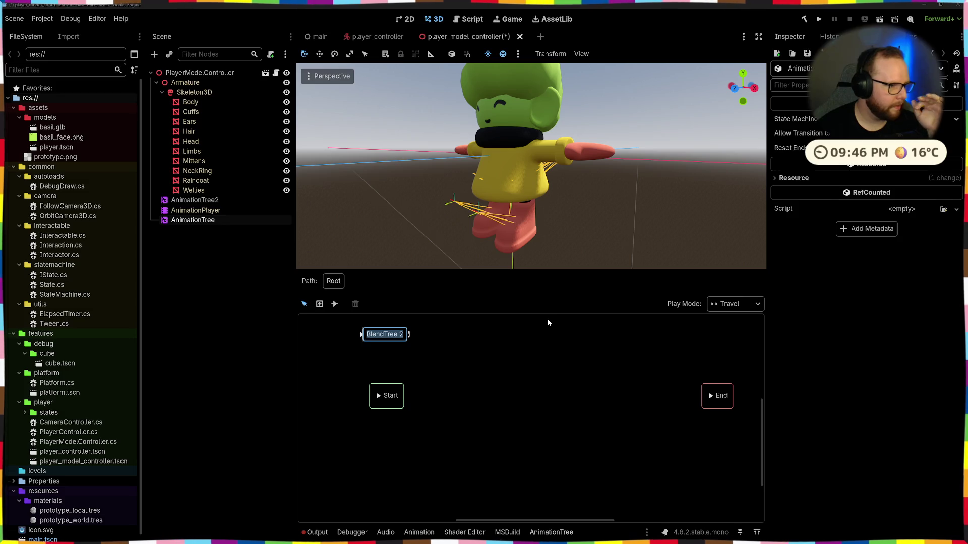
text(Movement)
key(BackSpace)
key(BackSpace)
key(BackSpace)
text(Movement)
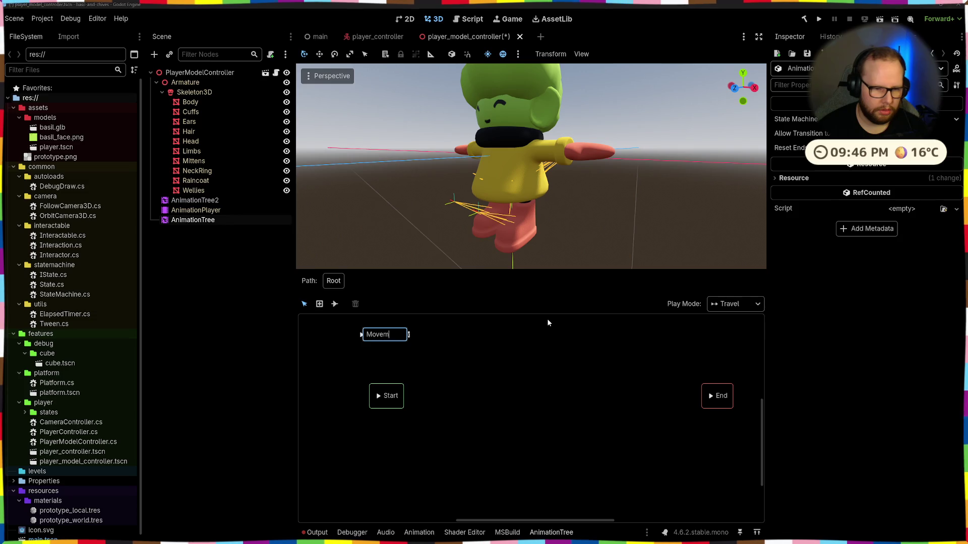
key(Return)
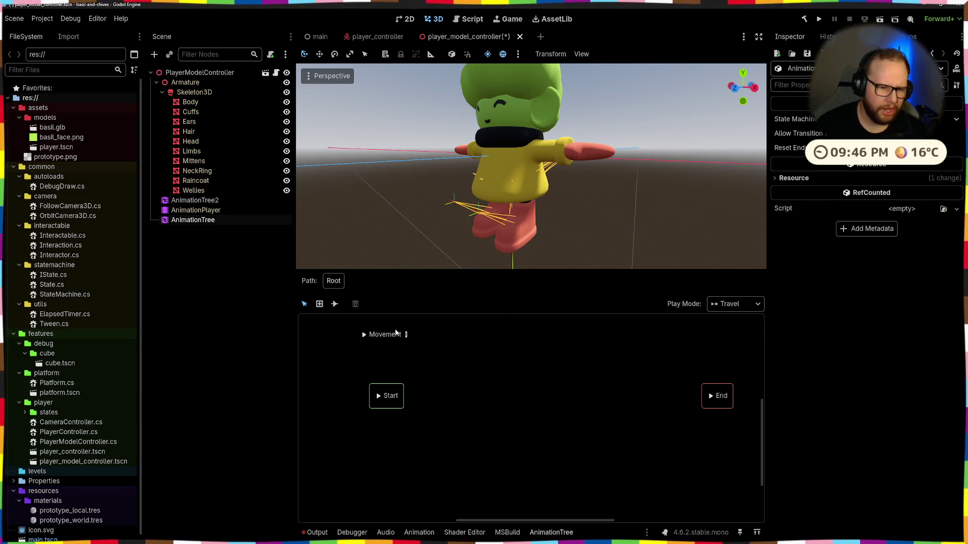
drag(375, 335, 541, 367)
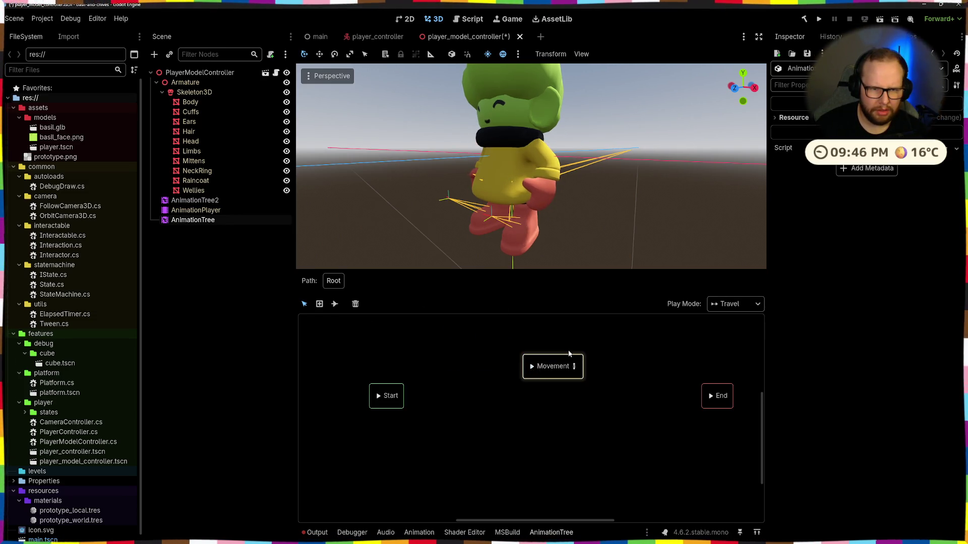
click(573, 366)
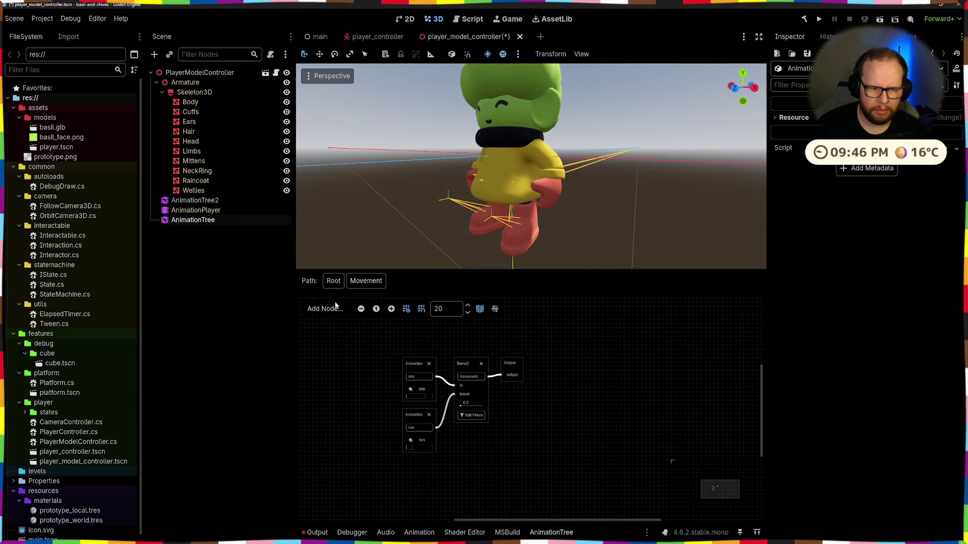
click(333, 281)
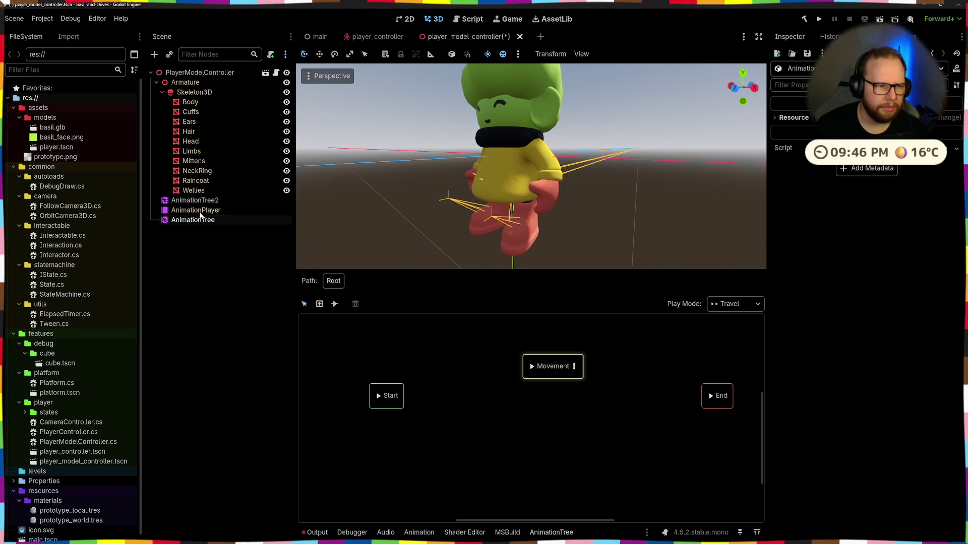
Step: Delete the spare AnimationTree2 node from the scene
click(200, 201)
key(Delete)
key(Return)
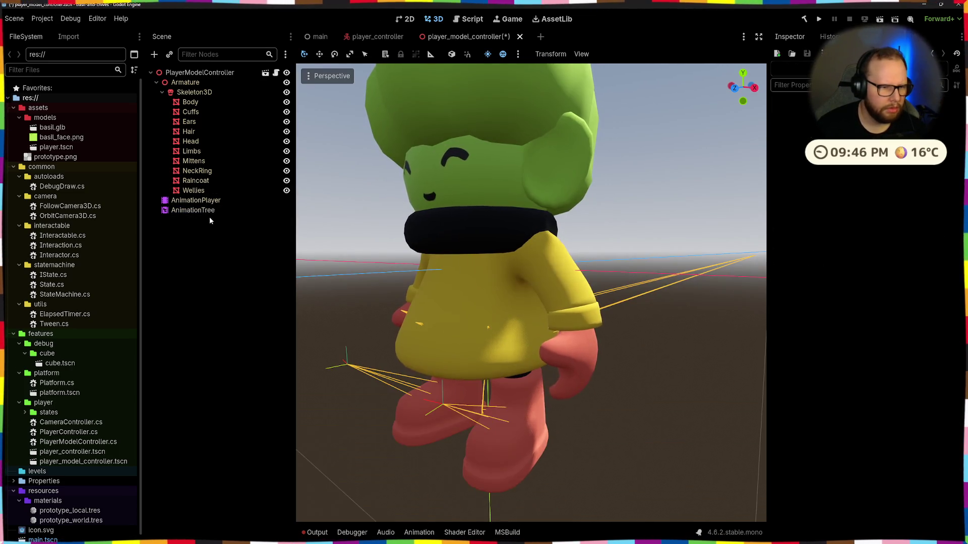
Step: Assign the AnimationTree node to PlayerModelController's Animation Tree property
click(205, 212)
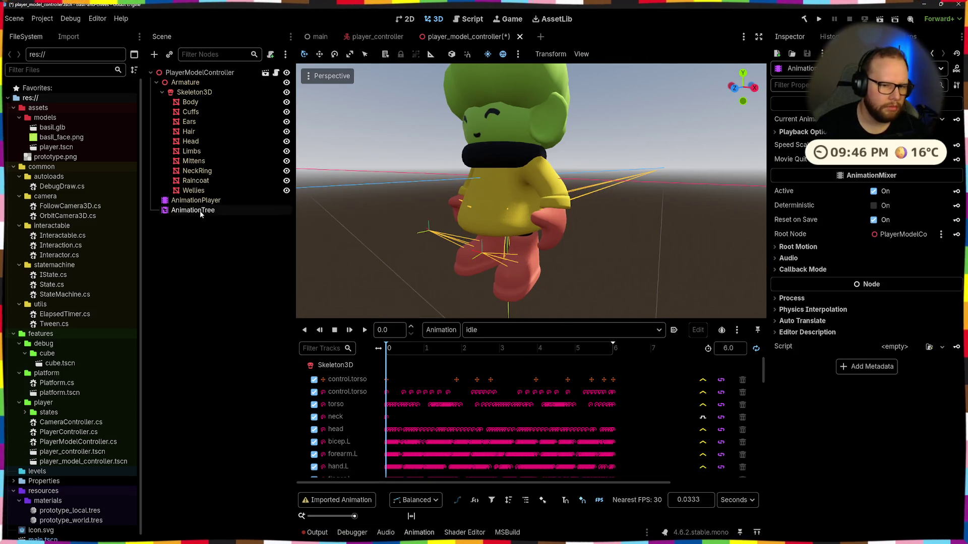
click(193, 211)
click(199, 72)
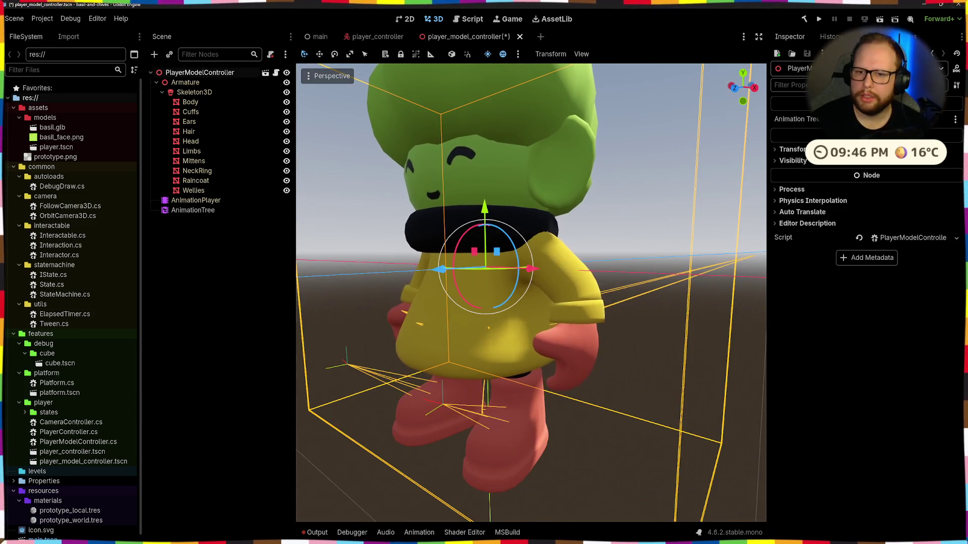
click(900, 119)
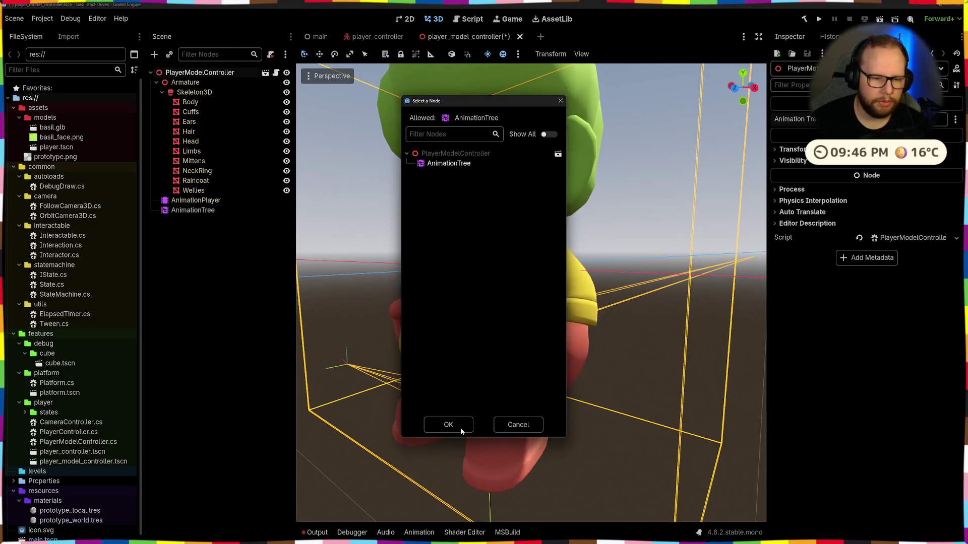
click(447, 424)
click(193, 210)
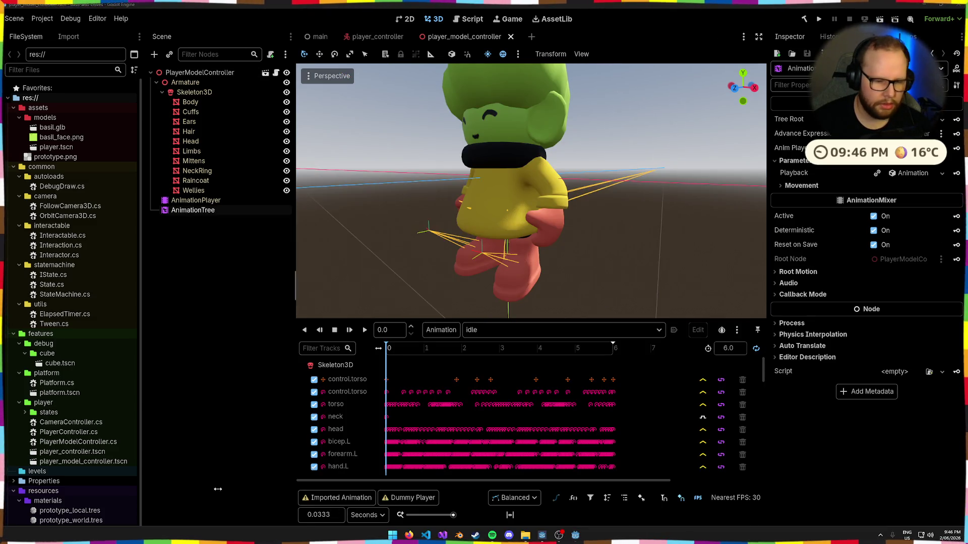
Step: Clear the output log and view the Movement state's idle/run Blend2 graph
click(317, 532)
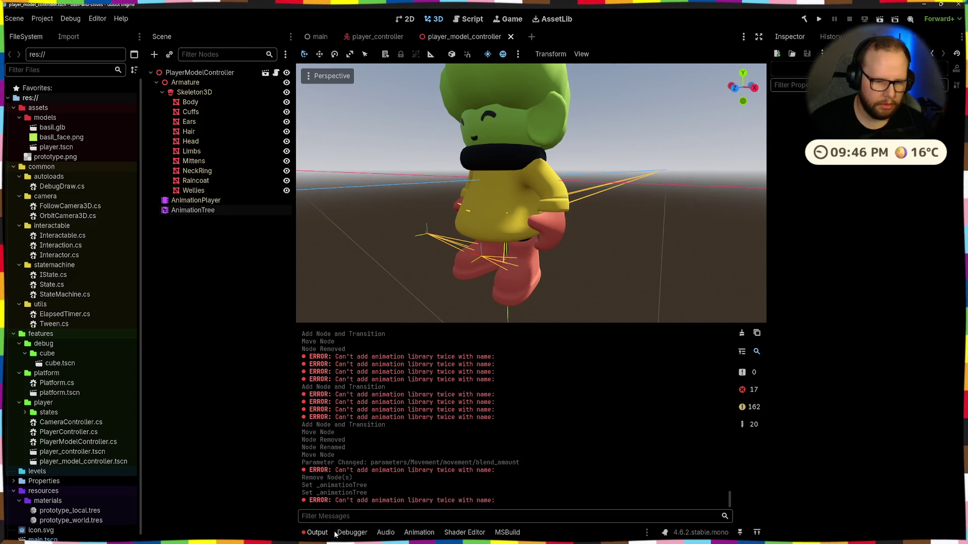
click(742, 333)
click(192, 200)
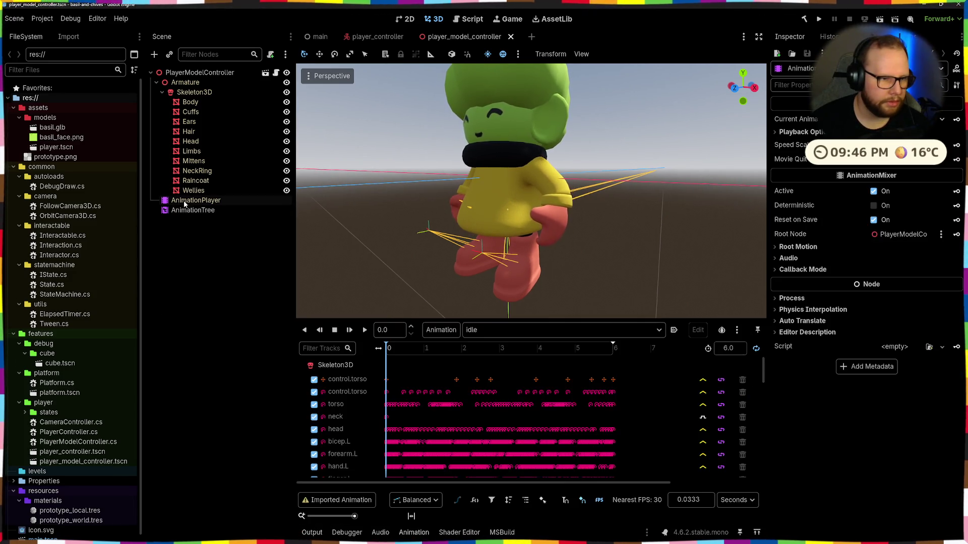
click(568, 374)
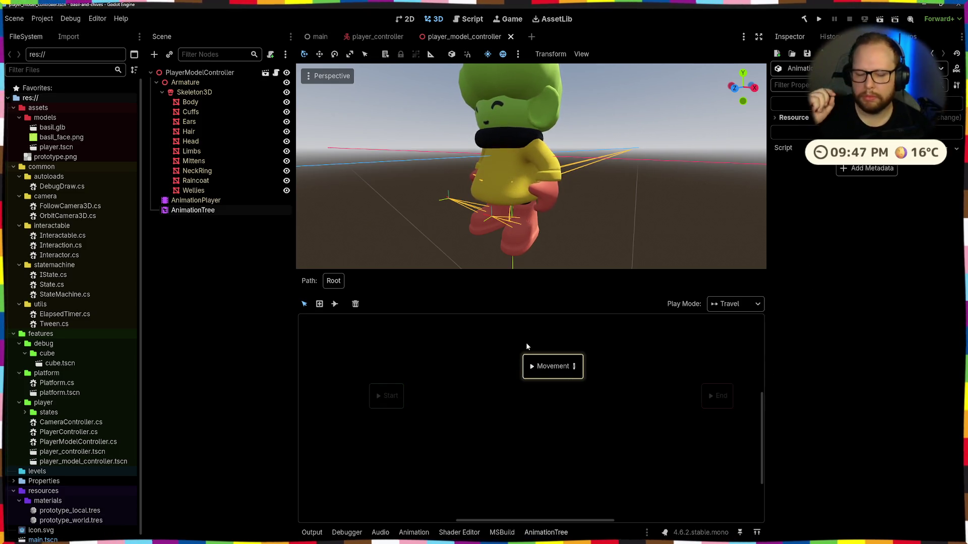
click(573, 366)
drag(369, 339, 559, 472)
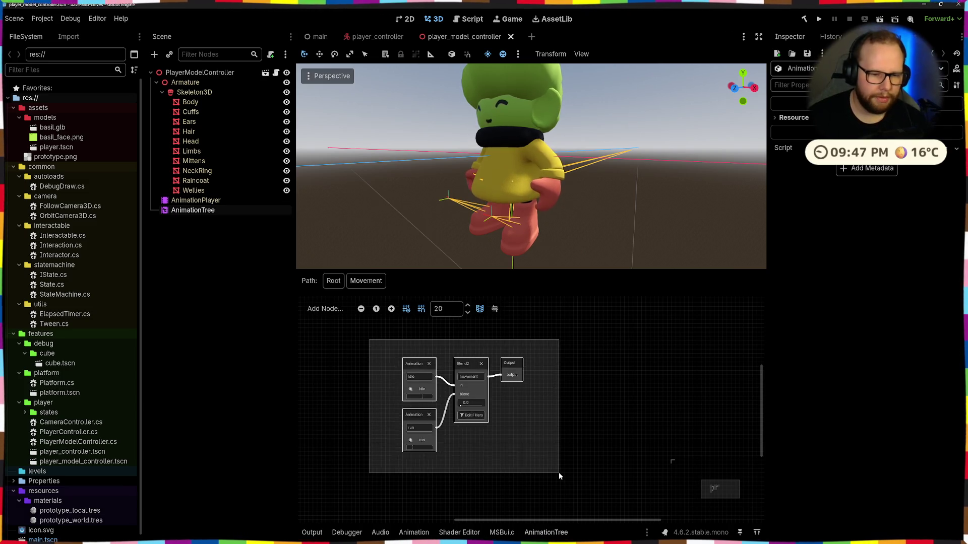
Step: Add a new BlendTree state named Idle beside Movement and check its empty blend tree
click(333, 280)
right_click(480, 360)
click(514, 401)
double_click(480, 358)
click(488, 361)
key(ctrl+a)
text(Id)
key(Return)
scroll(487, 361, up, 4)
double_click(523, 373)
click(491, 430)
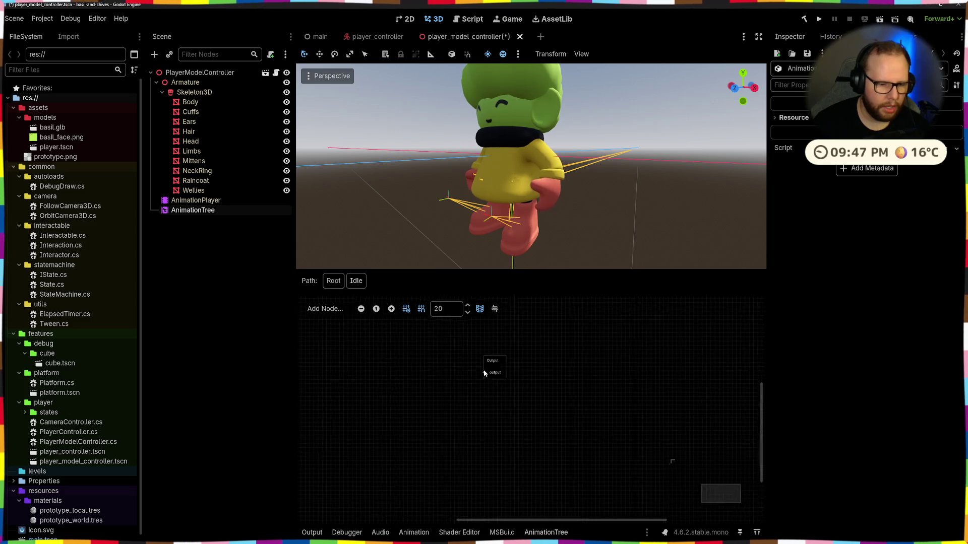
Step: Review the Movement state's options, the Tree Root menu and the add-state options without changing anything
click(179, 201)
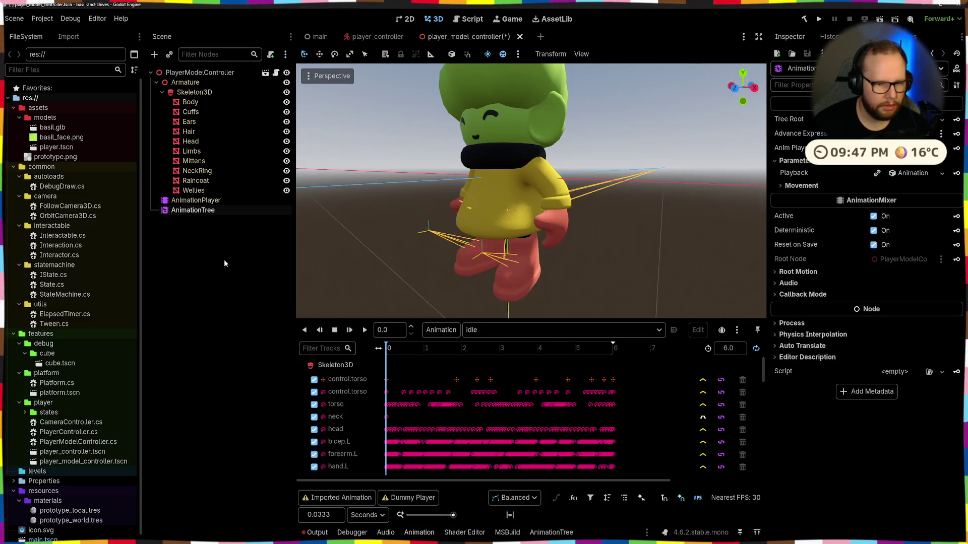
click(562, 538)
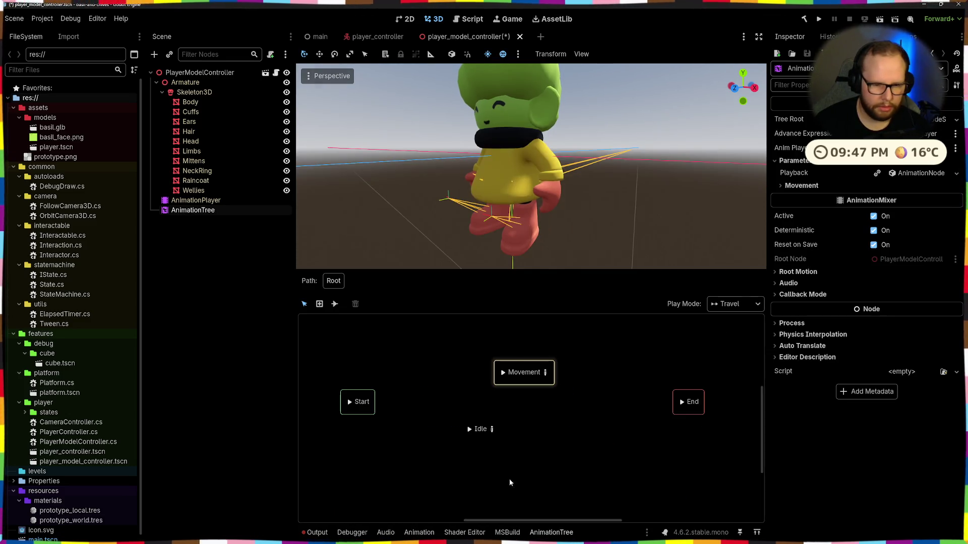
right_click(524, 362)
click(452, 382)
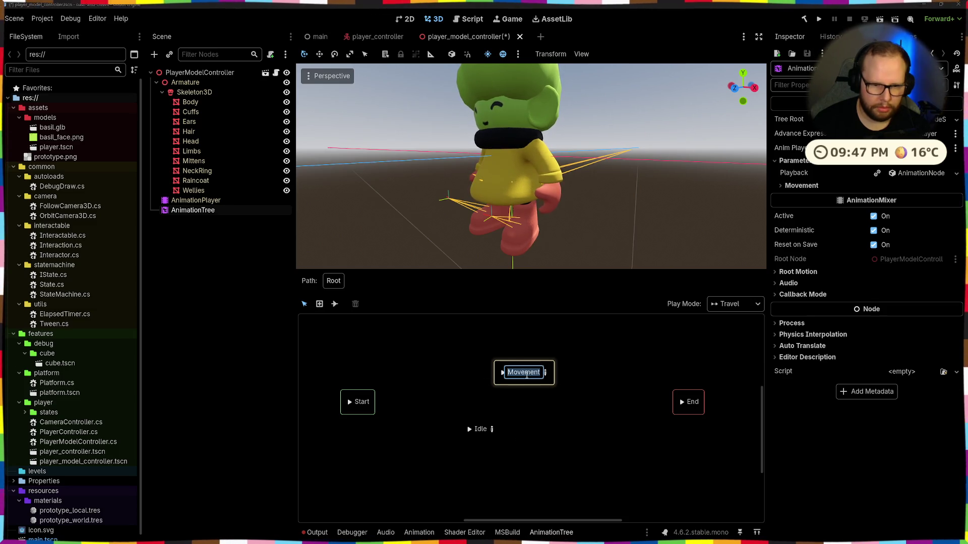
click(956, 119)
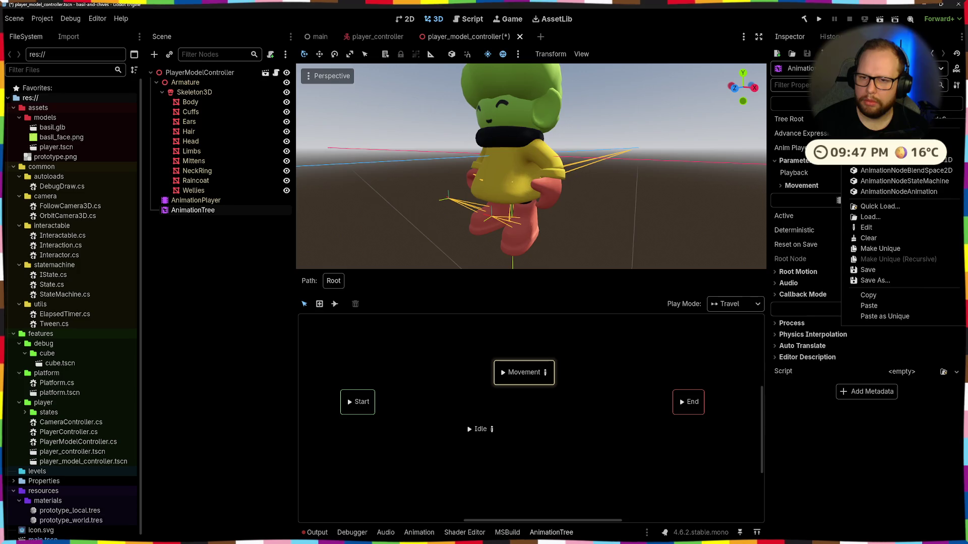
click(870, 295)
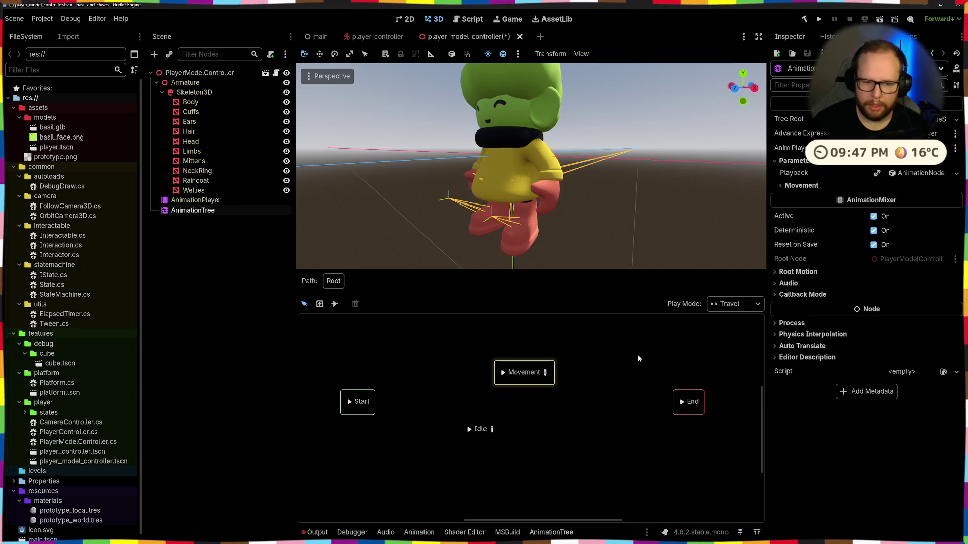
right_click(592, 354)
click(613, 420)
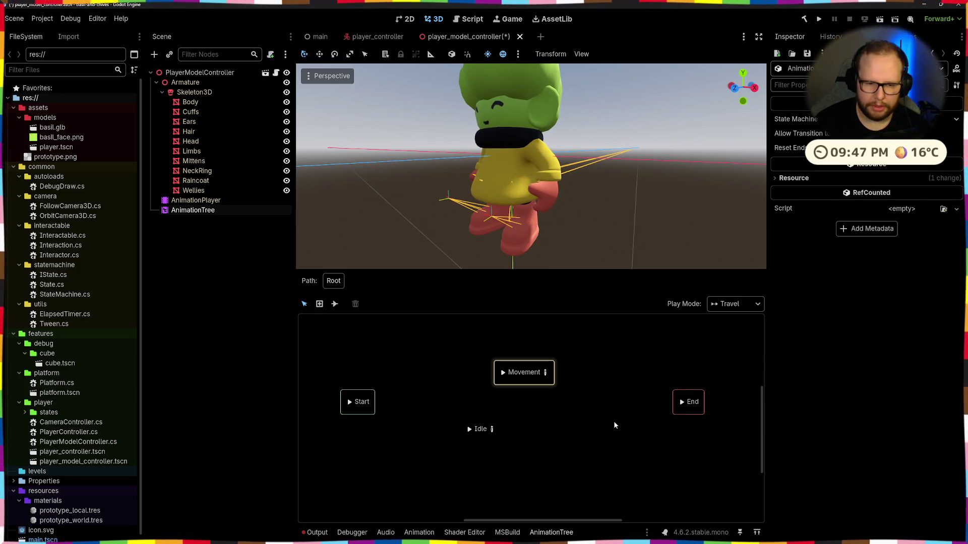
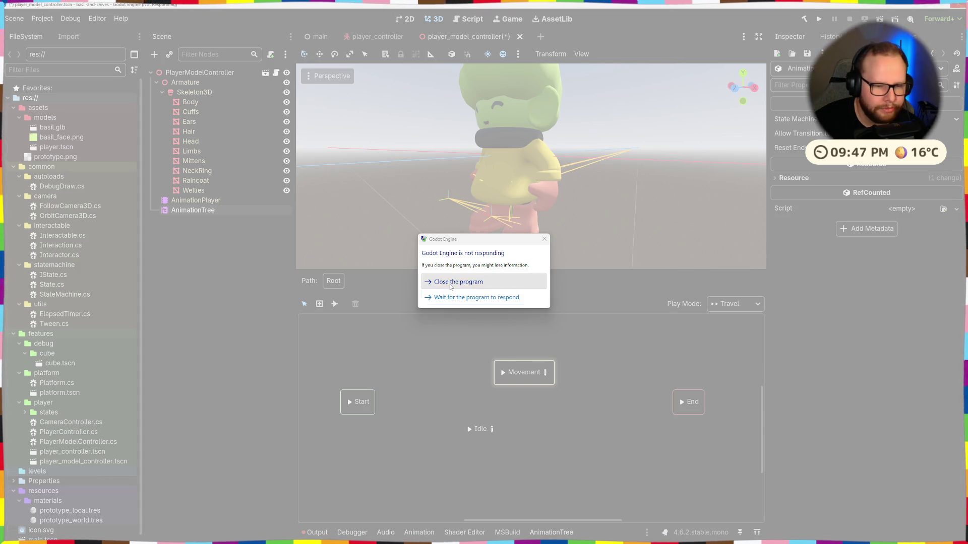
Step: Force-close the frozen editor, relaunch Godot 4.6.2 mono and reopen the basil-and-chives project
click(451, 285)
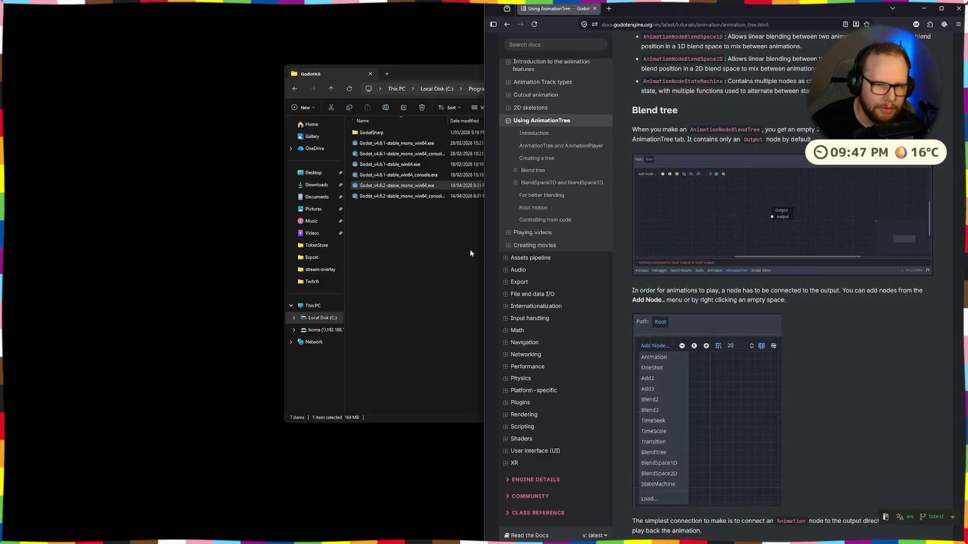
click(405, 186)
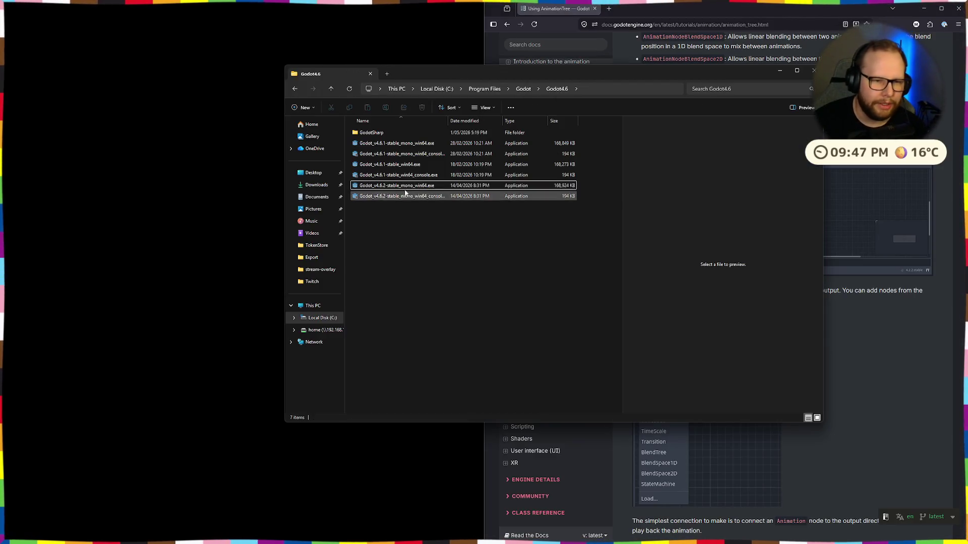
double_click(407, 189)
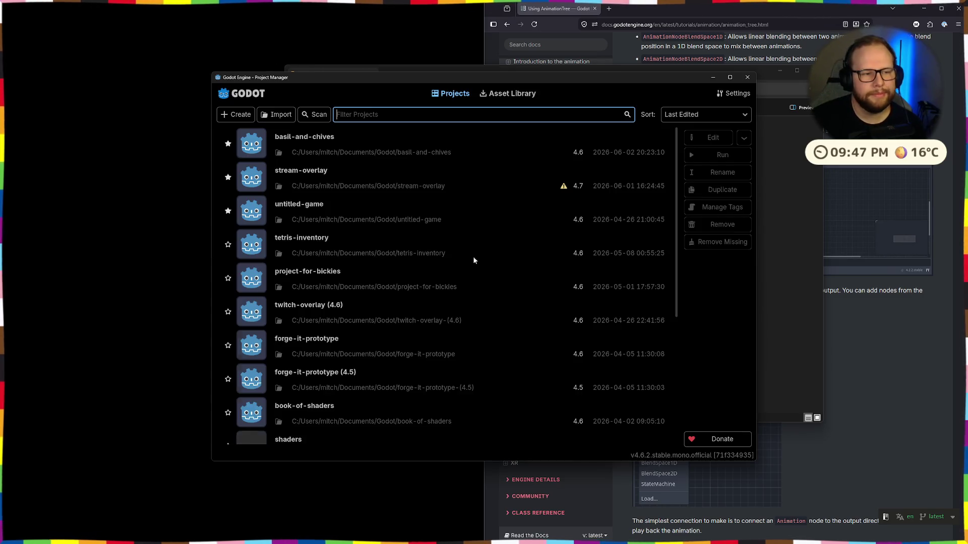
double_click(348, 143)
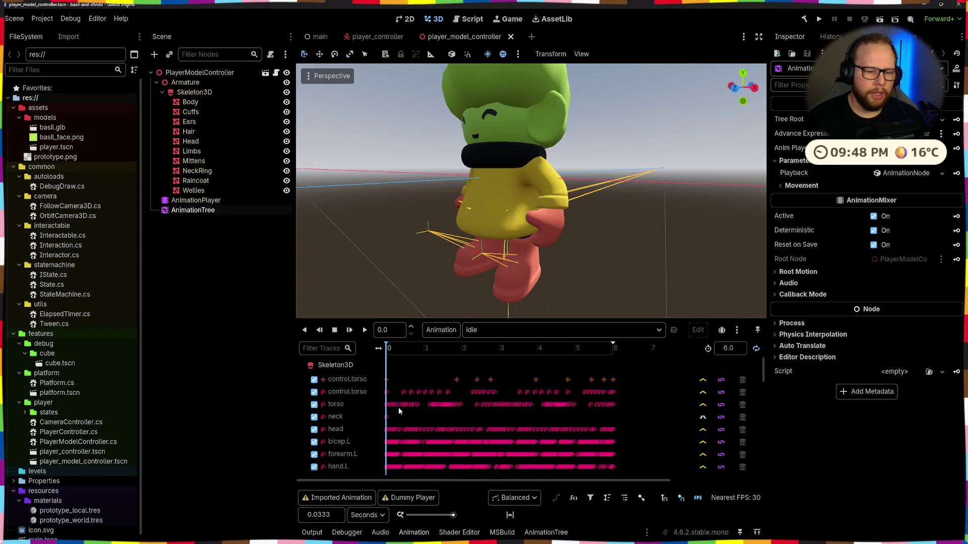
Step: Bring up the AnimationTree panel and inspect the Movement state's resource properties
click(545, 533)
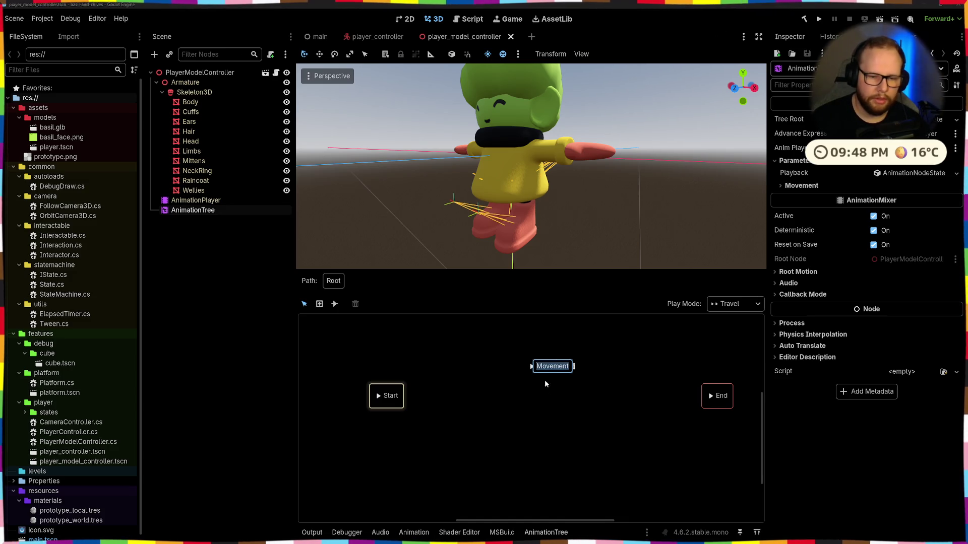
click(548, 361)
click(802, 118)
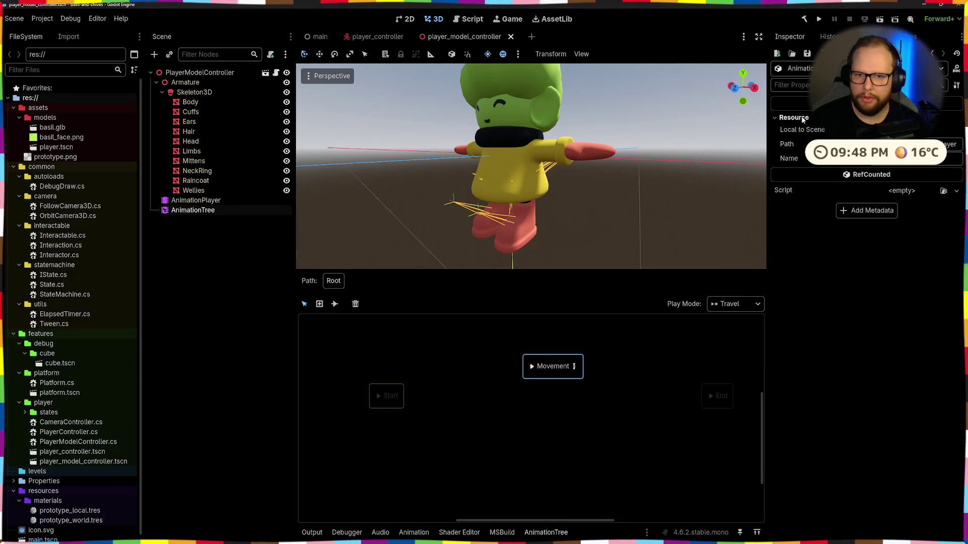
click(475, 347)
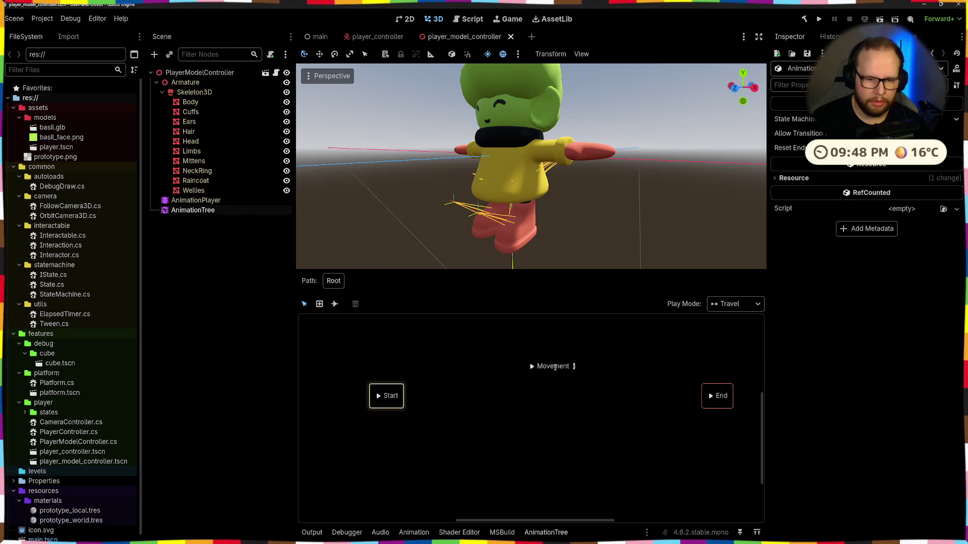
click(556, 374)
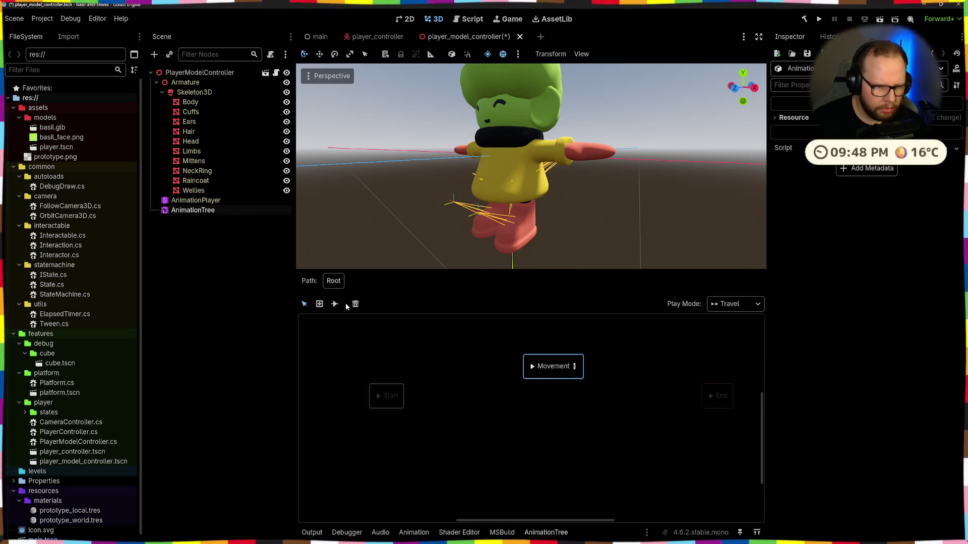
Step: Add a BlendTree state on empty graph space, name it Idle and enter it for editing
right_click(544, 356)
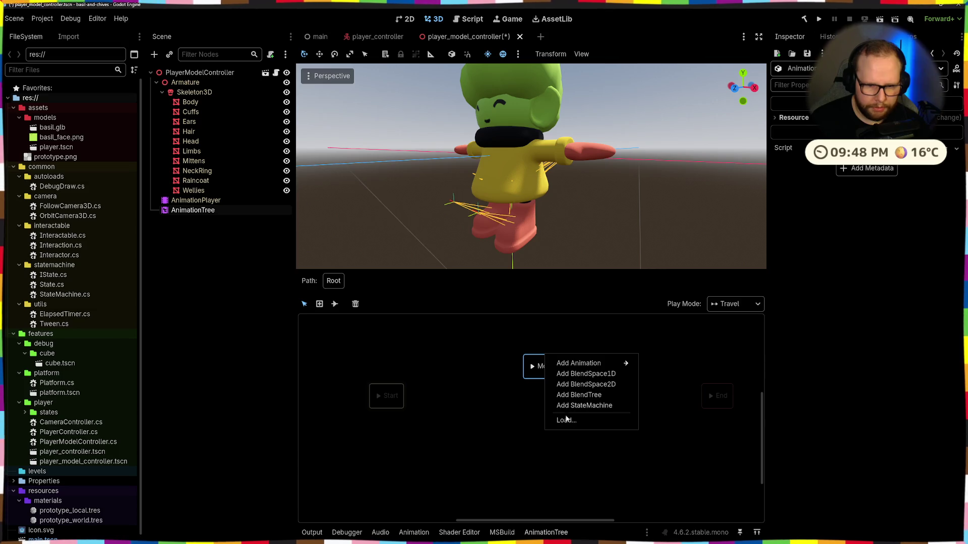
right_click(429, 342)
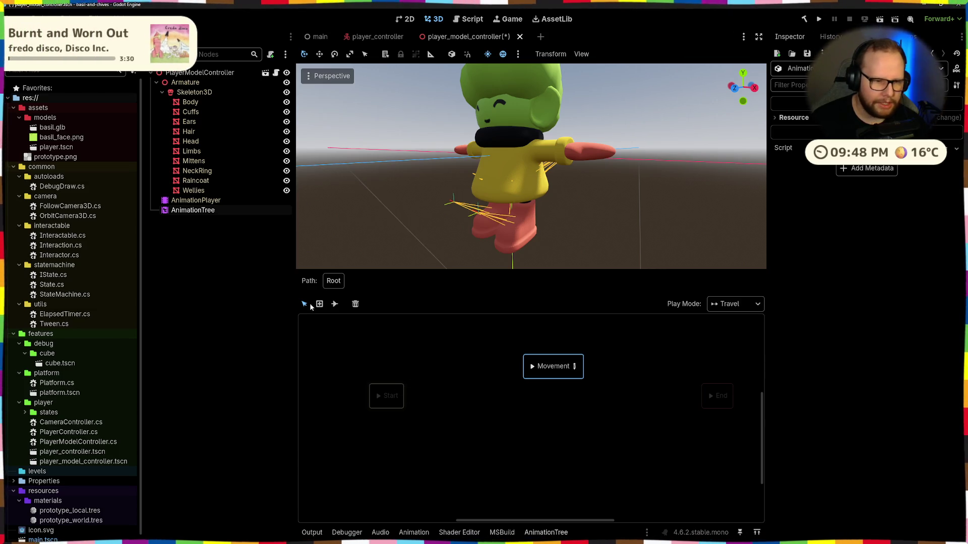
click(486, 360)
right_click(529, 415)
click(564, 454)
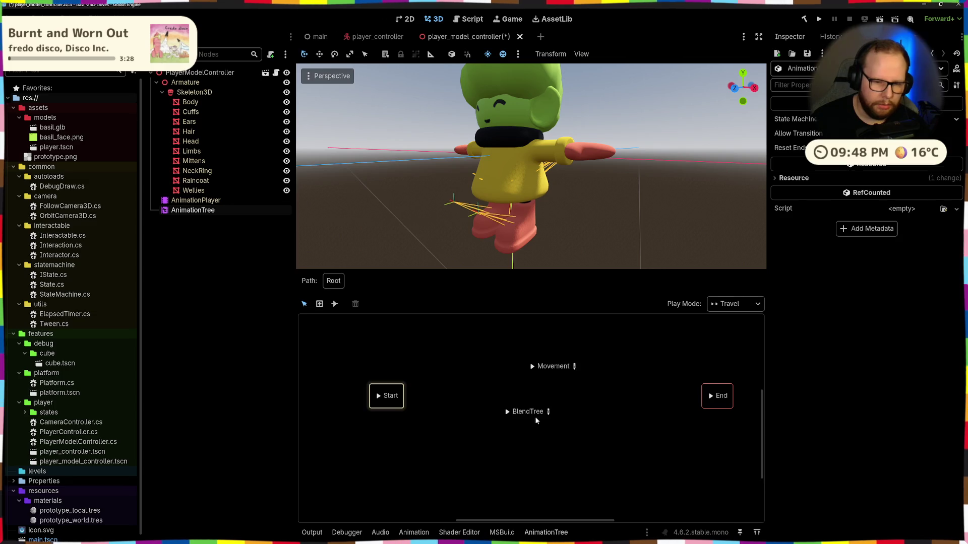
click(534, 412)
double_click(529, 411)
text(Idle)
key(Return)
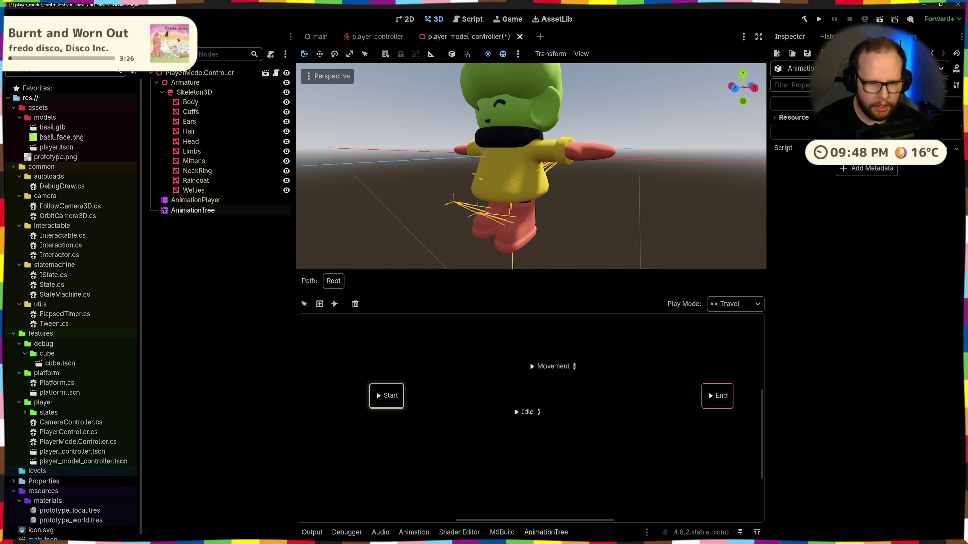
click(538, 412)
scroll(454, 390, down, 2)
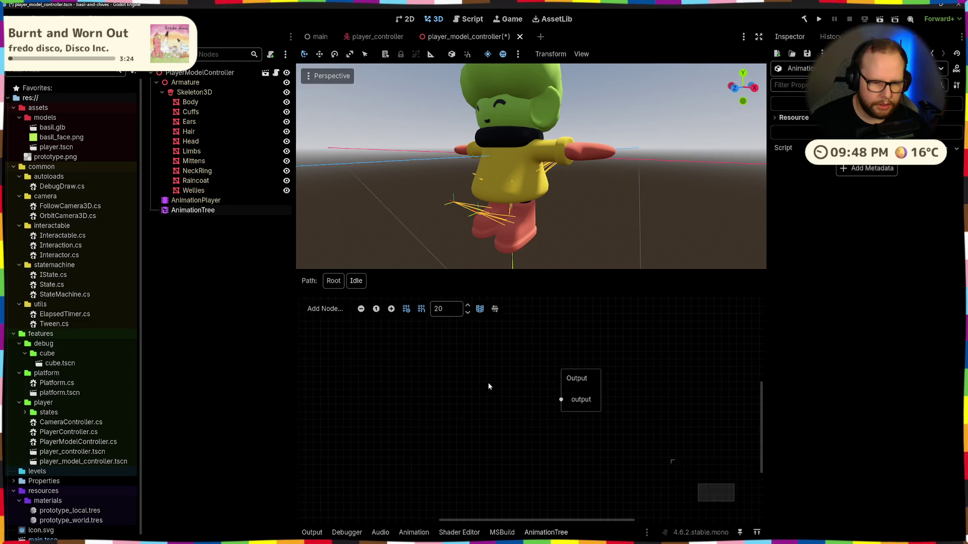
Step: Add a Blend2 node to the Idle tree and place it beside Output
right_click(424, 378)
click(448, 425)
drag(443, 397, 492, 393)
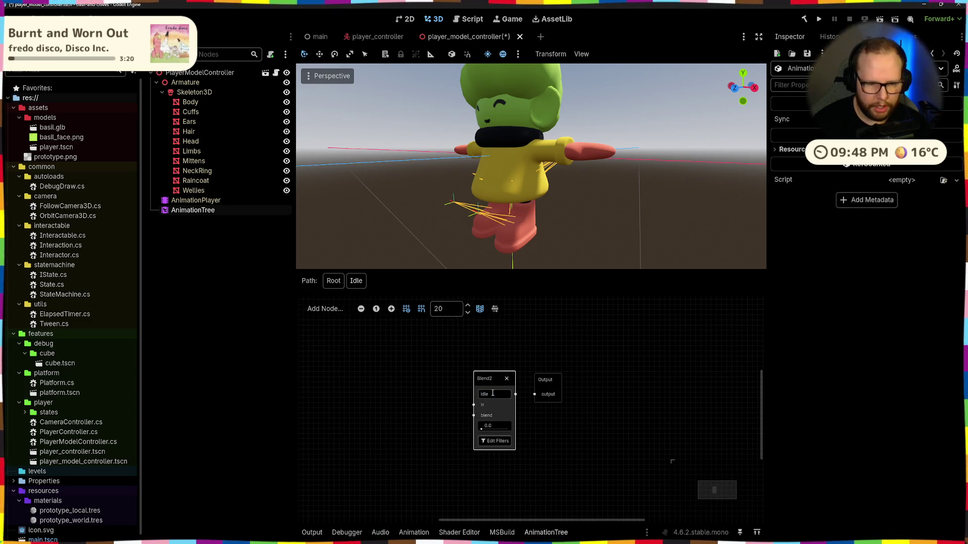
middle_drag(429, 403, 482, 417)
Step: Add an Animation node set to idle feeding Blend2's in input, replacing a misplaced first one
right_click(465, 370)
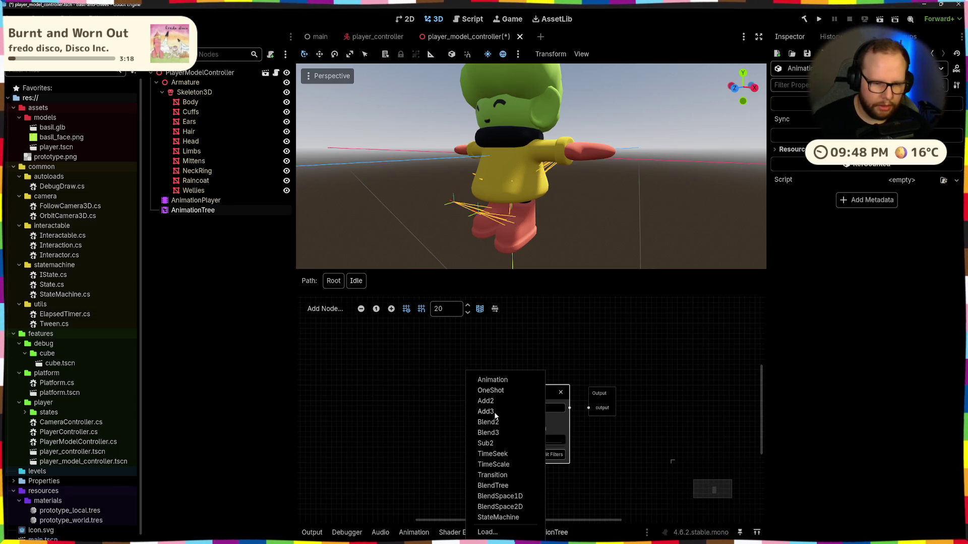
click(493, 381)
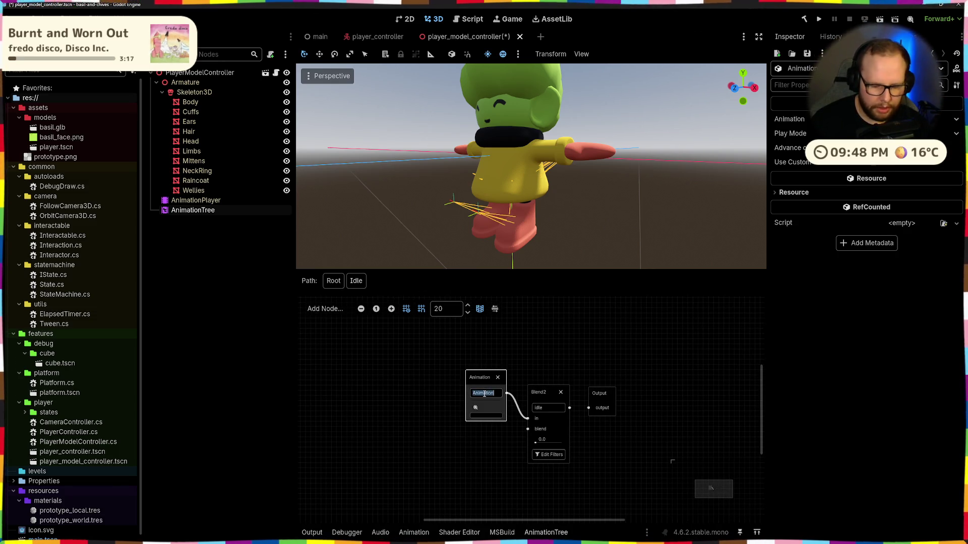
text(e)
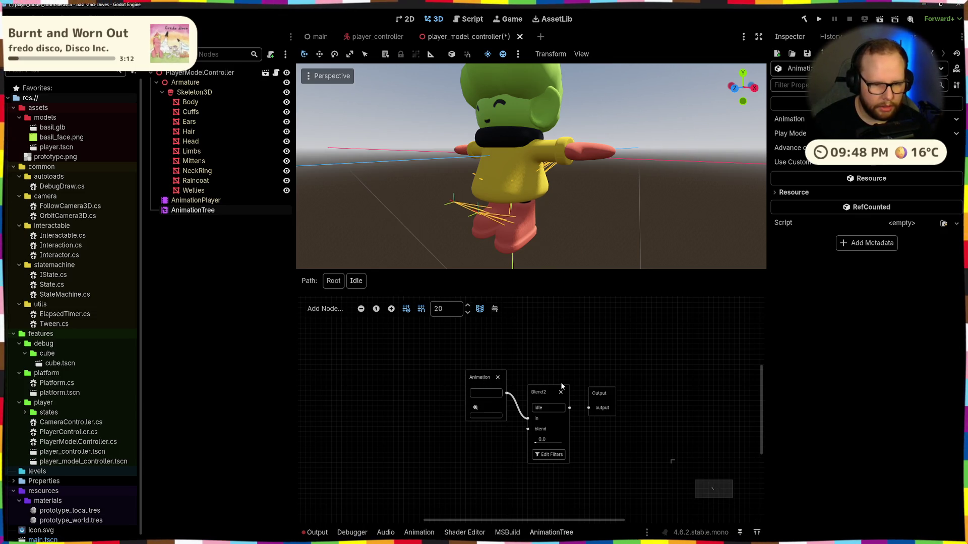
click(498, 377)
click(325, 309)
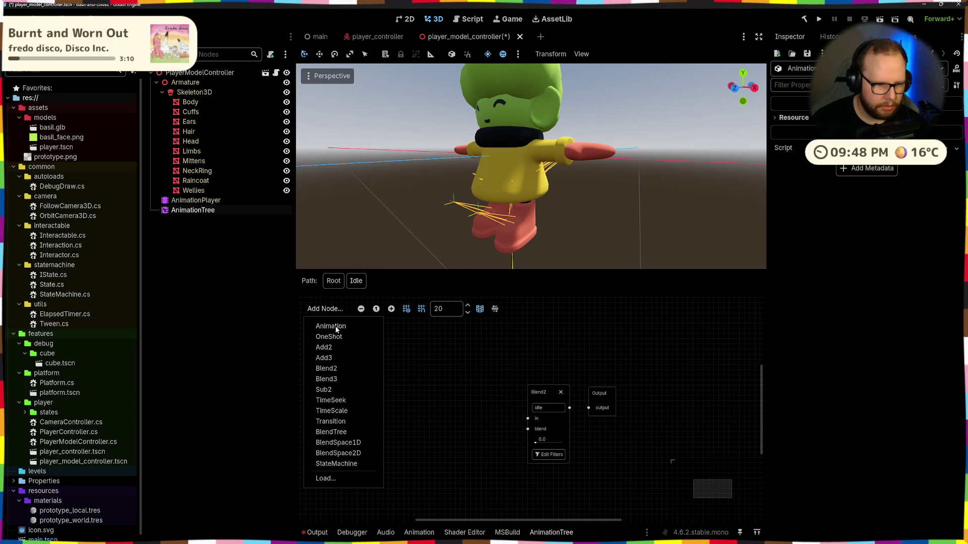
click(439, 390)
drag(572, 421, 470, 393)
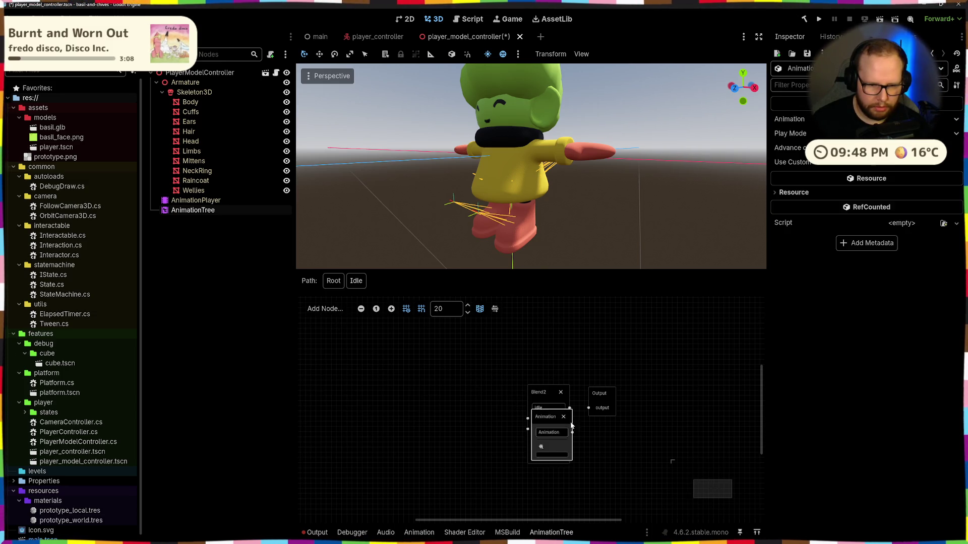
click(439, 388)
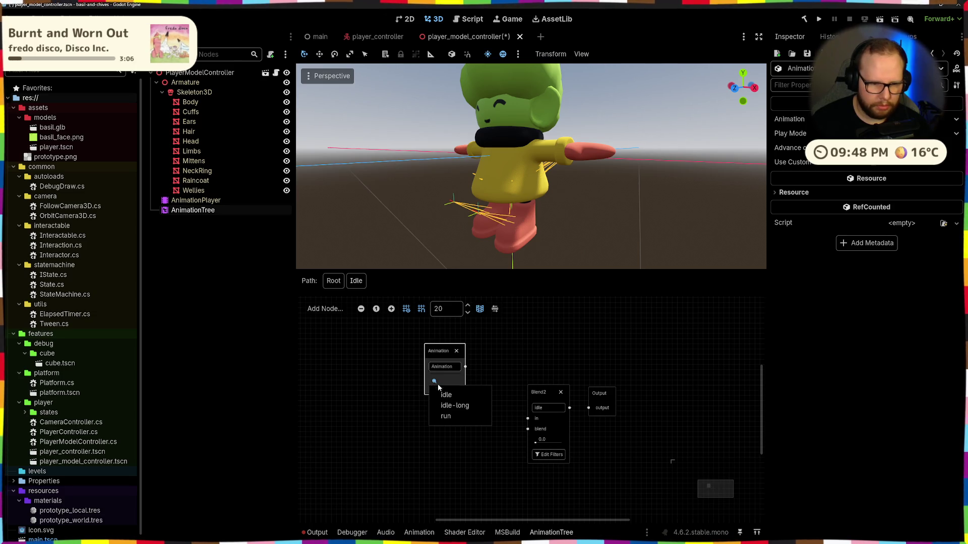
click(447, 394)
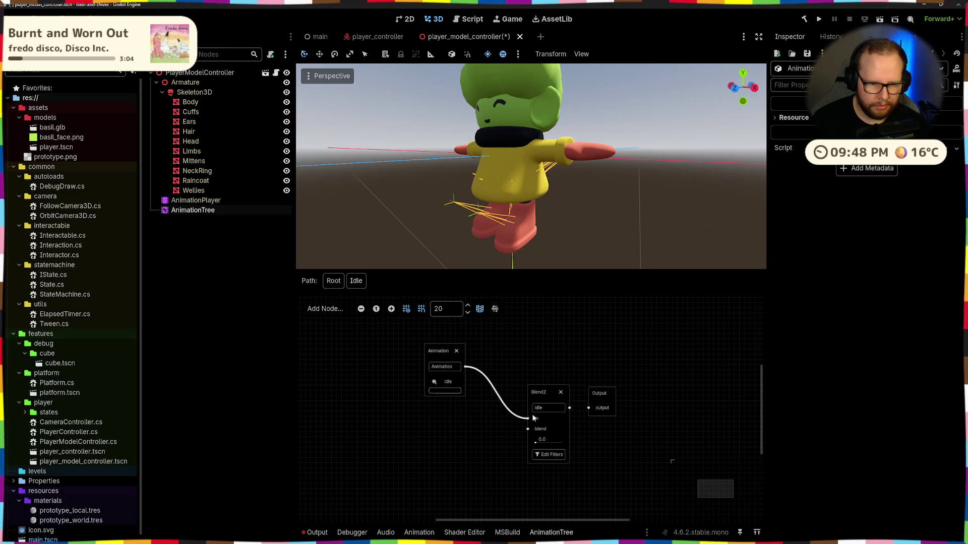
click(438, 390)
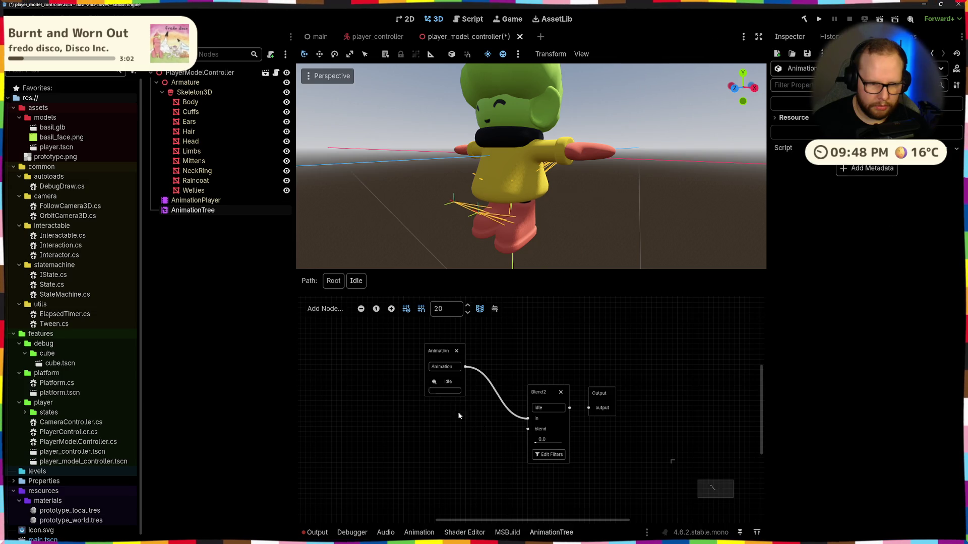
drag(453, 390, 485, 389)
middle_drag(500, 454, 513, 432)
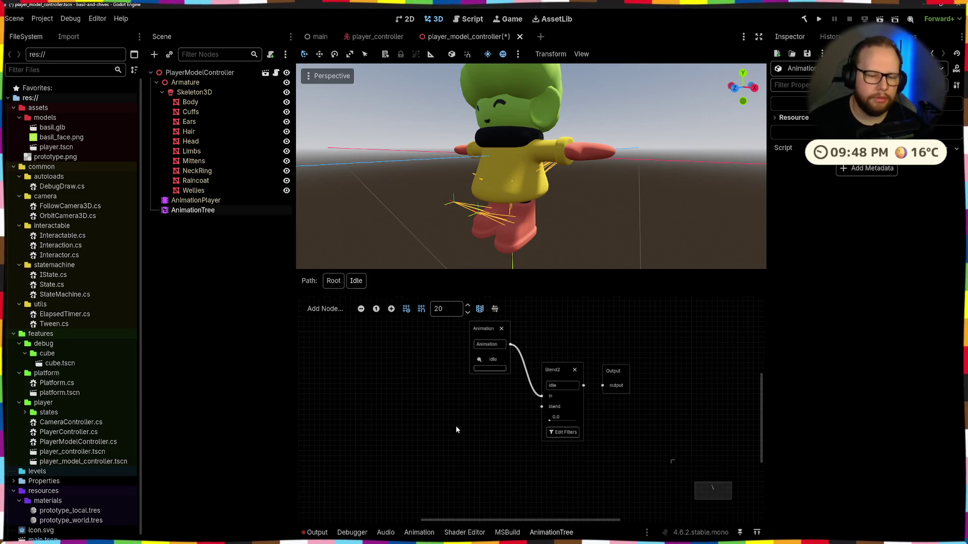
scroll(529, 397, down, 1)
Step: Add a second Animation node set to idle-long feeding Blend2's blend input
drag(494, 399, 477, 382)
click(505, 383)
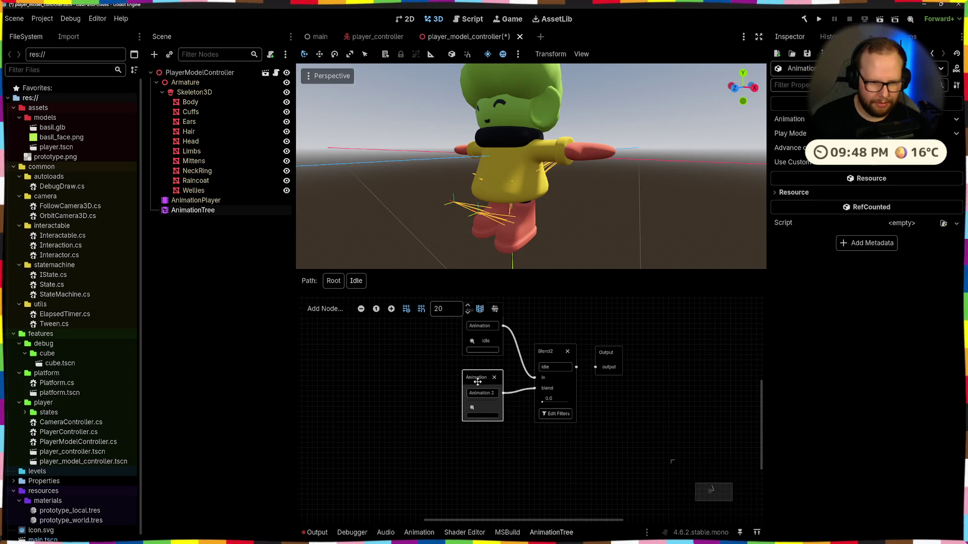
scroll(476, 382, up, 1)
drag(542, 347, 532, 329)
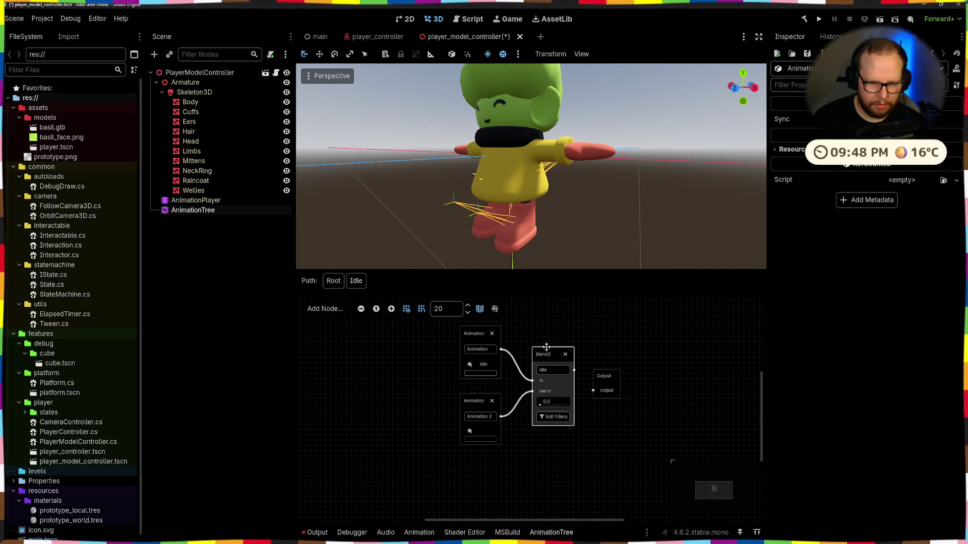
click(469, 432)
click(480, 456)
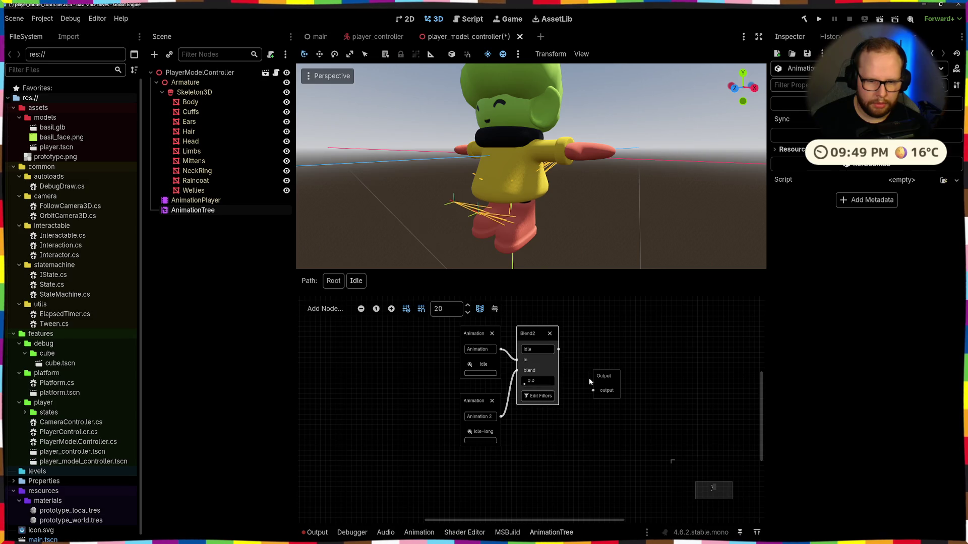
Step: Line up Output beside Blend2, save the scene and return to the root state machine
drag(599, 377, 580, 330)
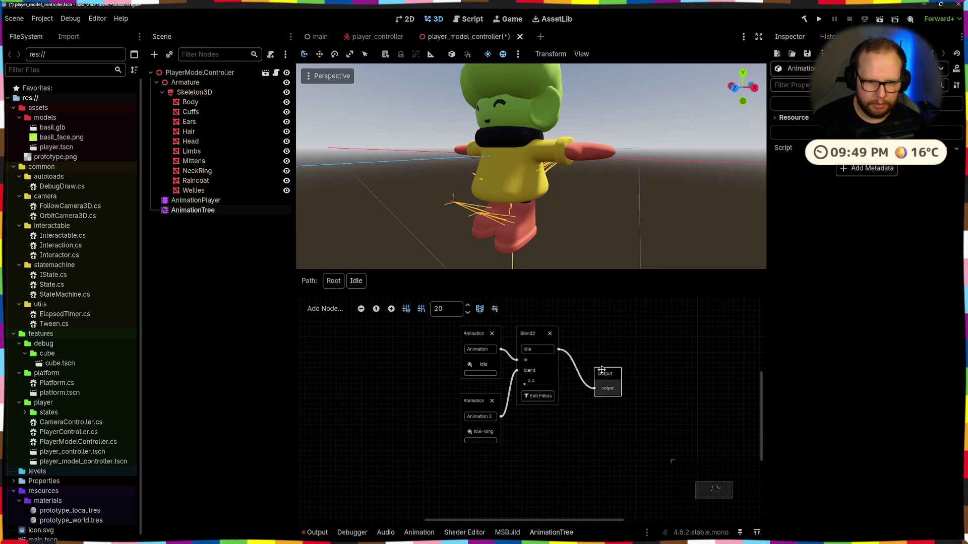
click(413, 386)
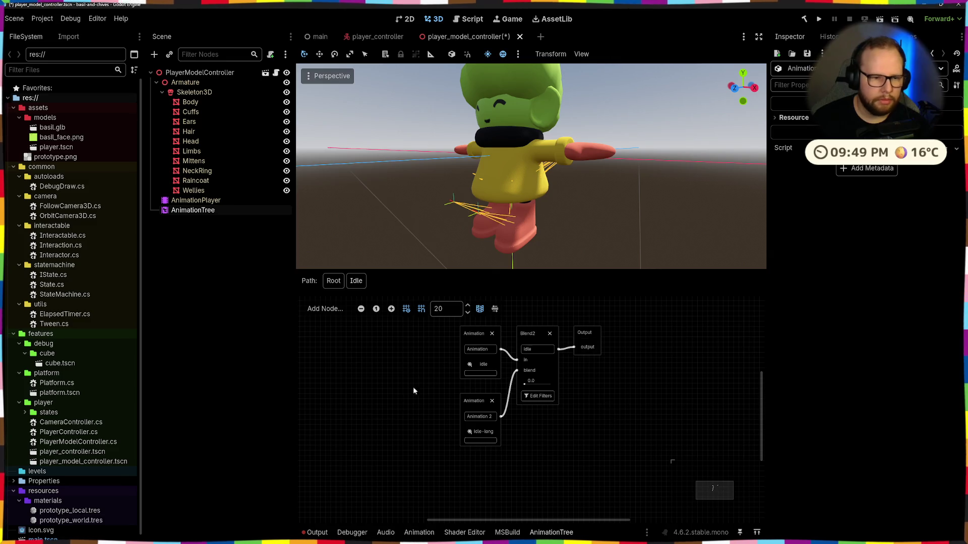
scroll(412, 387, down, 2)
key(ctrl+s)
click(333, 281)
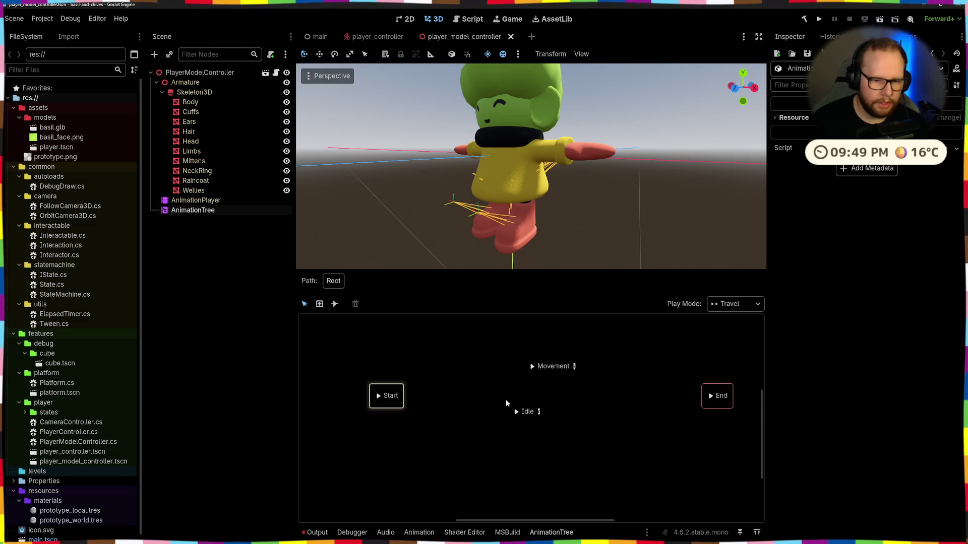
Step: Play Idle and scrub Blend2's amount between idle and idle-long, ending at 0.0, then go back to Root
click(517, 412)
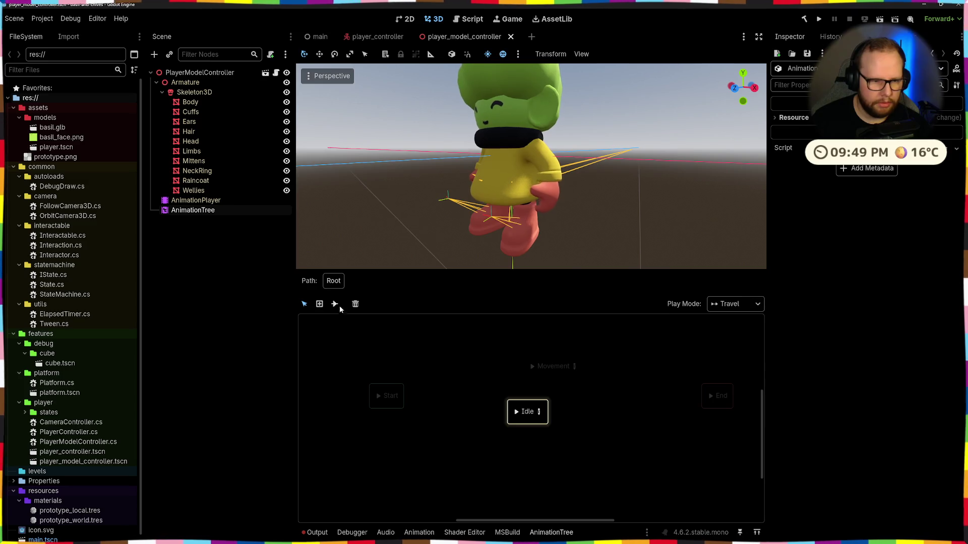
click(540, 412)
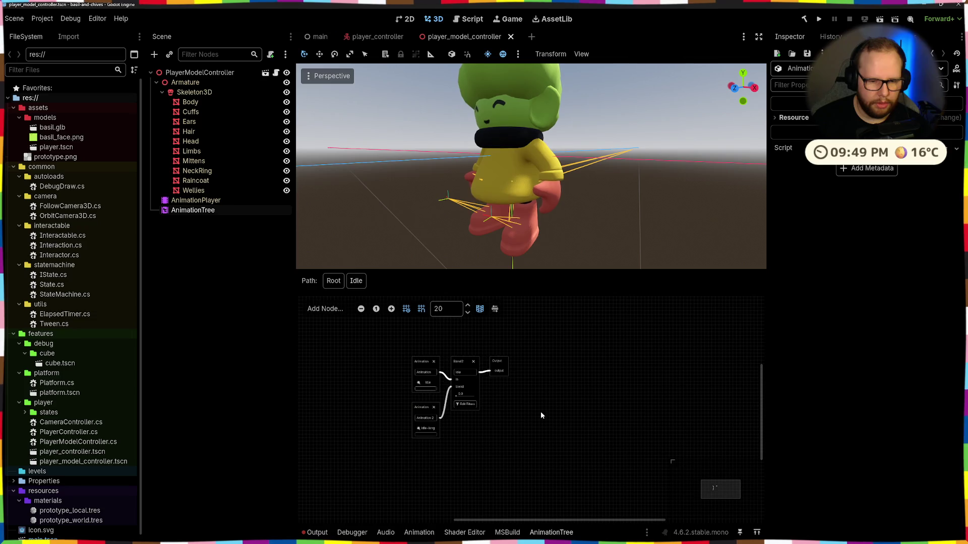
drag(458, 394, 499, 394)
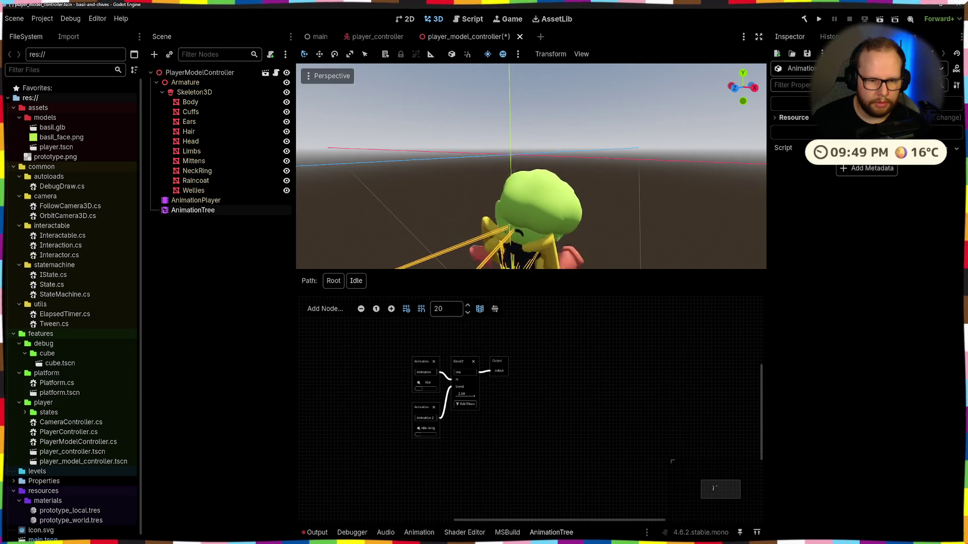
scroll(607, 212, down, 3)
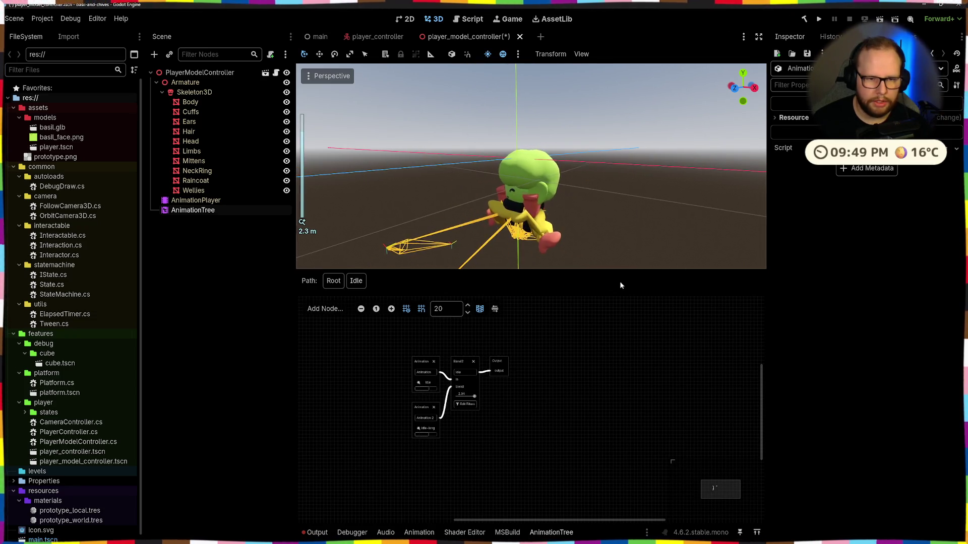
mouse_move(570, 220)
middle_down()
mouse_move(403, 158)
mouse_move(453, 162)
middle_up()
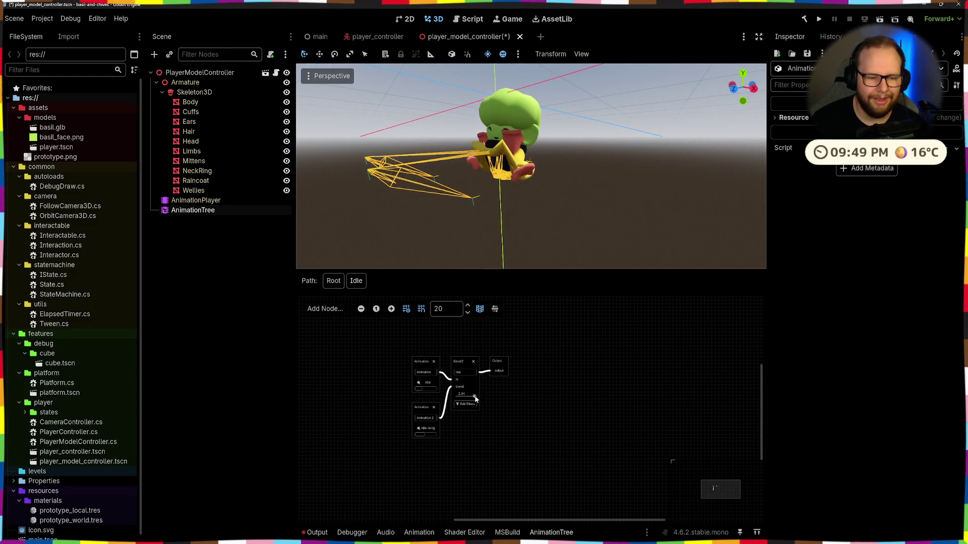
drag(475, 398, 485, 396)
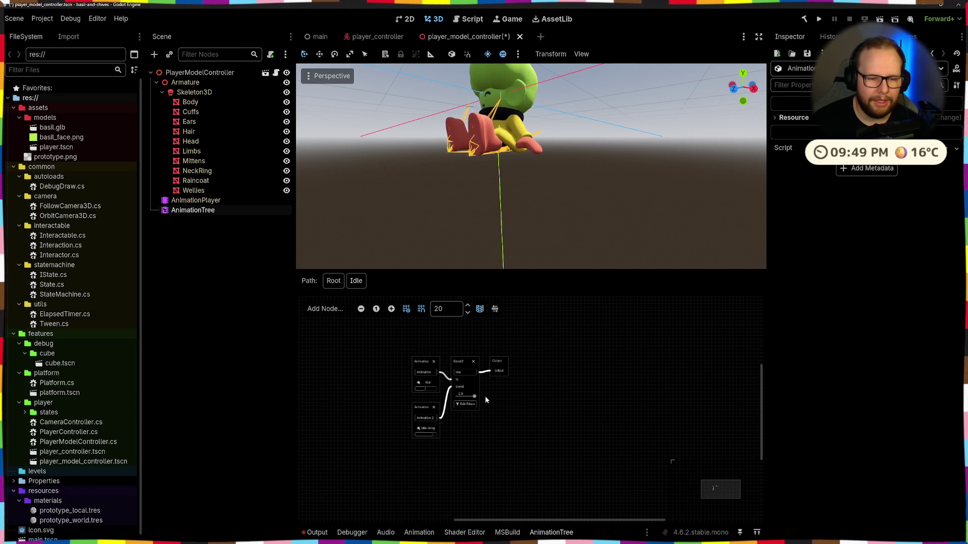
drag(484, 396, 443, 399)
scroll(439, 394, up, 3)
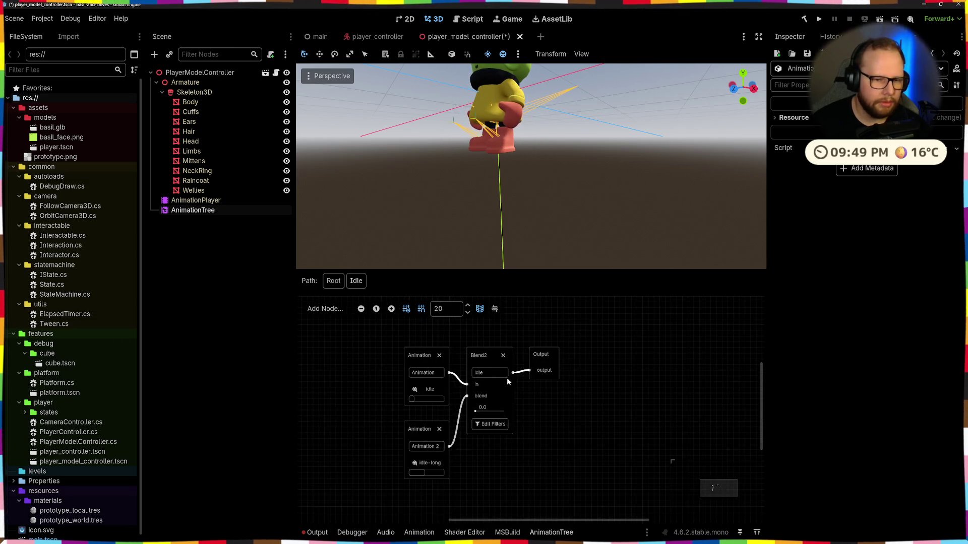
click(482, 408)
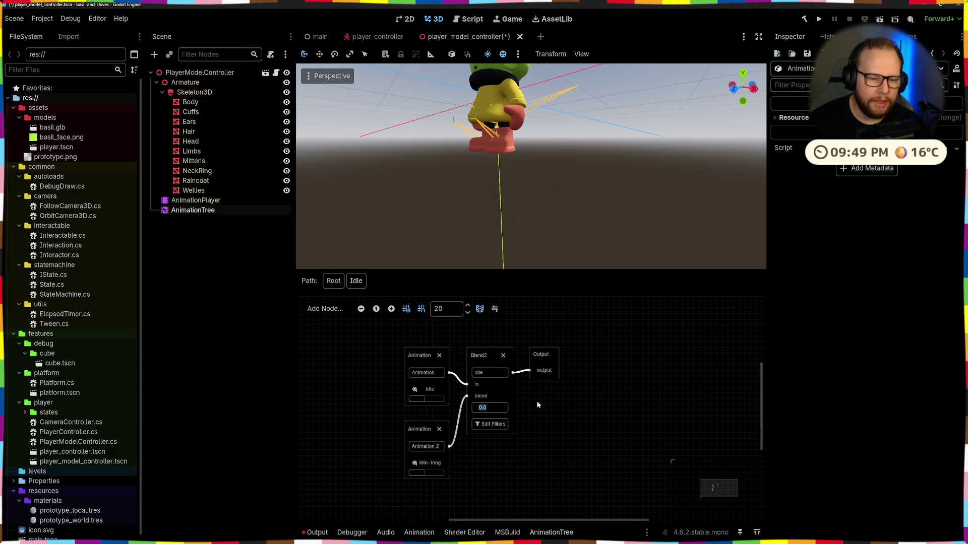
scroll(491, 432, down, 3)
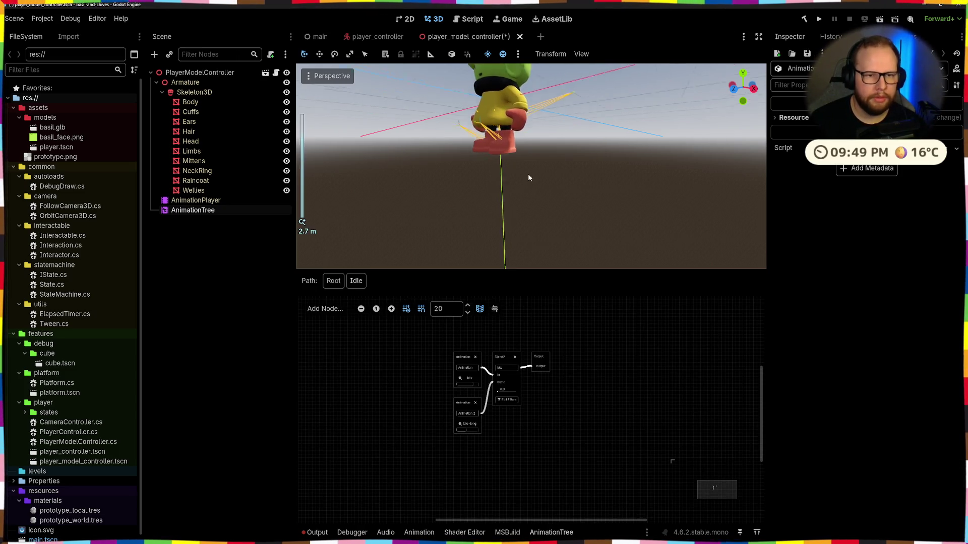
middle_drag(529, 177, 533, 194)
scroll(538, 202, down, 2)
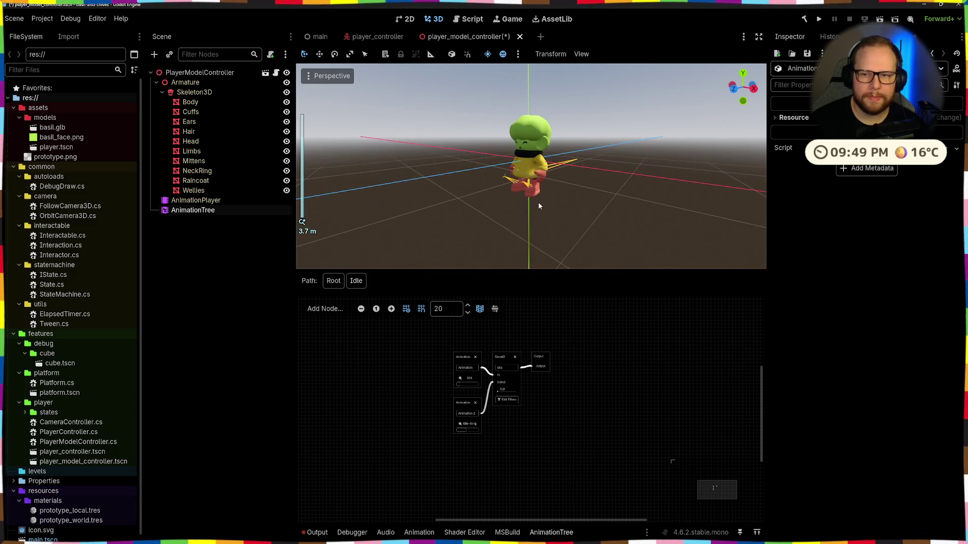
click(332, 281)
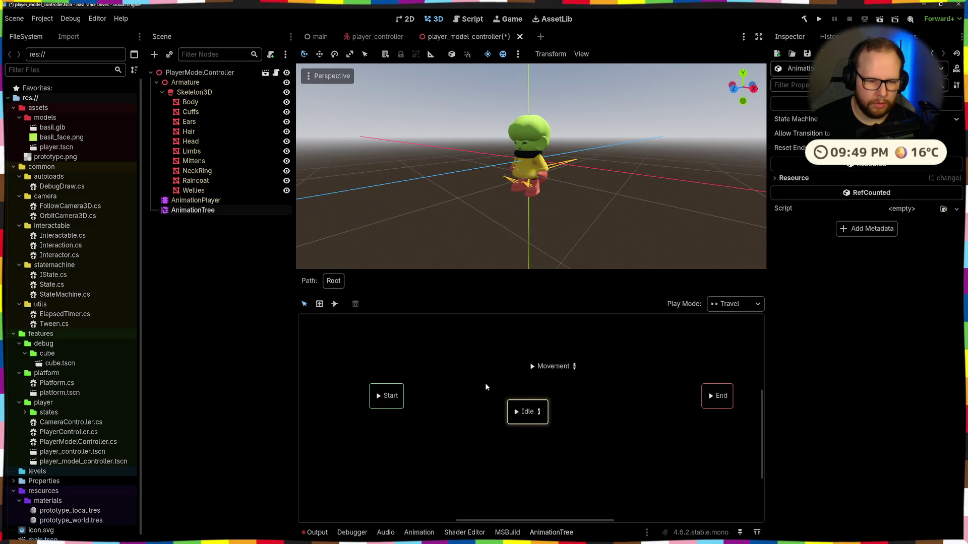
right_click(466, 351)
mouse_move(493, 356)
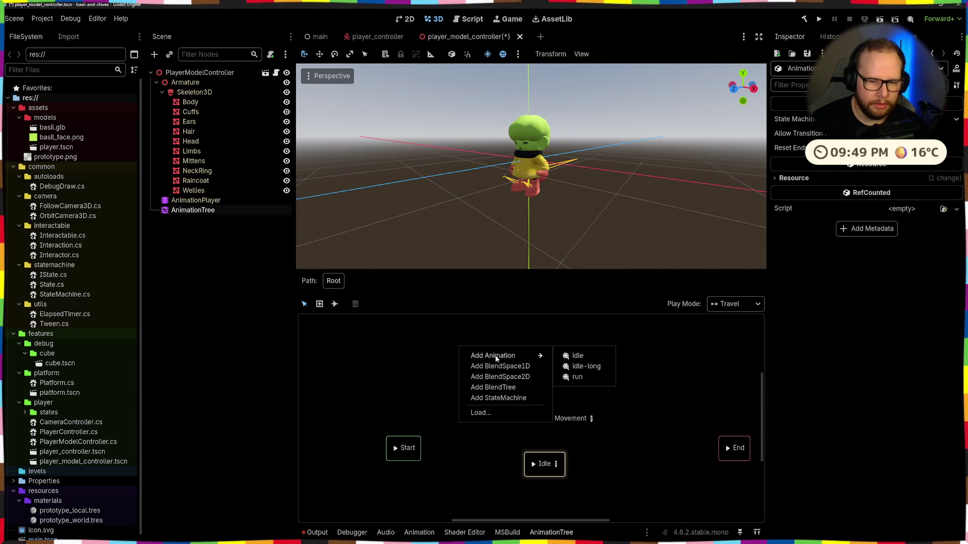
click(578, 357)
right_click(544, 347)
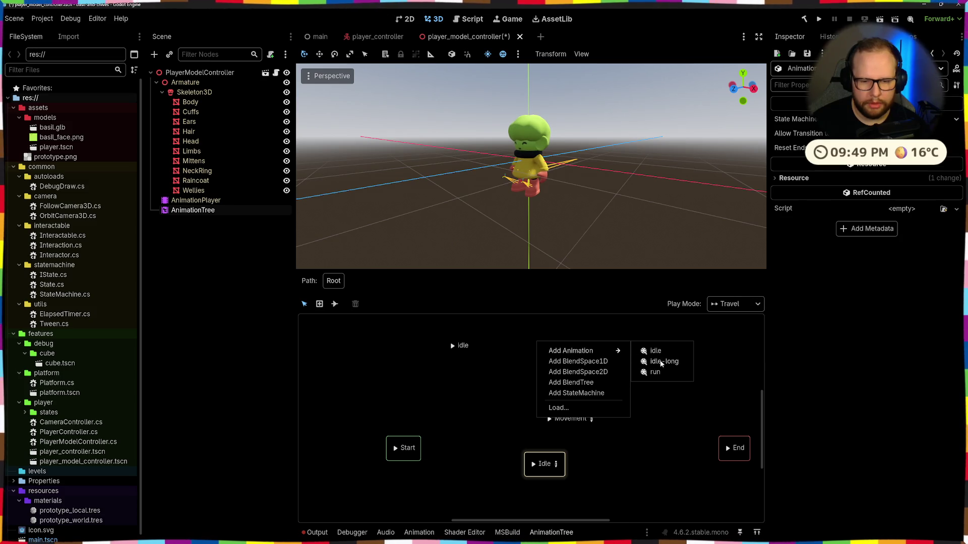
click(661, 361)
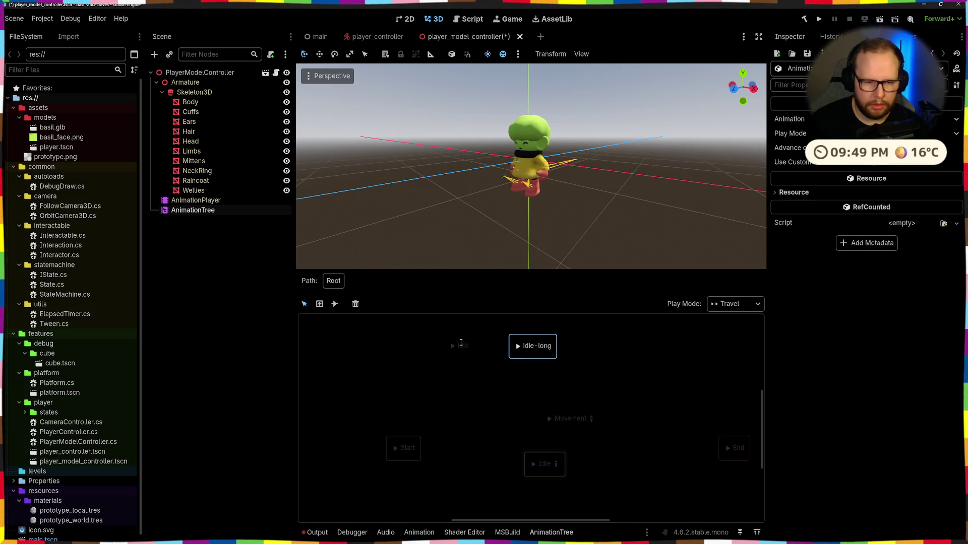
click(472, 351)
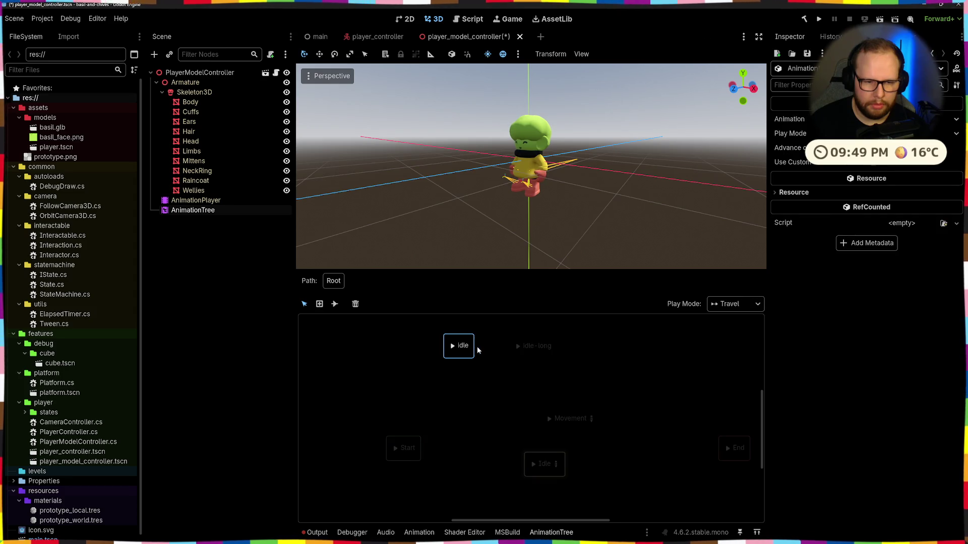
click(334, 304)
drag(523, 348, 529, 347)
click(418, 304)
click(429, 332)
right_click(455, 345)
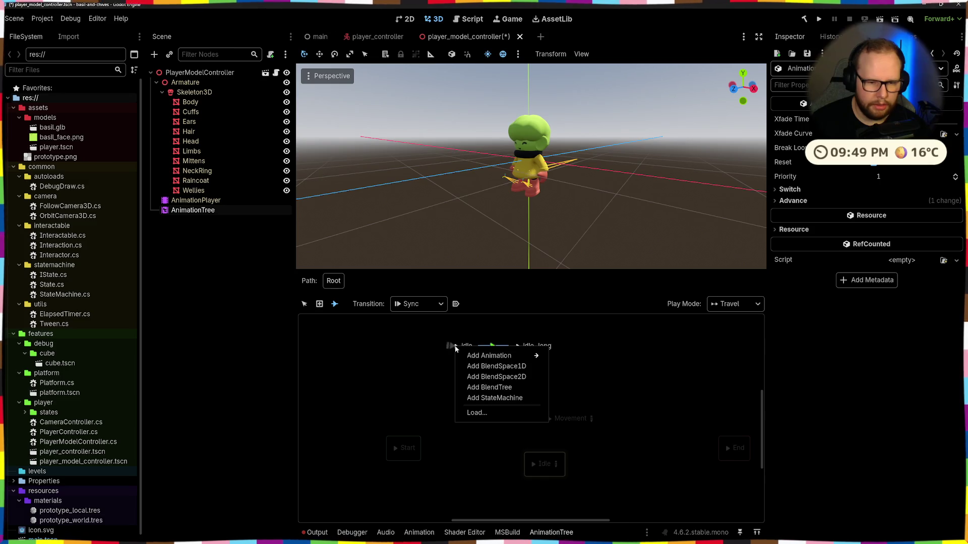
click(432, 354)
right_click(456, 349)
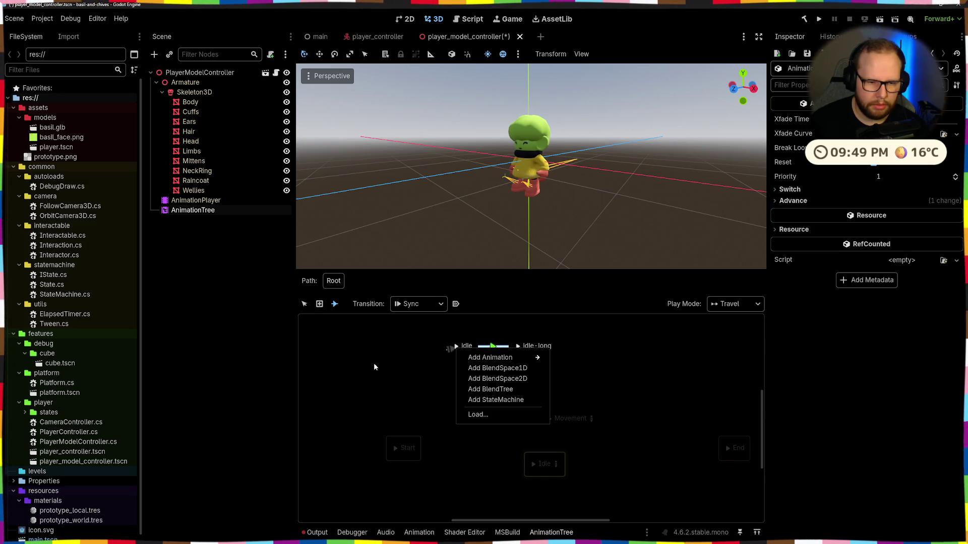
click(406, 347)
click(304, 303)
click(456, 346)
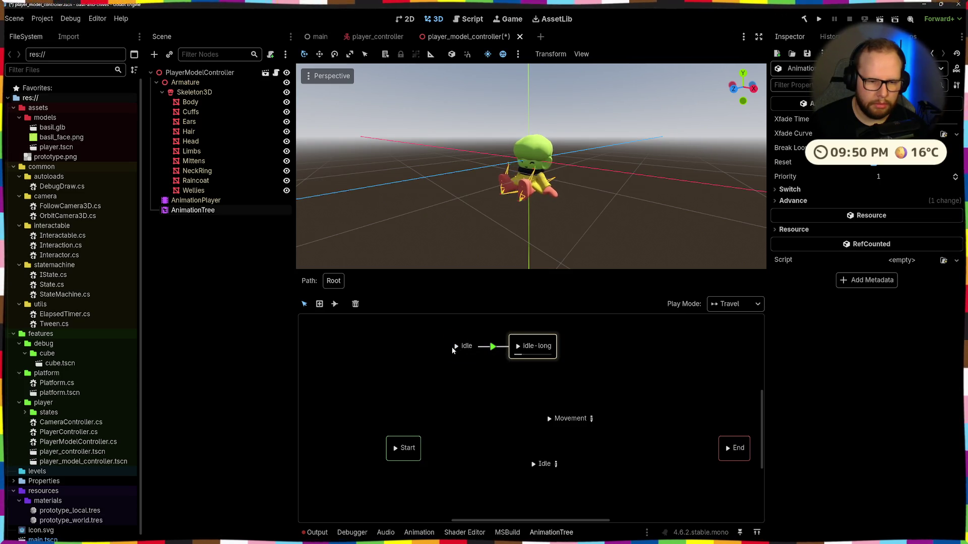
click(463, 346)
click(408, 331)
drag(407, 331, 620, 363)
key(Delete)
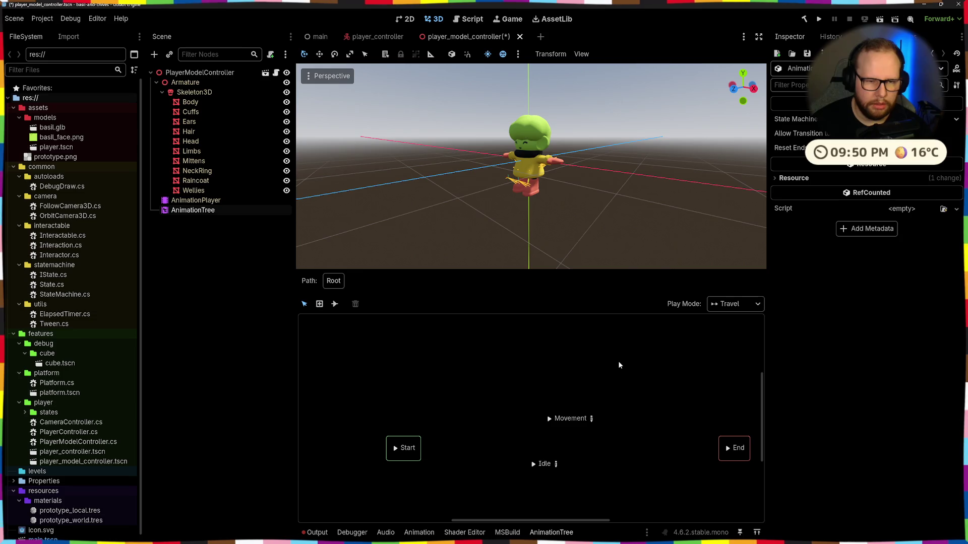
Step: Rearrange Movement, Idle and Start so Idle lines up with Start beneath Movement
double_click(544, 464)
key(Return)
click(533, 464)
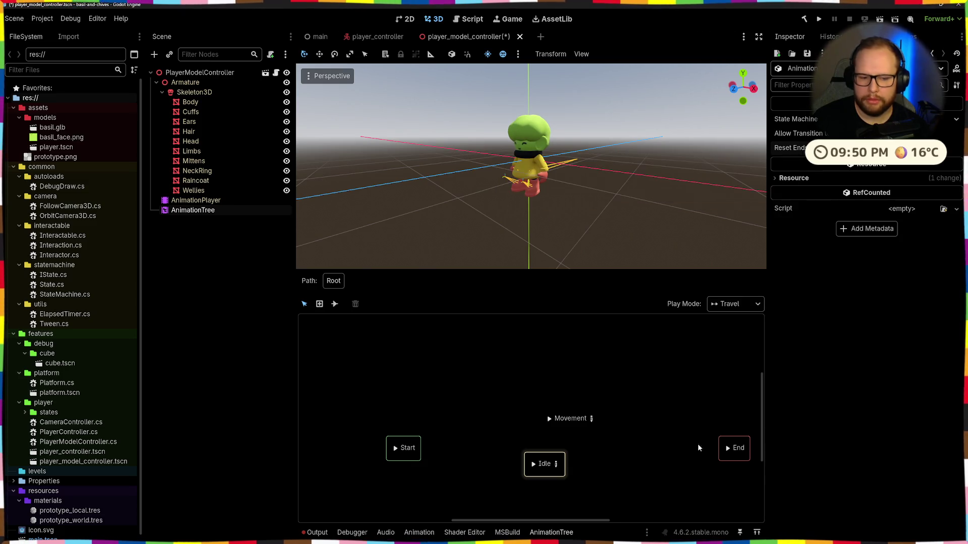
mouse_move(572, 414)
mouse_down()
mouse_move(528, 382)
mouse_move(499, 386)
mouse_up()
click(566, 450)
drag(544, 463, 495, 439)
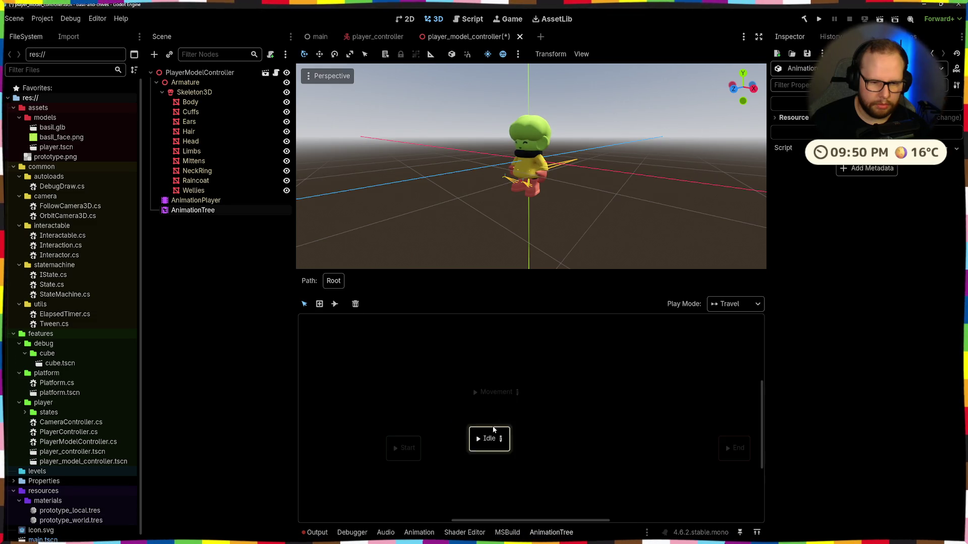
click(408, 449)
drag(409, 449, 408, 439)
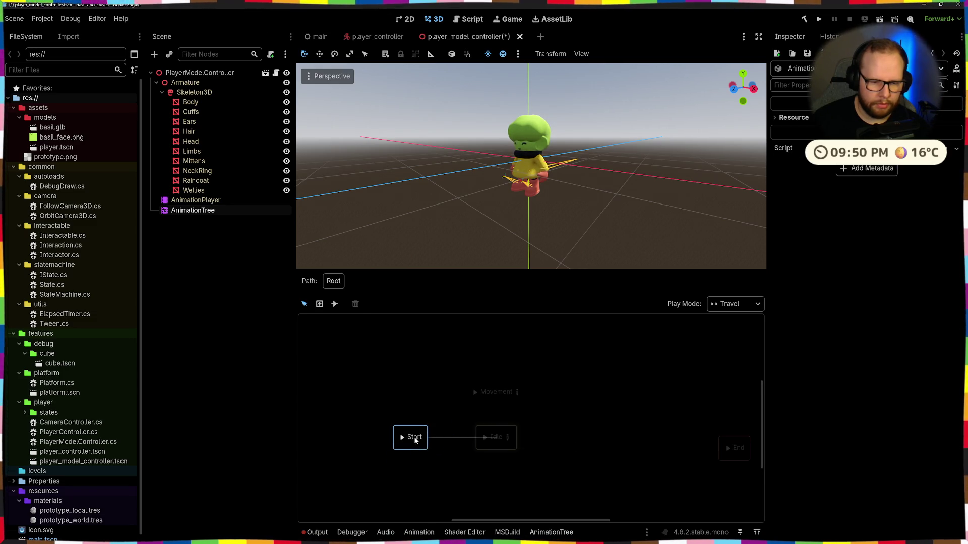
drag(495, 437, 502, 426)
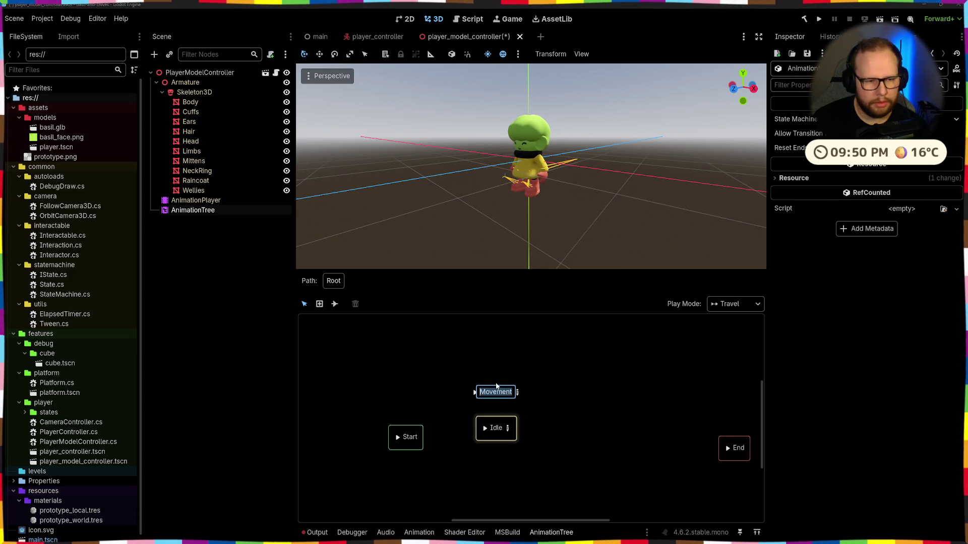
Step: Connect Start to Idle with an Immediate transition using the connect tool
click(493, 394)
click(490, 422)
click(334, 303)
click(412, 305)
click(415, 321)
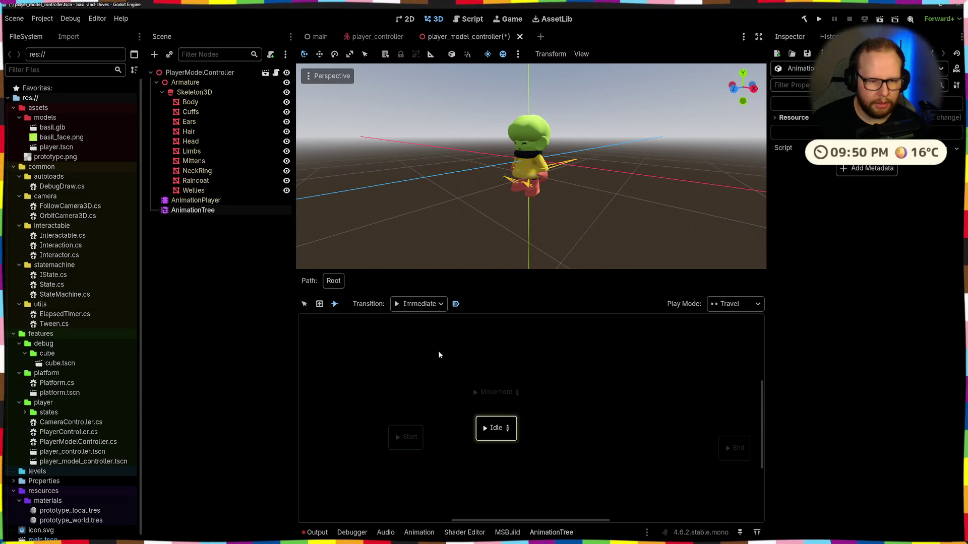
drag(446, 436, 496, 429)
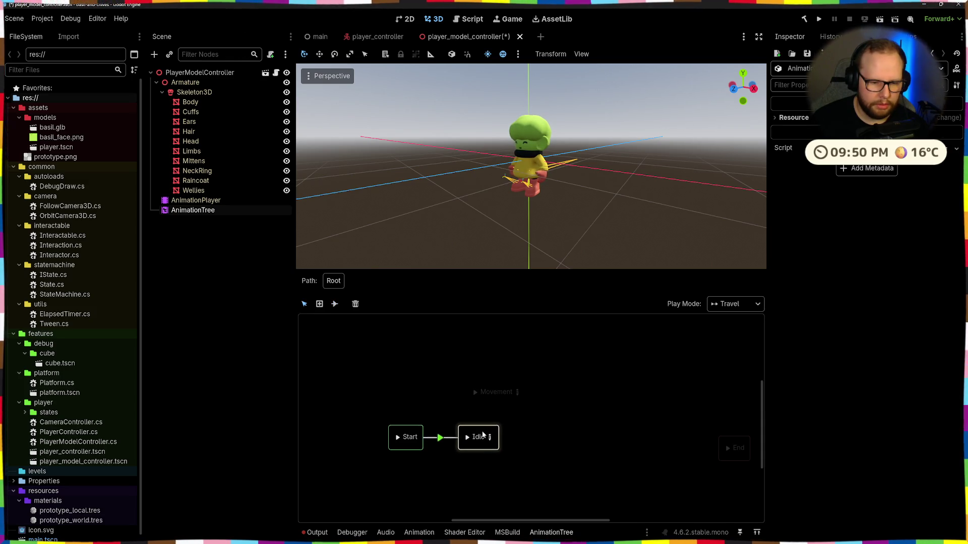
click(498, 419)
scroll(540, 421, down, 2)
scroll(605, 409, right, 2)
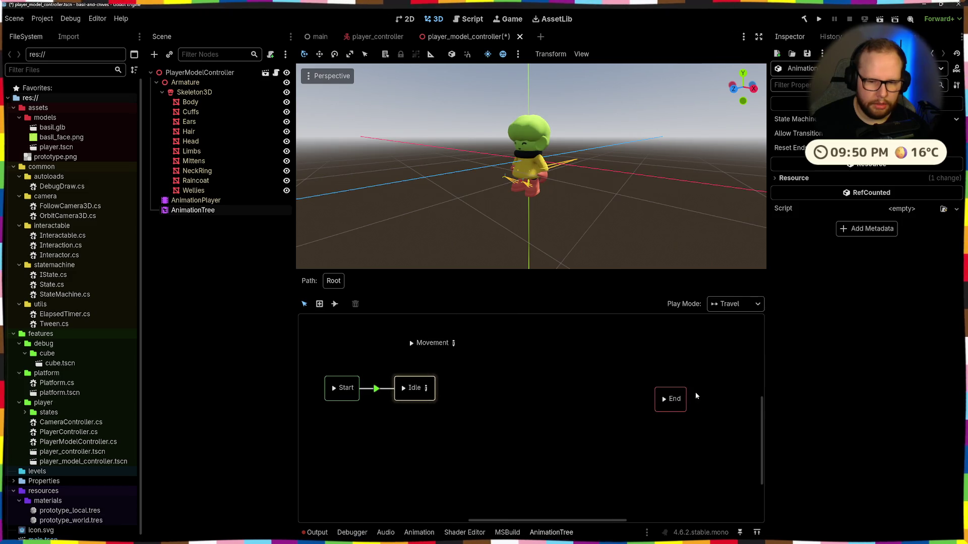
Step: Move the Movement state directly below Idle
right_click(675, 398)
click(501, 377)
scroll(530, 363, left, 3)
mouse_move(532, 355)
mouse_down()
mouse_move(532, 444)
mouse_move(603, 408)
mouse_up()
scroll(623, 406, down, 1)
mouse_move(594, 348)
mouse_down()
mouse_move(542, 408)
mouse_move(527, 389)
mouse_up()
click(445, 348)
click(512, 348)
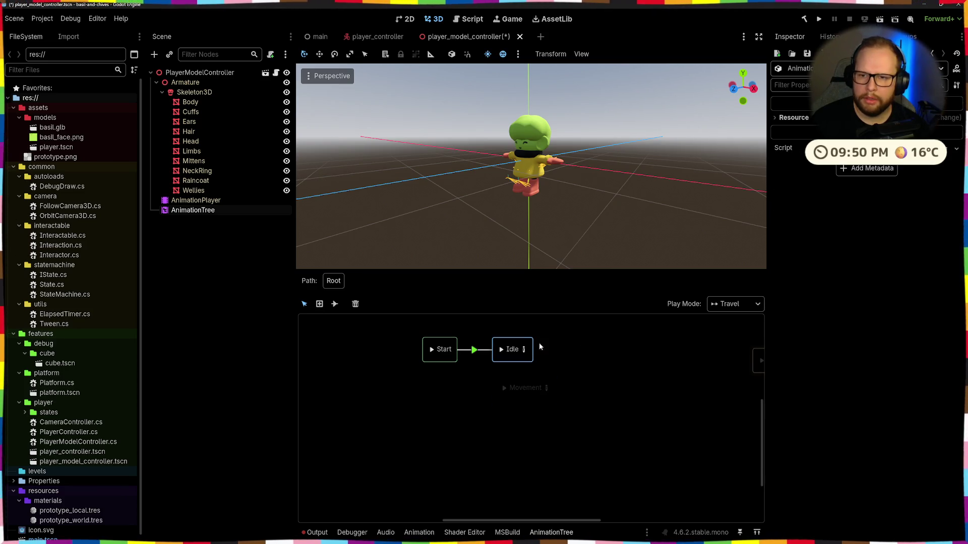
Step: Expand the AnimationTree's Idle, nested blend and Movement parameters in the Inspector
click(197, 210)
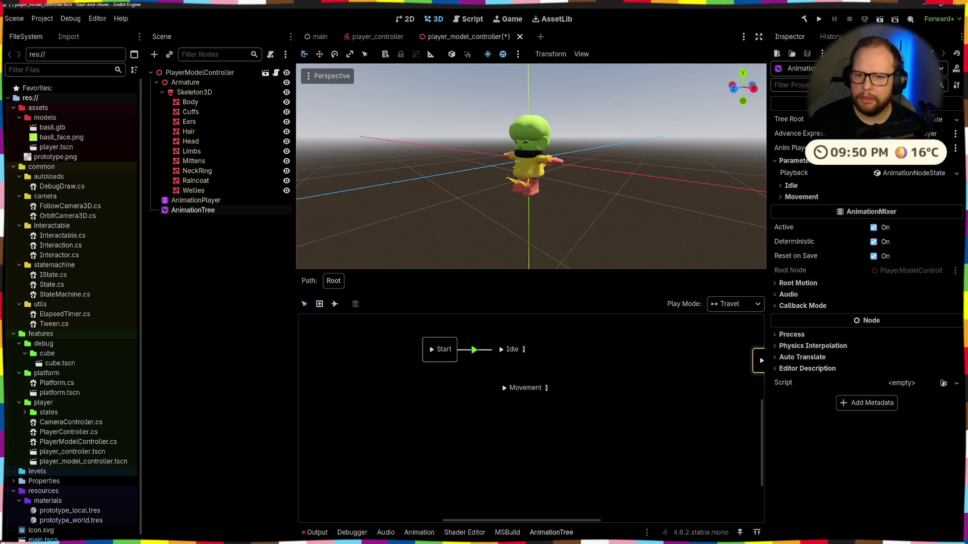
click(790, 186)
click(792, 196)
click(786, 221)
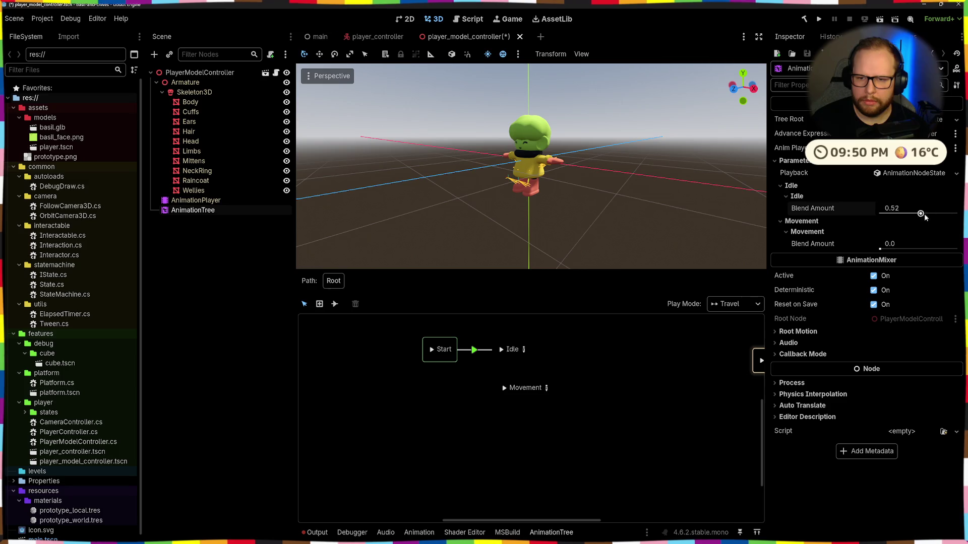
Step: Review the Start-to-Idle transition's Switch mode and Advance settings, leaving them unchanged
click(431, 349)
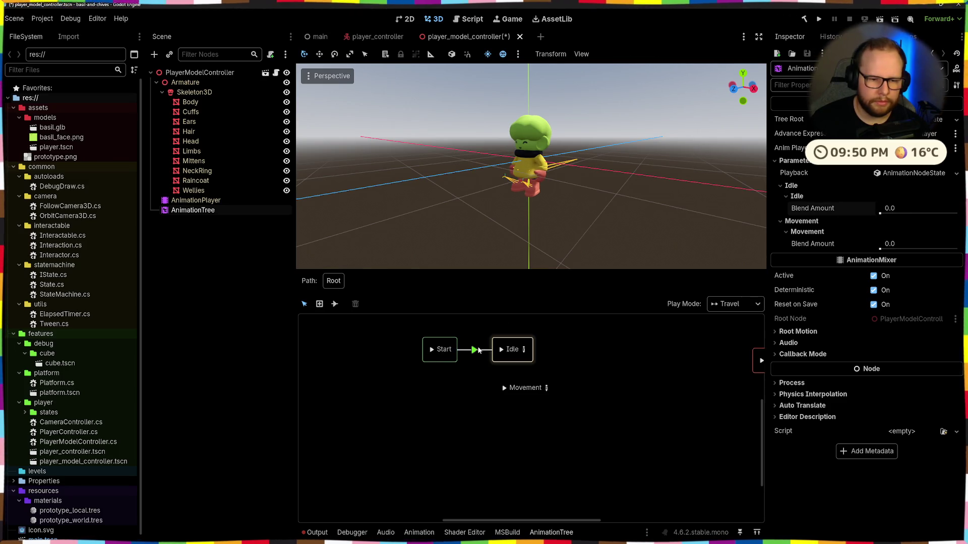
click(476, 349)
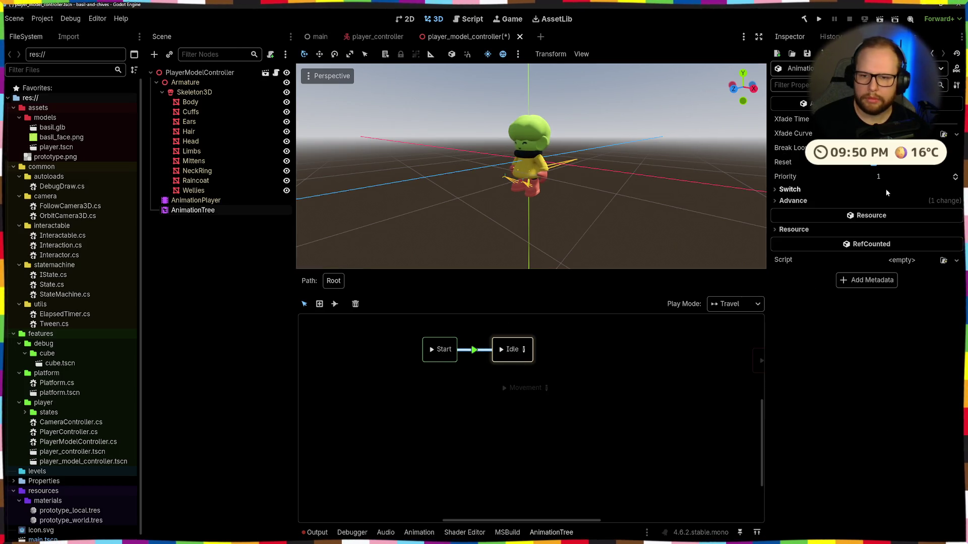
click(789, 189)
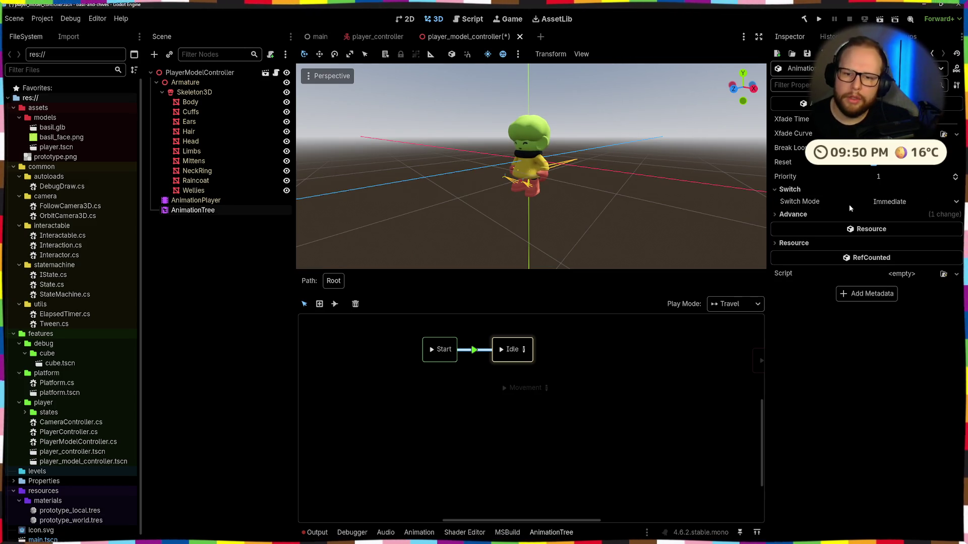
click(875, 202)
click(792, 215)
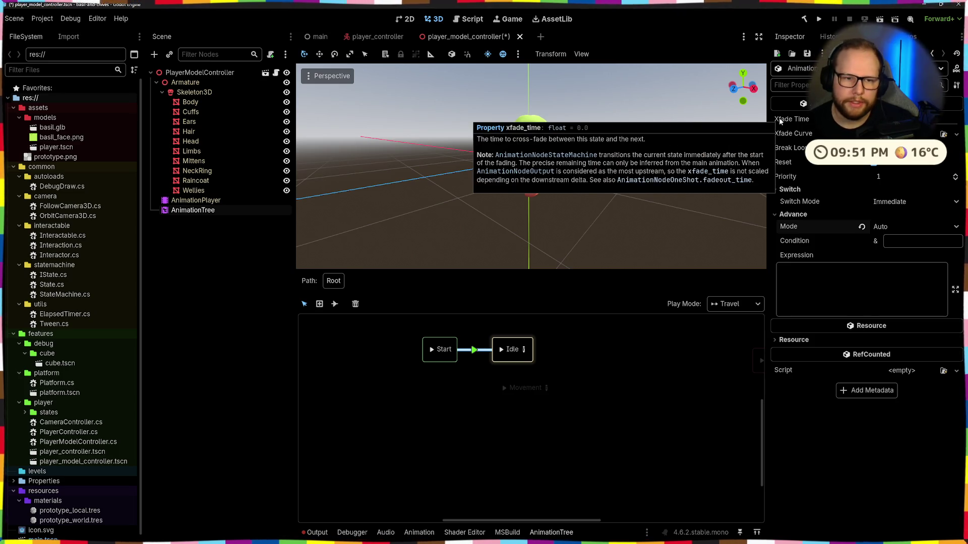
mouse_move(791, 119)
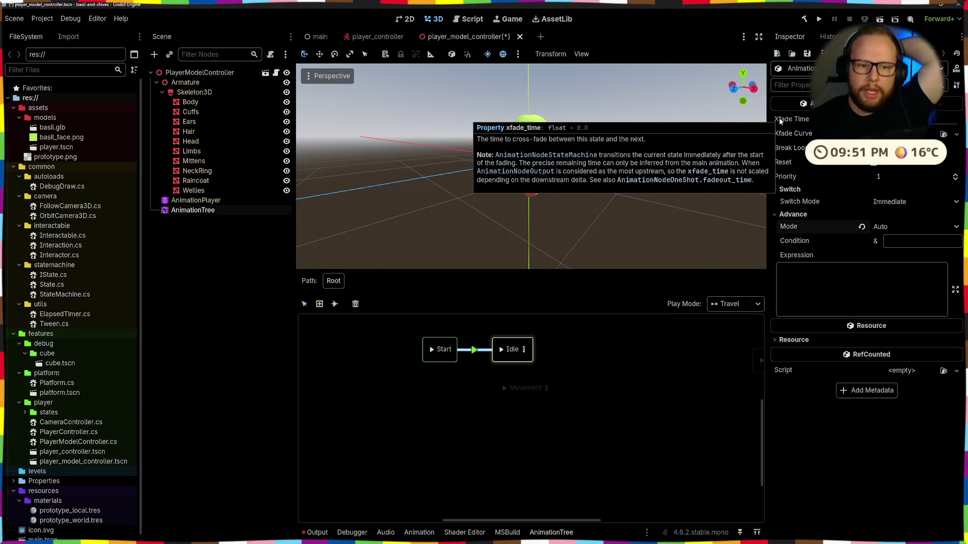
click(644, 381)
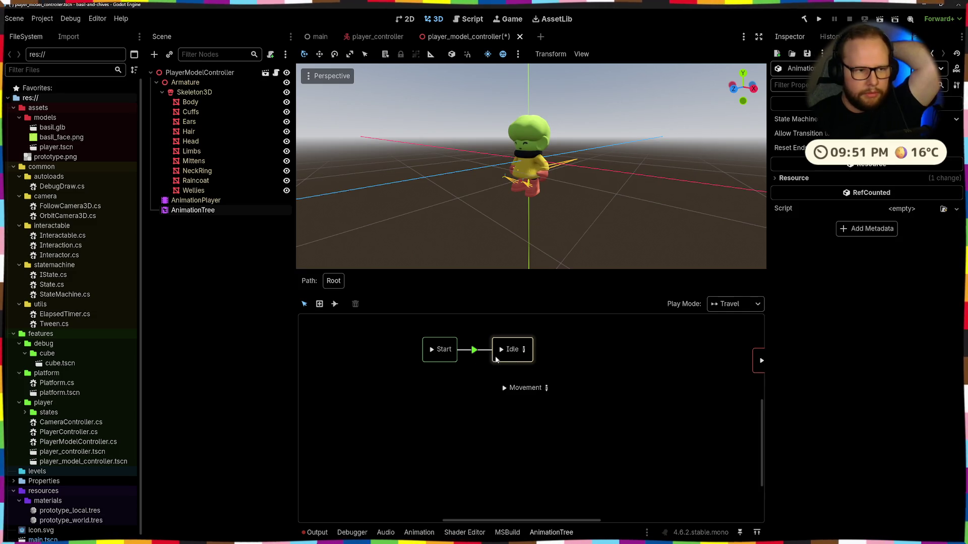
scroll(530, 385, up, 1)
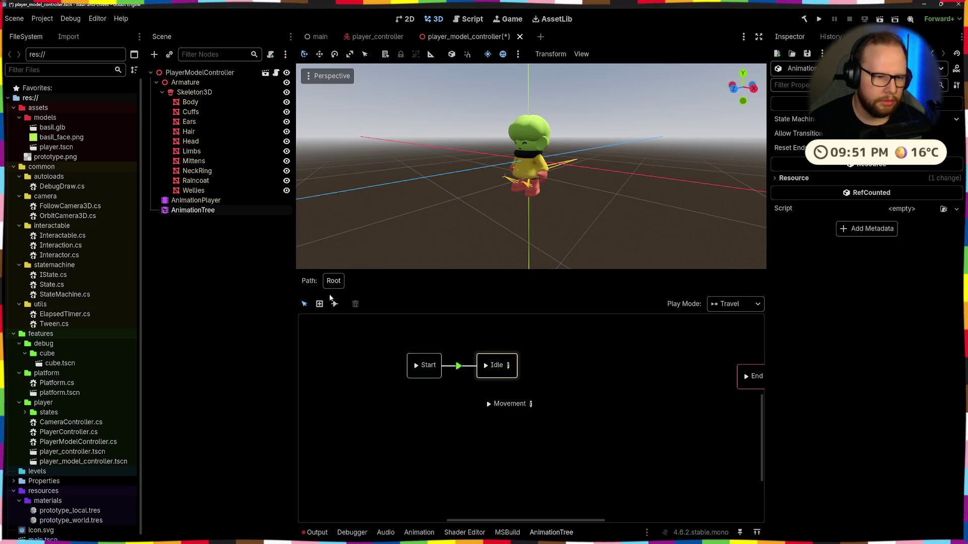
scroll(525, 371, right, 2)
Step: Add idle and idle-long animation states and connect idle to idle-long with a transition
click(457, 412)
click(539, 342)
scroll(519, 331, up, 2)
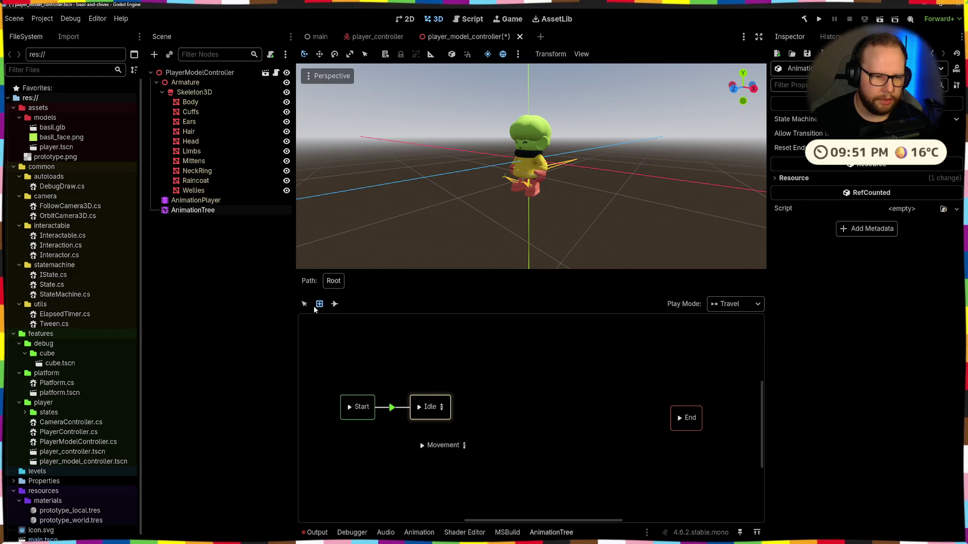
right_click(492, 367)
mouse_move(527, 373)
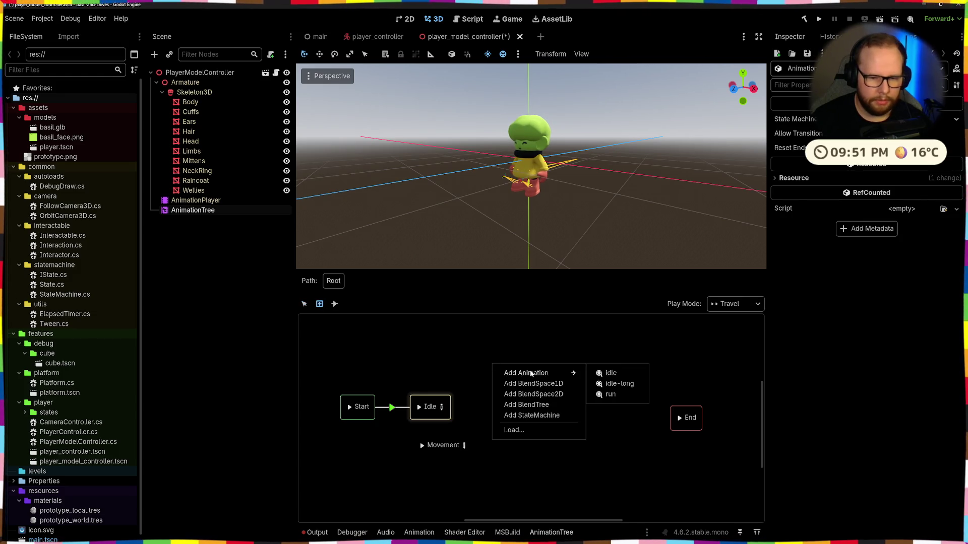
click(611, 374)
right_click(556, 363)
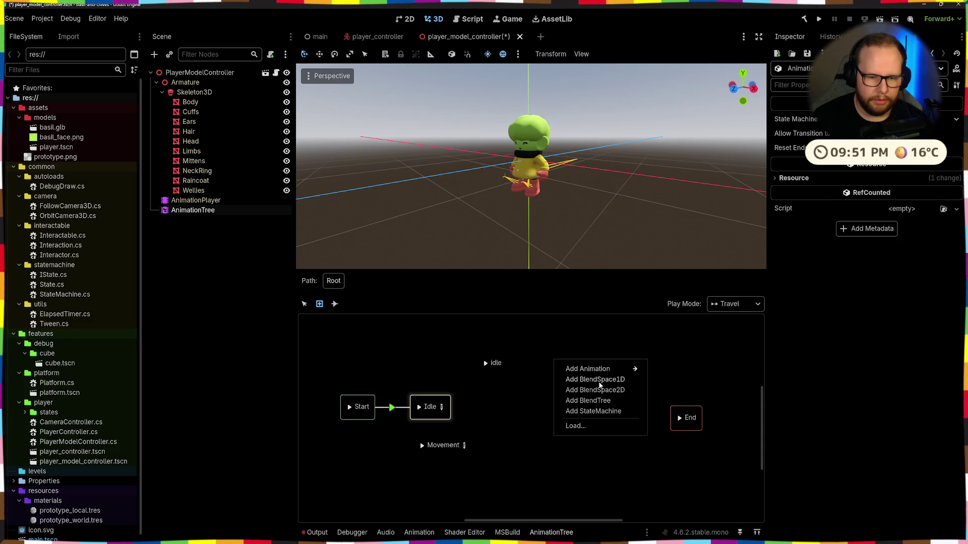
click(677, 380)
click(334, 304)
drag(566, 359, 566, 360)
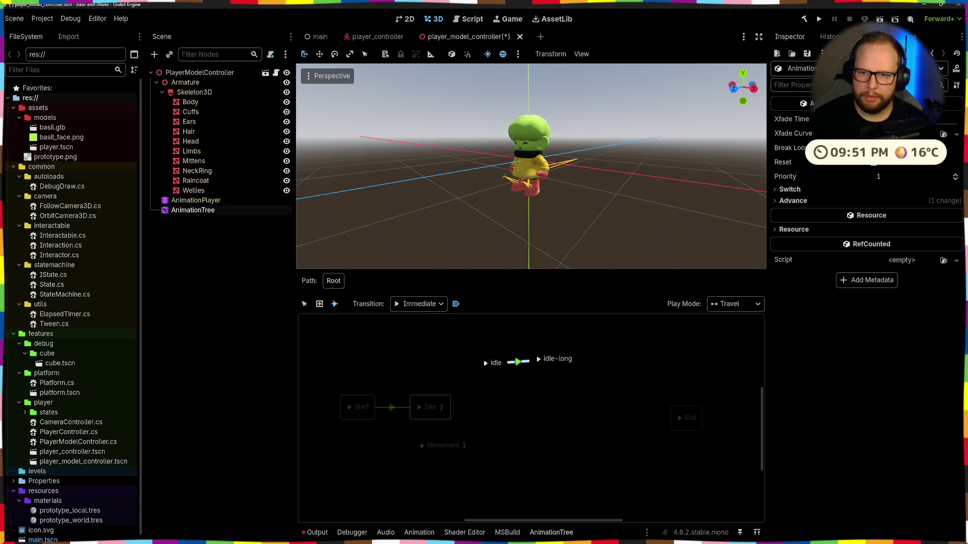
Step: Create a new Xfade Curve for the transition and place points at full start and zero end
click(956, 134)
click(922, 162)
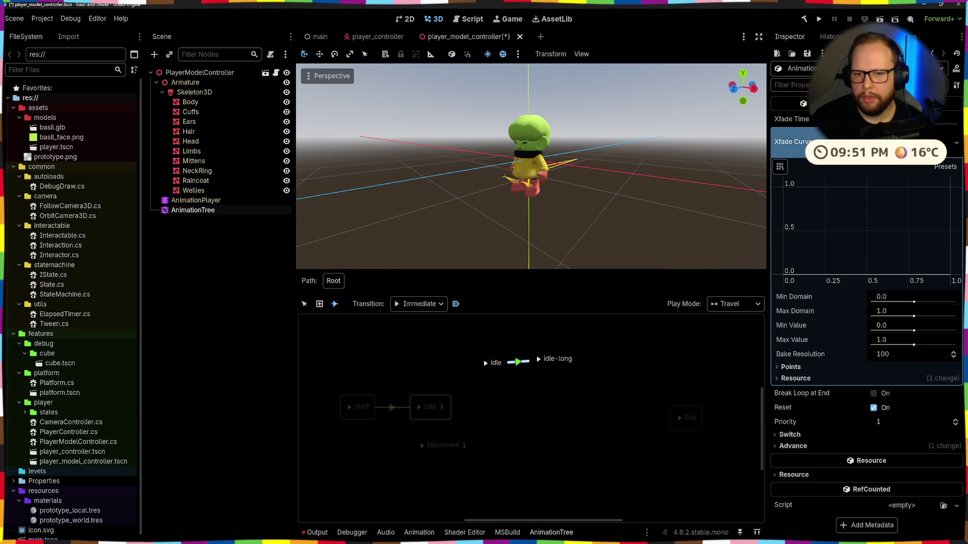
drag(796, 276, 786, 186)
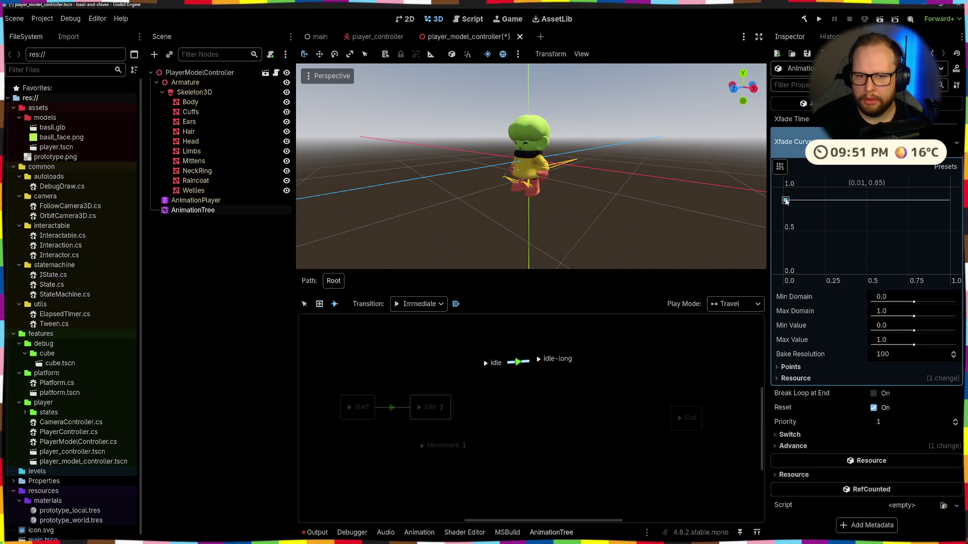
drag(946, 186, 961, 297)
mouse_move(926, 258)
mouse_down()
mouse_move(913, 194)
mouse_move(781, 186)
mouse_up()
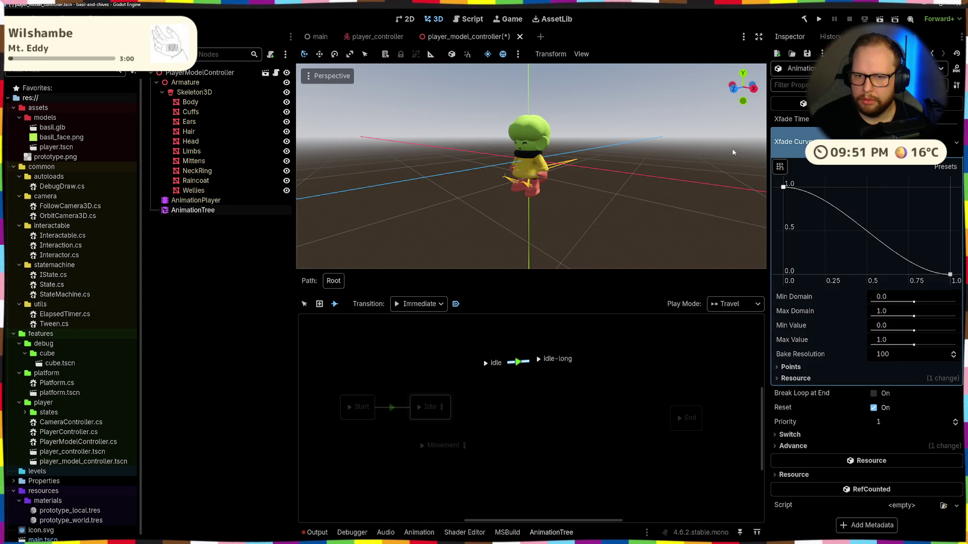
Step: Reselect the idle-to-idle-long transition, inspect its curve and undo it back to flat
click(792, 142)
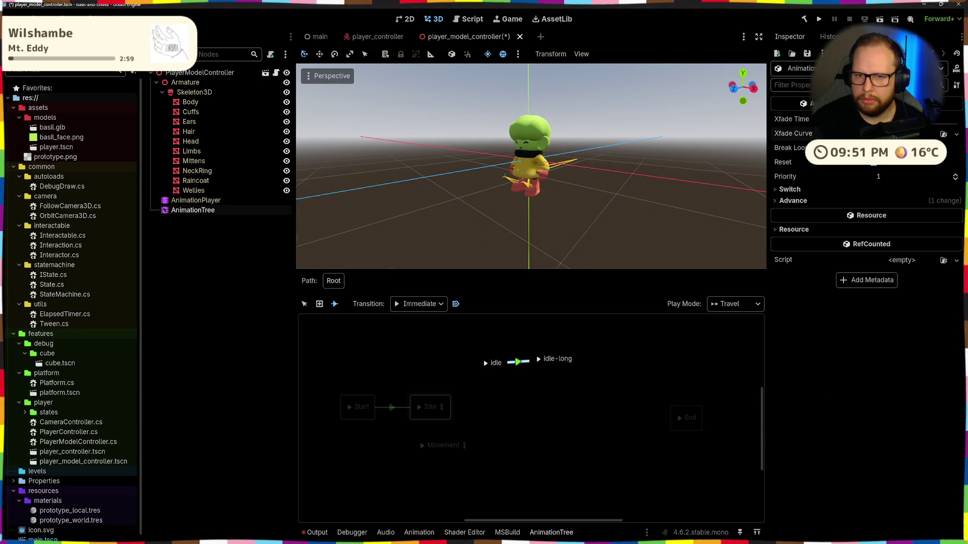
right_click(484, 364)
click(304, 303)
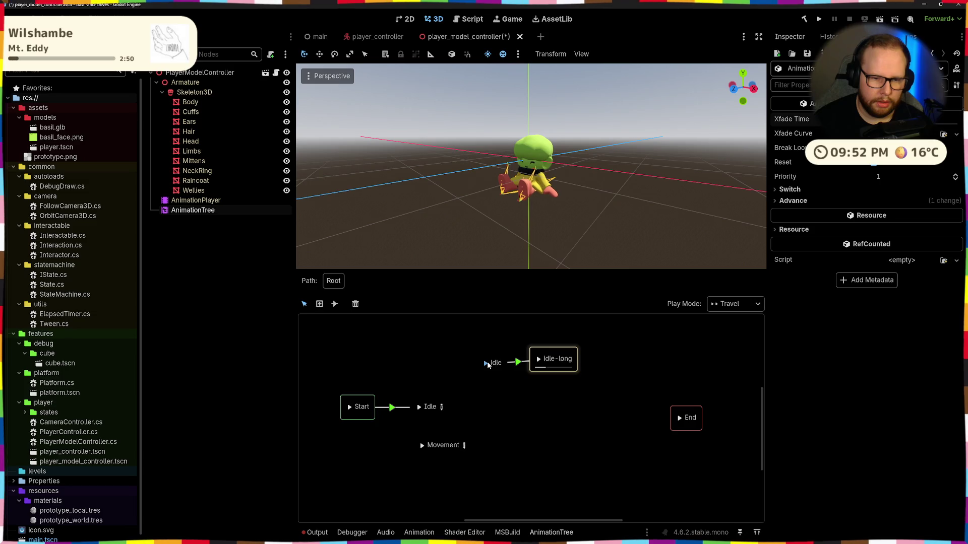
click(514, 362)
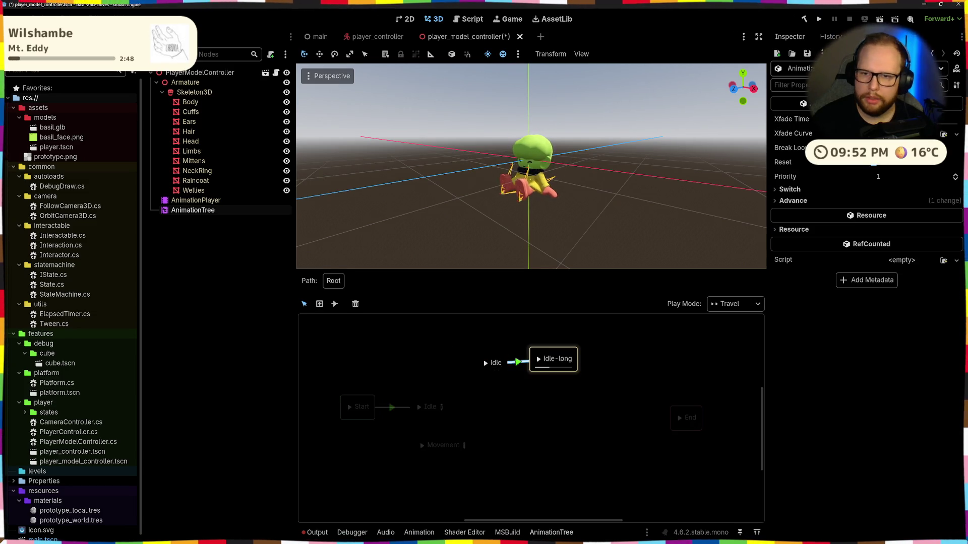
click(484, 364)
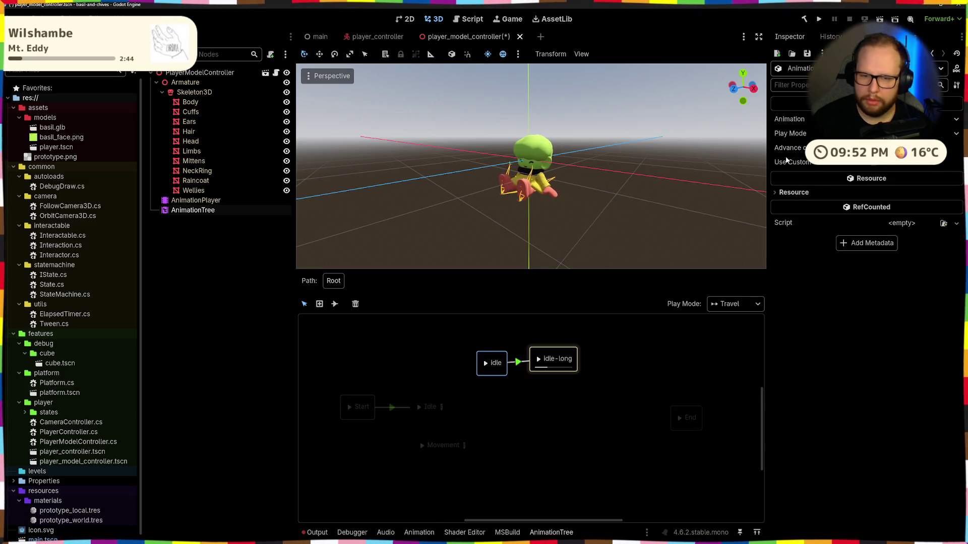
click(519, 363)
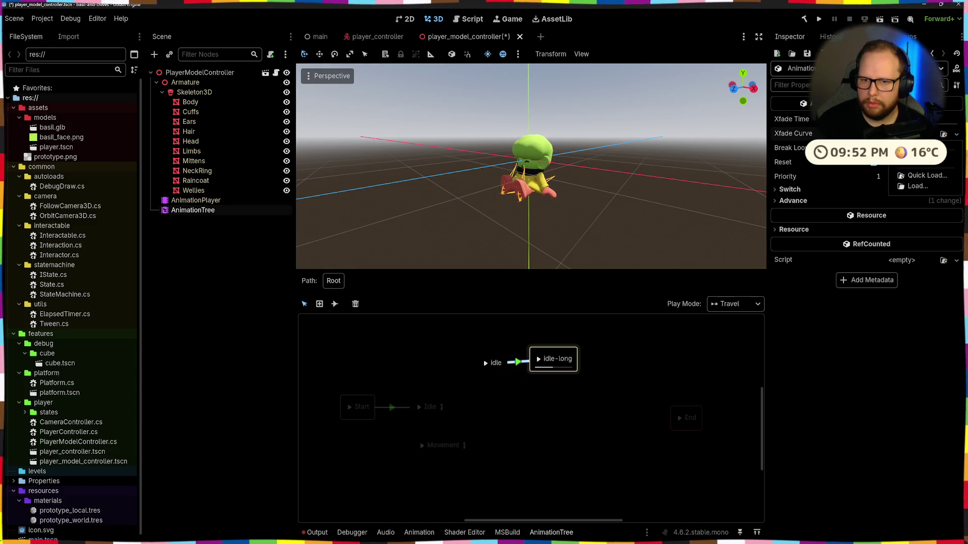
click(907, 133)
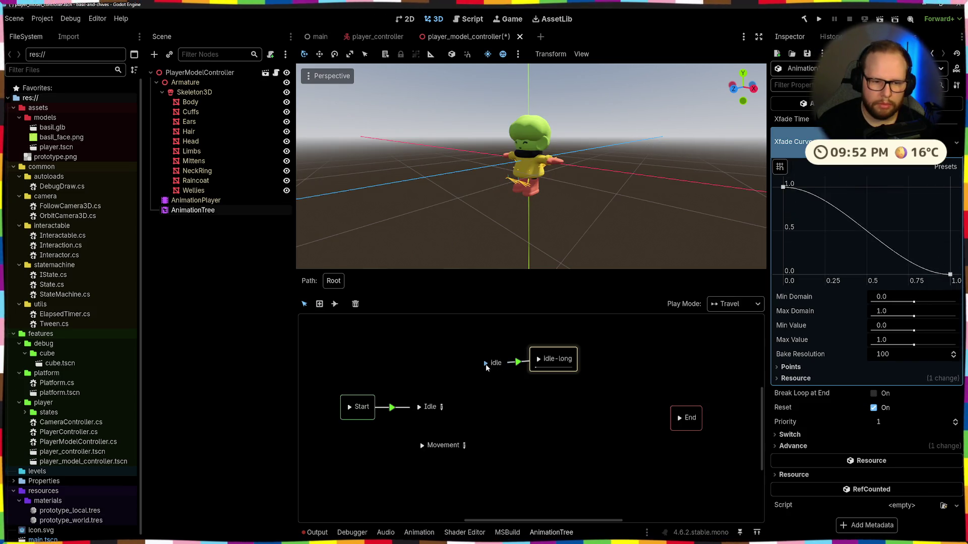
click(517, 364)
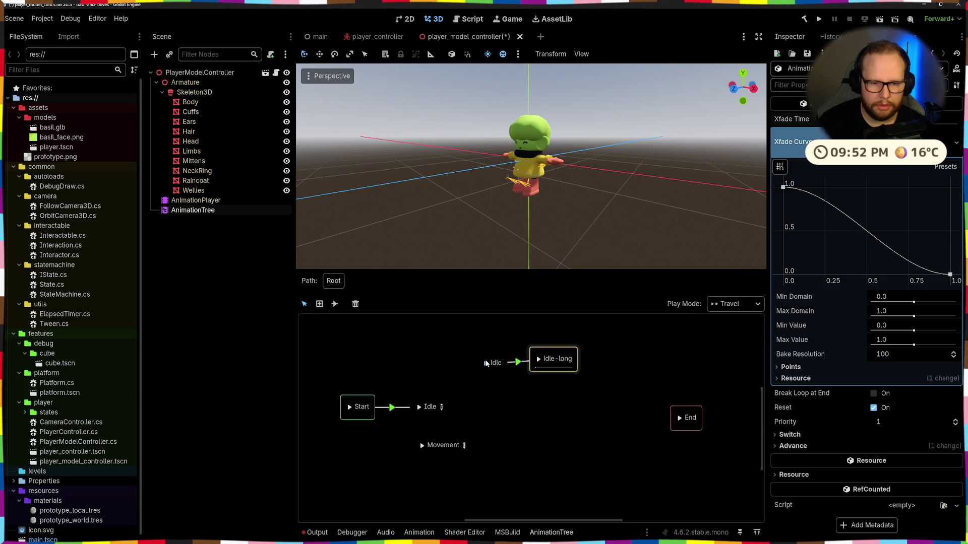
key(ctrl+z)
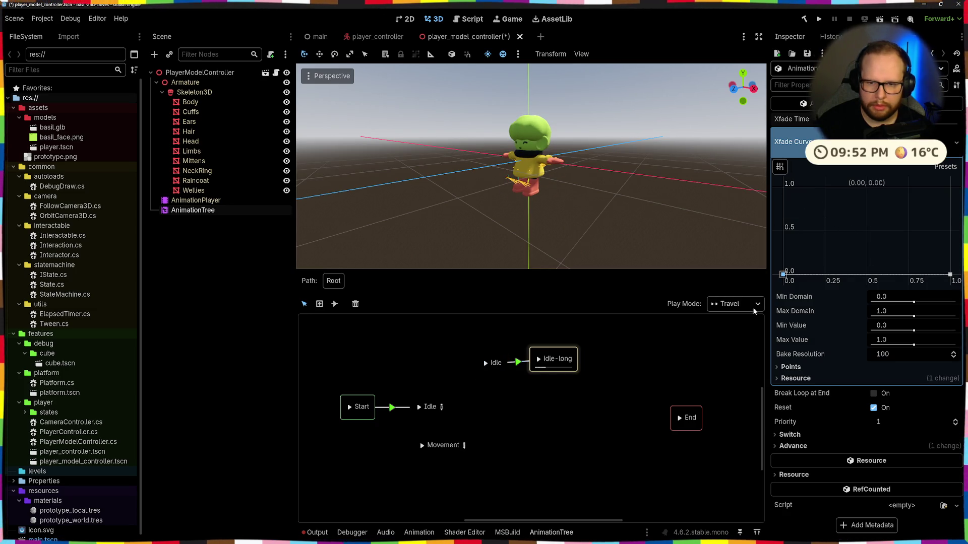
Step: Raise the curve's end to full value and add a mid point near 0.76, 0.85, previewing the blend
mouse_move(951, 275)
mouse_down()
mouse_move(951, 187)
mouse_move(825, 187)
mouse_up()
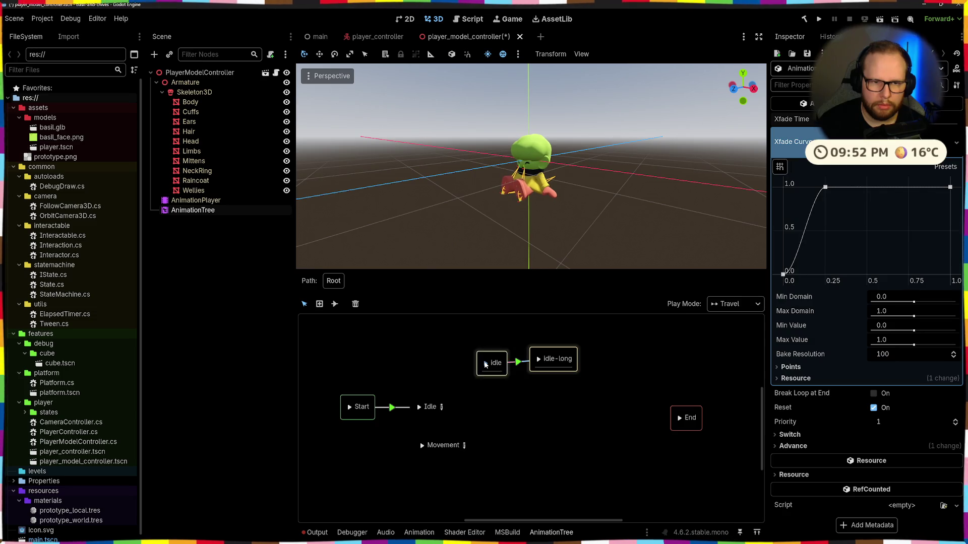
click(881, 207)
drag(881, 207, 910, 201)
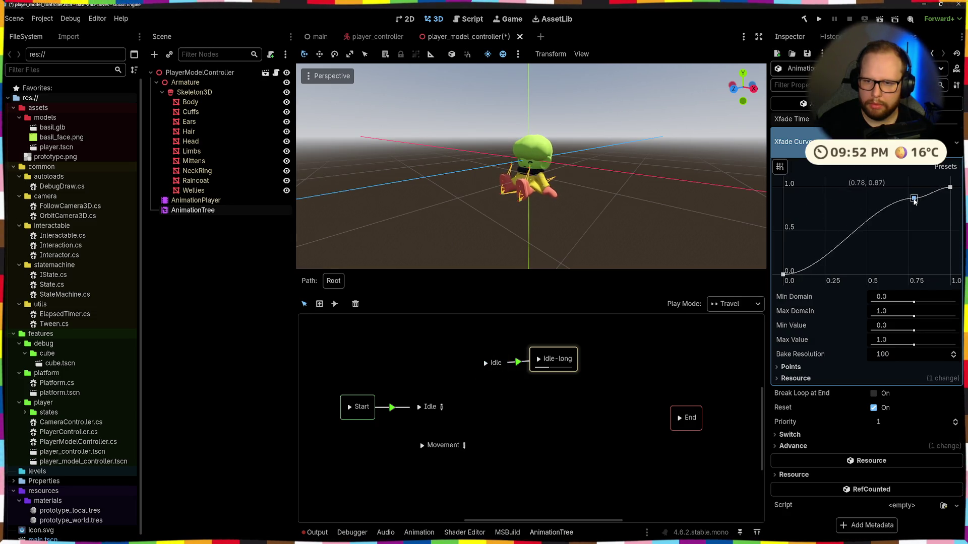
click(487, 363)
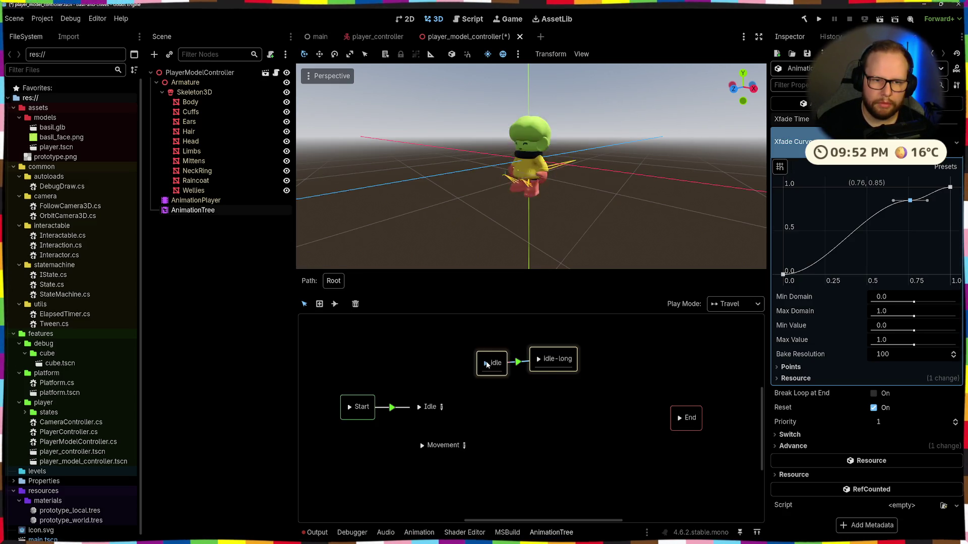
mouse_move(909, 200)
mouse_down()
mouse_move(908, 217)
mouse_move(914, 198)
mouse_up()
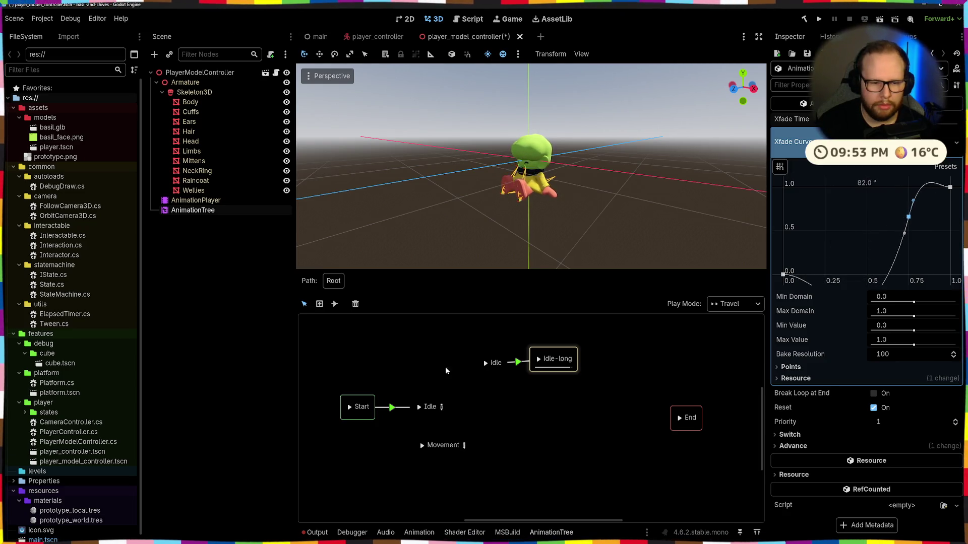
click(488, 364)
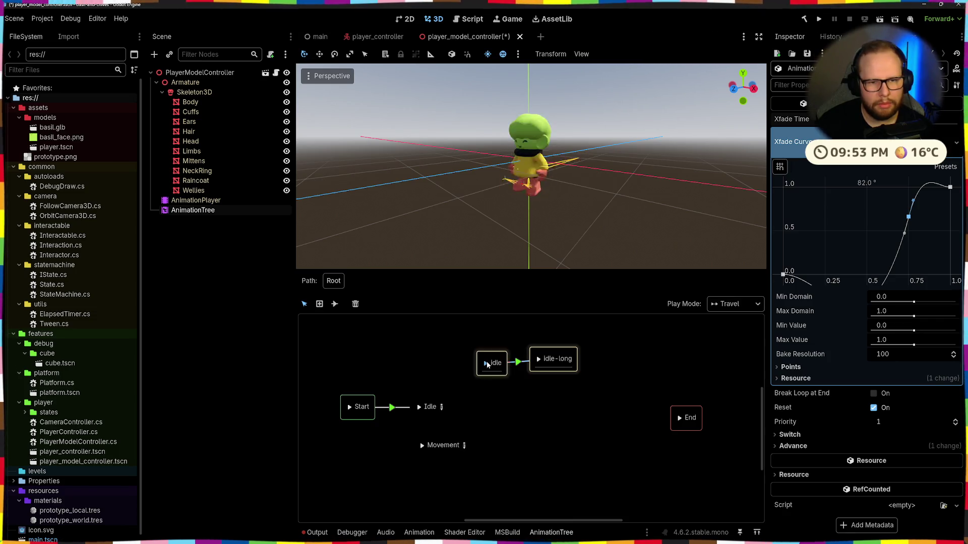
Step: Rotate the mid point's tangents to smooth the blend and remove the dip below zero
drag(913, 200, 916, 238)
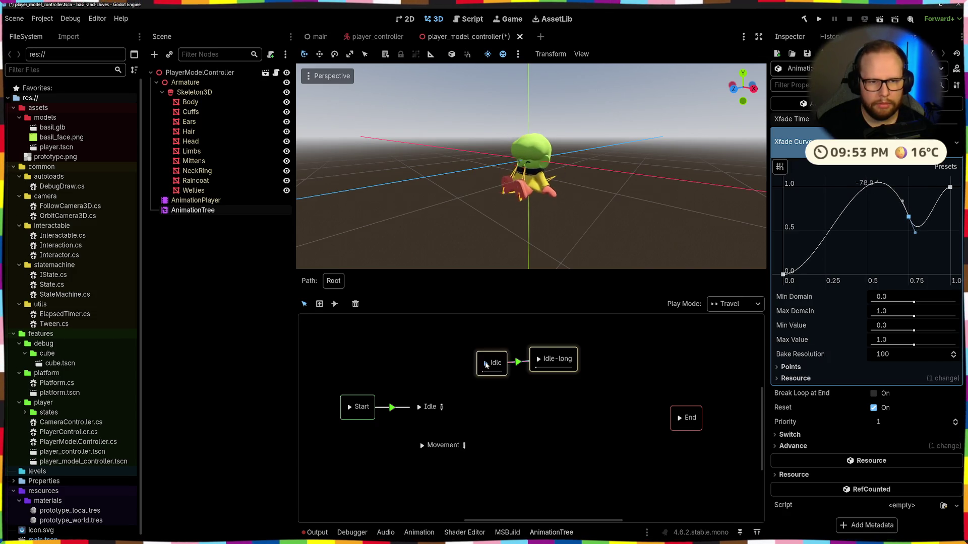
drag(914, 232, 923, 224)
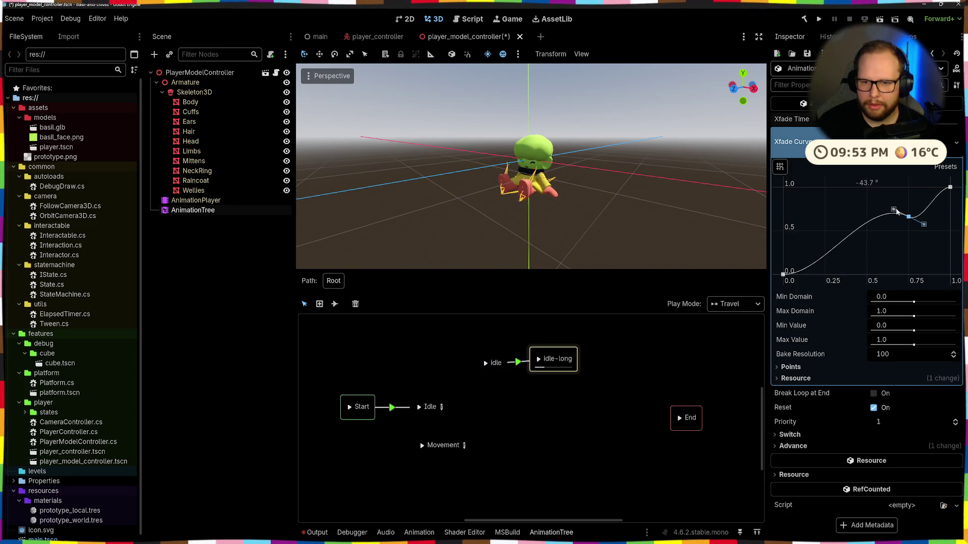
drag(893, 210, 890, 217)
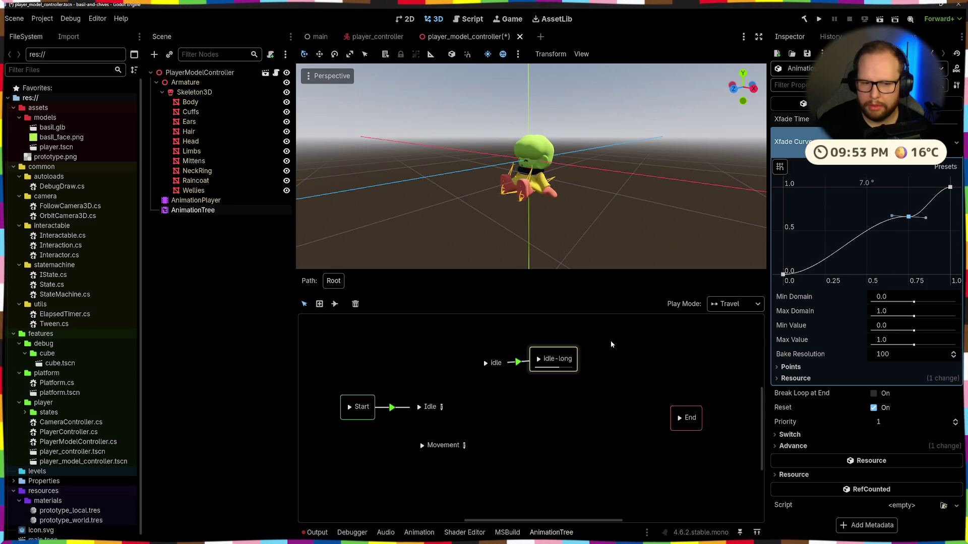
drag(892, 217, 901, 234)
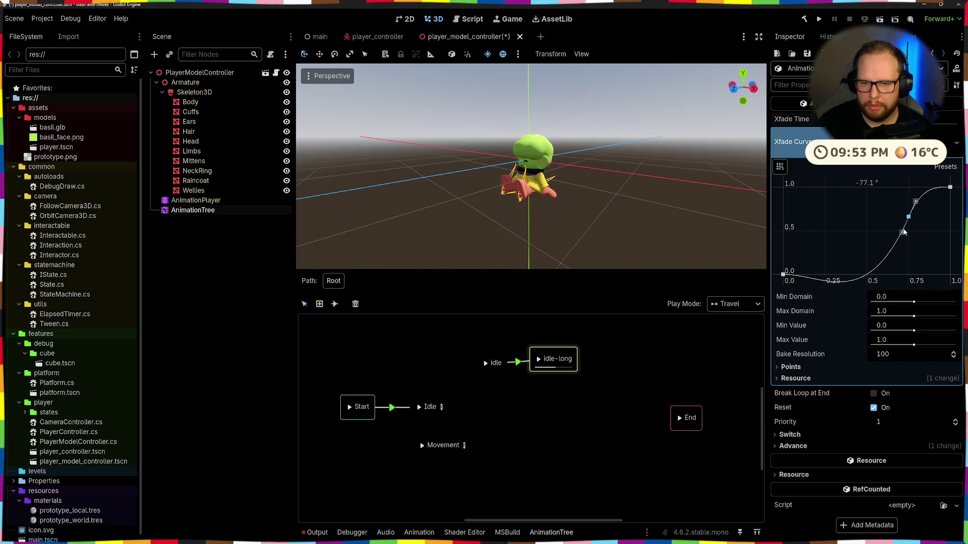
click(485, 364)
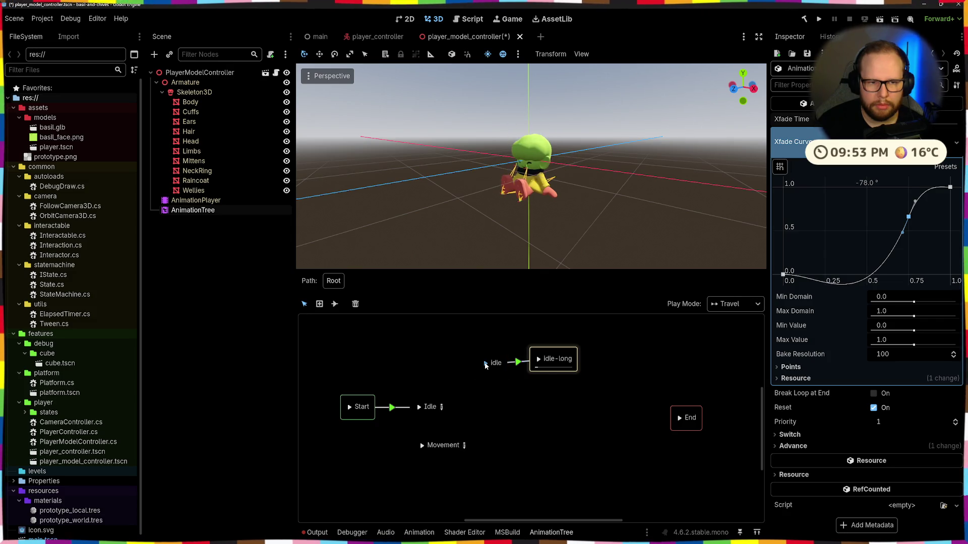
drag(900, 231, 900, 236)
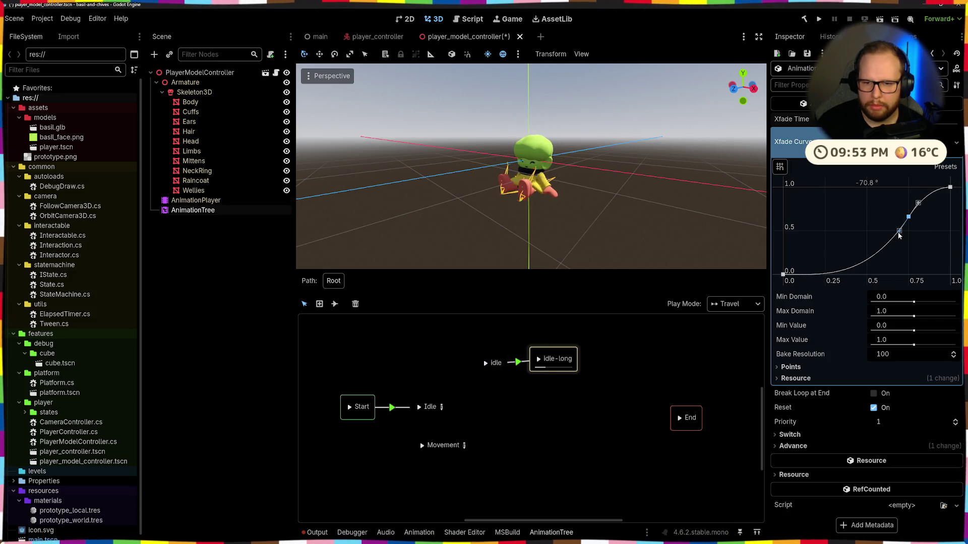
click(487, 363)
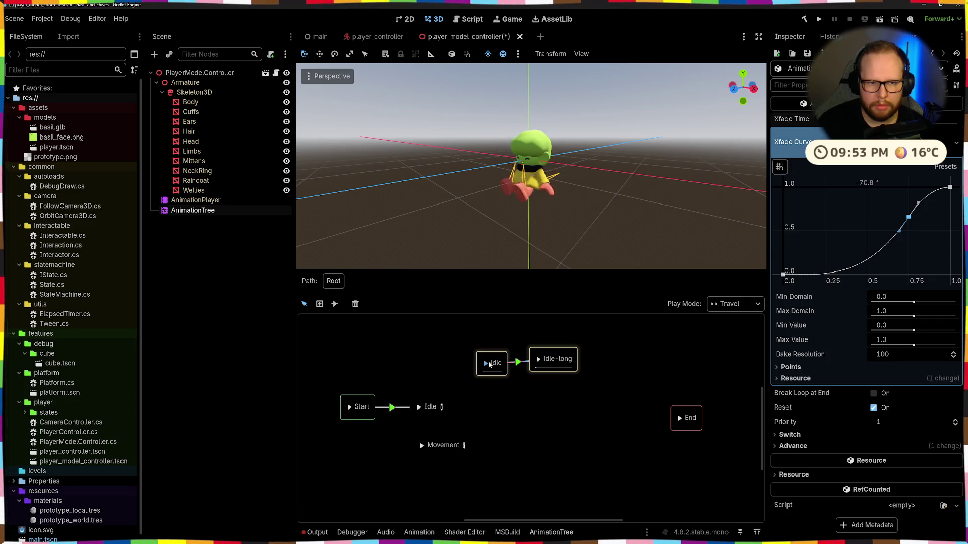
Step: Move the point to about 0.21, 0.63 so the crossfade rises steeply at the start
drag(907, 218, 919, 204)
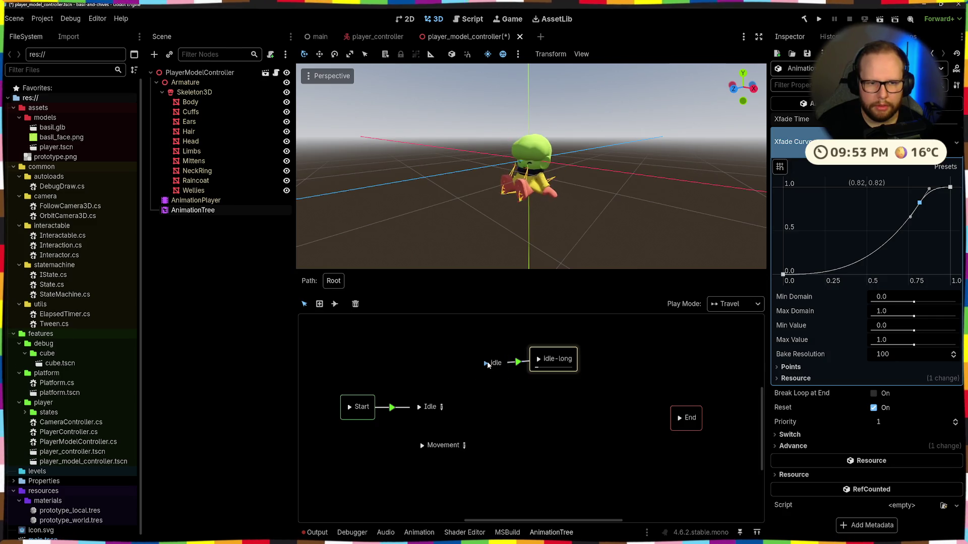
drag(920, 203, 932, 193)
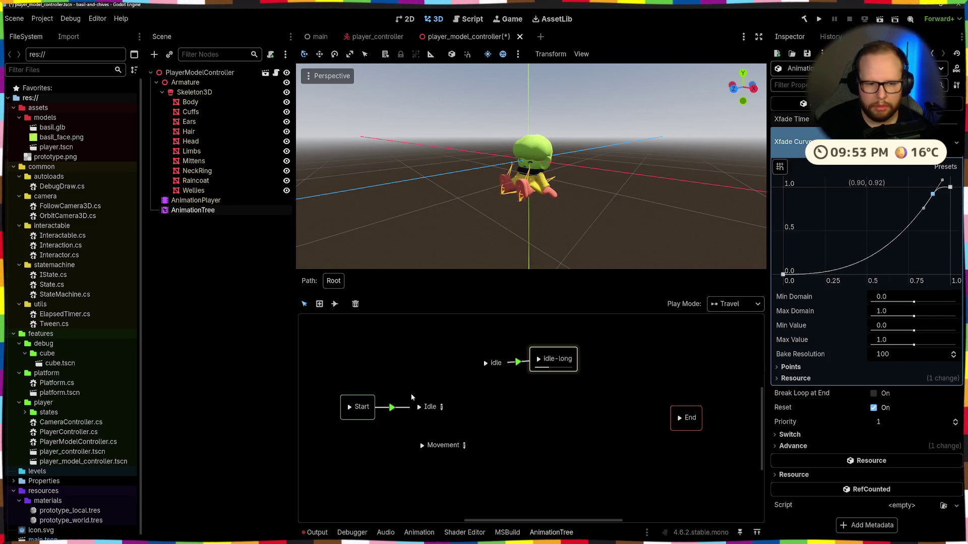
drag(932, 194, 933, 187)
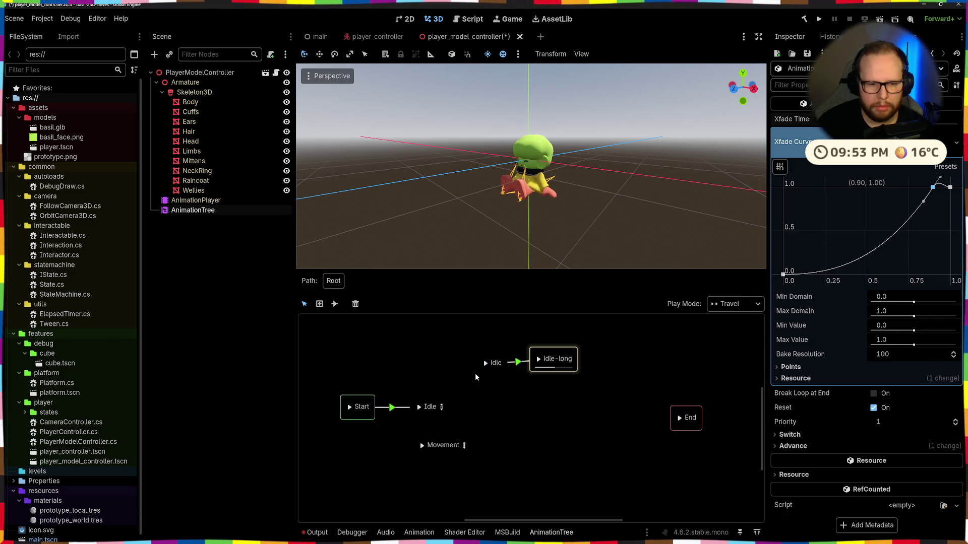
drag(933, 187, 831, 186)
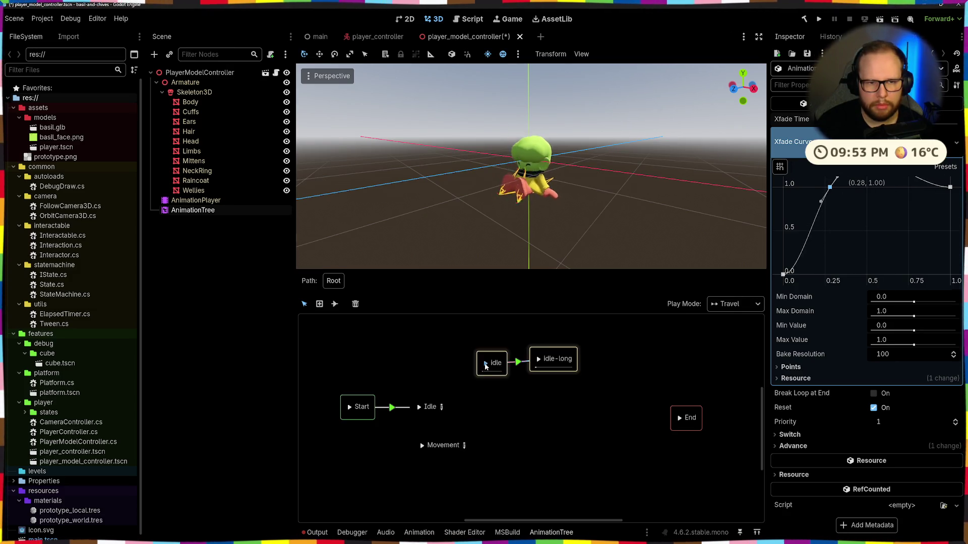
drag(830, 187, 819, 221)
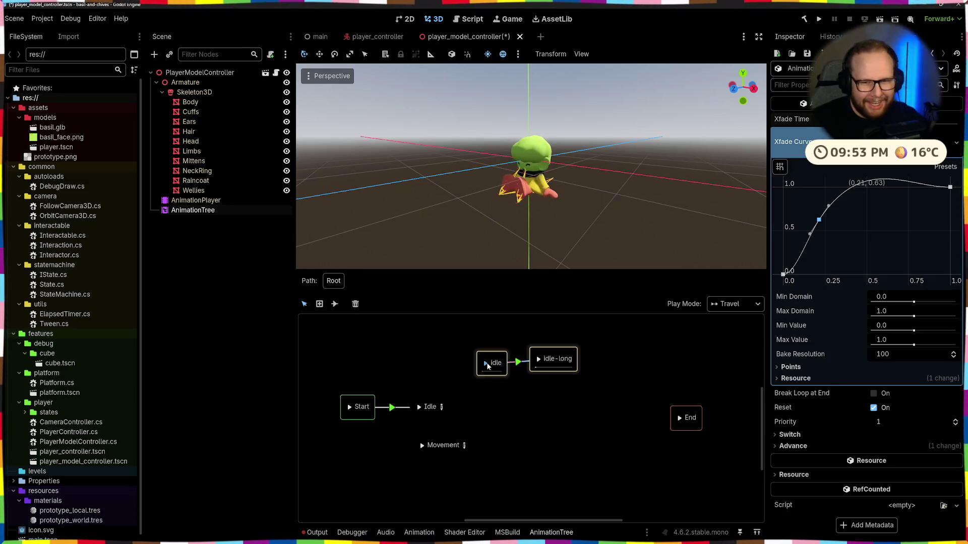
drag(809, 235, 815, 237)
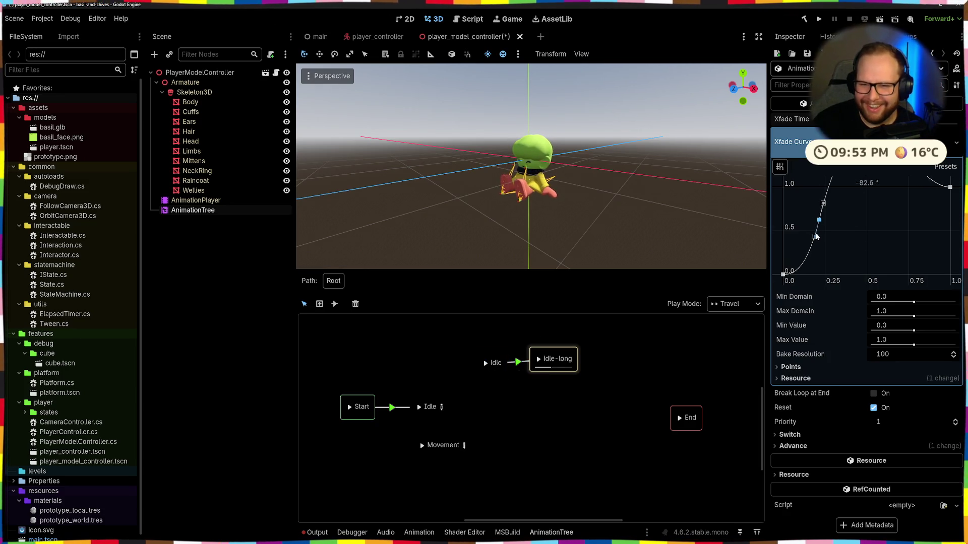
click(485, 365)
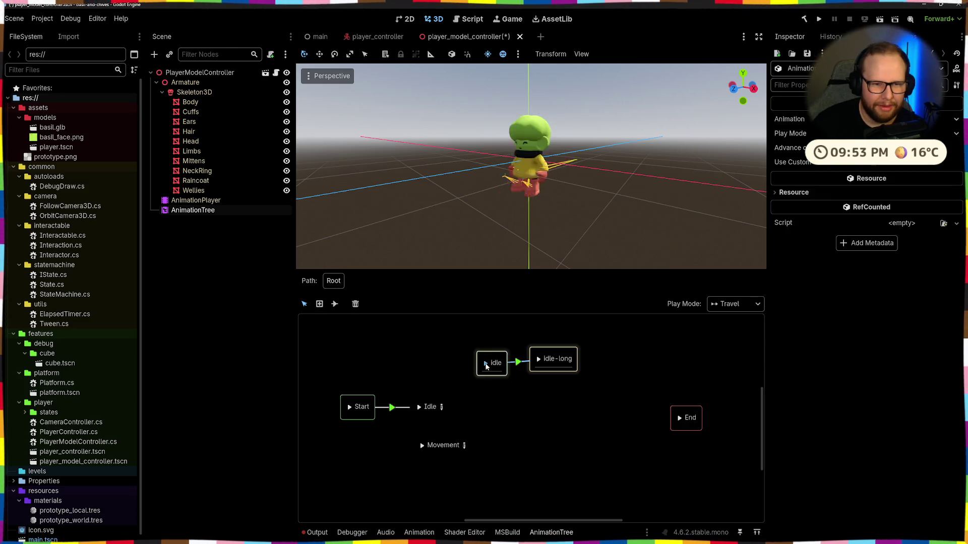
Step: Delete the extra curve point and reshape the remaining point's tangents into an S-curve through (0.25, 0.50)
click(487, 362)
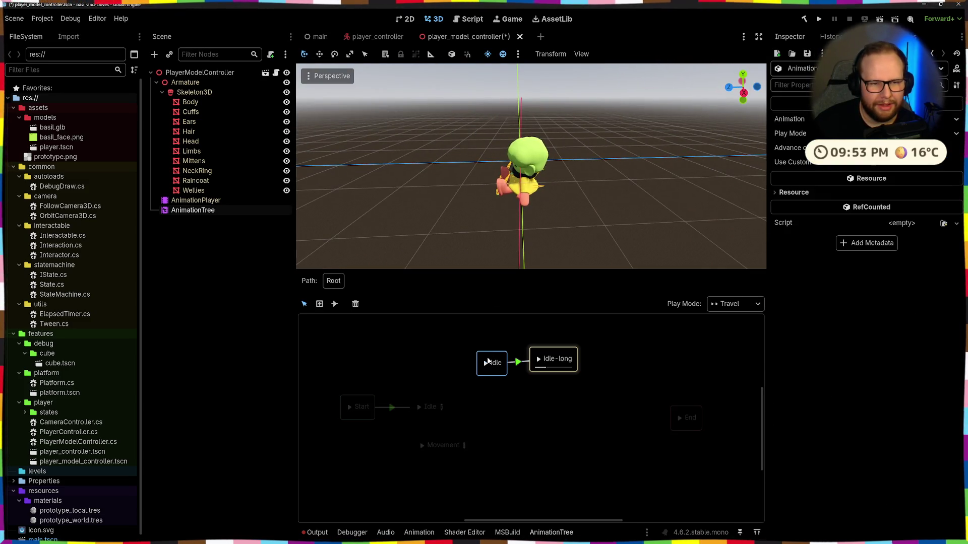
click(486, 364)
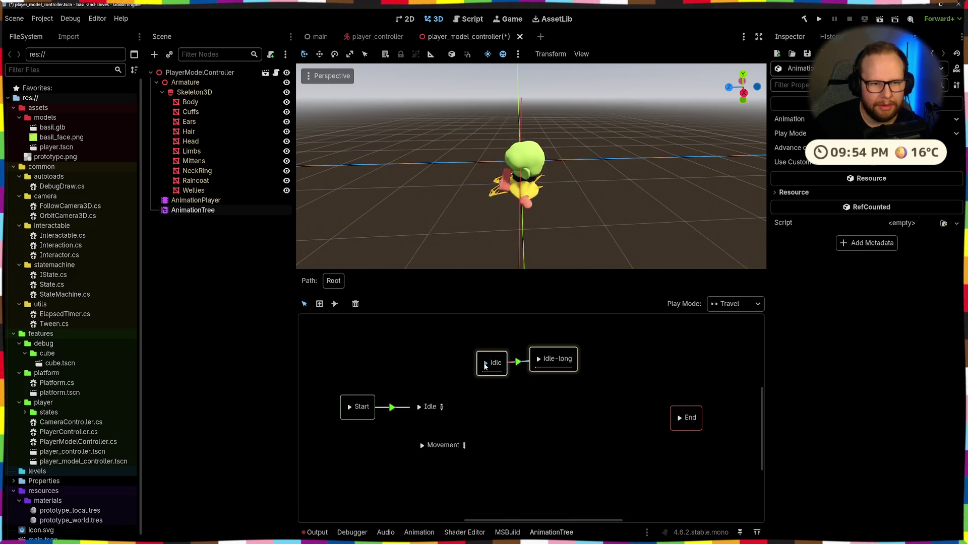
click(516, 362)
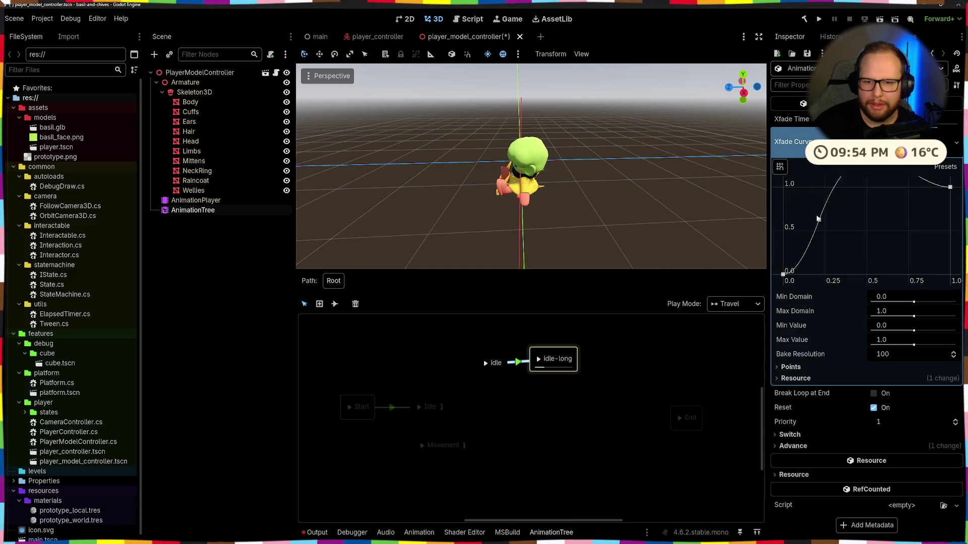
click(819, 221)
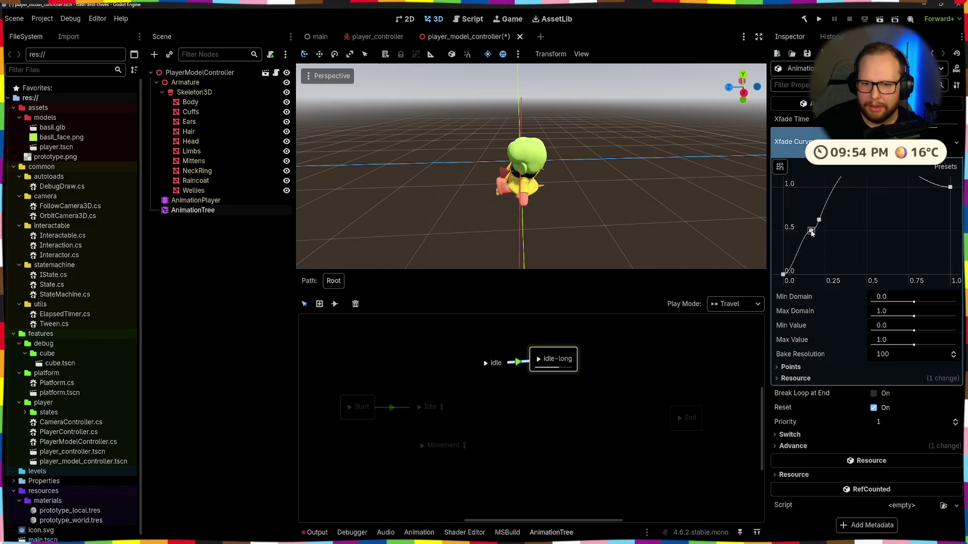
right_click(811, 232)
click(818, 221)
drag(817, 236, 810, 236)
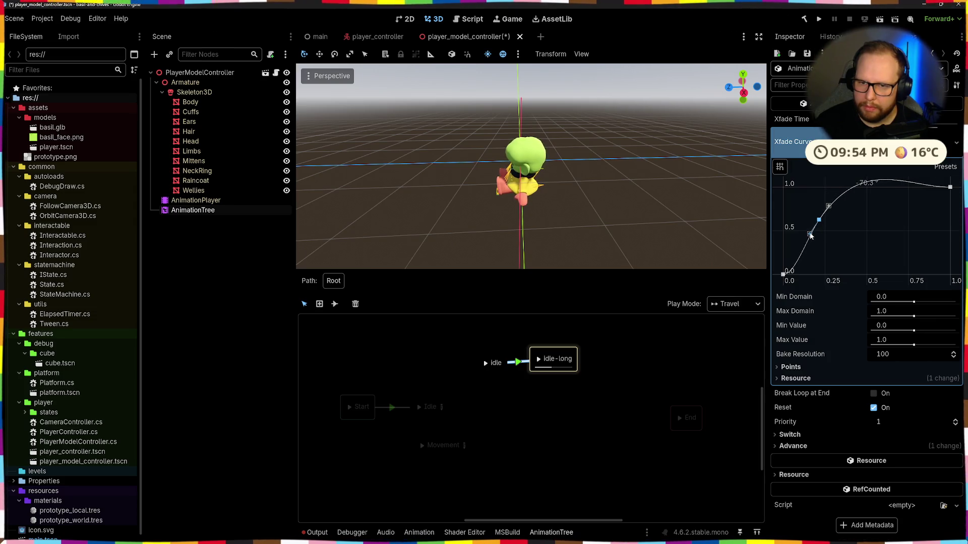
drag(811, 236, 824, 234)
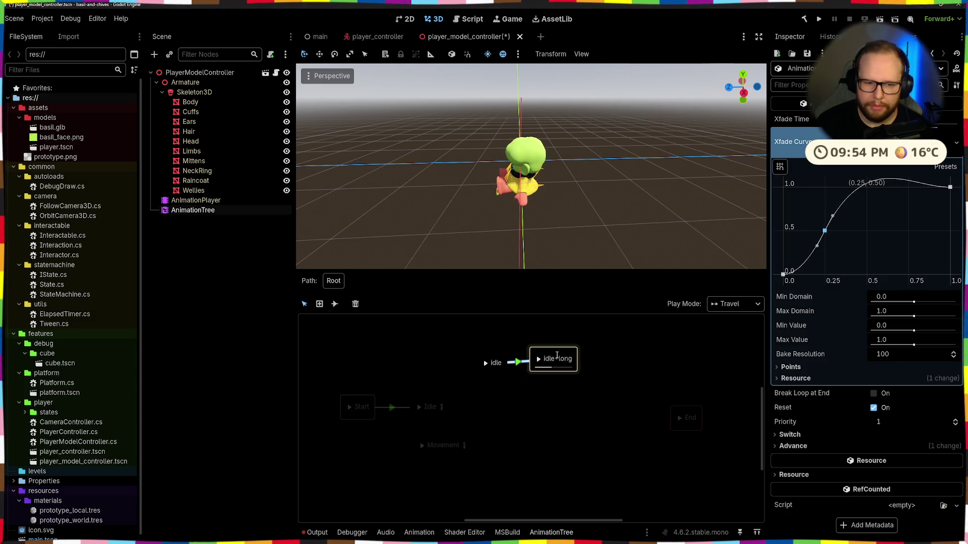
Step: Play idle to preview the blend and orbit the viewport around the character
click(485, 363)
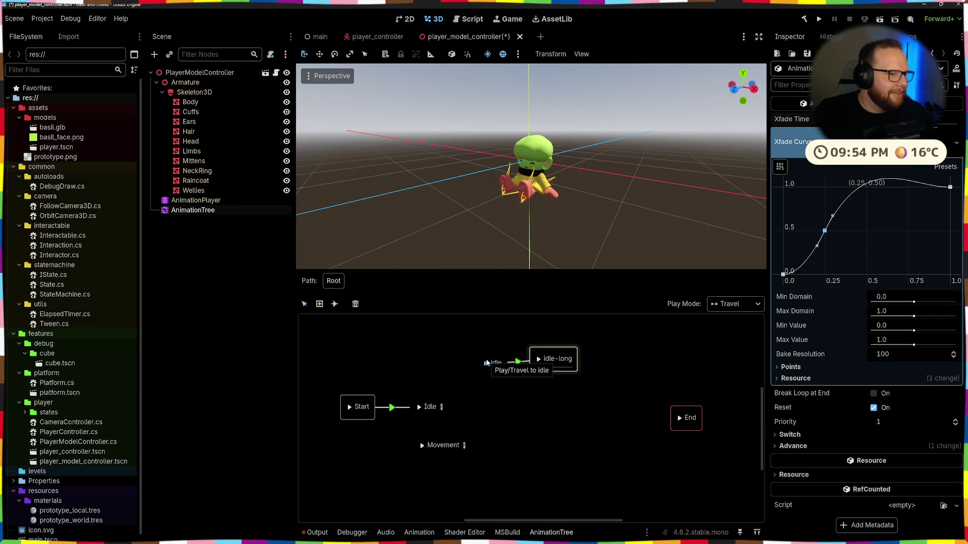
click(486, 363)
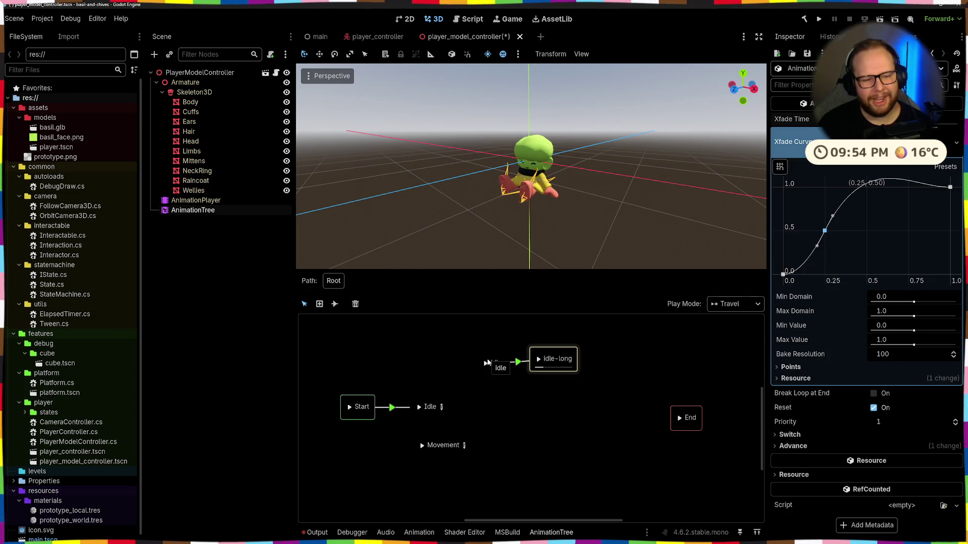
middle_drag(640, 210, 541, 229)
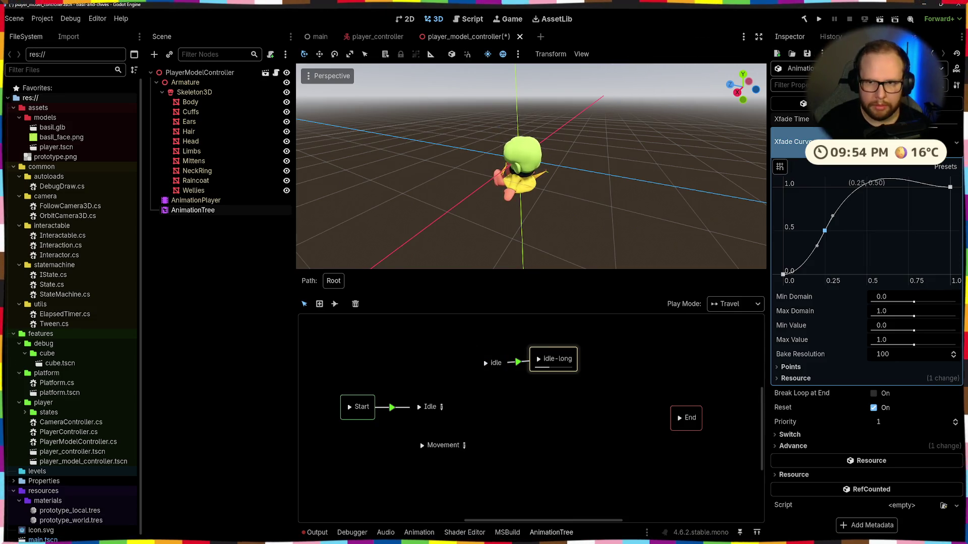
middle_drag(590, 228, 649, 157)
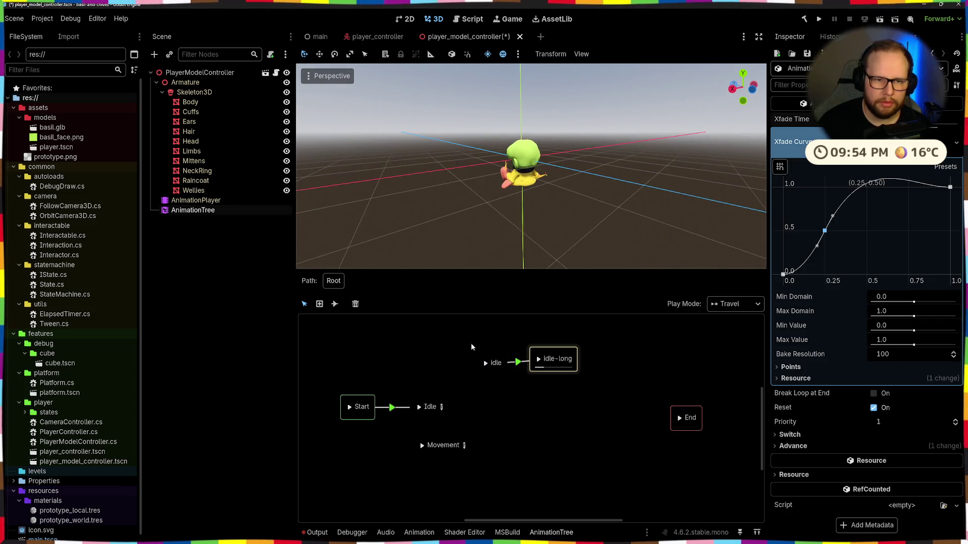
scroll(568, 192, down, 2)
scroll(568, 192, down, 2)
Step: Move the idle state so it sits level with idle-long in the state machine graph
click(484, 367)
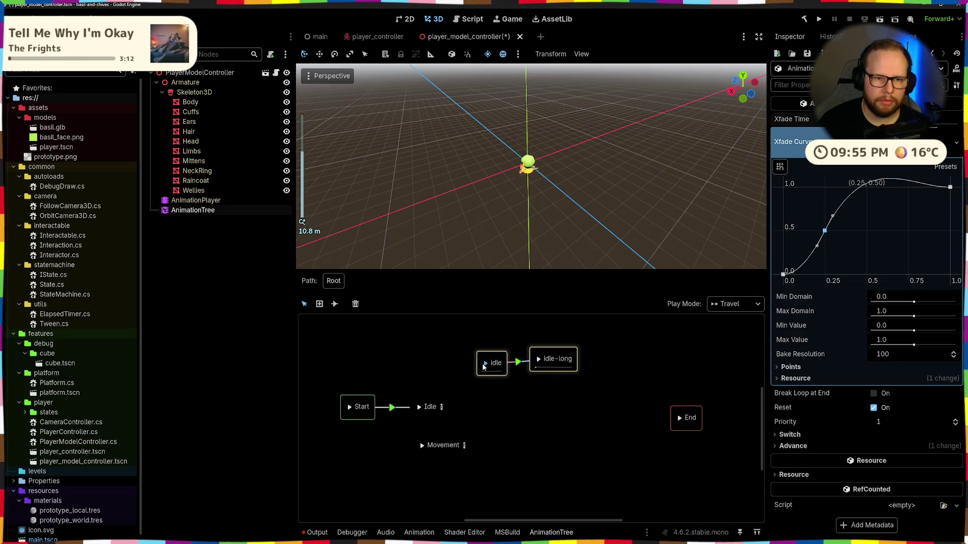
click(454, 320)
right_click(503, 362)
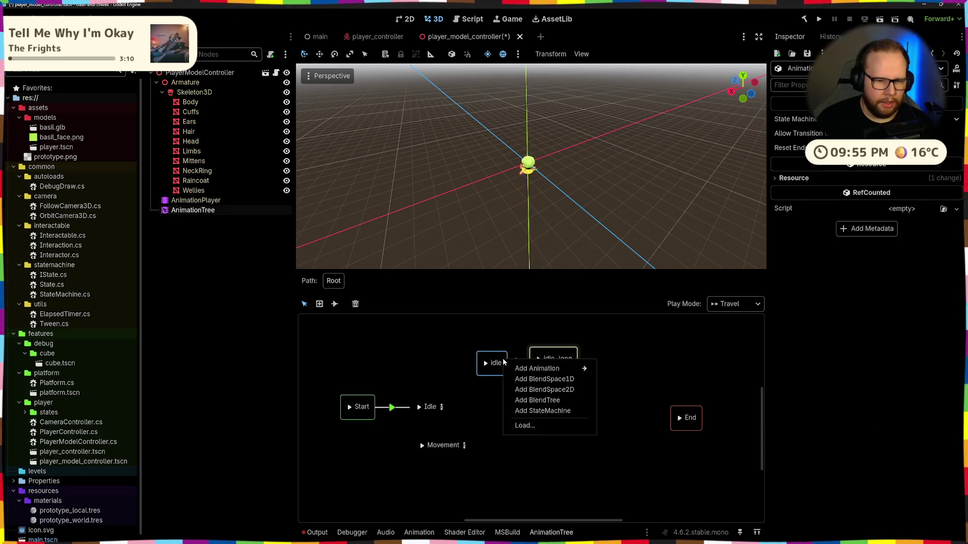
click(503, 363)
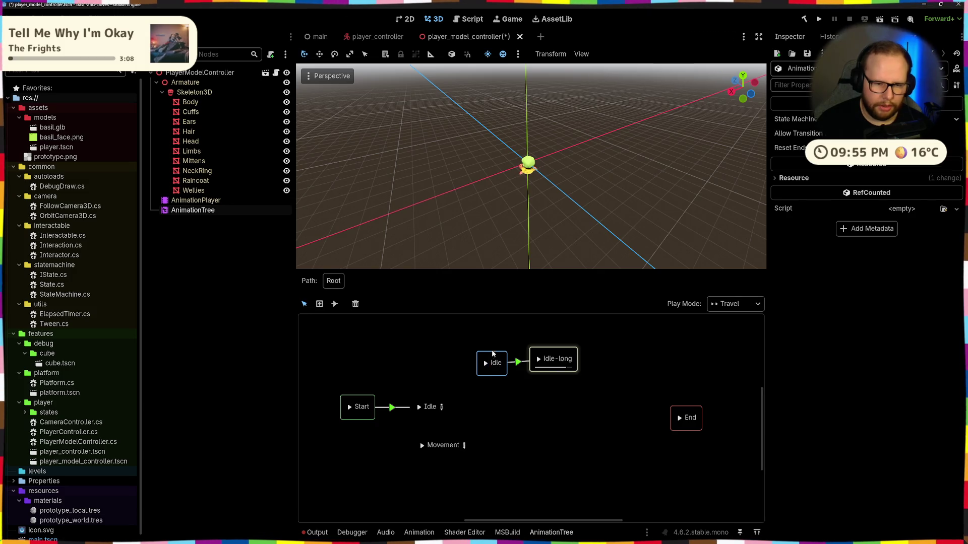
click(493, 355)
drag(493, 355, 503, 347)
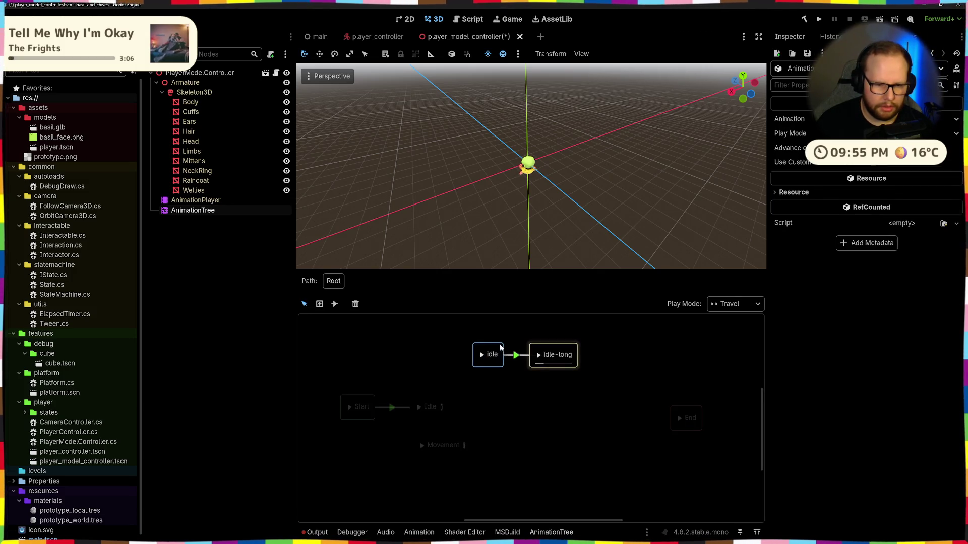
Step: Try Play Mode Immediate, test-play idle, then set Play Mode back to Travel
click(742, 305)
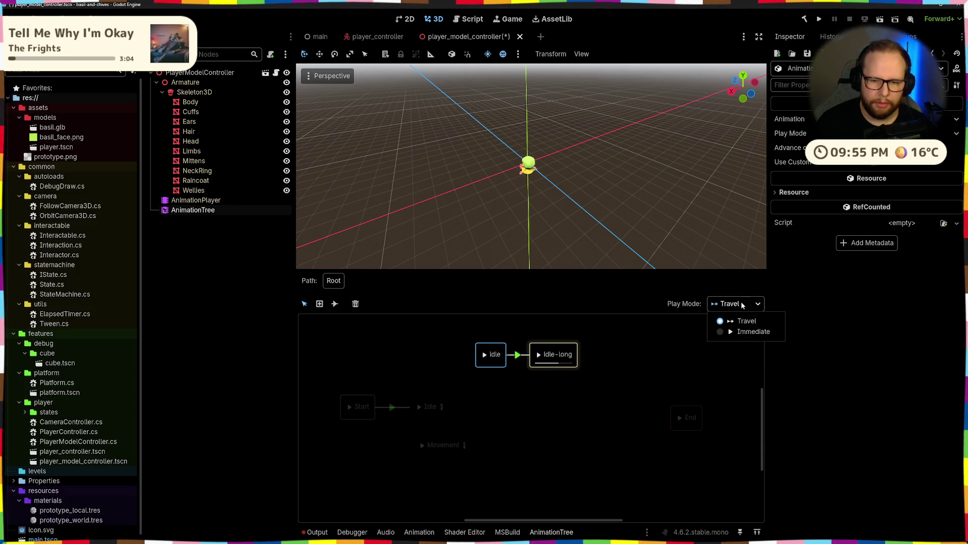
click(720, 334)
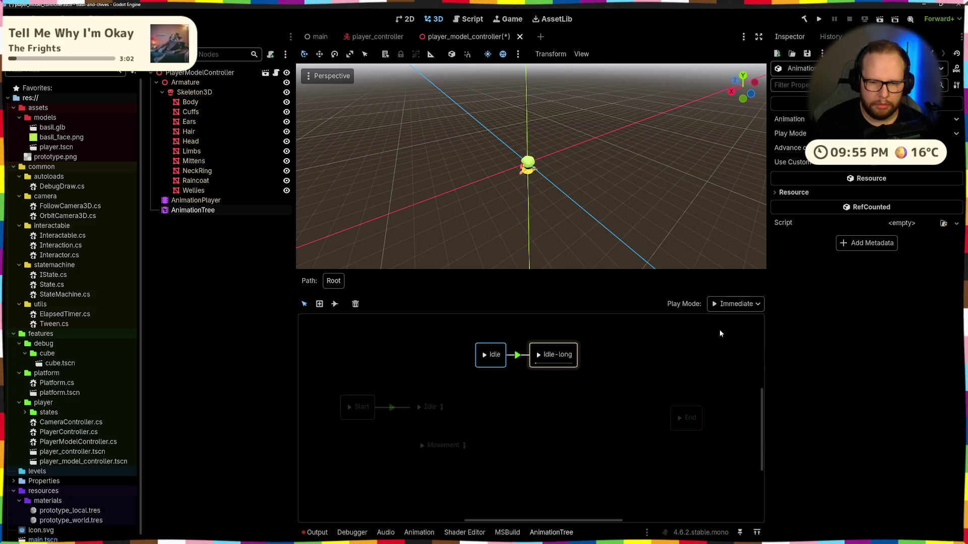
click(485, 356)
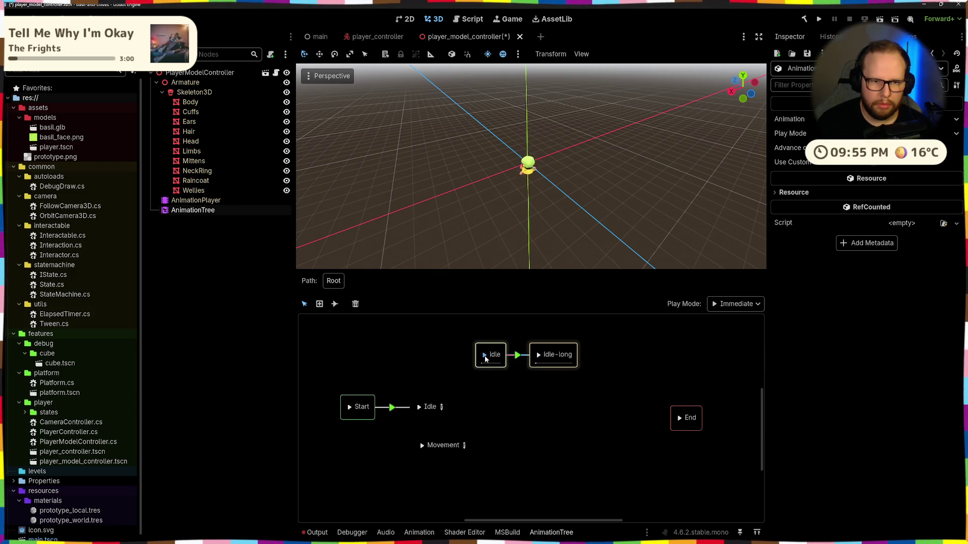
click(743, 304)
click(719, 321)
click(519, 372)
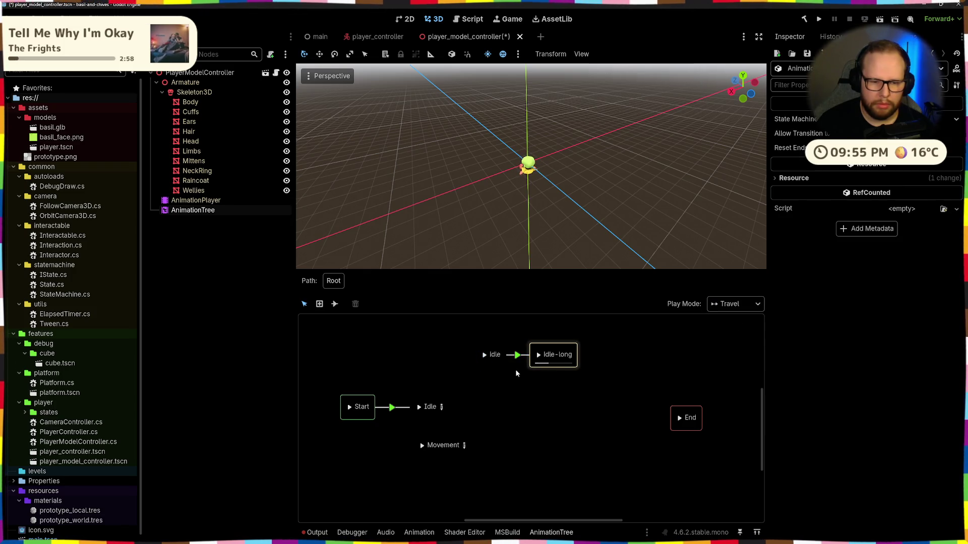
scroll(605, 393, up, 1)
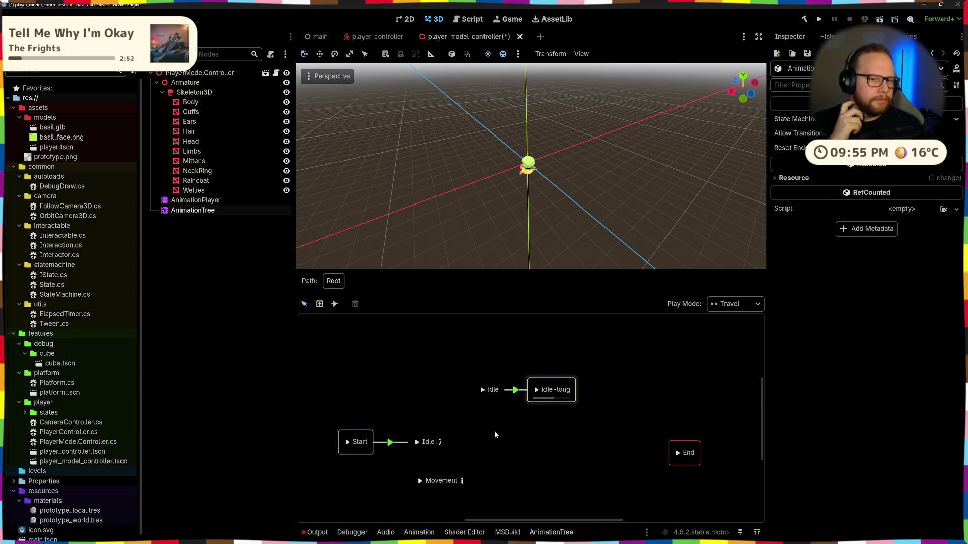
Step: Replay the idle state in the preview and collapse the state machine graph to enlarge the 3D view
click(490, 390)
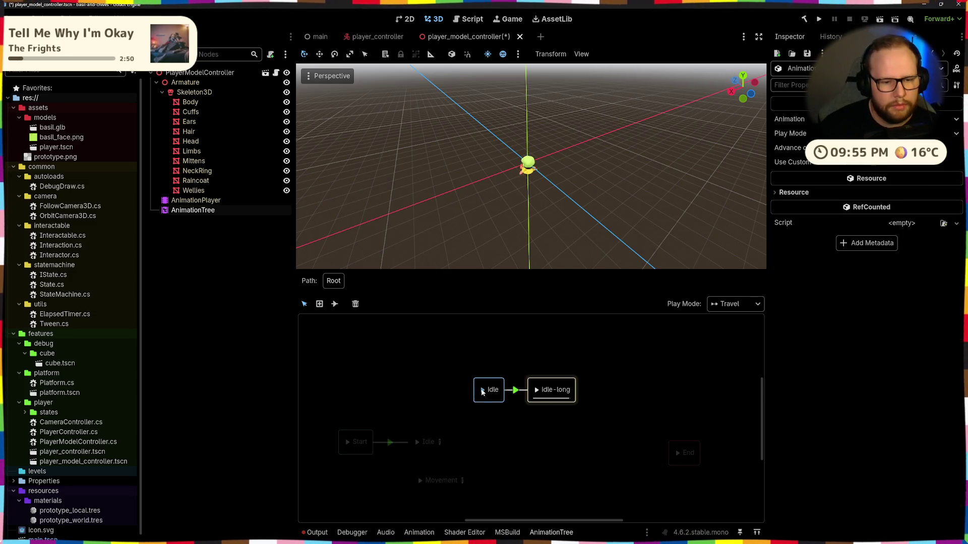
scroll(491, 200, up, 3)
middle_drag(491, 201, 564, 226)
click(482, 391)
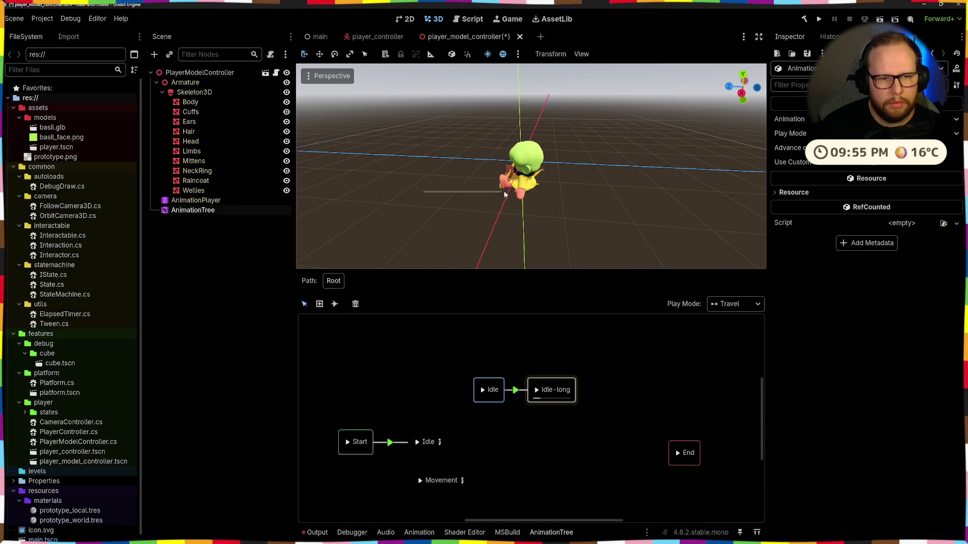
click(464, 216)
mouse_move(464, 217)
middle_down()
mouse_move(616, 214)
mouse_move(373, 302)
middle_up()
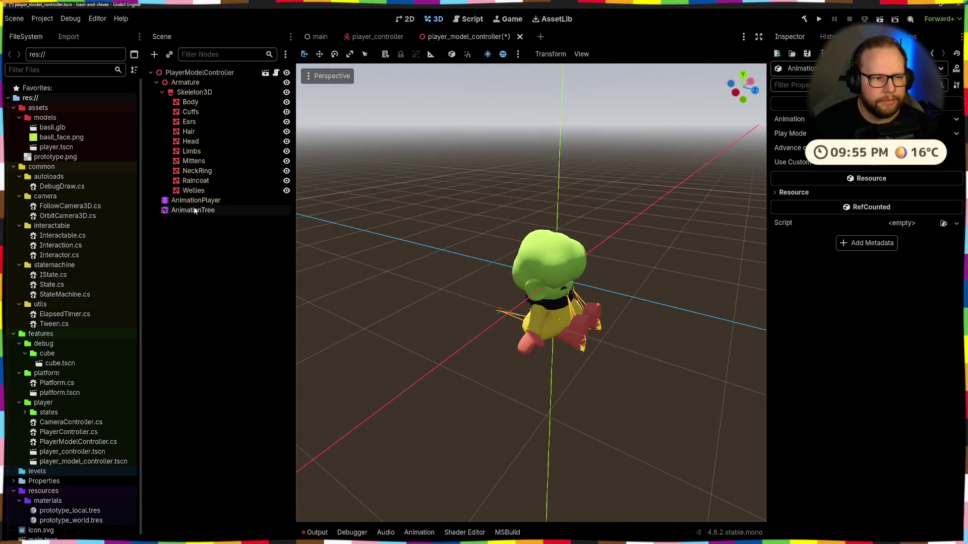
Step: Clear the Output log and reopen the AnimationTree state machine graph
click(192, 210)
click(324, 534)
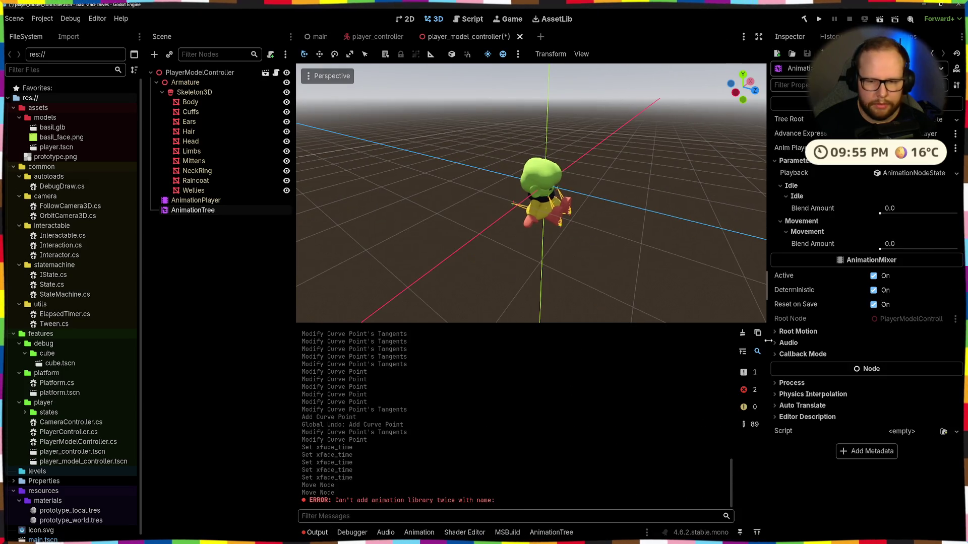
click(743, 334)
click(545, 532)
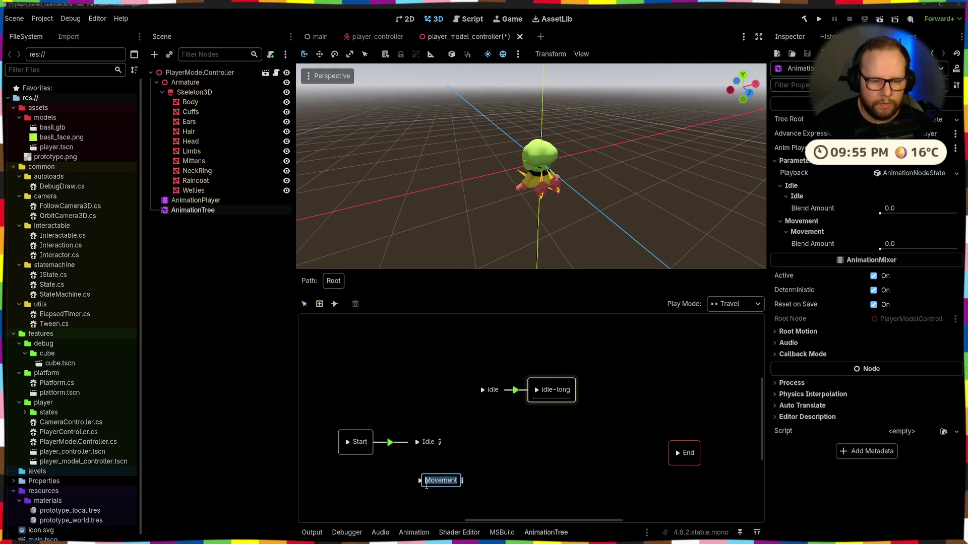
Step: Replay idle in the preview and select the Start to Idle transition
click(420, 482)
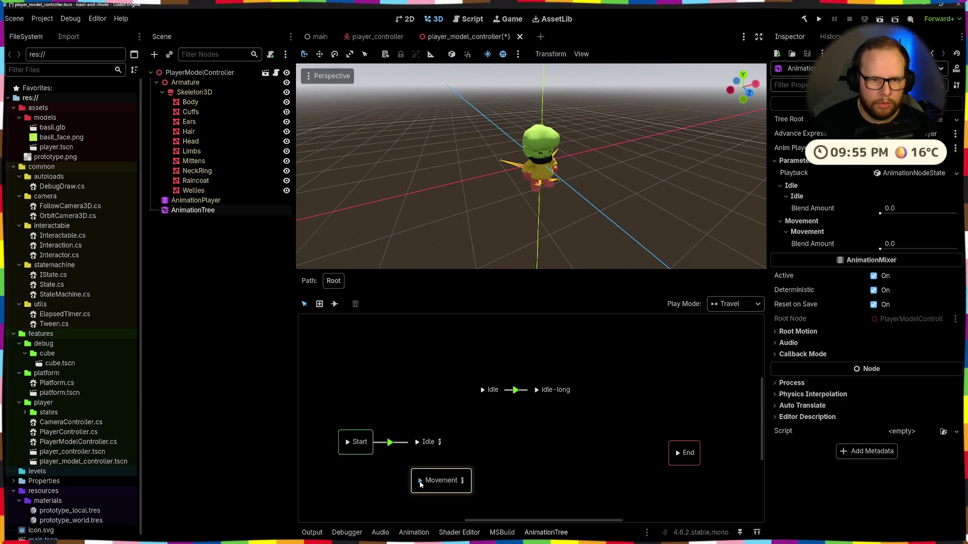
middle_drag(460, 426, 497, 403)
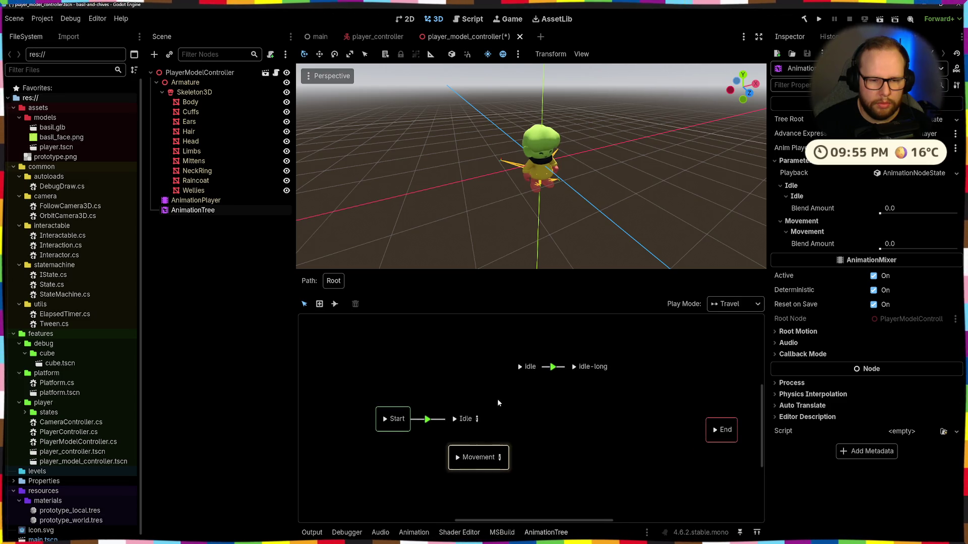
click(519, 367)
mouse_move(590, 209)
middle_down()
mouse_move(538, 195)
mouse_move(503, 221)
middle_up()
mouse_move(574, 338)
middle_down()
mouse_move(533, 337)
mouse_move(609, 345)
middle_up()
click(474, 350)
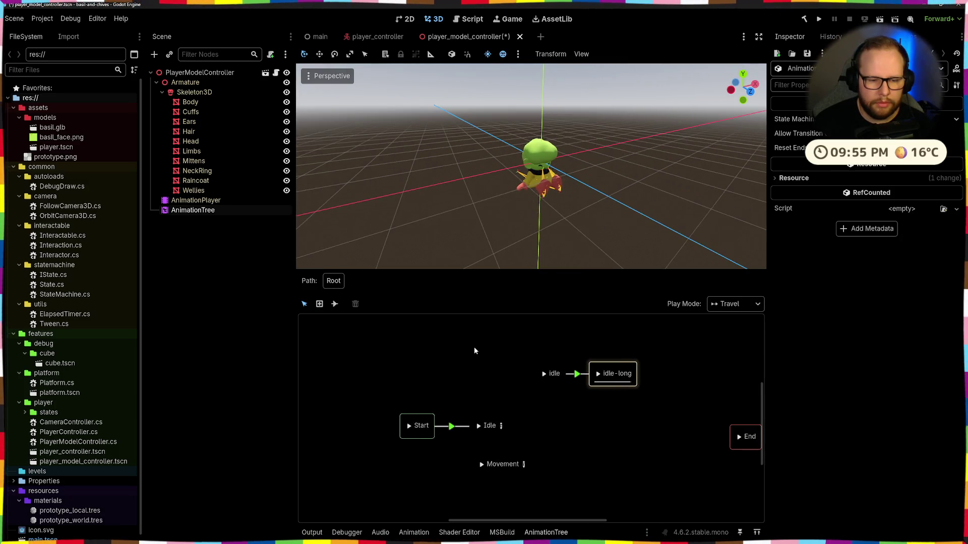
click(457, 428)
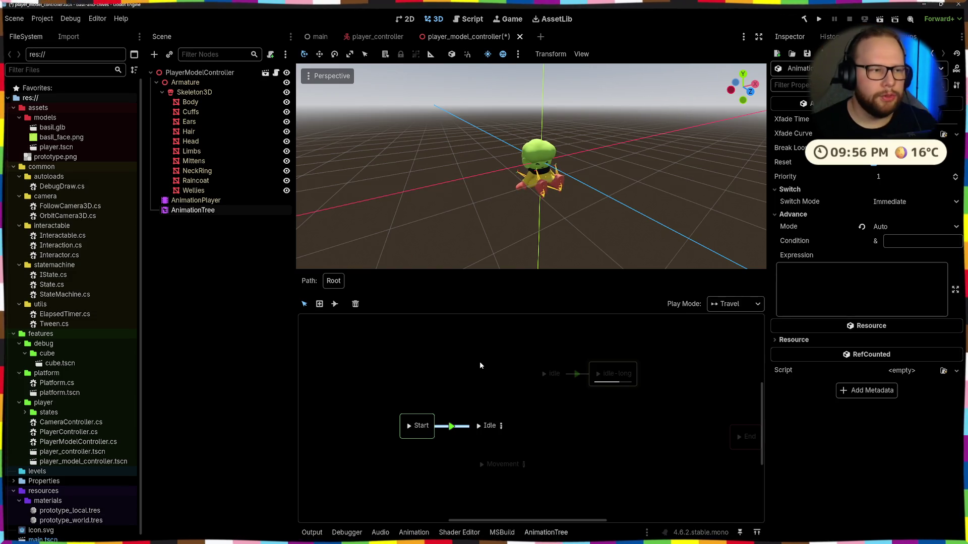
Step: Save the player_model_controller scene with Ctrl+S
key(ctrl+s)
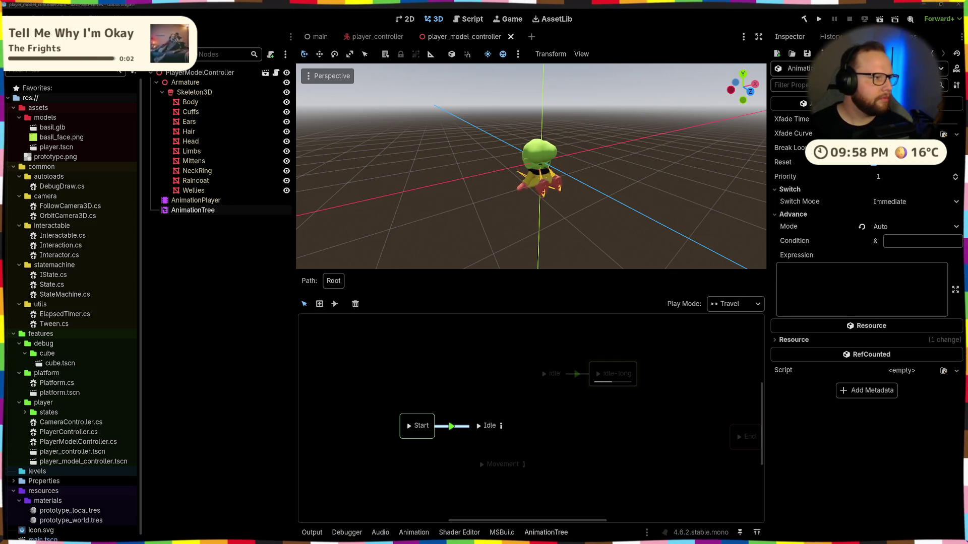
mouse_move(408, 536)
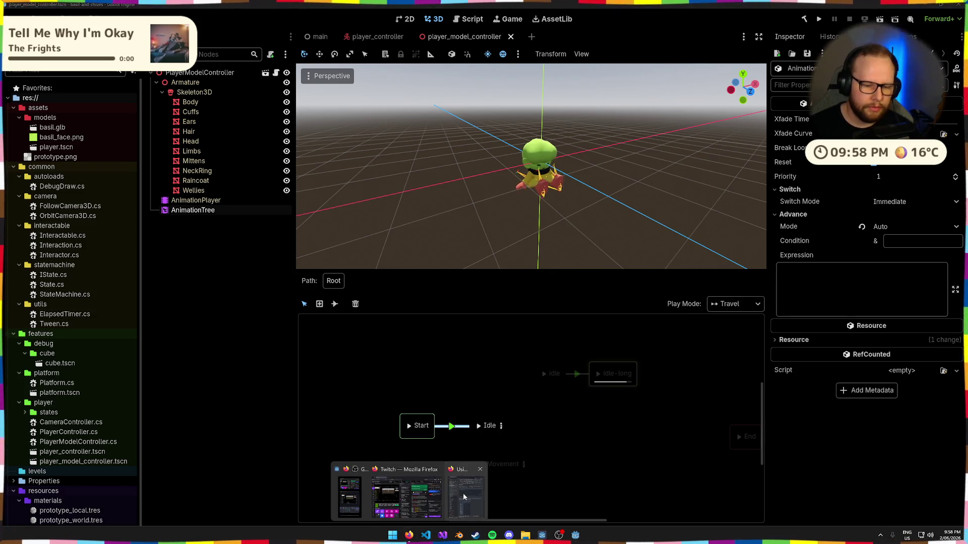
Step: Read the docs' Transition node description and how the state index picks the animation, then return to Godot
click(464, 497)
scroll(669, 212, down, 5)
scroll(669, 212, down, 5)
scroll(669, 212, down, 5)
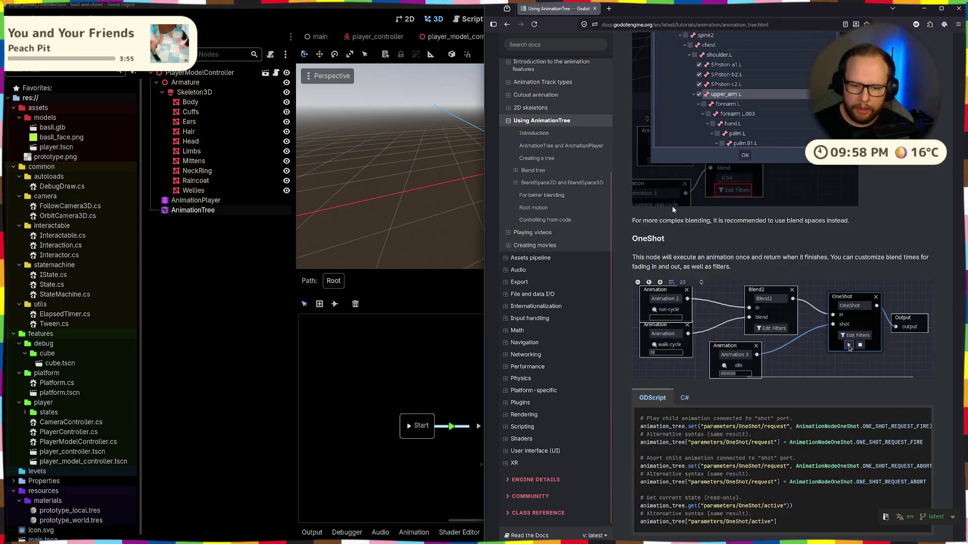
scroll(672, 206, down, 5)
scroll(672, 205, down, 5)
scroll(673, 205, down, 5)
scroll(672, 205, down, 3)
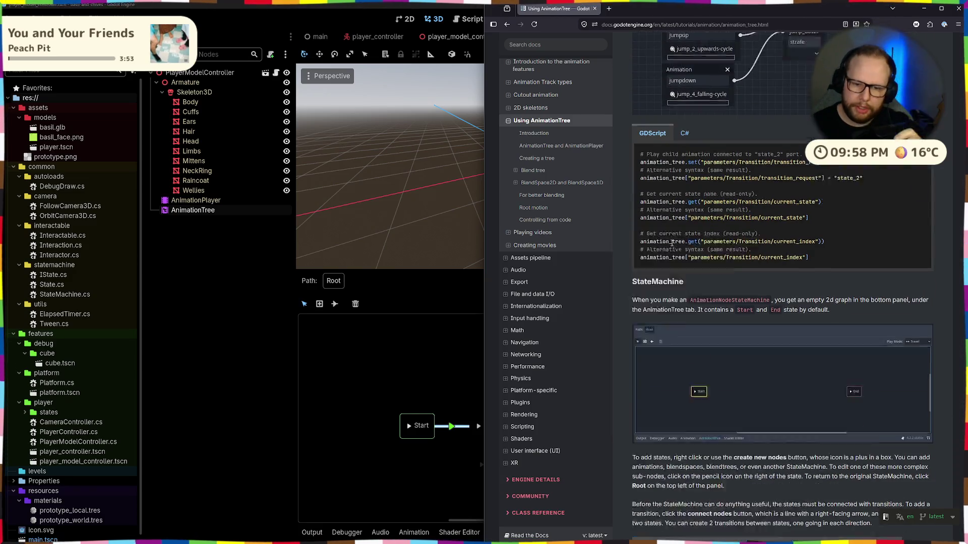
scroll(671, 243, up, 5)
scroll(671, 243, up, 1)
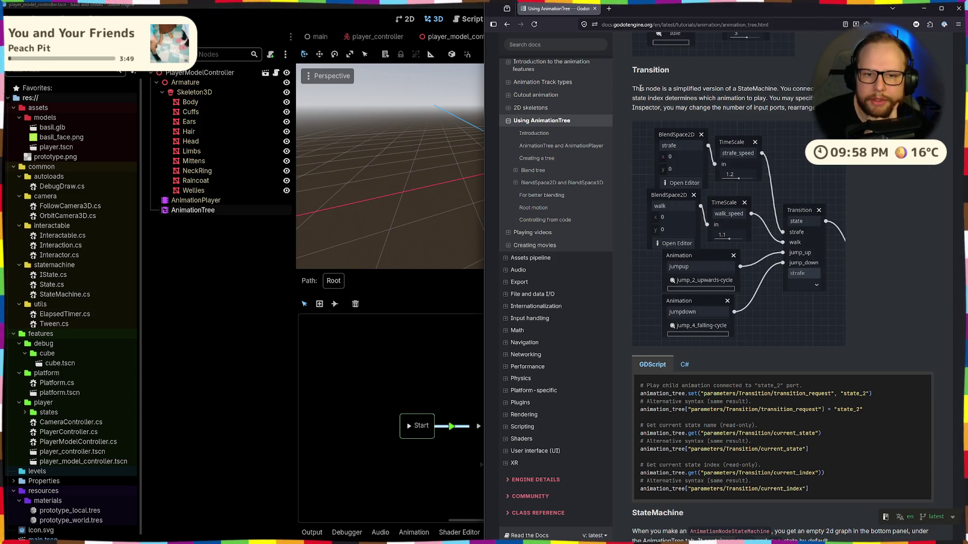
drag(640, 89, 807, 88)
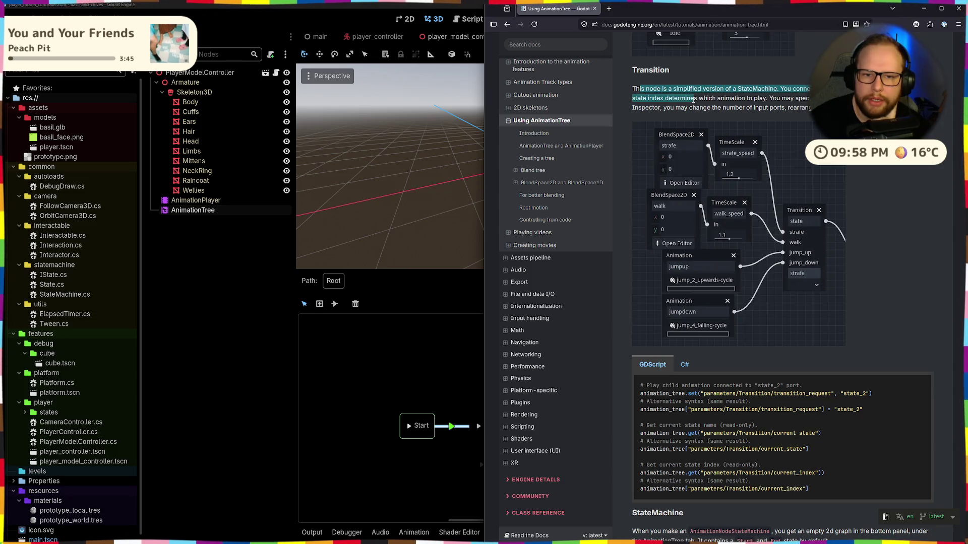
drag(661, 98, 764, 98)
click(737, 104)
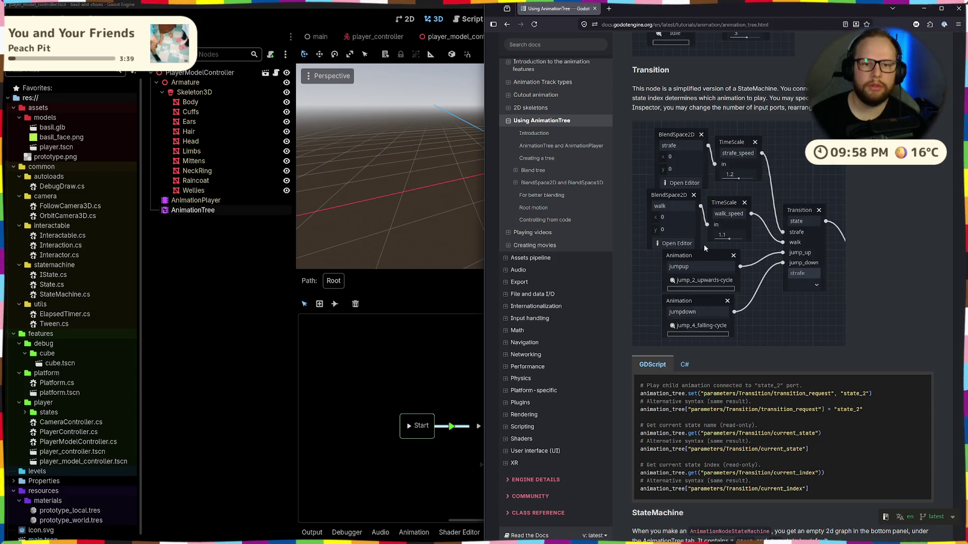
scroll(682, 231, up, 3)
scroll(711, 231, up, 3)
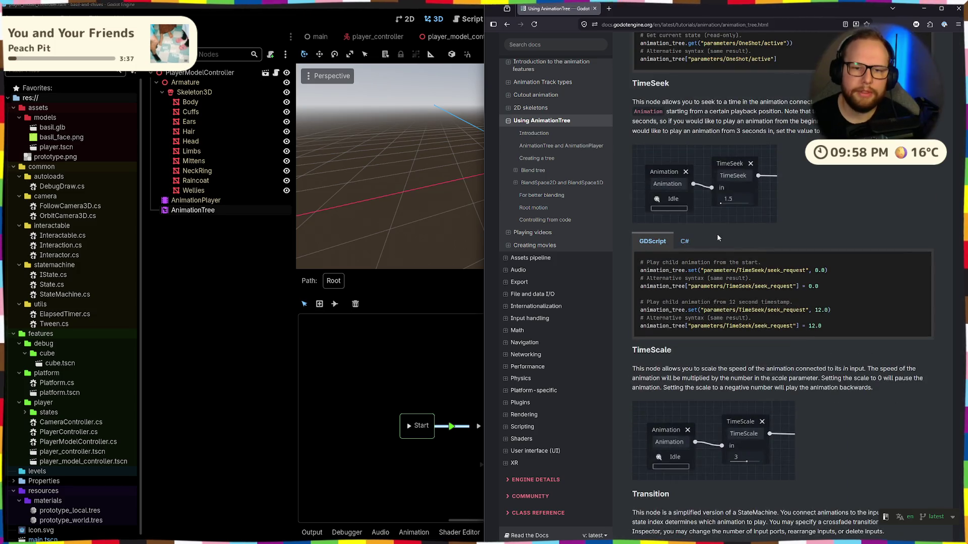
scroll(718, 238, down, 5)
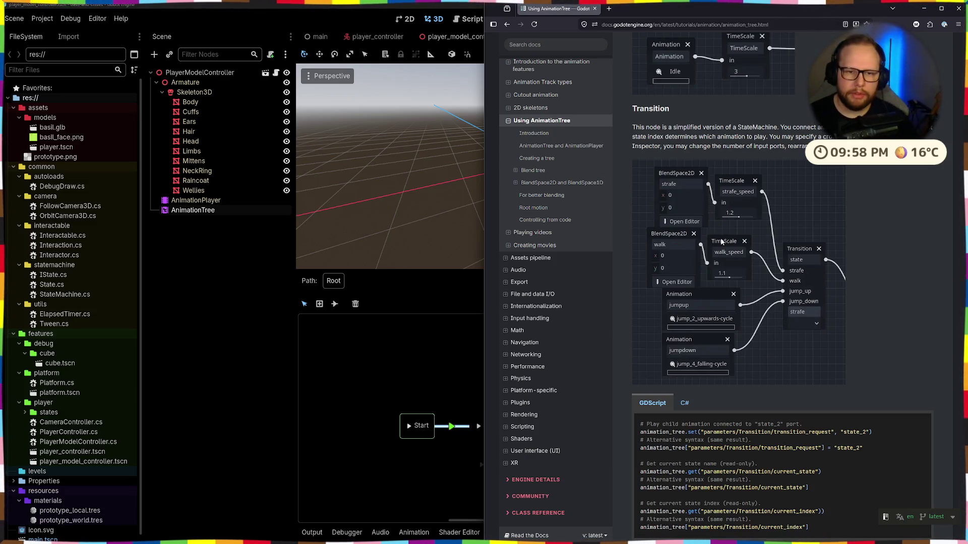
click(399, 386)
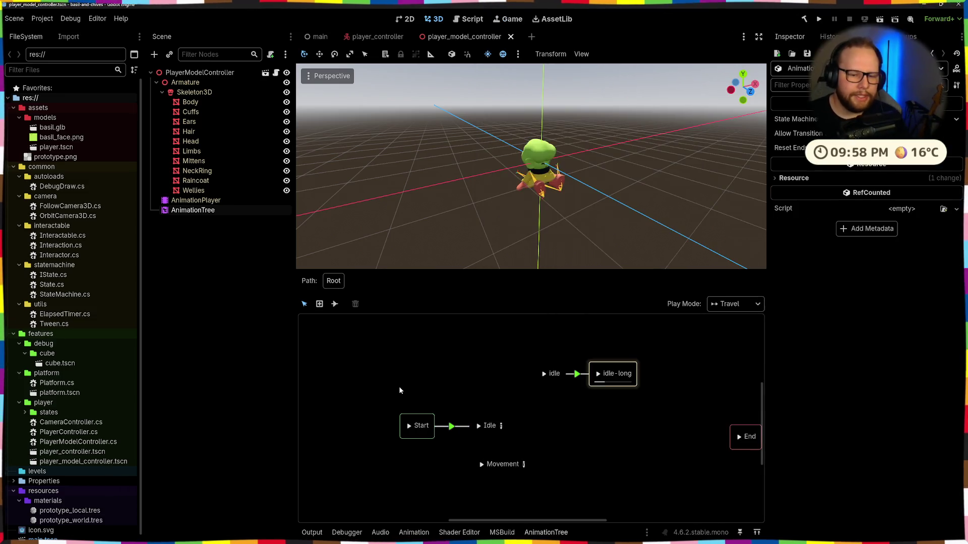
Step: Add a Transition node inside the Movement blend tree
middle_drag(586, 422, 555, 371)
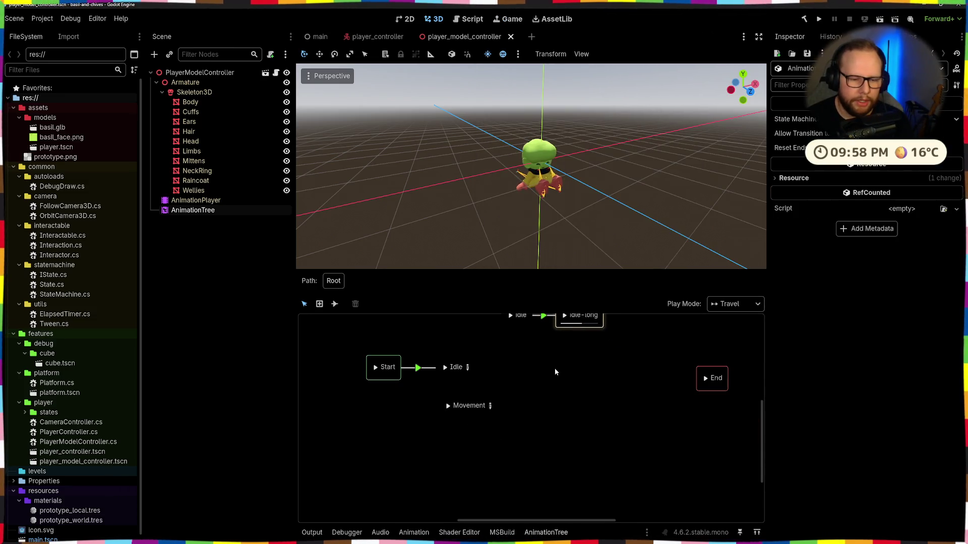
click(490, 405)
right_click(640, 369)
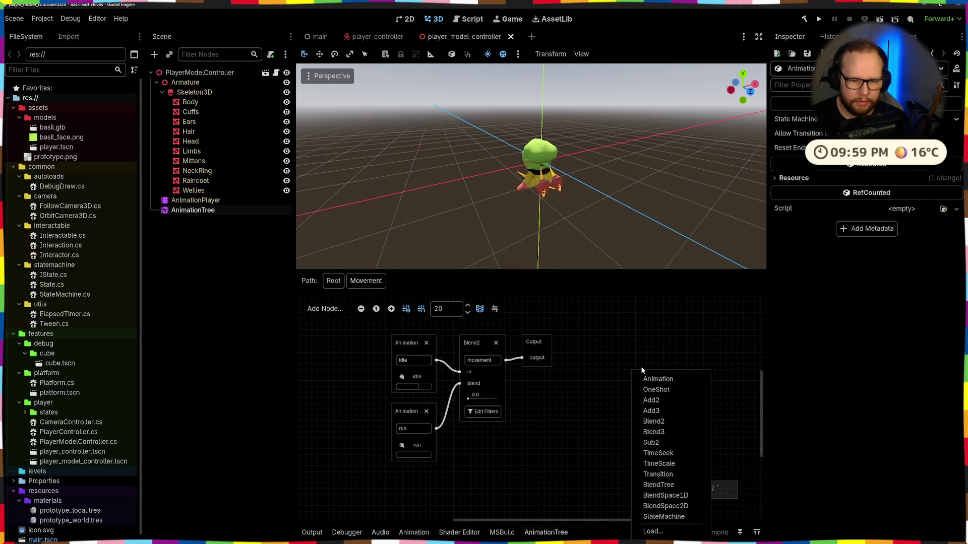
click(655, 475)
drag(639, 379, 608, 337)
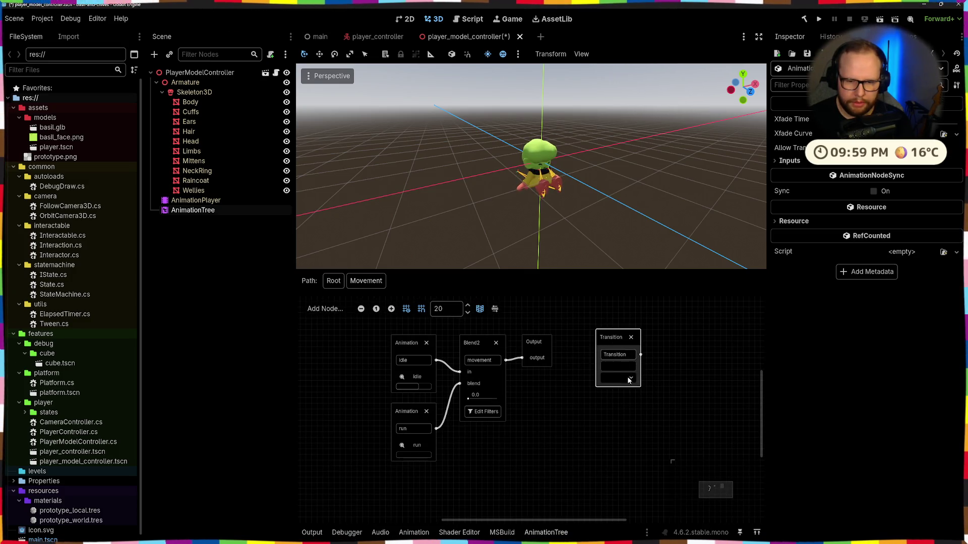
Step: Give the Transition a state_0 input in the Inspector, then delete the node again
double_click(626, 355)
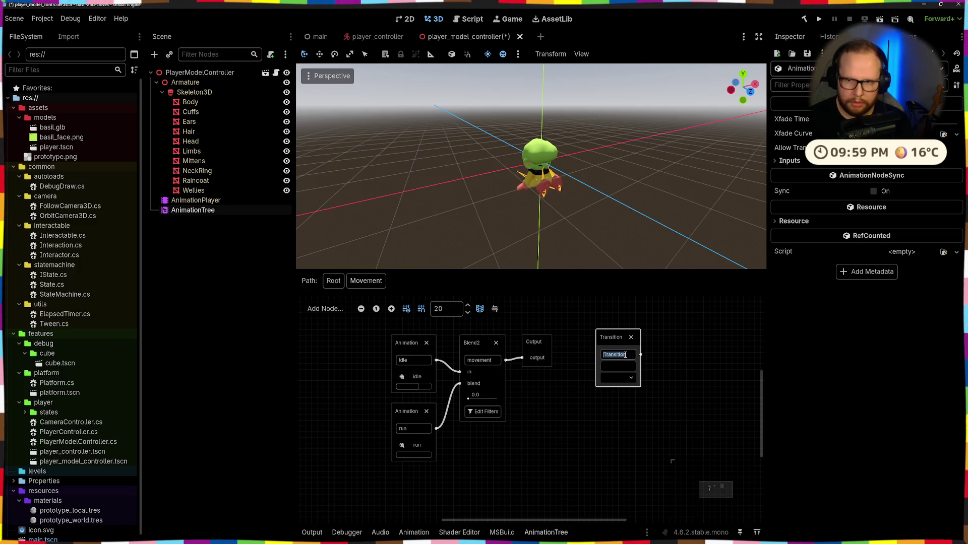
click(789, 160)
click(879, 175)
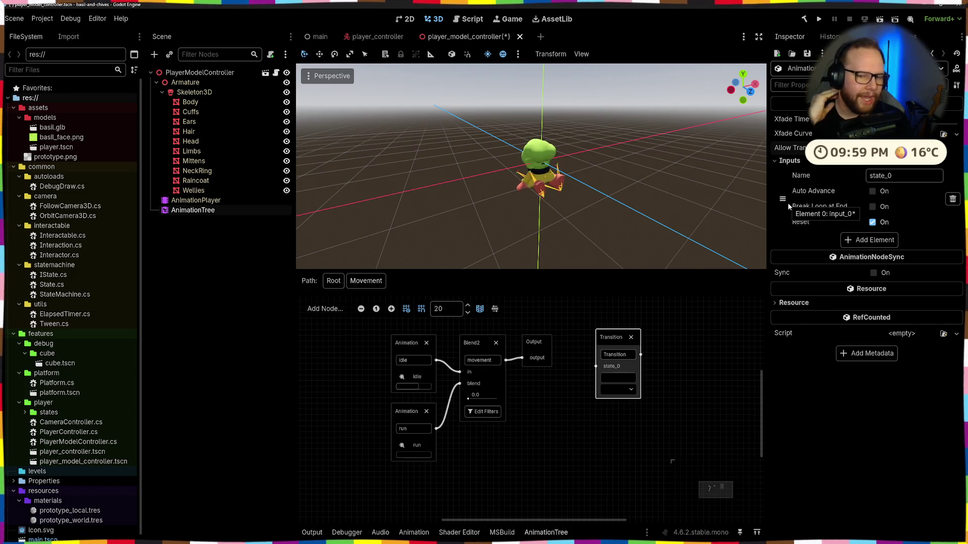
click(630, 337)
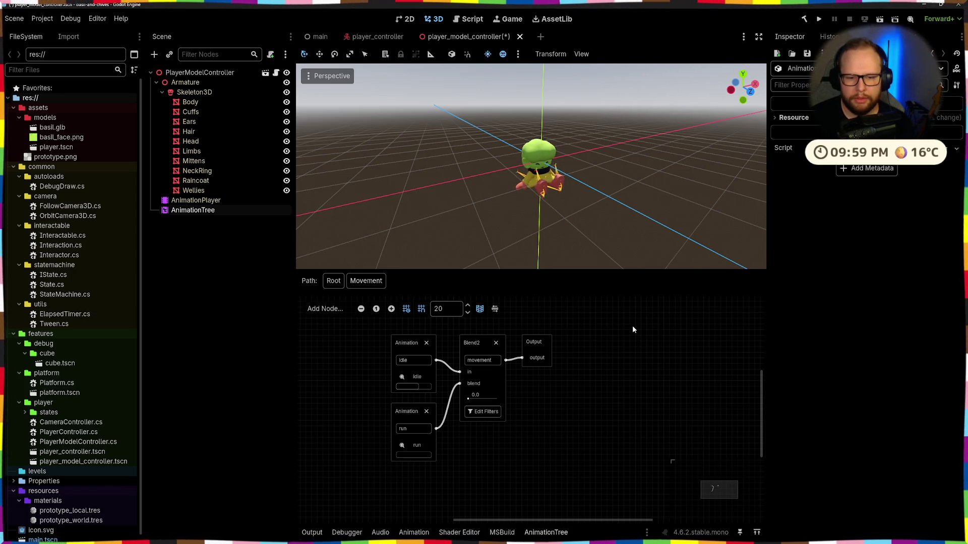
Step: Return to the Root state machine, peek at the add-state list, and bring the docs page forward
click(333, 280)
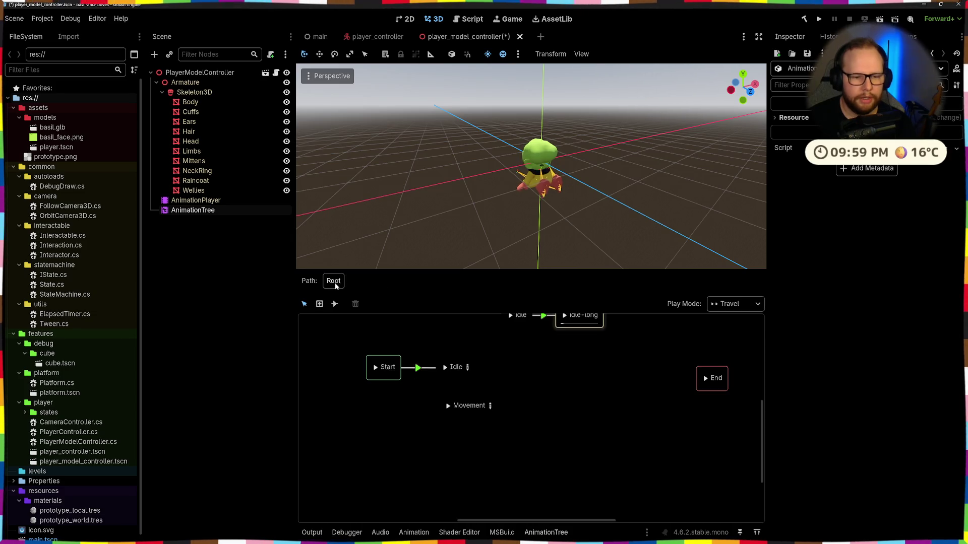
click(504, 348)
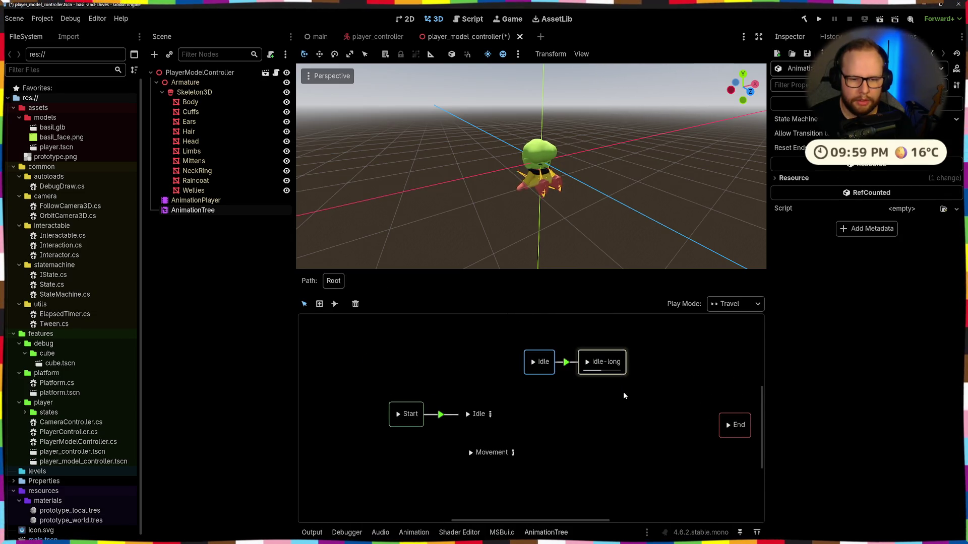
right_click(457, 356)
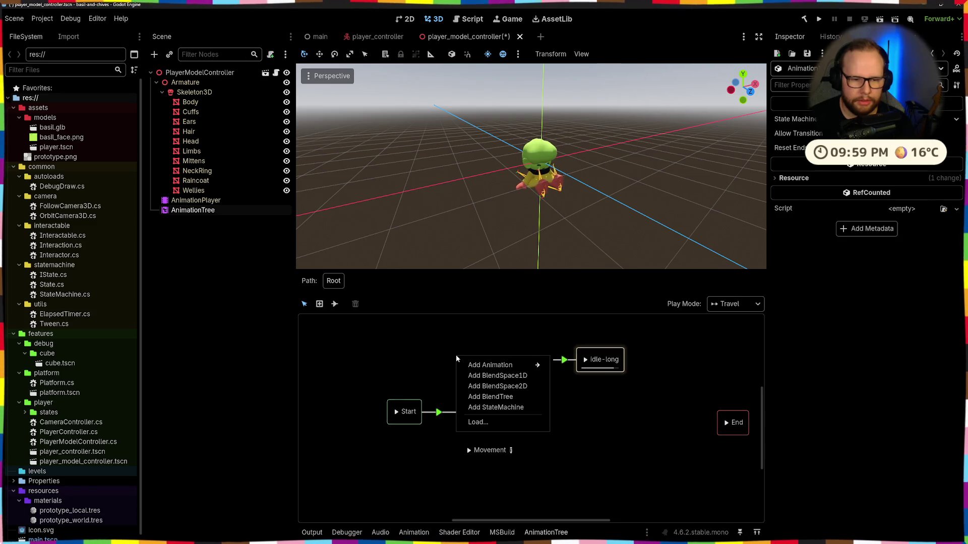
click(387, 364)
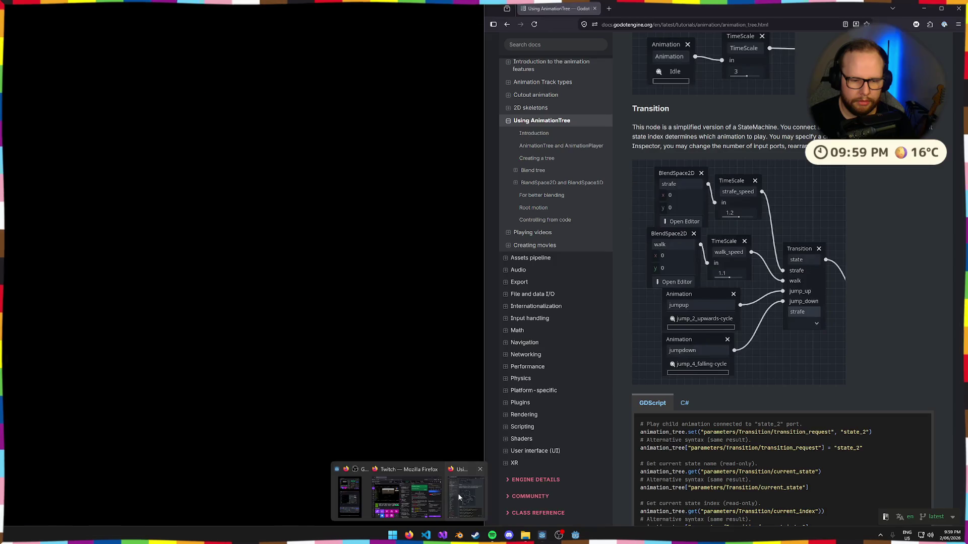
click(455, 491)
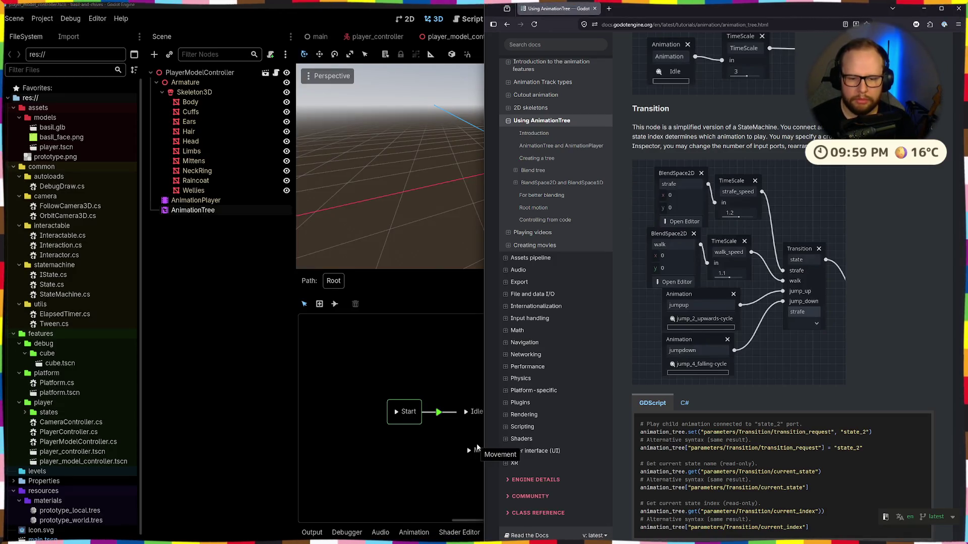
scroll(833, 185, down, 3)
scroll(832, 185, down, 3)
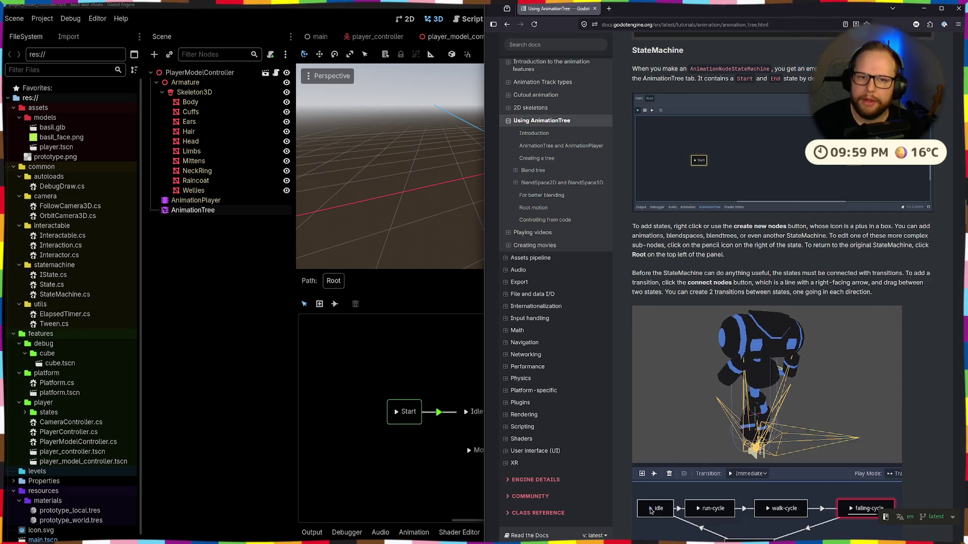
Step: Read the StateMachine section on default Start/End states and adding states with the plus icon
click(706, 87)
drag(696, 79, 812, 78)
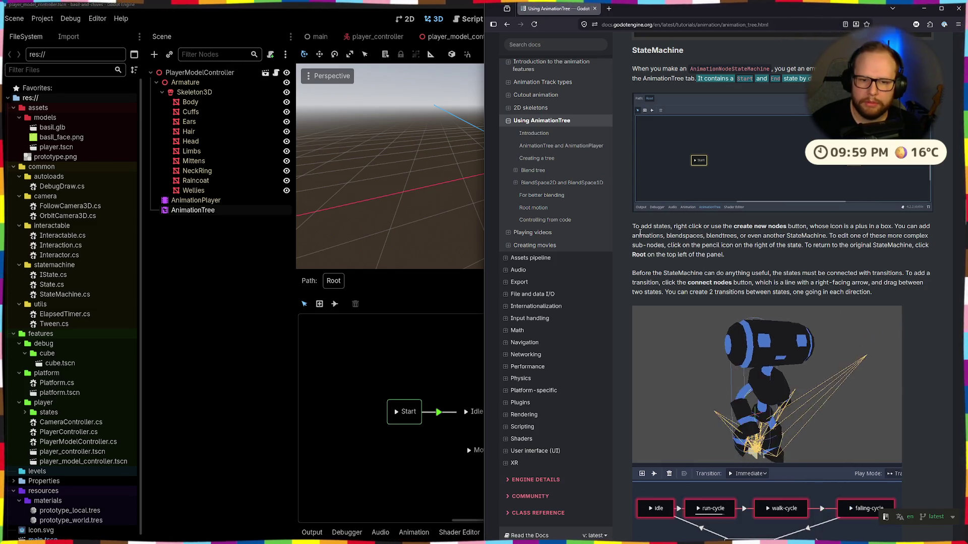
drag(633, 227, 719, 236)
click(696, 227)
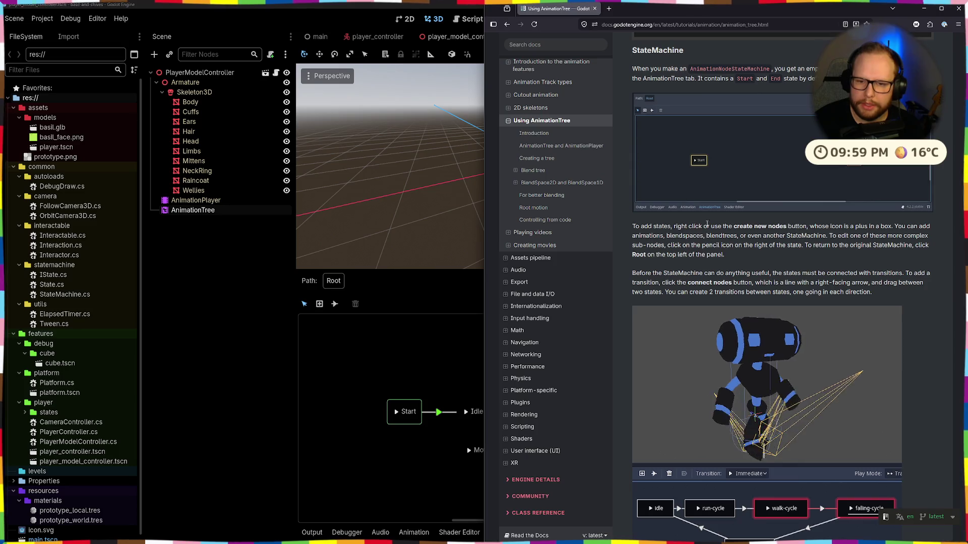
drag(818, 227, 900, 235)
click(814, 227)
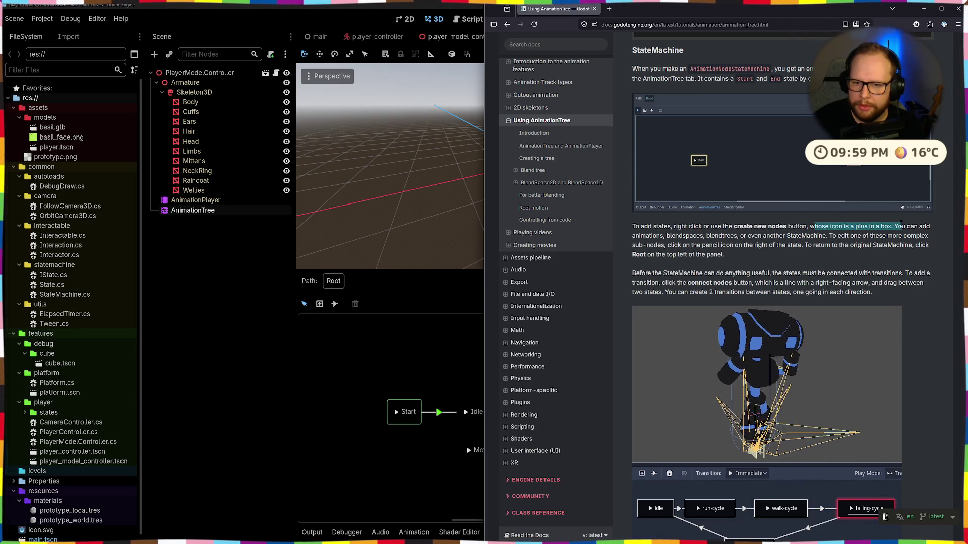
click(774, 233)
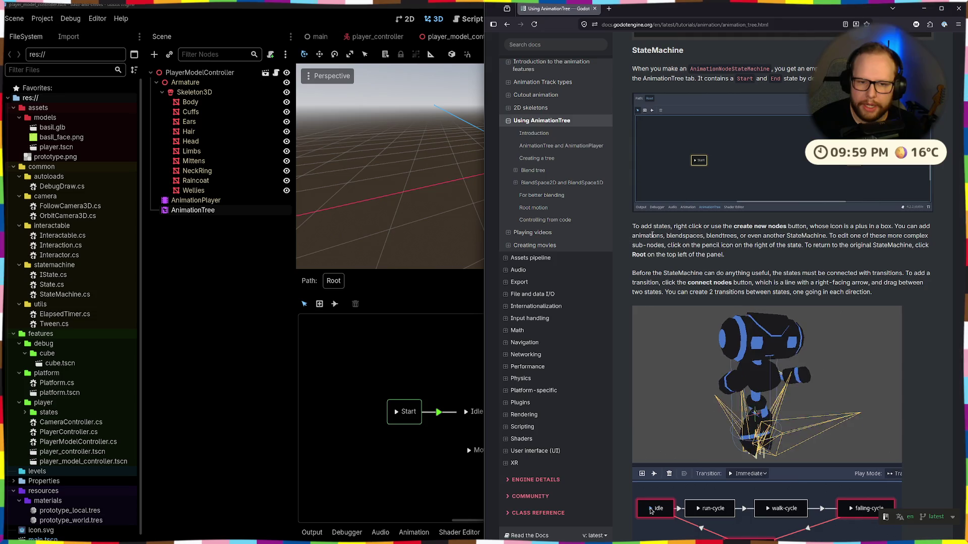
Step: Read that blend trees can be states and the note on returning to Root
drag(772, 233, 717, 235)
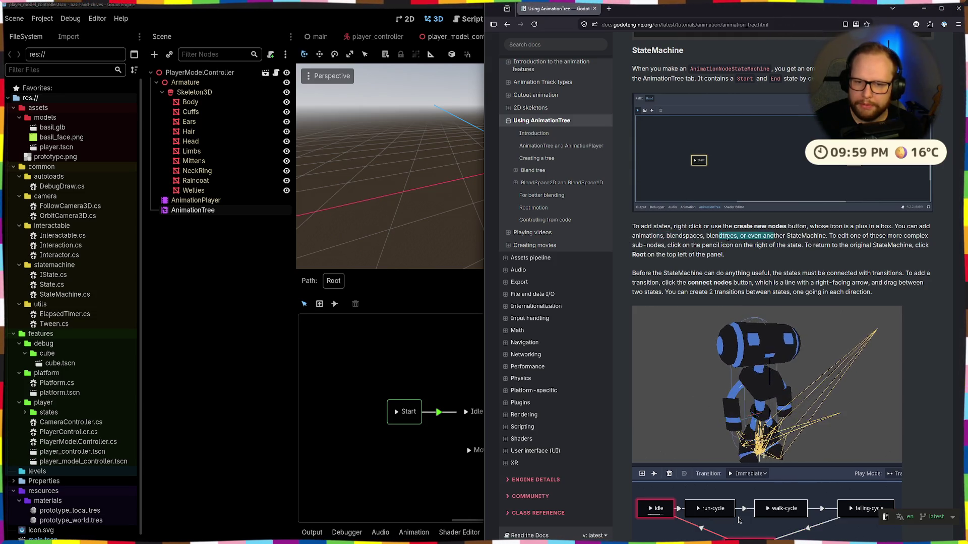
mouse_move(769, 239)
mouse_down()
mouse_move(777, 236)
mouse_move(666, 255)
mouse_move(682, 245)
mouse_up()
click(798, 456)
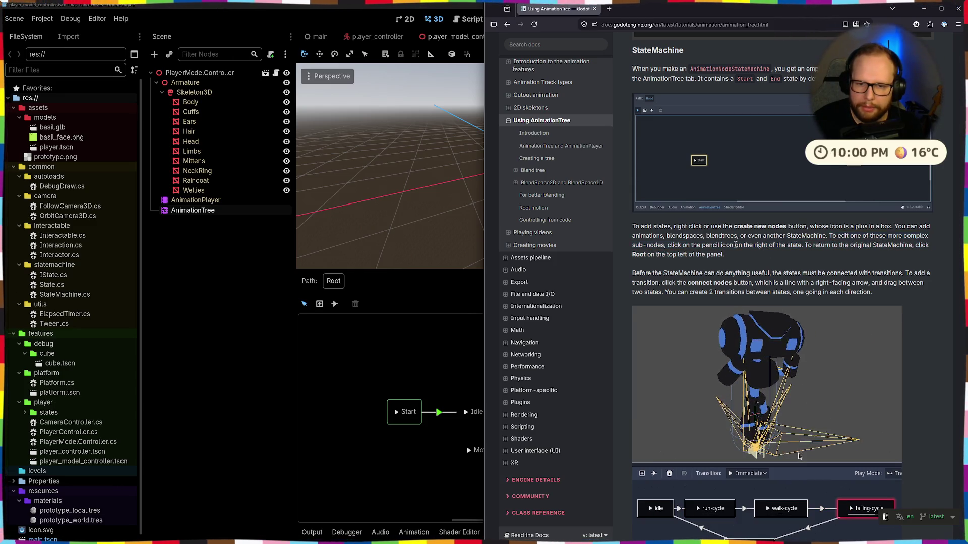
mouse_move(804, 245)
mouse_down()
mouse_move(946, 253)
mouse_move(731, 255)
mouse_up()
click(730, 255)
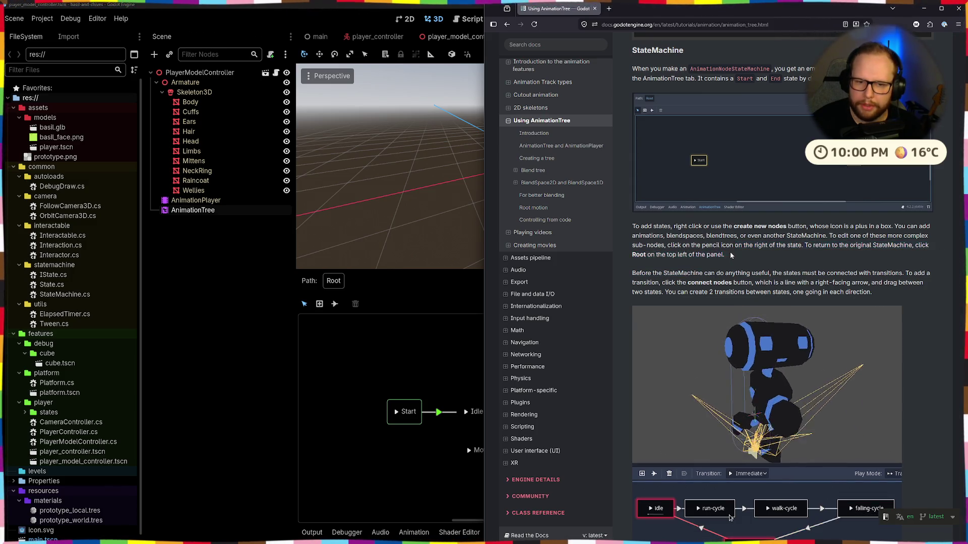
scroll(730, 256, down, 2)
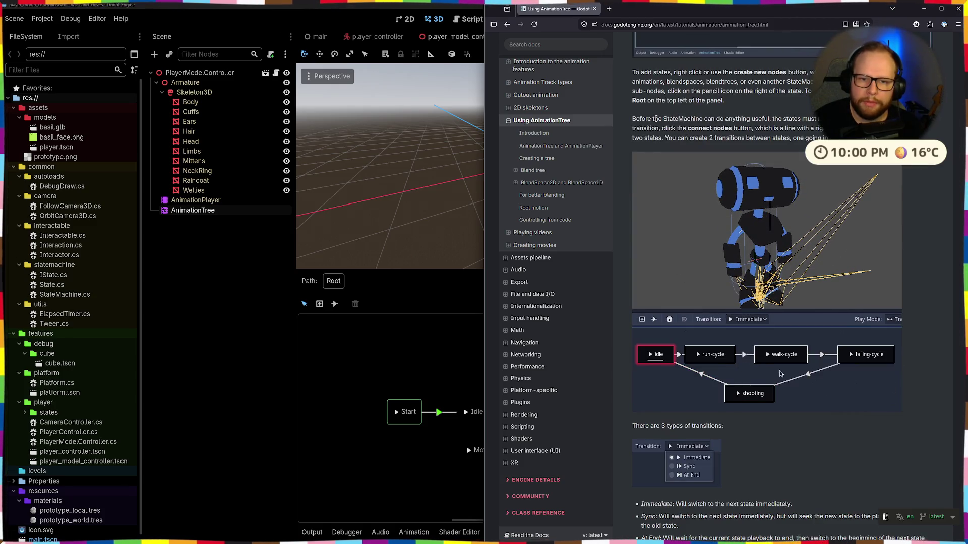
scroll(780, 373, up, 1)
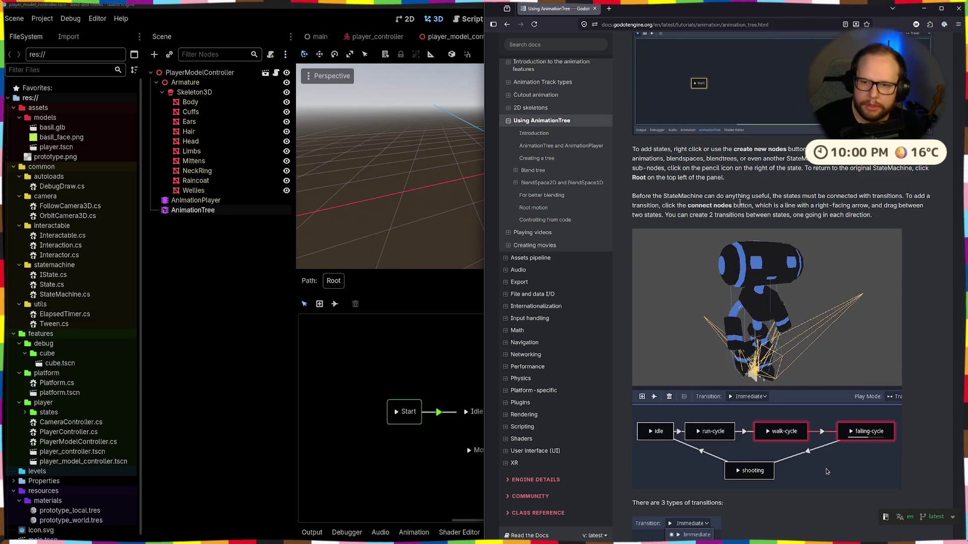
Step: Read the docs on connecting states with transitions and on transition properties
mouse_move(632, 196)
mouse_down()
mouse_move(791, 206)
mouse_move(759, 203)
mouse_up()
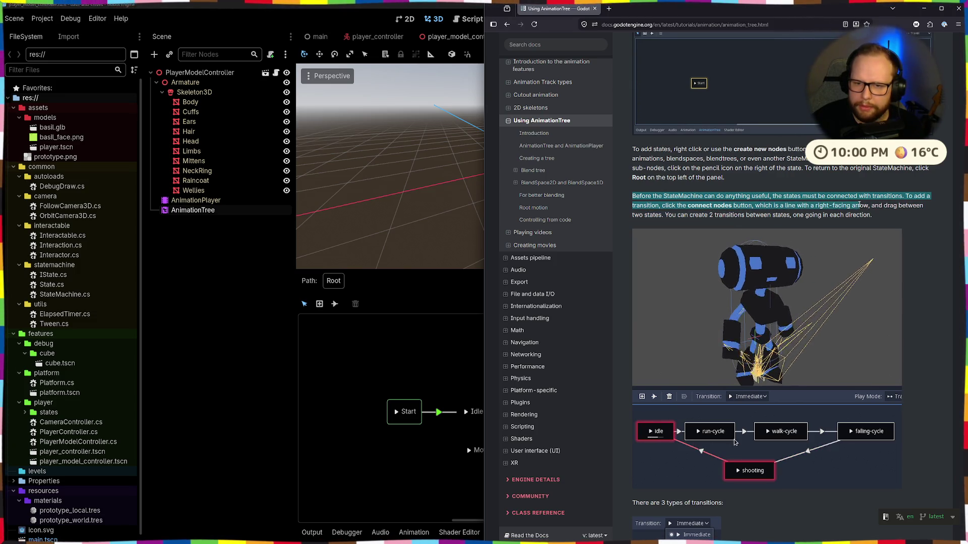
drag(760, 202, 809, 214)
click(810, 214)
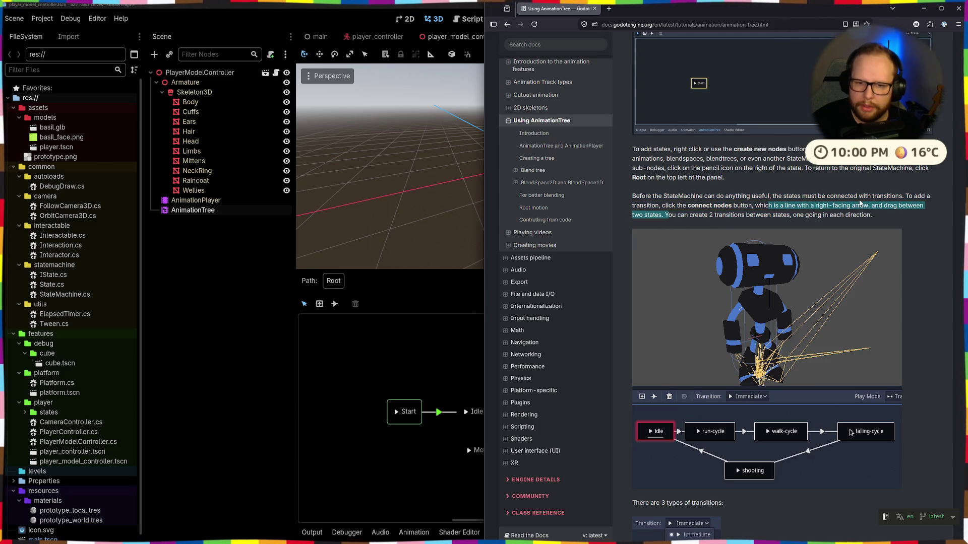
scroll(652, 263, down, 3)
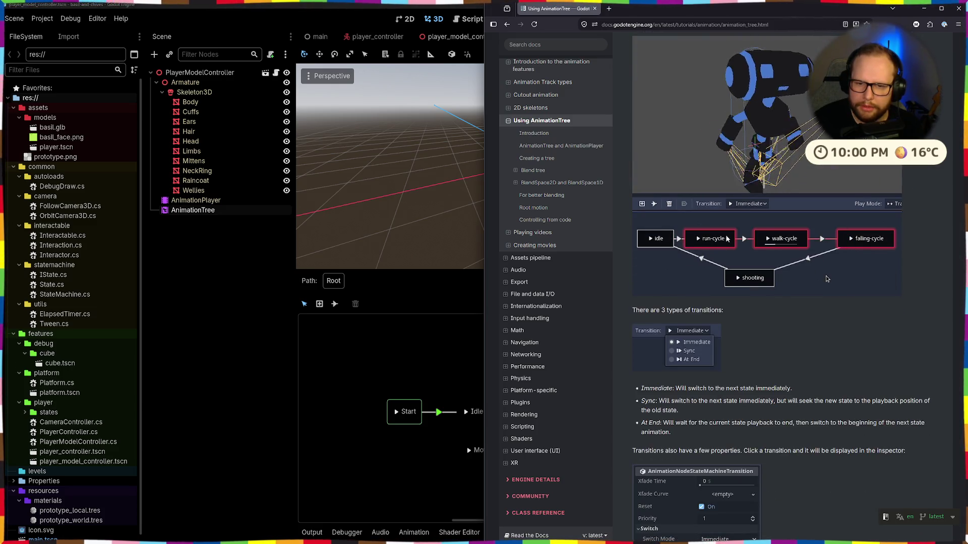
scroll(862, 257, down, 2)
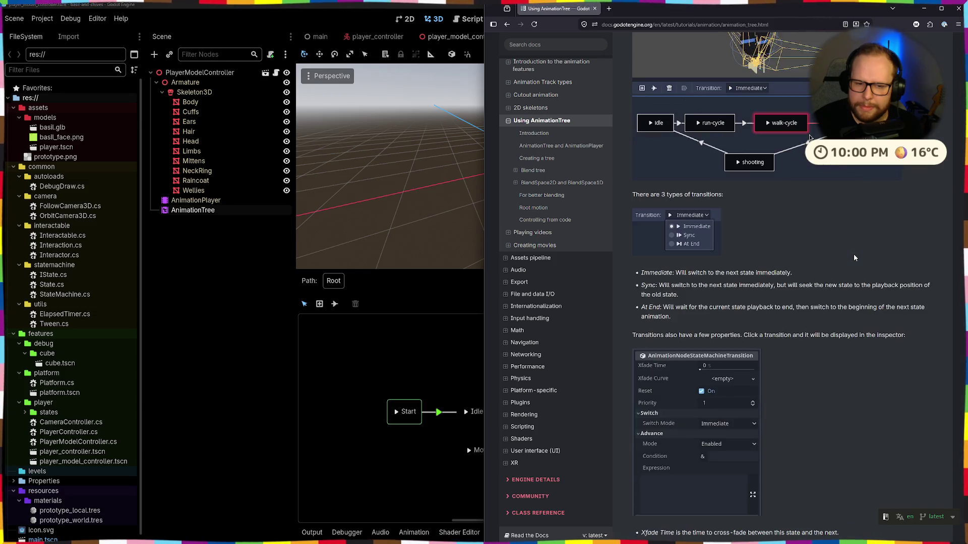
scroll(858, 257, down, 4)
scroll(855, 259, down, 3)
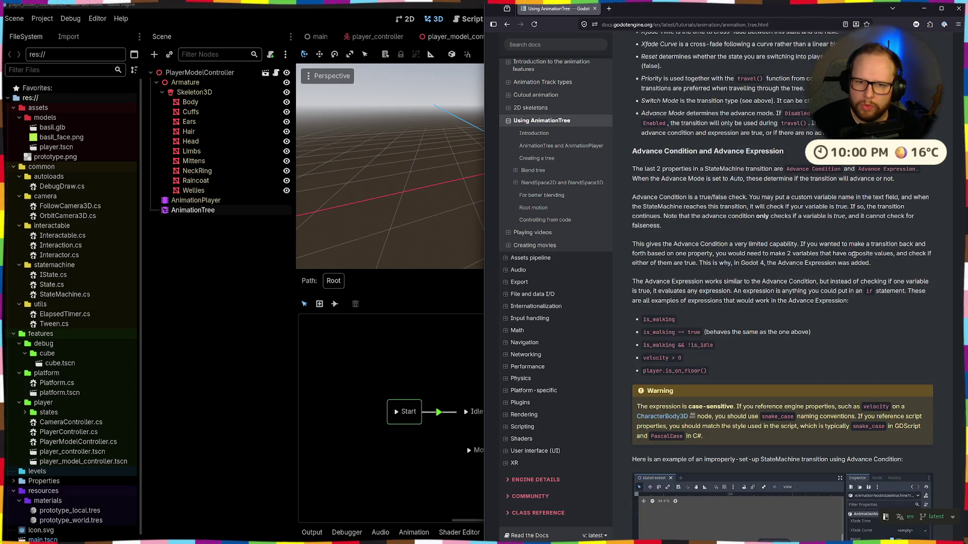
scroll(854, 257, up, 2)
scroll(854, 258, down, 1)
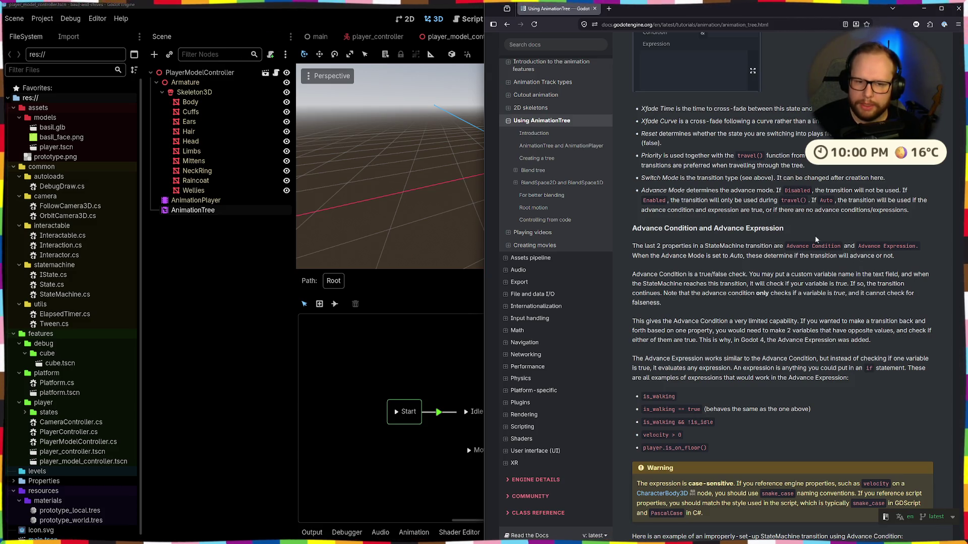
drag(632, 250, 767, 246)
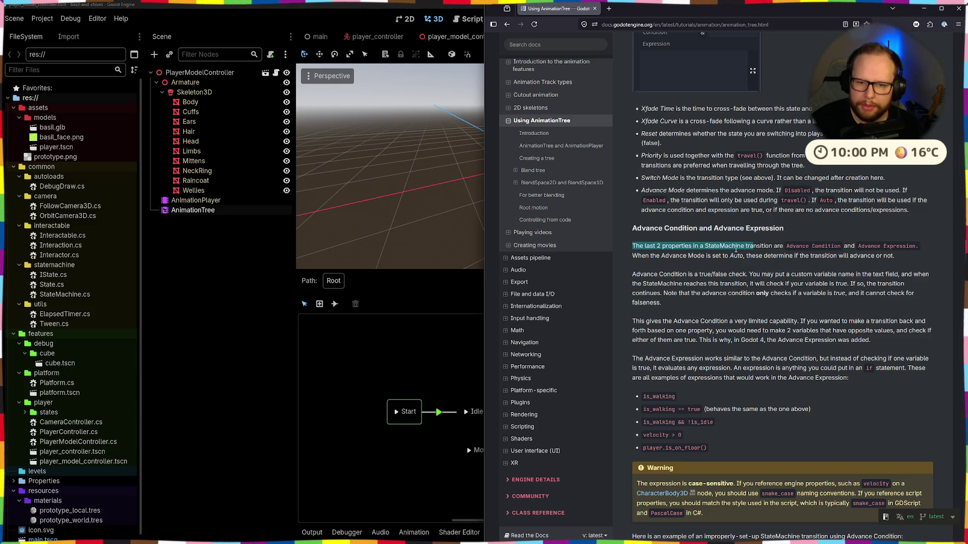
drag(683, 247, 802, 246)
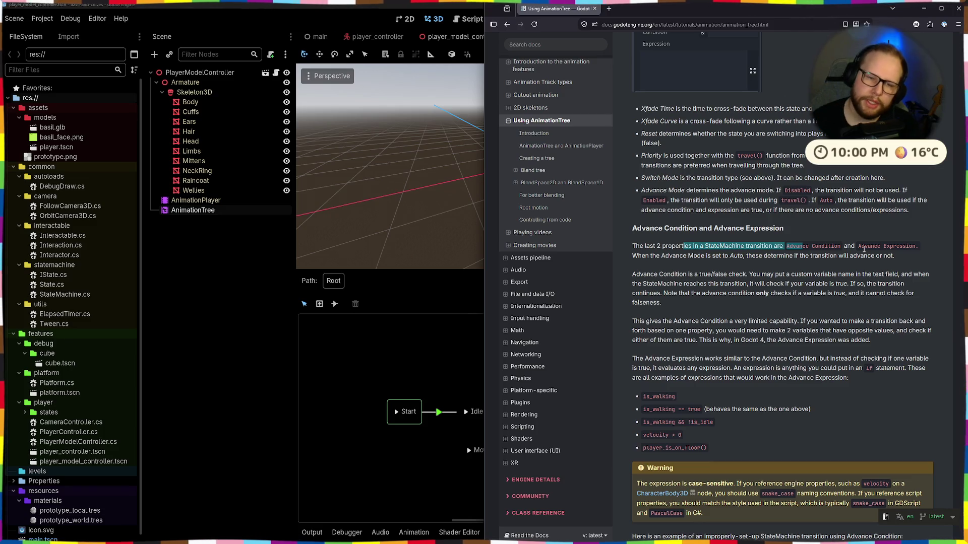
Step: Back in Godot, box-select idle and idle-long and bring up the add-state options
click(415, 349)
drag(529, 327, 625, 371)
right_click(599, 363)
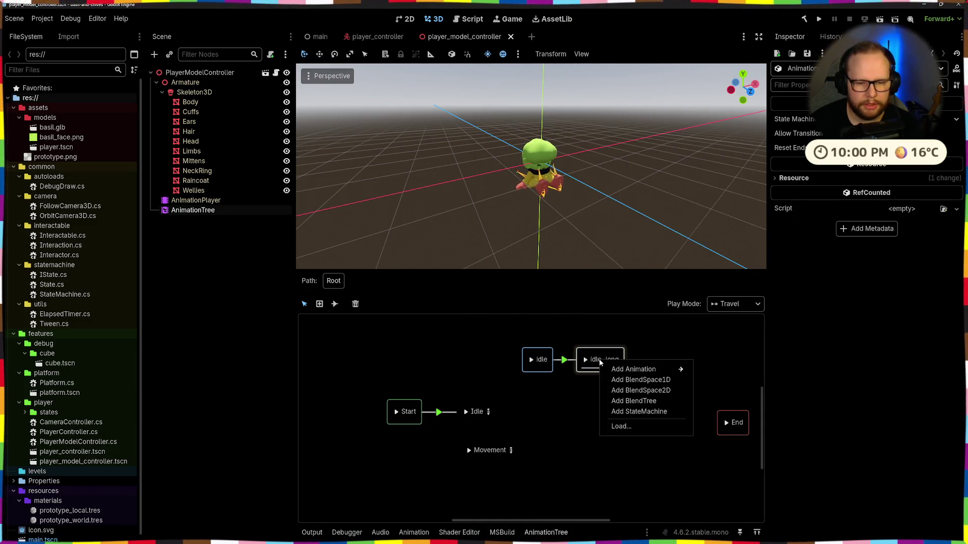
Step: Test-play idle twice and the top-level Idle state, inspecting the Start to Idle transition
click(597, 334)
click(496, 334)
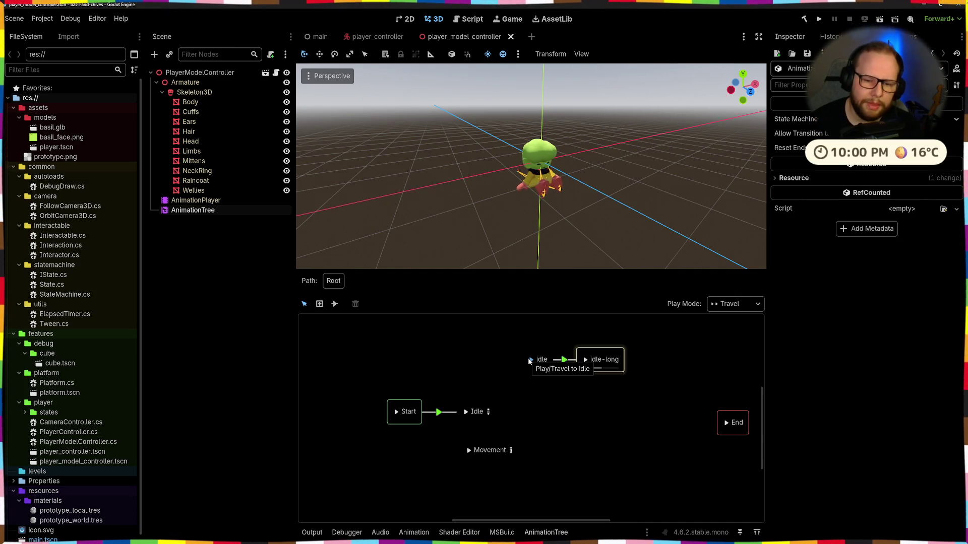
click(530, 361)
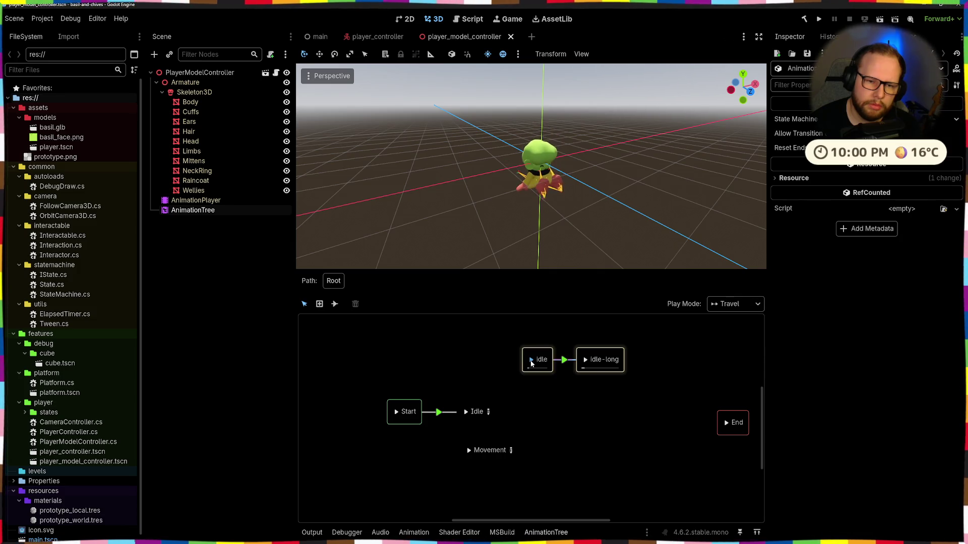
click(531, 361)
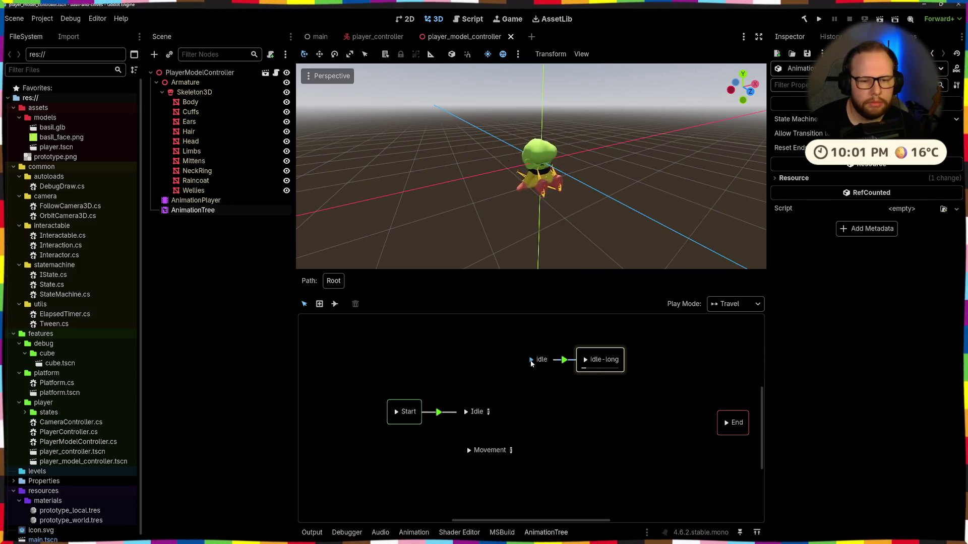
click(395, 412)
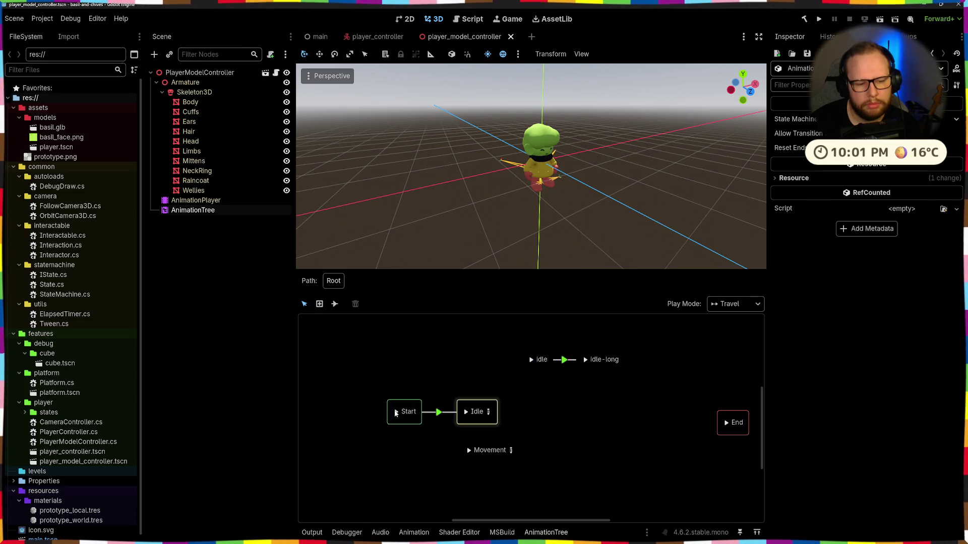
click(439, 412)
click(464, 412)
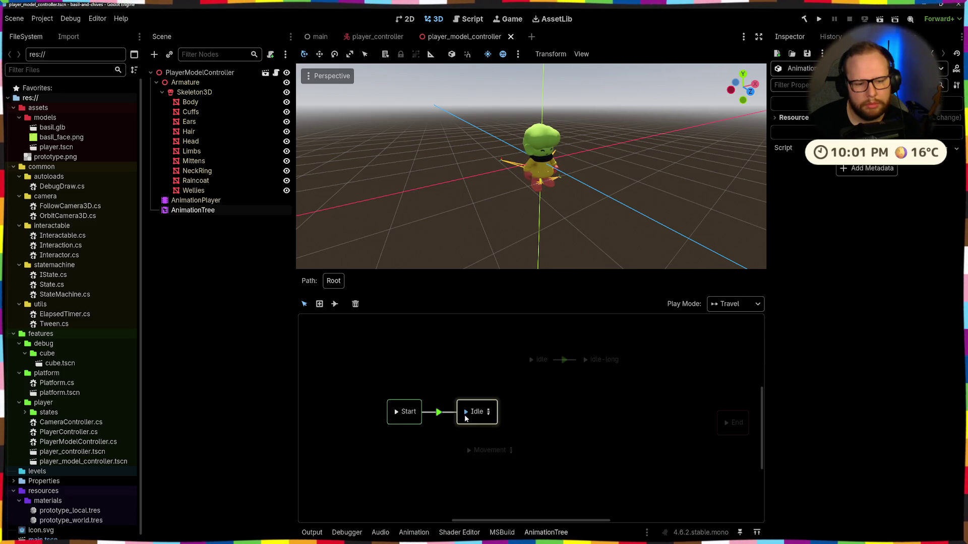
Step: Inspect the Movement state and the tree's resource details while panning the graph
click(468, 452)
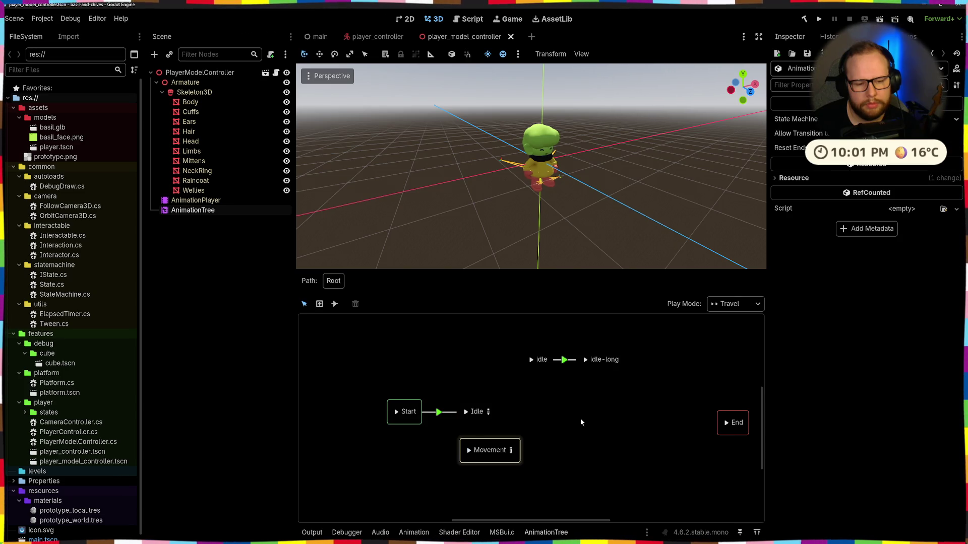
double_click(475, 409)
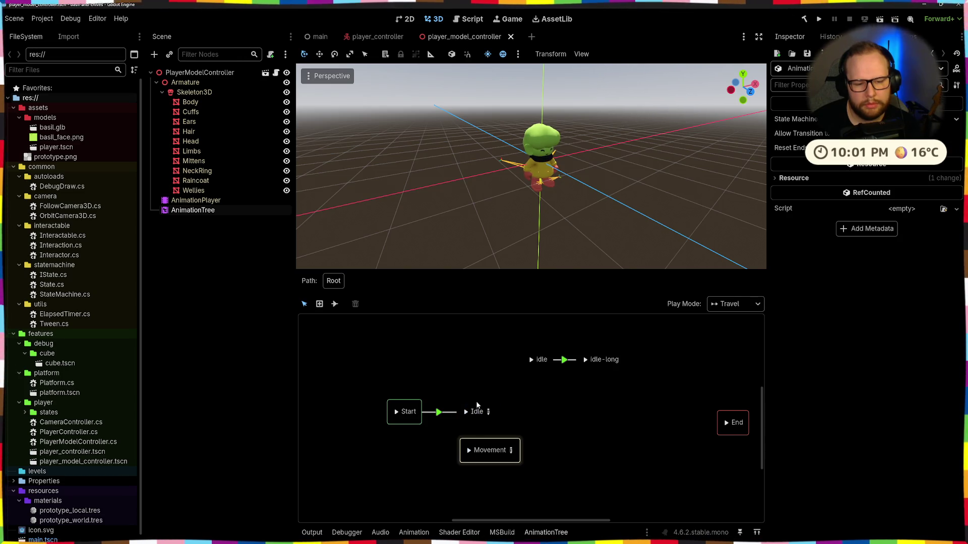
click(531, 360)
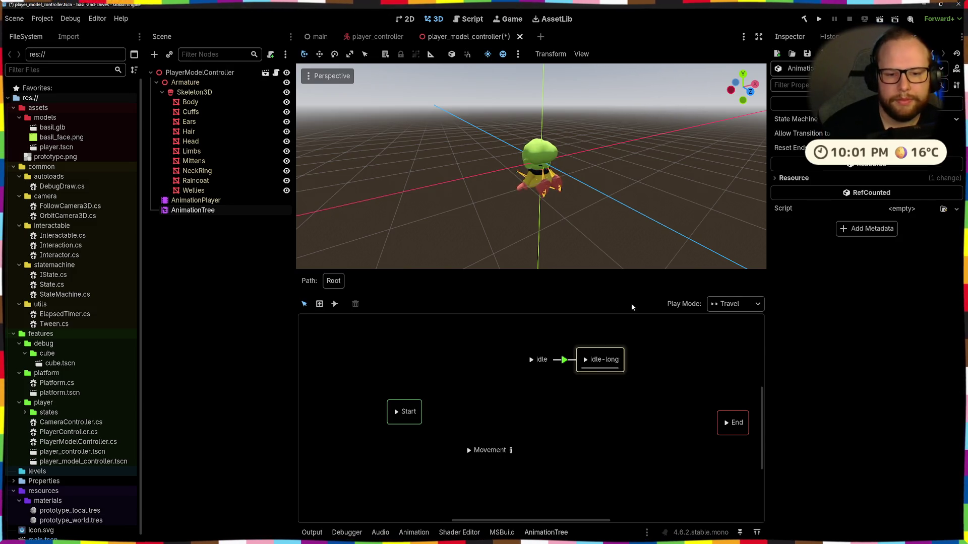
middle_drag(675, 331, 642, 352)
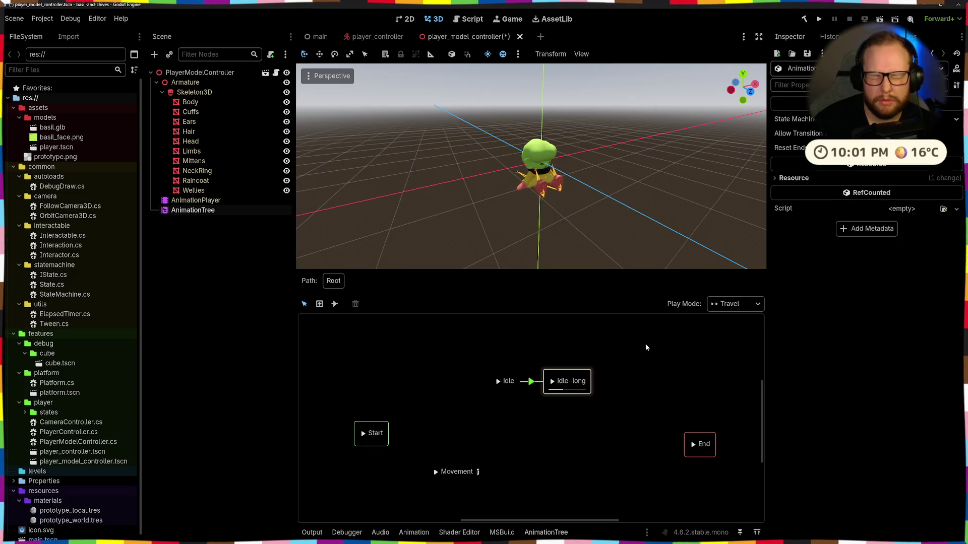
click(775, 179)
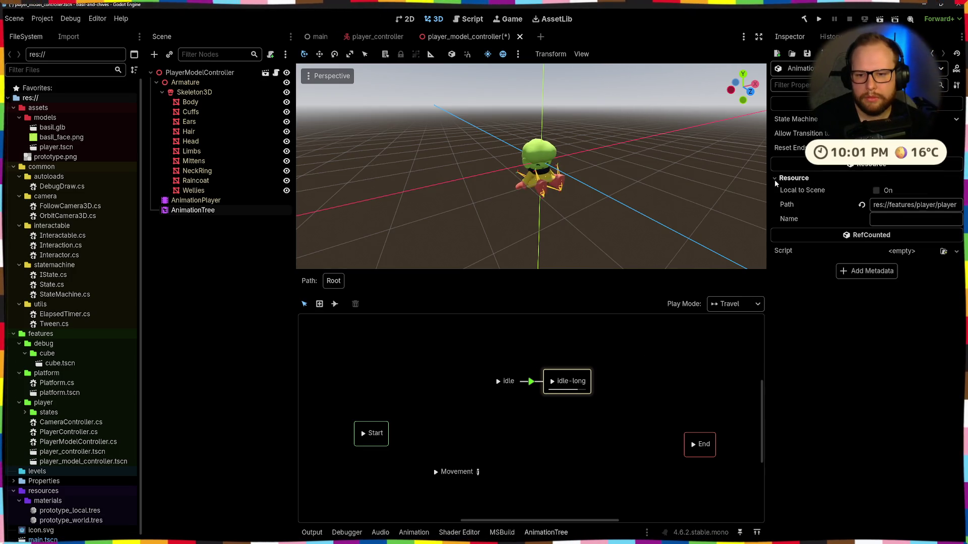
middle_drag(587, 378, 609, 386)
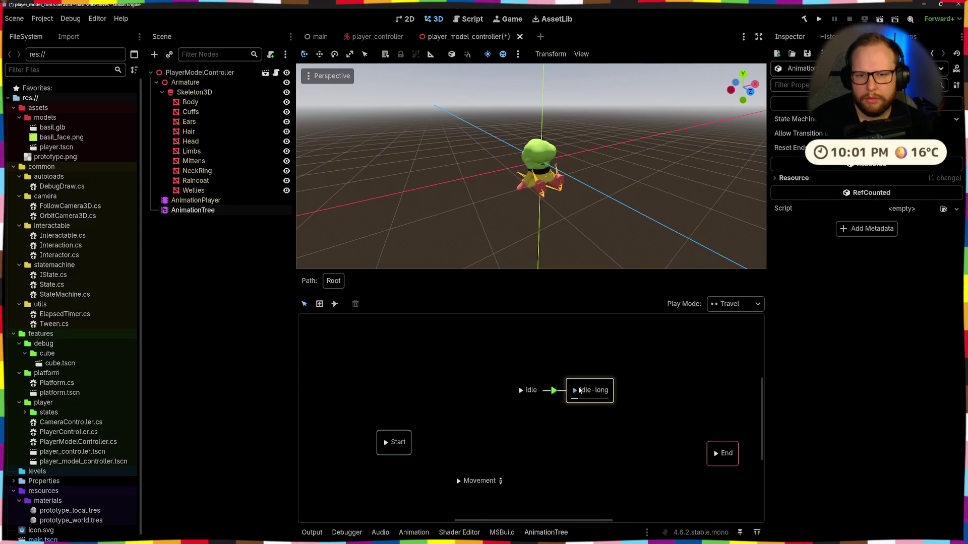
mouse_move(542, 534)
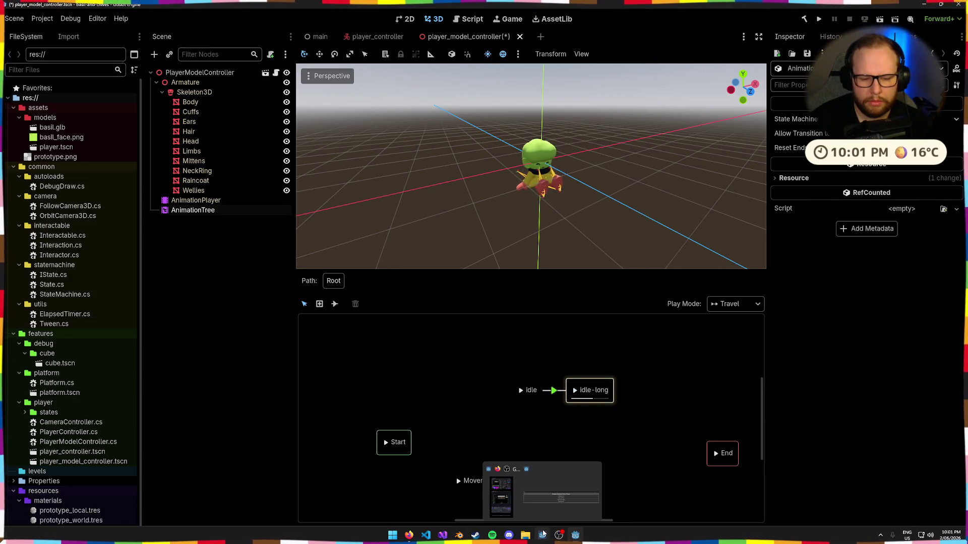
middle_drag(620, 429, 605, 398)
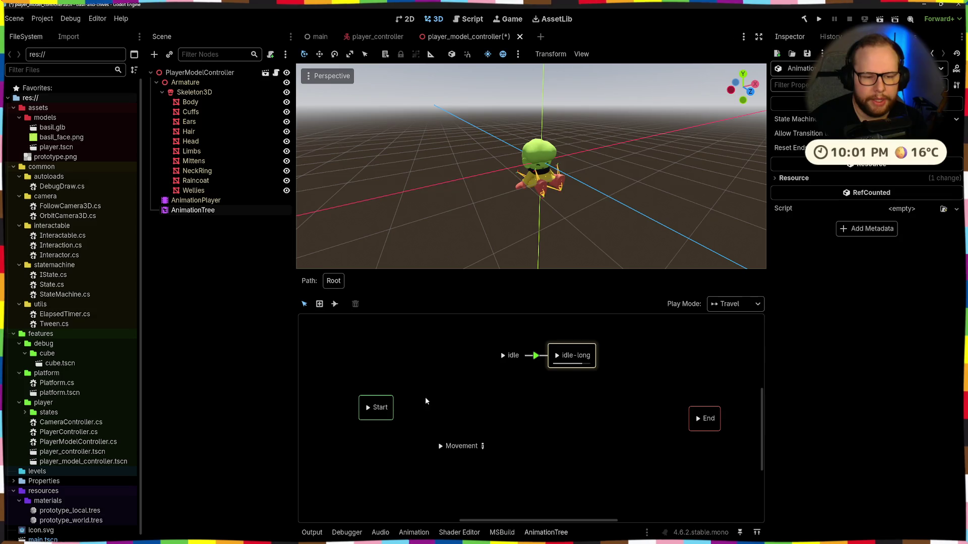
Step: Box-select every state in the graph, then select the AnimationTree node in the Scene dock
drag(348, 332, 723, 471)
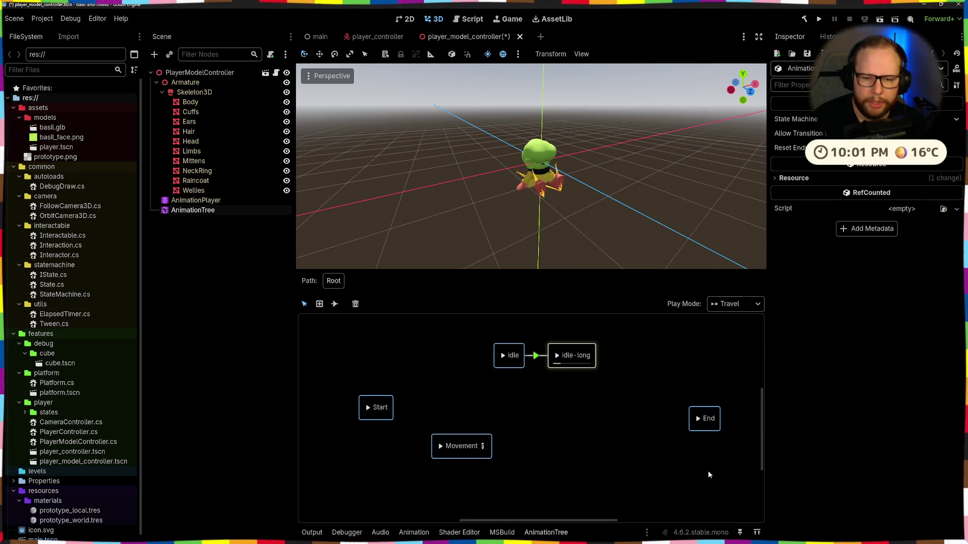
click(202, 211)
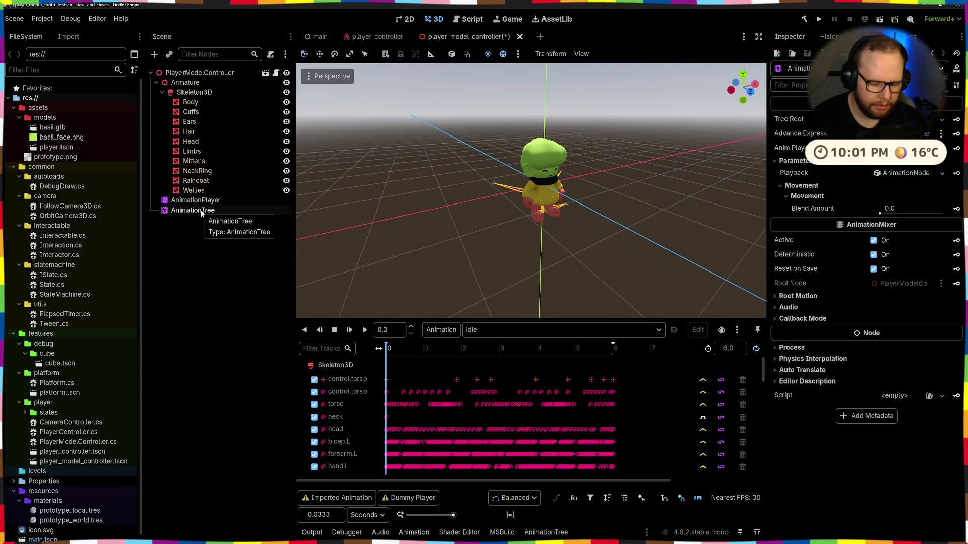
Step: Rename the existing AnimationTree node to AnimationTreeSM
double_click(201, 210)
key(End)
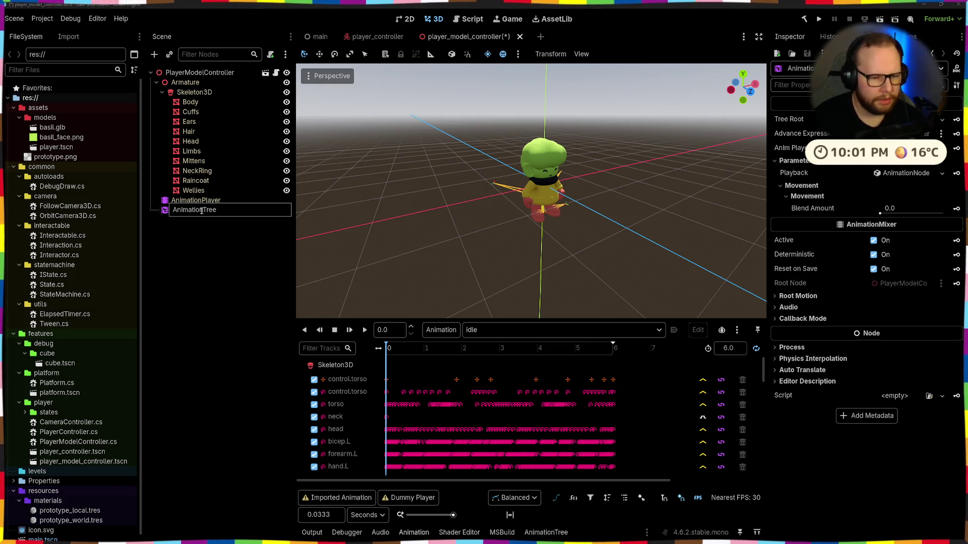
text(StM)
key(Return)
click(225, 237)
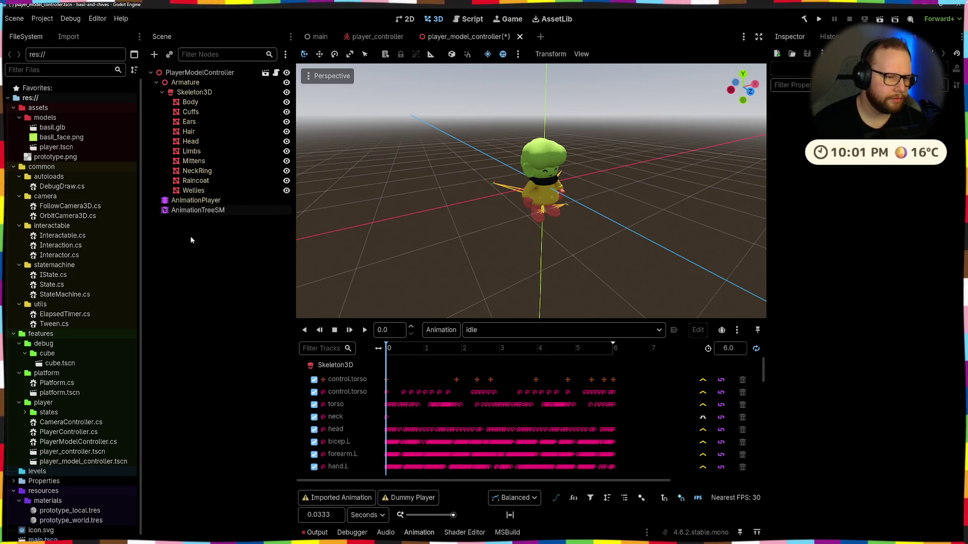
Step: Add a new AnimationTree node to the scene via Ctrl+A
key(ctrl+a)
text(animation)
key(Up)
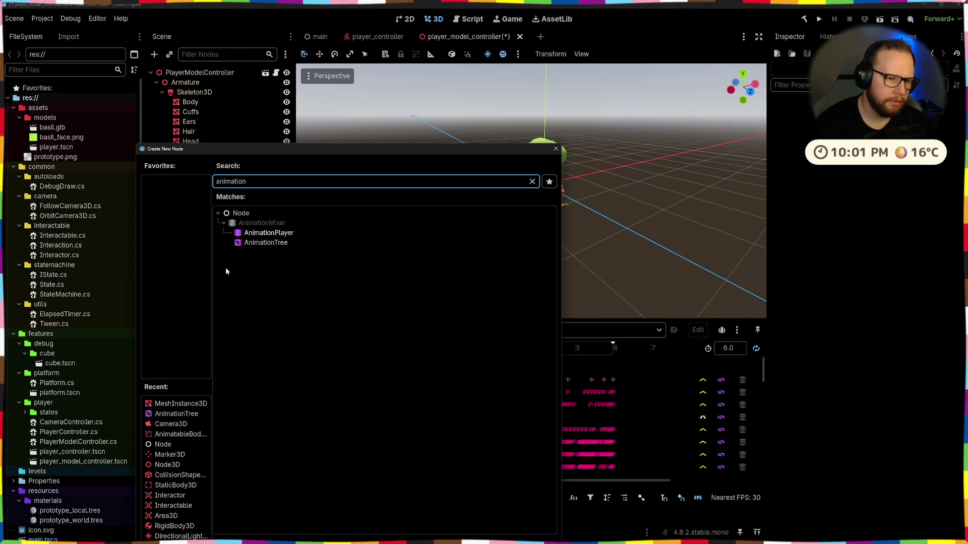
key(Return)
click(193, 219)
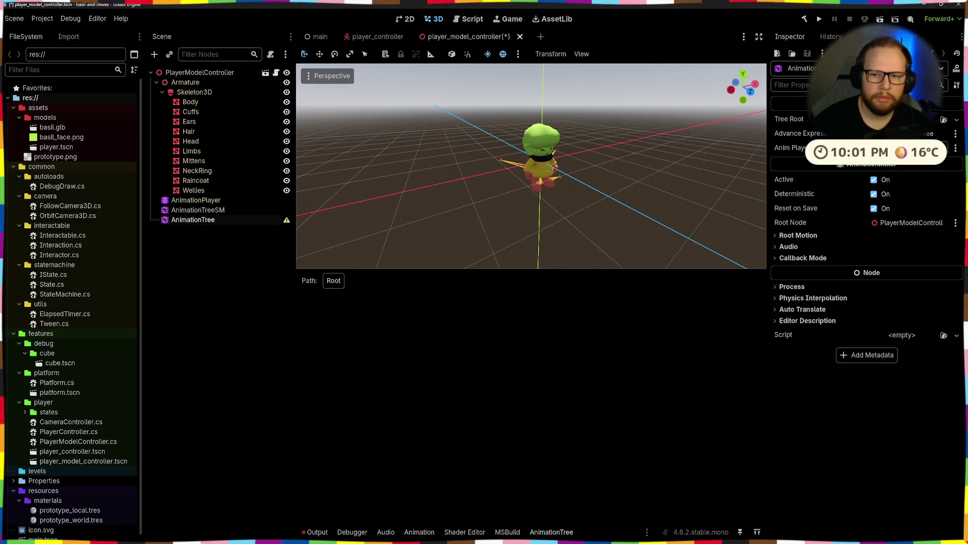
Step: Set the new tree's Tree Root to a New AnimationNodeBlendTree
click(956, 120)
click(900, 194)
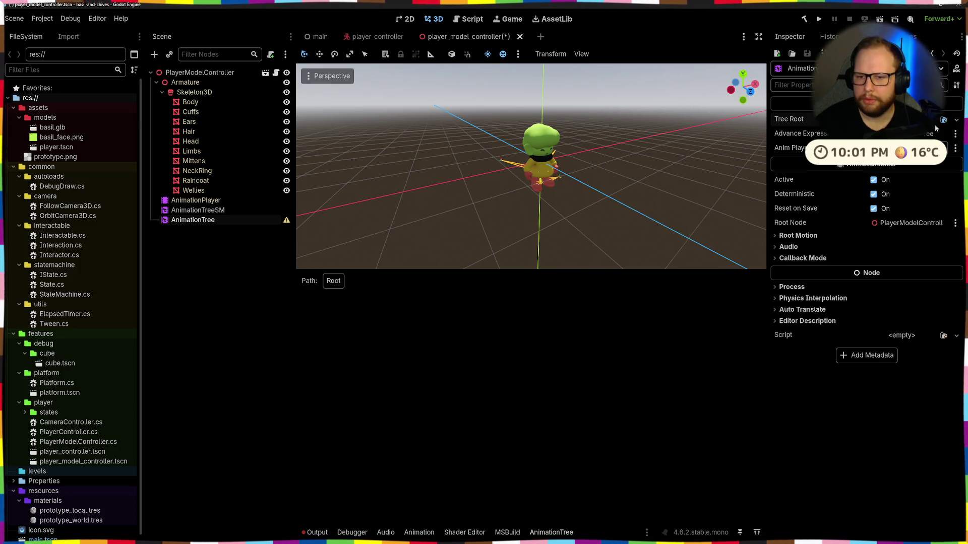
key(Escape)
click(956, 119)
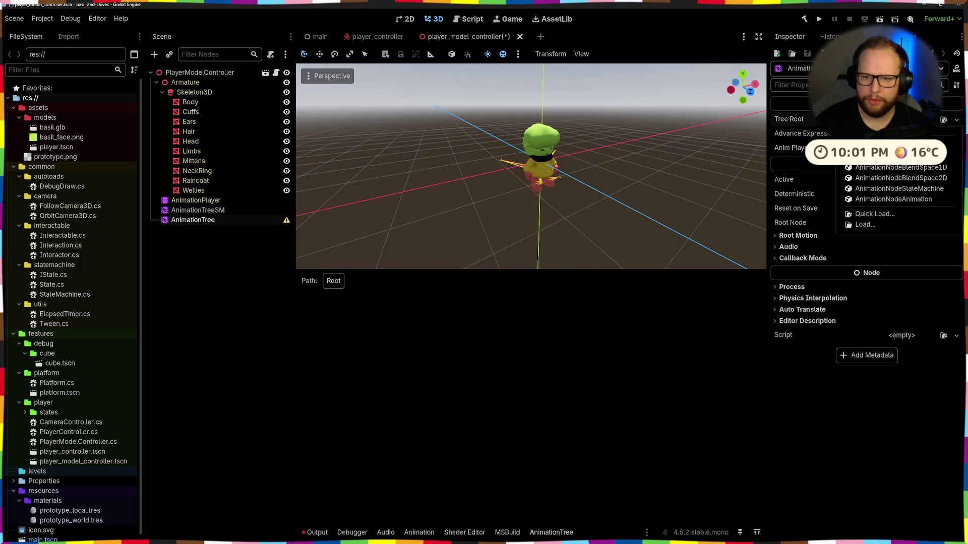
click(892, 156)
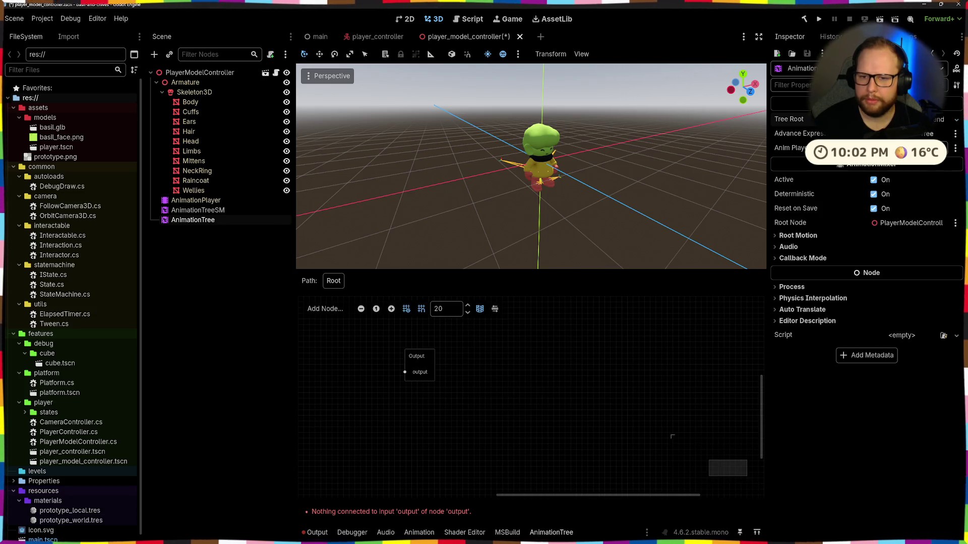
Step: Assign the scene's AnimationPlayer as the AnimationTree's Anim Player
click(892, 147)
click(454, 163)
click(456, 426)
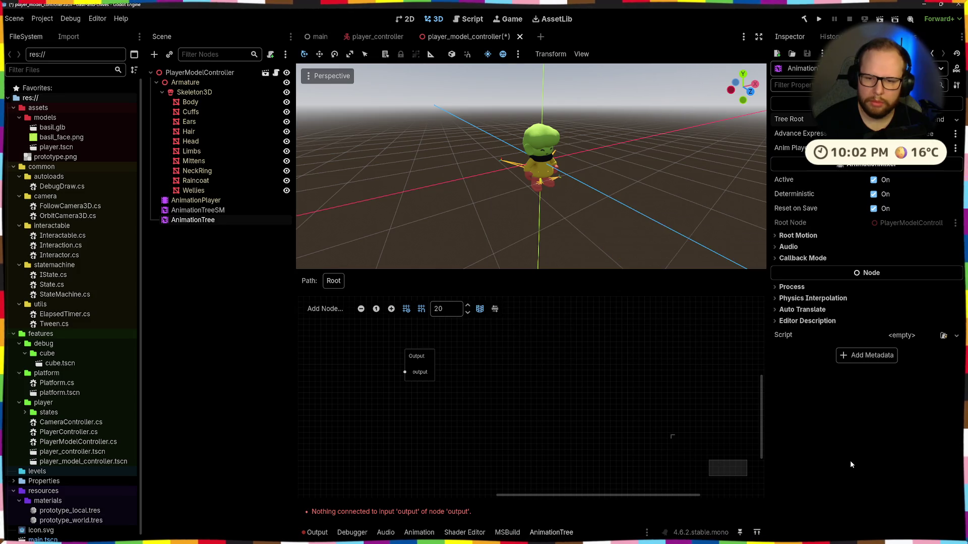
Step: Review the Callback Mode, audio and Root Motion settings, then bring up the node-type list in the graph
click(794, 257)
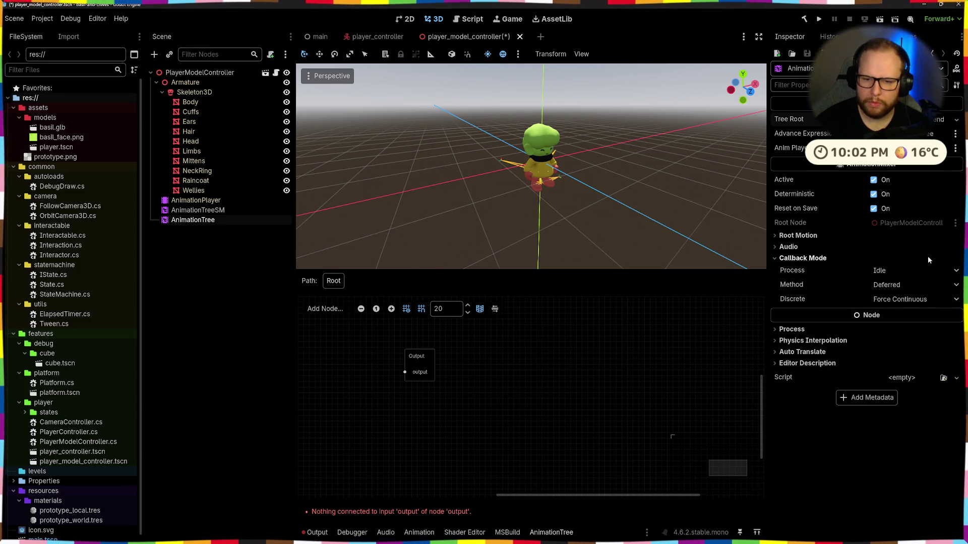
click(798, 260)
click(788, 248)
click(790, 237)
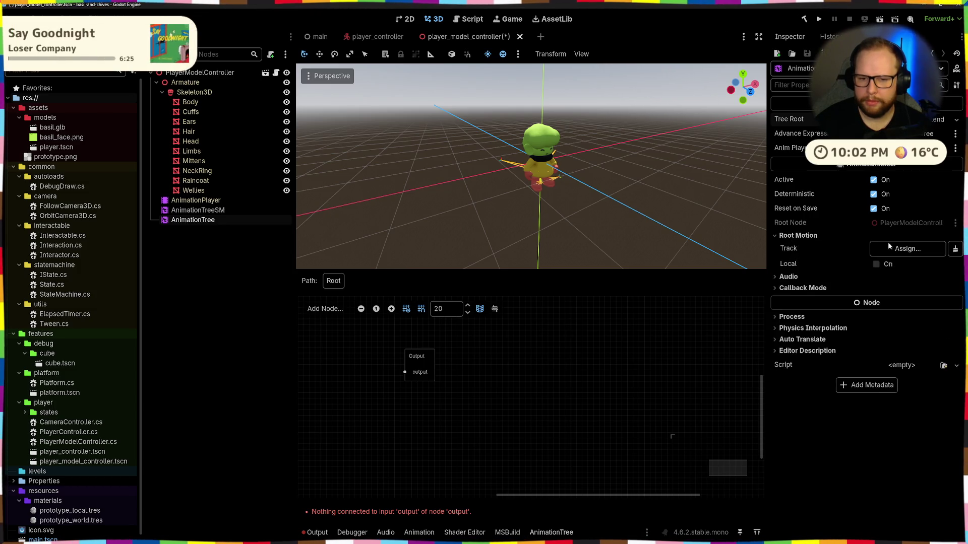
mouse_move(788, 249)
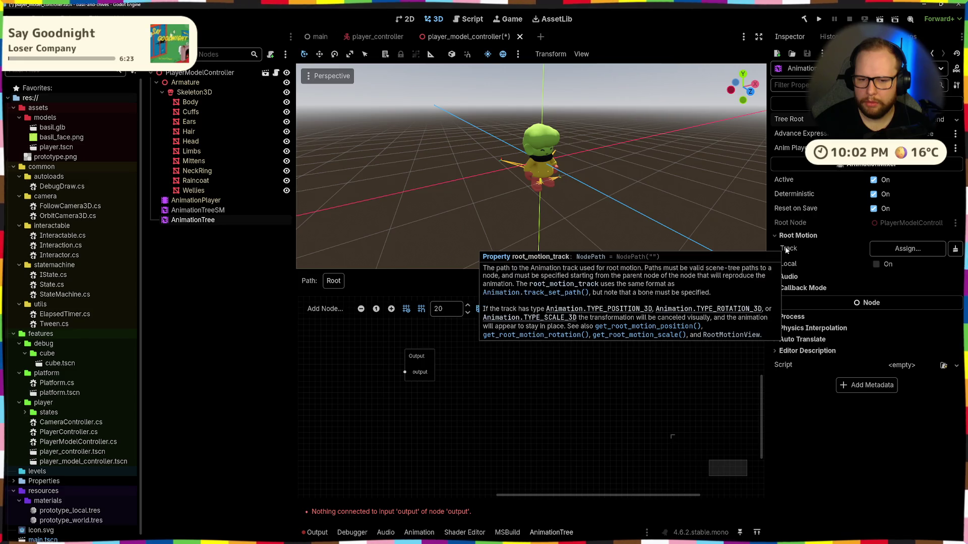
click(798, 235)
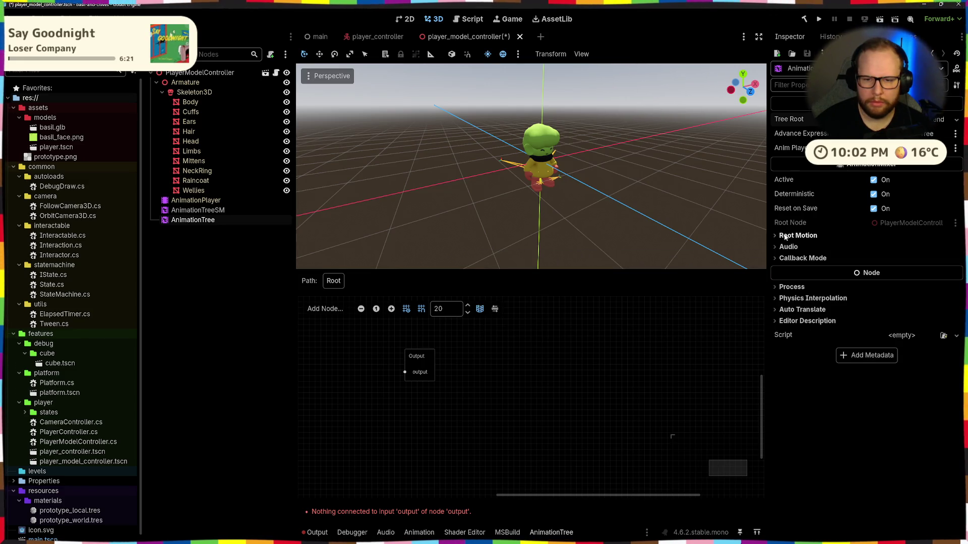
middle_drag(469, 367, 574, 375)
scroll(428, 382, up, 1)
right_click(418, 372)
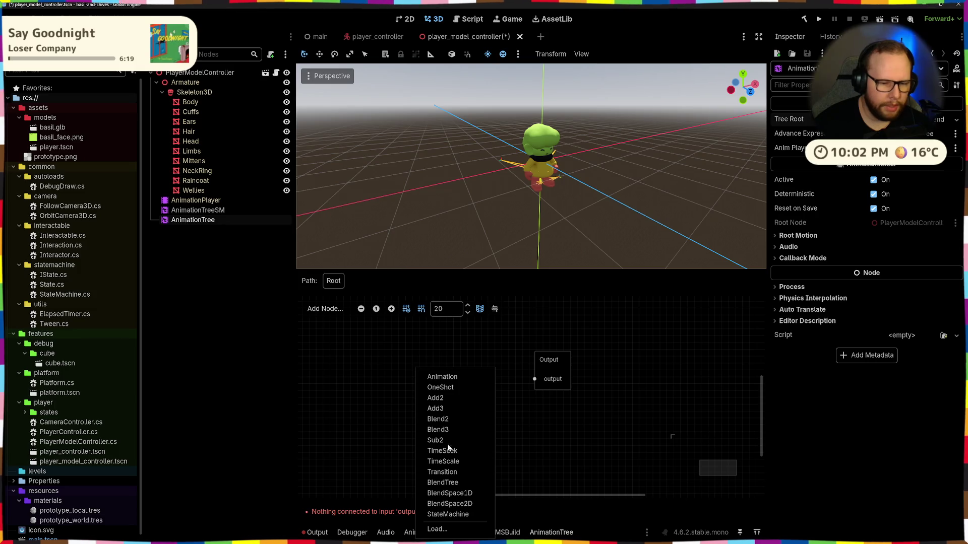
Step: Add a Transition node to the blend tree and give it a first input named idle
click(446, 472)
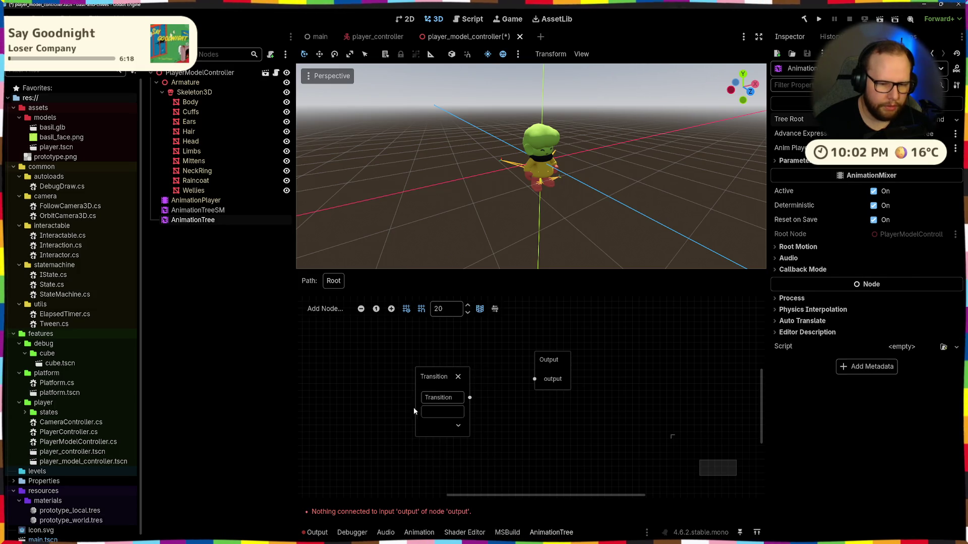
drag(488, 409, 486, 352)
click(788, 161)
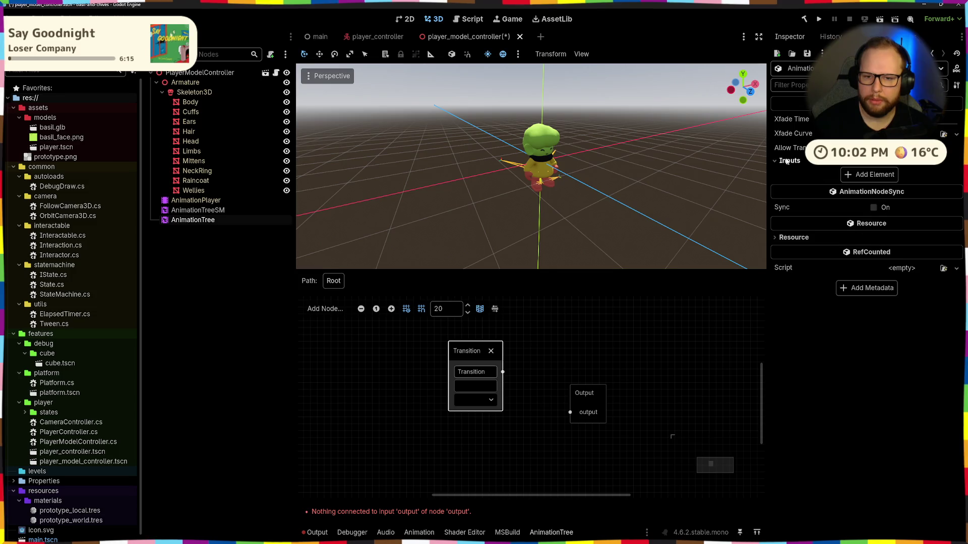
click(866, 174)
double_click(880, 176)
text(idle)
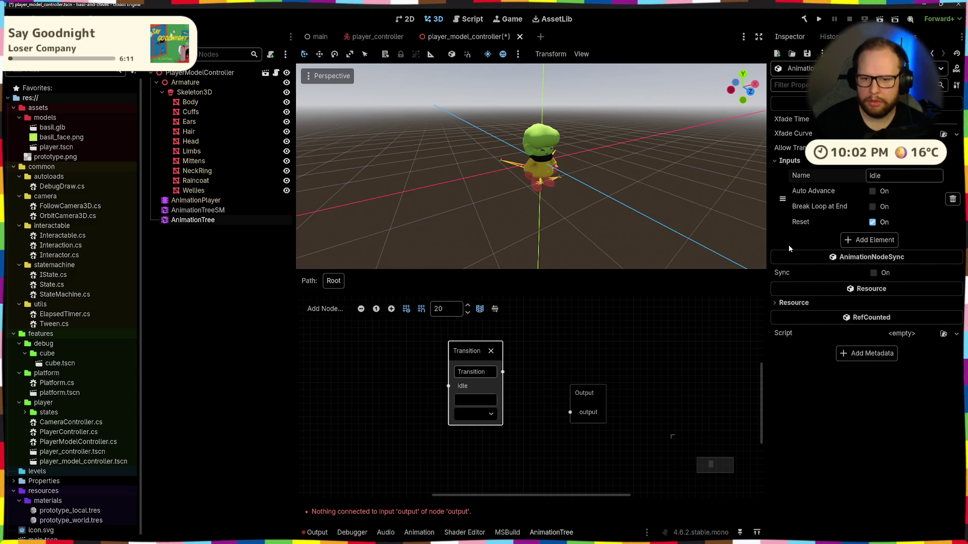
Step: Add a second Transition input named movement, replacing the default and 'walking' names
click(874, 240)
double_click(897, 243)
key(BackSpace)
text(walking)
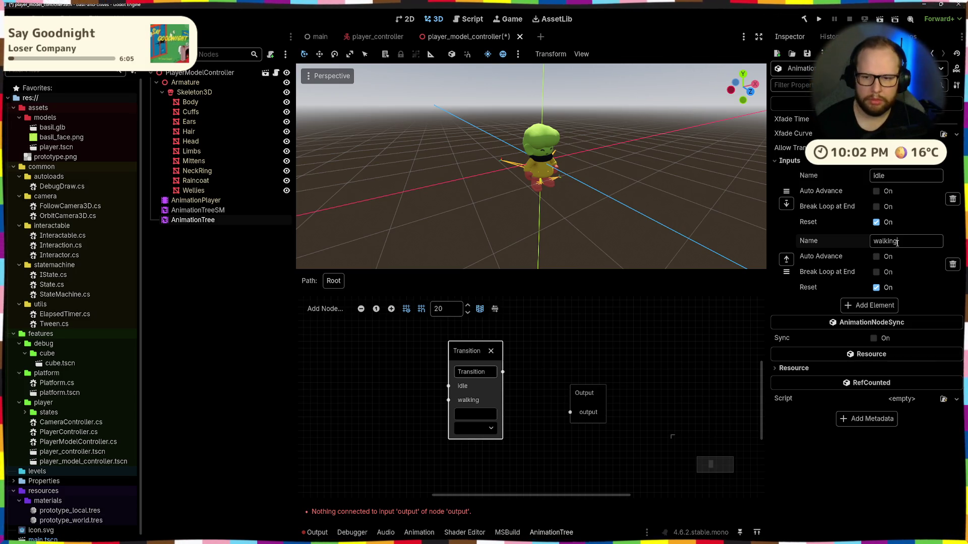
double_click(907, 242)
text(movement)
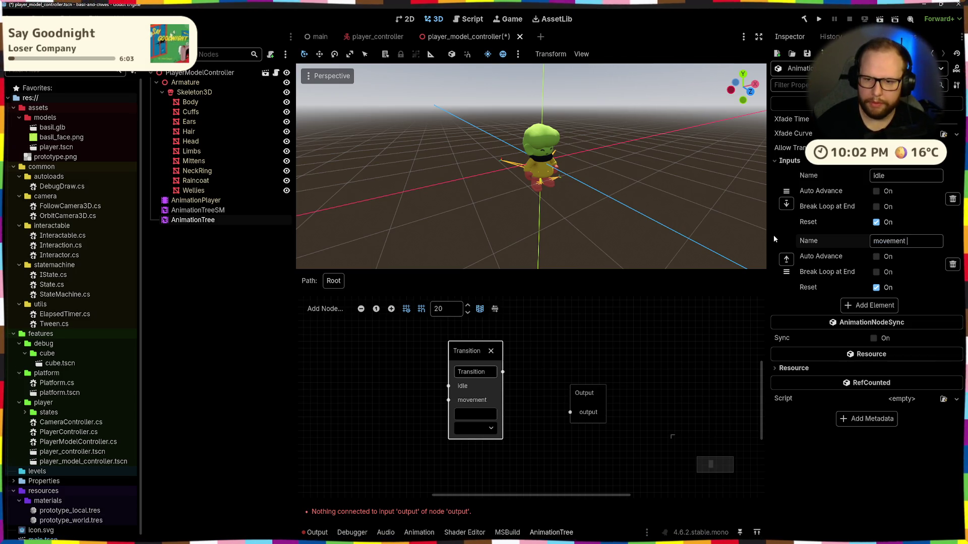
click(575, 362)
scroll(573, 360, down, 3)
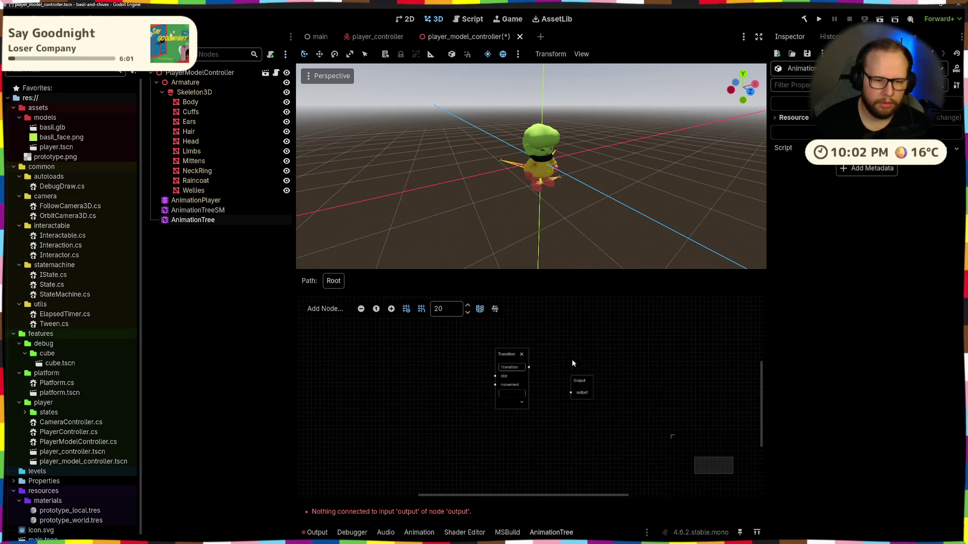
right_click(457, 394)
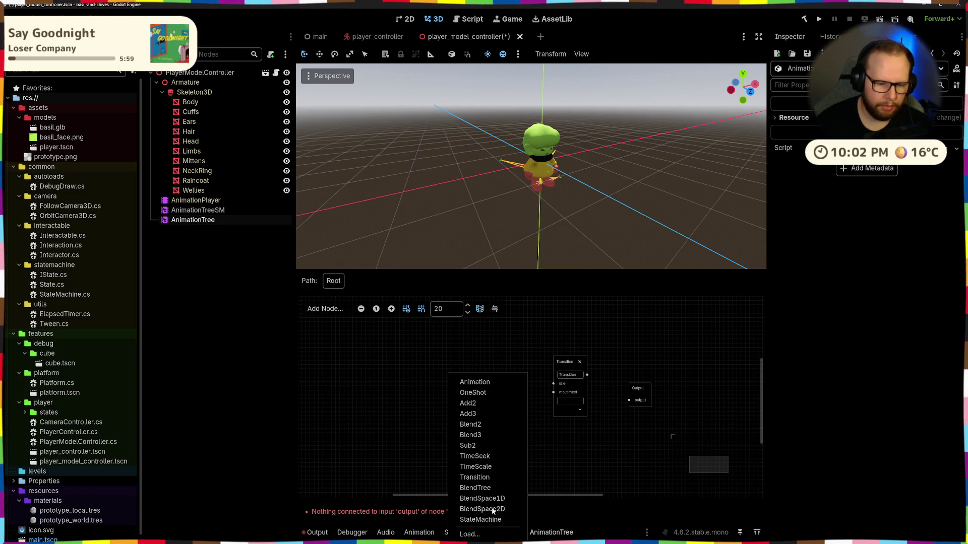
Step: Add two BlendTree nodes, idle above movement, arranged left of the Transition
click(484, 491)
drag(462, 404, 462, 418)
right_click(487, 374)
click(507, 469)
drag(491, 360, 458, 346)
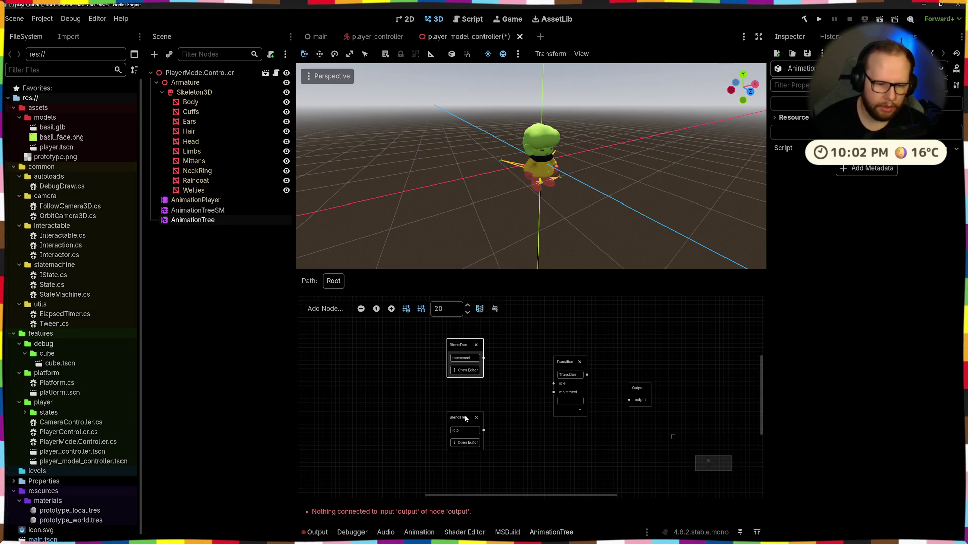
drag(461, 345, 393, 420)
drag(455, 411, 471, 337)
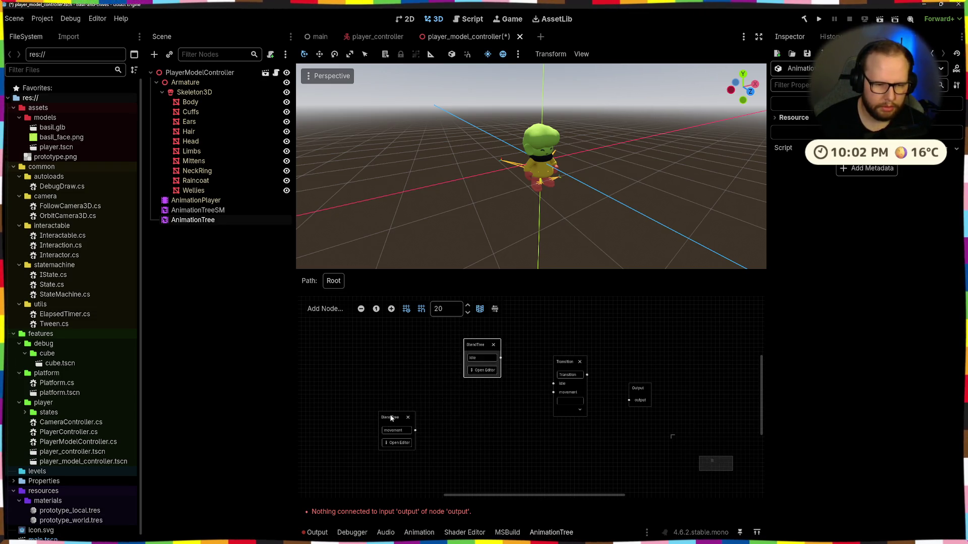
drag(391, 418, 474, 390)
scroll(541, 399, up, 2)
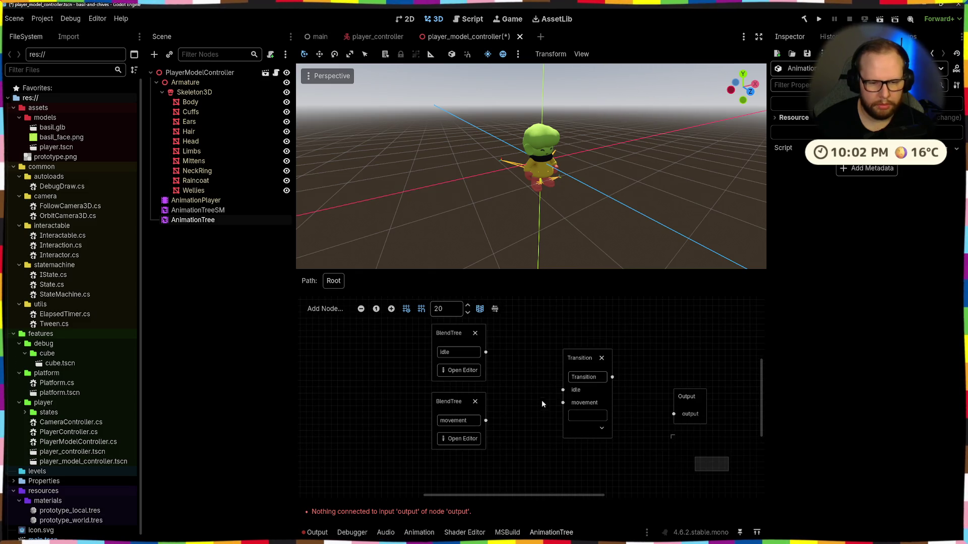
Step: Wire the BlendTrees into the Transition inputs and the Transition into Output, then enter the idle BlendTree
mouse_move(486, 351)
mouse_down()
mouse_move(563, 389)
mouse_move(674, 414)
mouse_up()
scroll(645, 361, down, 1)
scroll(563, 390, down, 1)
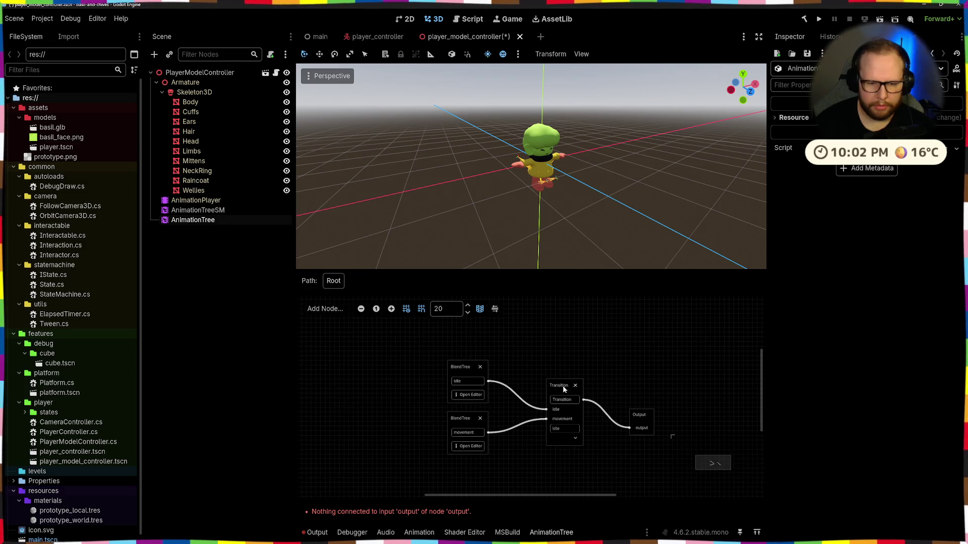
drag(563, 389, 527, 370)
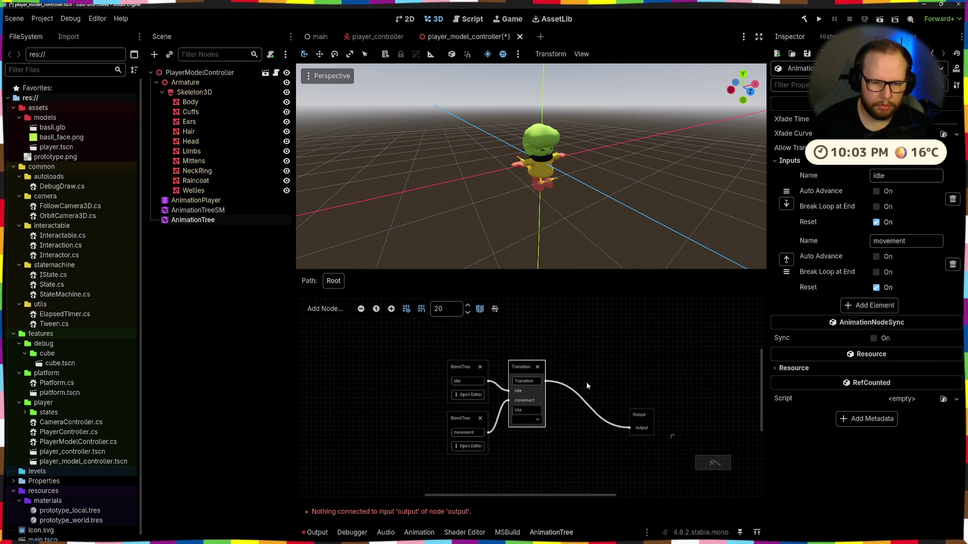
drag(639, 415, 569, 366)
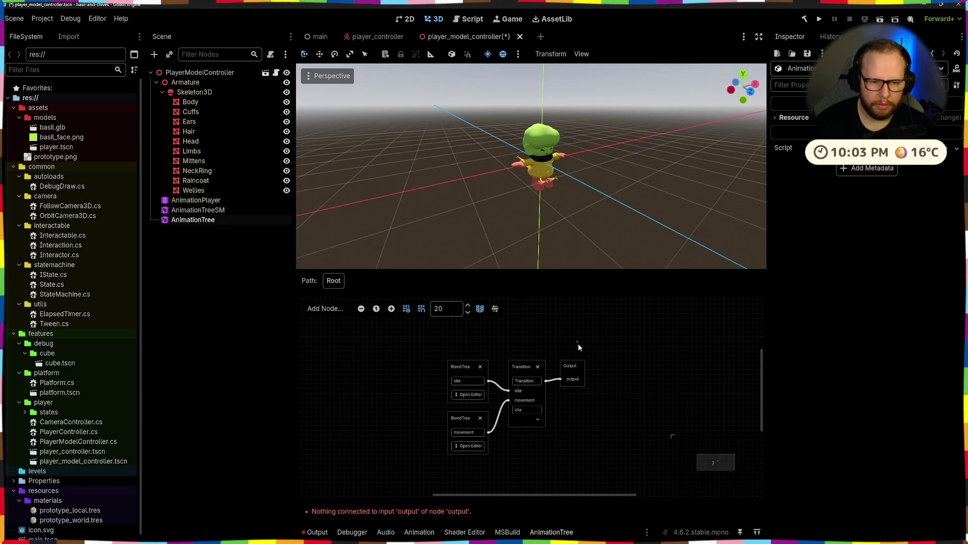
click(468, 395)
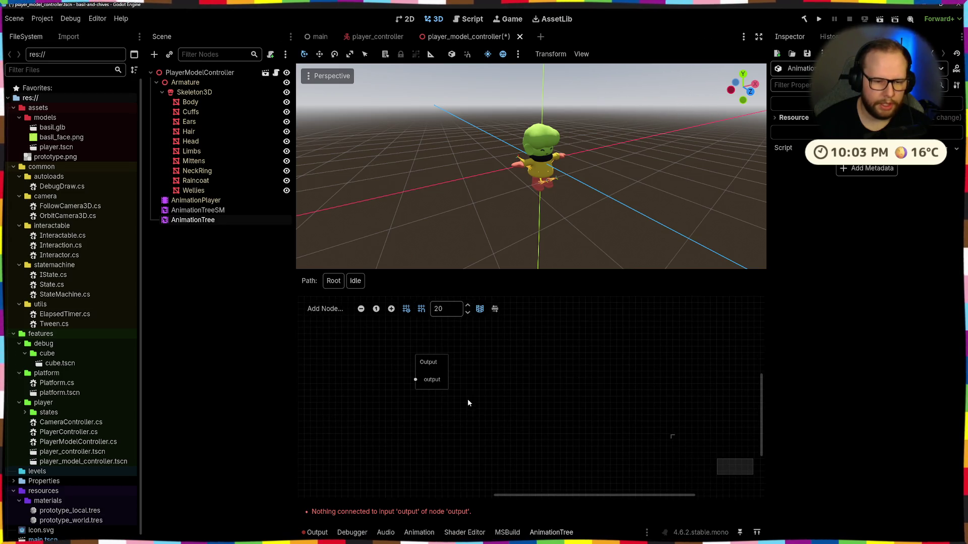
Step: Add two Animation nodes stacked at the left of the idle sub-tree
middle_drag(378, 380, 587, 392)
right_click(481, 357)
click(512, 363)
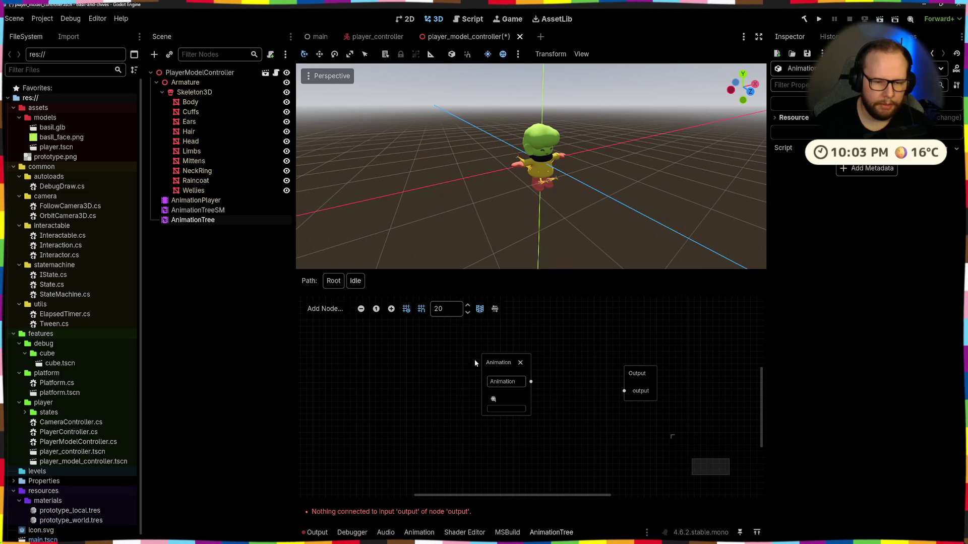
drag(491, 362, 436, 338)
right_click(484, 368)
click(511, 375)
drag(511, 376, 452, 403)
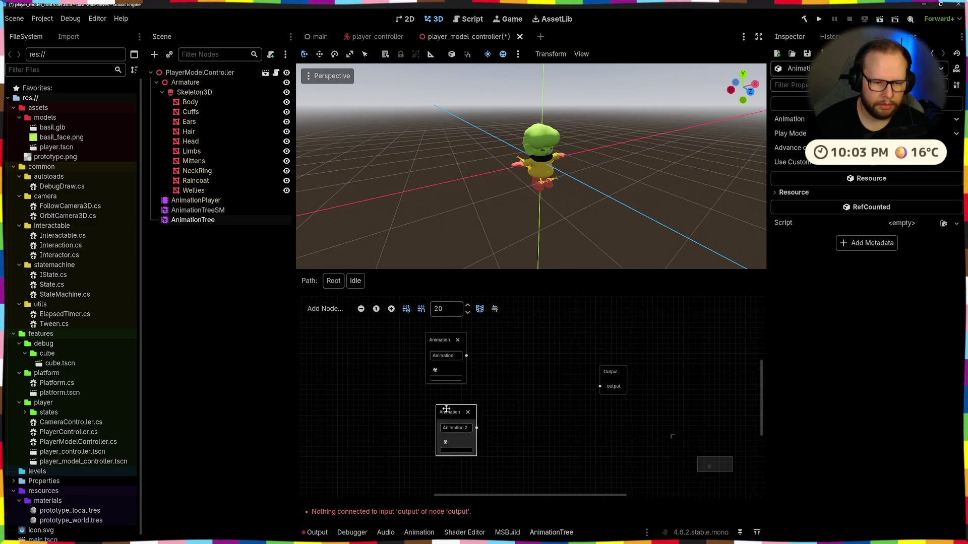
Step: Add a Blend2 node and connect its result to the sub-tree's output
right_click(521, 376)
click(549, 409)
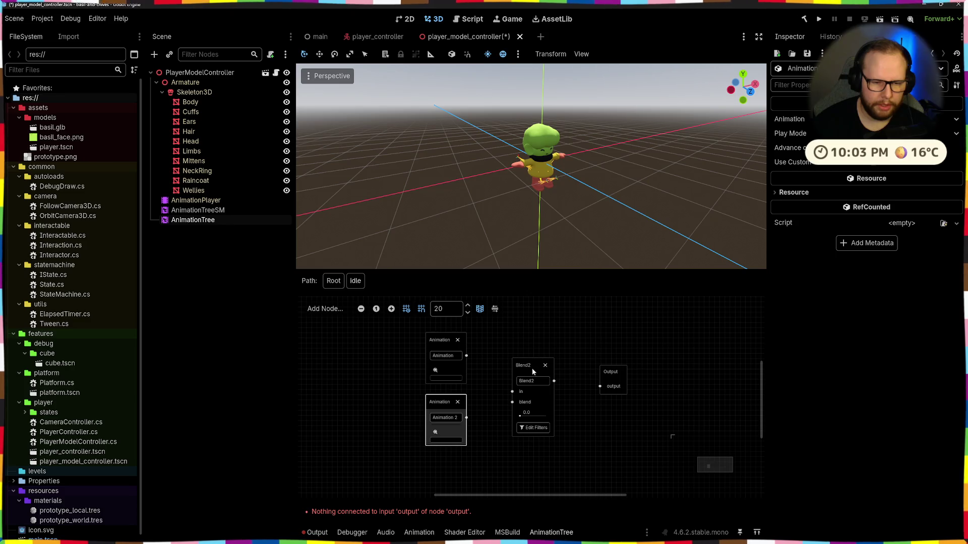
drag(531, 369, 502, 341)
mouse_move(608, 371)
mouse_down()
mouse_move(553, 338)
mouse_move(504, 340)
mouse_move(555, 339)
mouse_up()
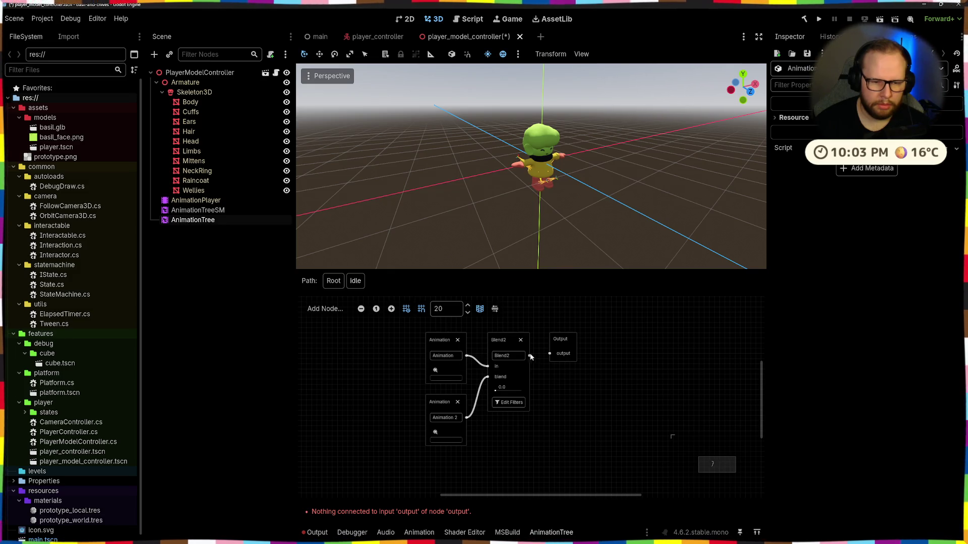
drag(529, 355, 550, 353)
text(movement)
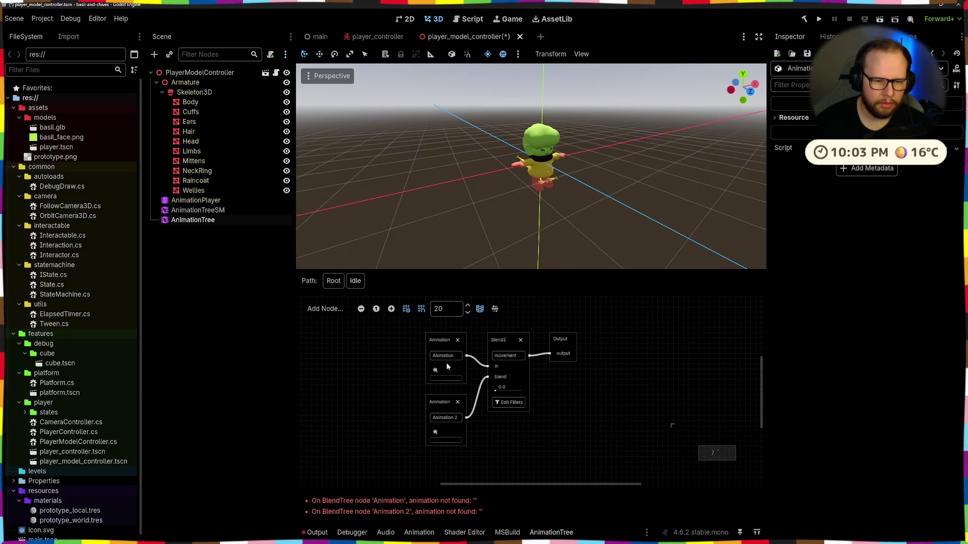
Step: Set the first Animation node to idle and the second to run
click(435, 370)
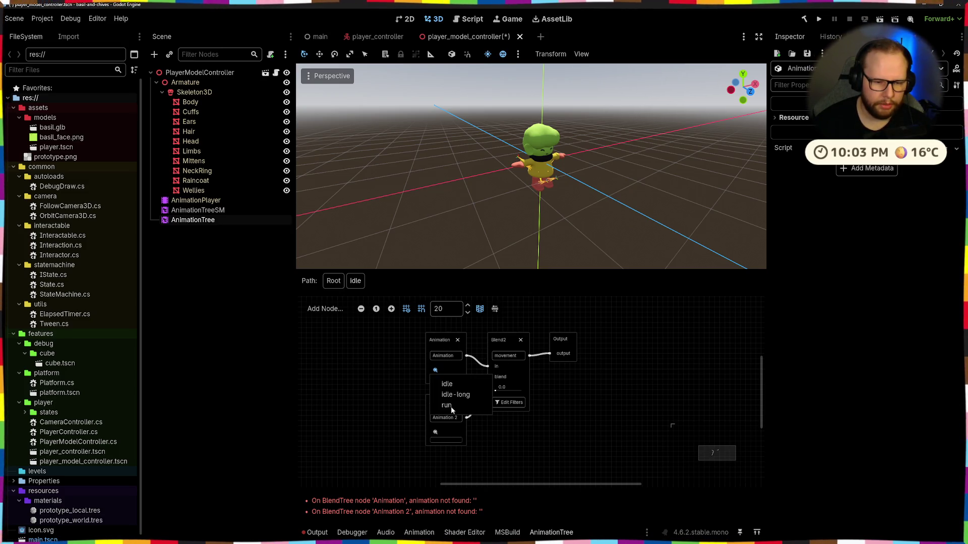
click(447, 384)
click(436, 432)
click(448, 468)
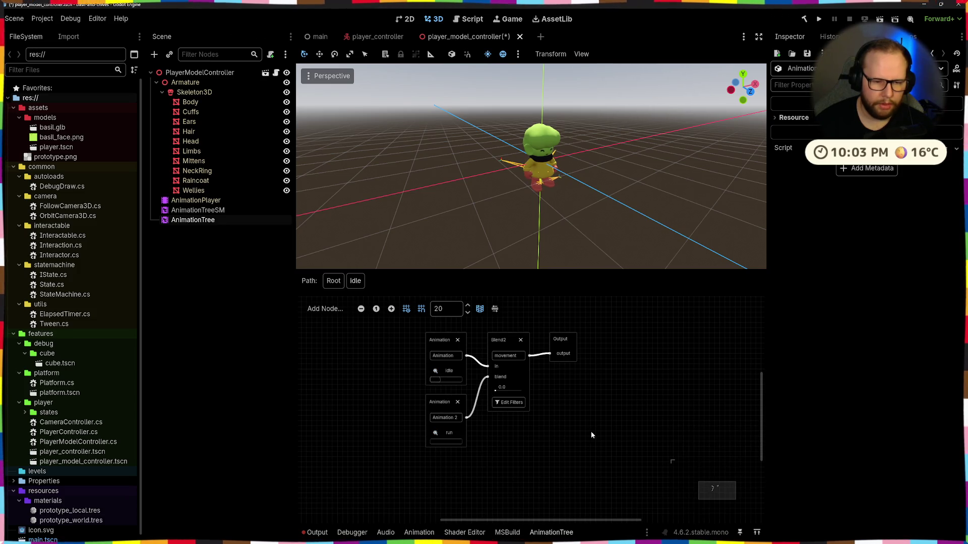
scroll(557, 225, up, 5)
Step: Preview the blend at 1.0, then delete Blend2 and both Animation nodes
mouse_move(522, 225)
middle_down()
mouse_move(603, 180)
mouse_move(588, 194)
middle_up()
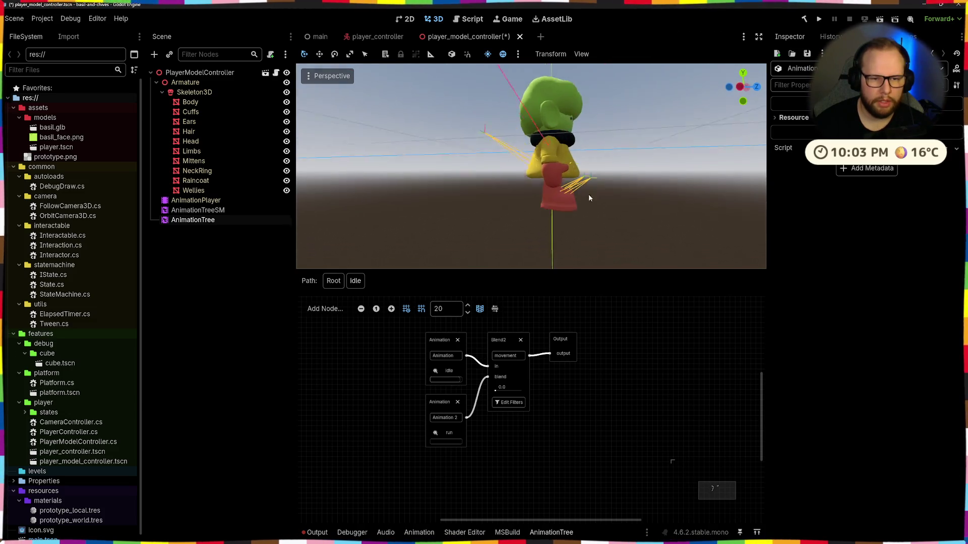
mouse_move(496, 388)
mouse_down()
mouse_move(516, 390)
mouse_move(481, 393)
mouse_up()
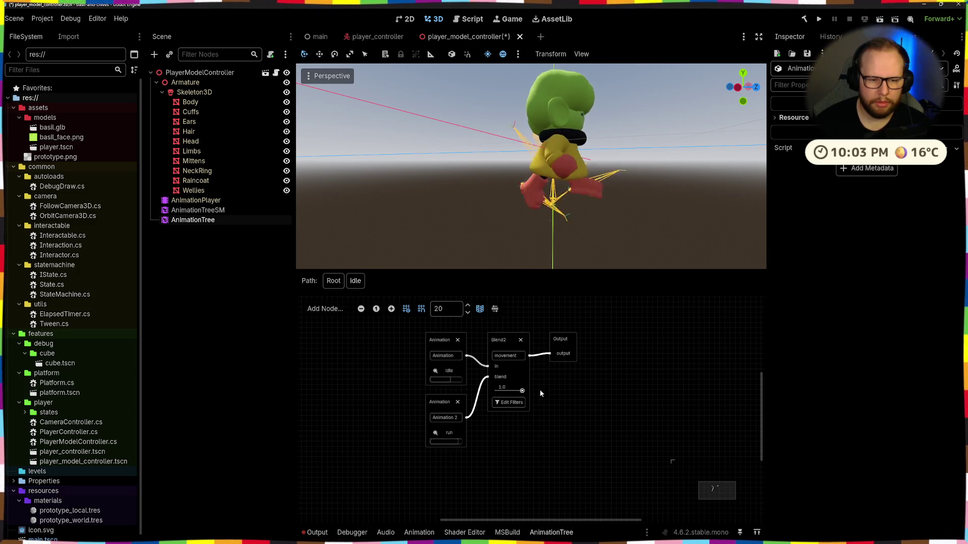
key(Delete)
click(458, 402)
click(457, 341)
Step: Add a fresh Animation node beside the output and show its animation choices
right_click(463, 347)
click(487, 359)
click(481, 374)
Step: Set the new Animation node to run and place it next to the Output node
click(486, 427)
mouse_move(477, 363)
mouse_down()
mouse_move(476, 345)
mouse_move(550, 353)
mouse_move(526, 339)
mouse_move(537, 338)
mouse_up()
click(523, 363)
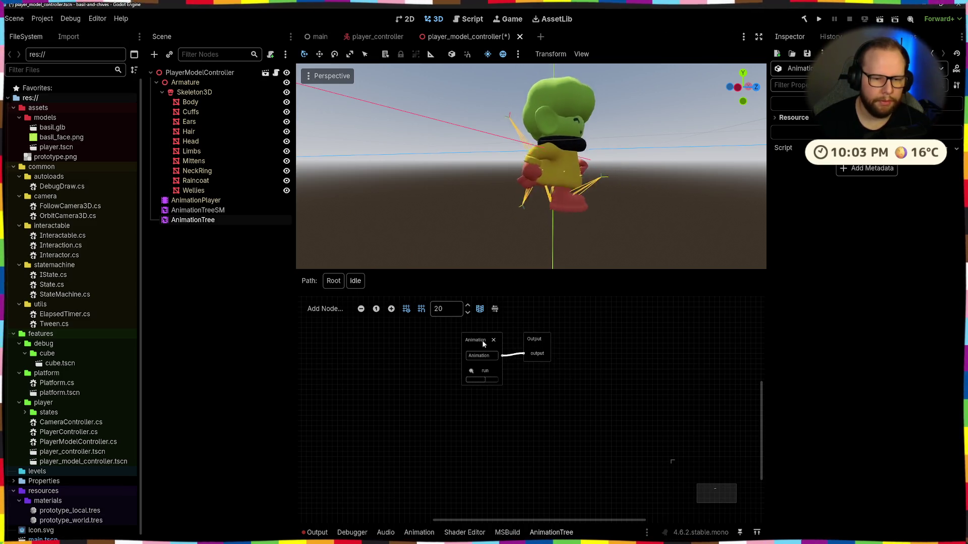
Step: Return to the root graph, keep the Transition on idle, and select AnimationTreeSM in the scene
click(333, 280)
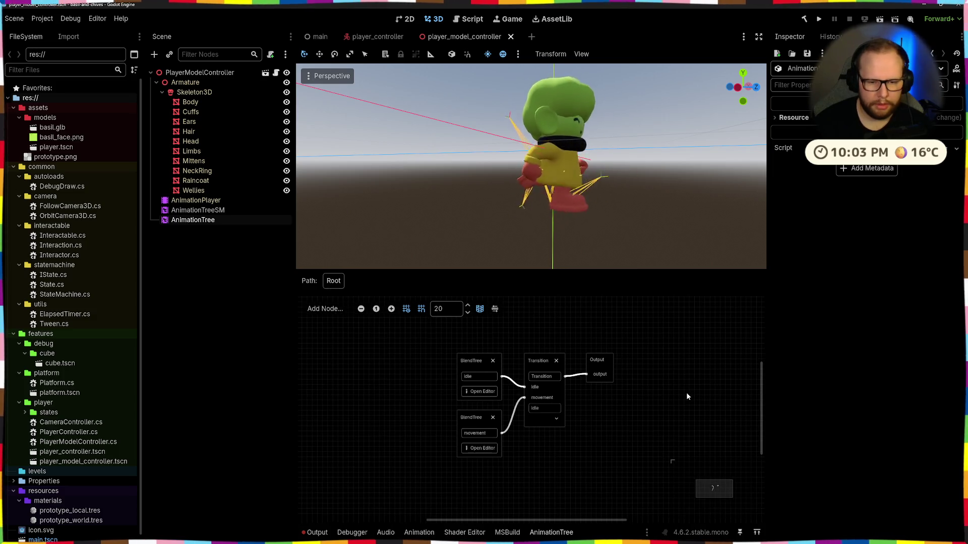
middle_drag(584, 367, 602, 393)
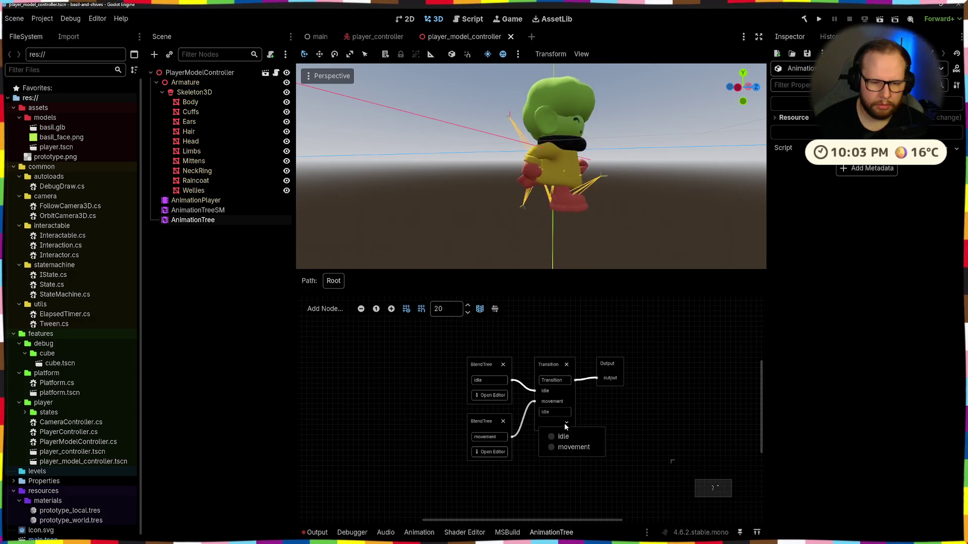
click(550, 437)
scroll(604, 403, right, 2)
click(201, 210)
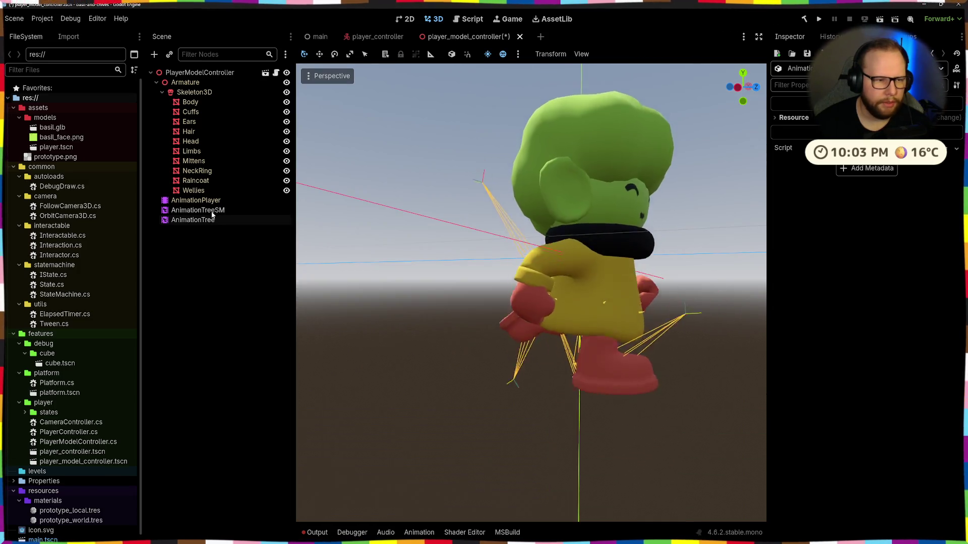
Step: Delete the AnimationTreeSM node and select the remaining AnimationTree
key(Delete)
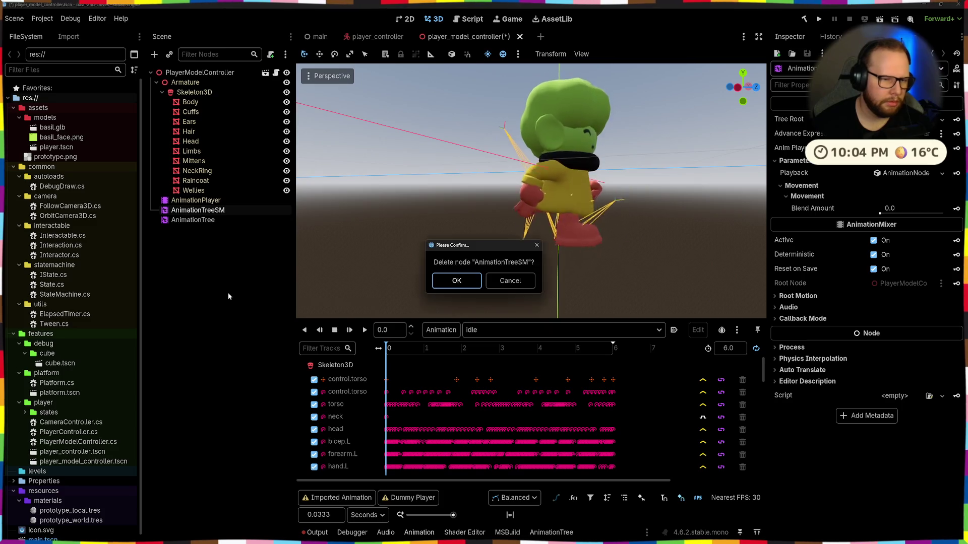
key(Return)
click(194, 210)
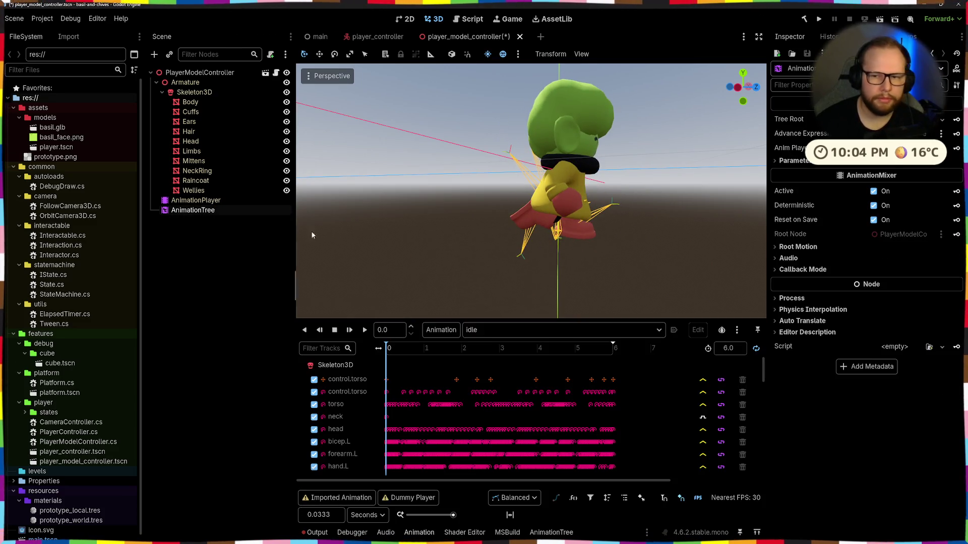
Step: Play the idle animation and reopen the AnimationTree graph with the Transition selected
click(364, 330)
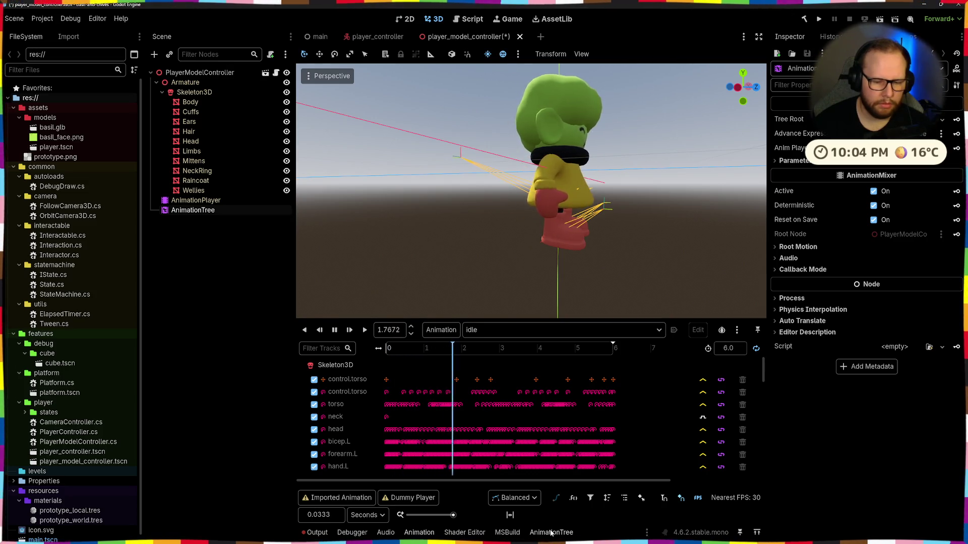
click(552, 532)
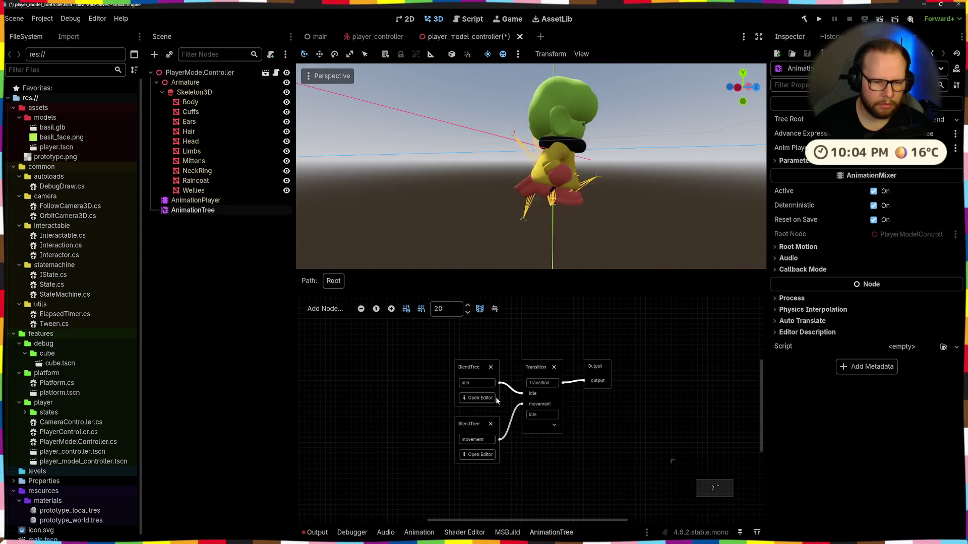
click(536, 372)
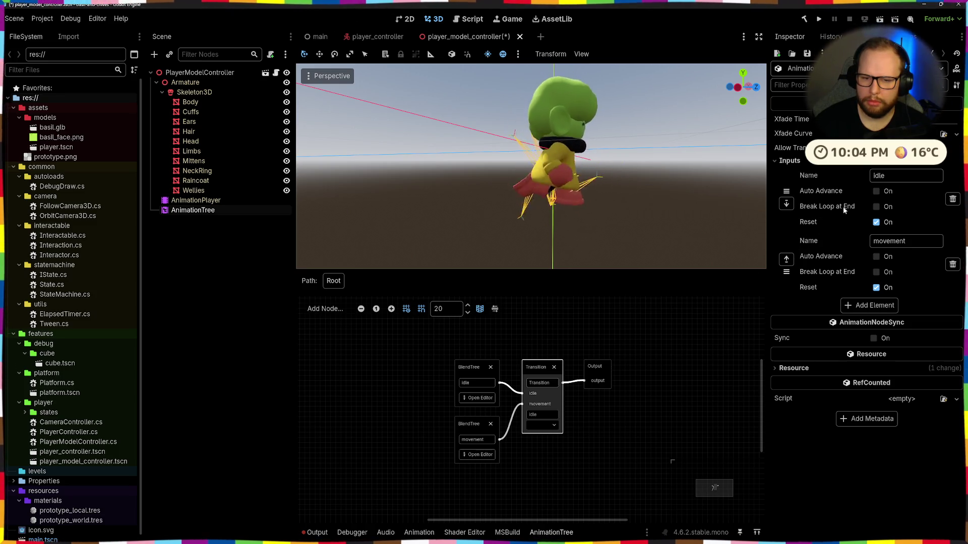
Step: Switch the Transition's current state to movement to preview it
double_click(533, 415)
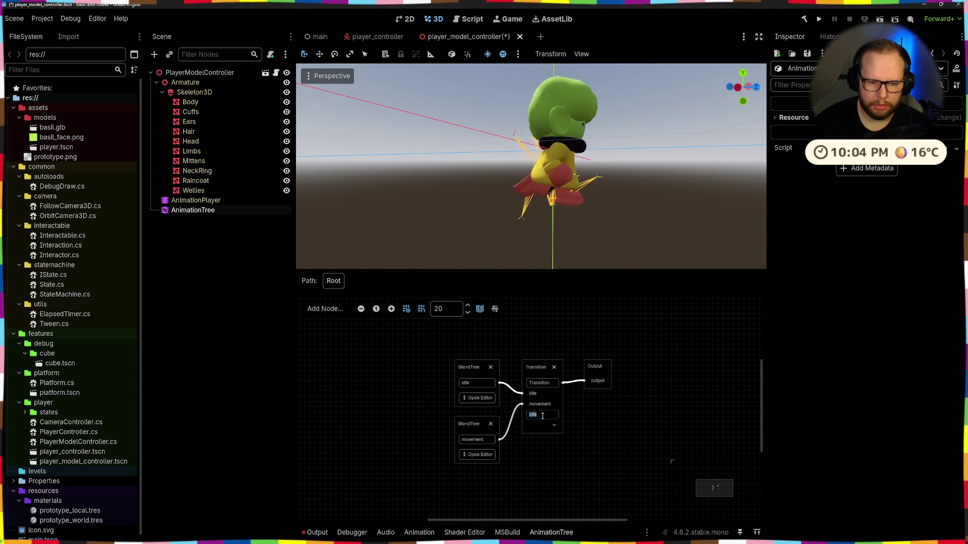
click(553, 428)
click(539, 449)
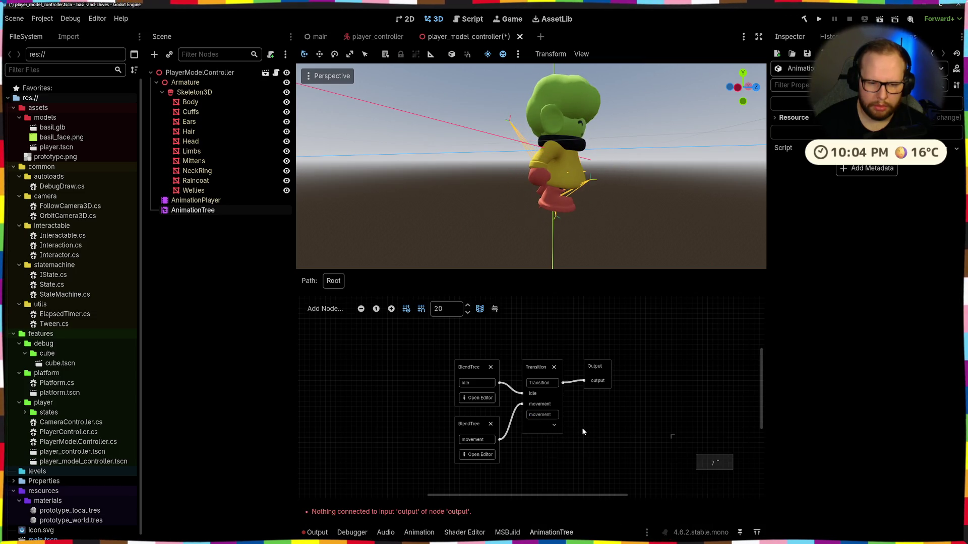
scroll(573, 431, up, 1)
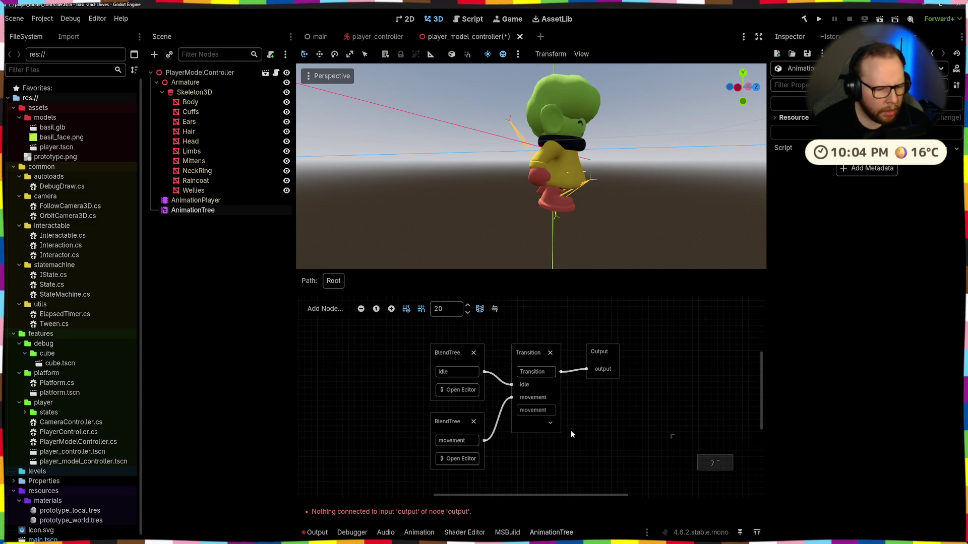
scroll(575, 424, down, 1)
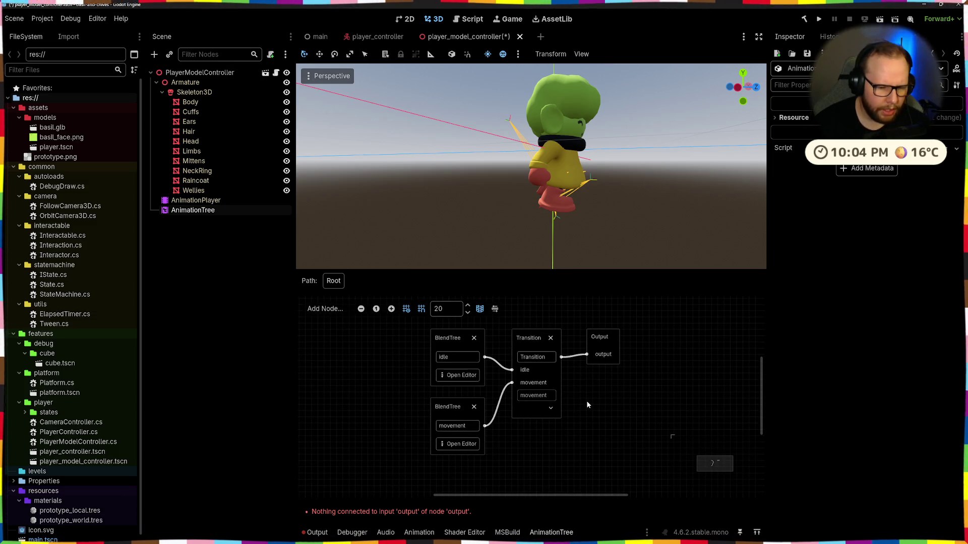
scroll(584, 391, down, 1)
scroll(584, 391, up, 1)
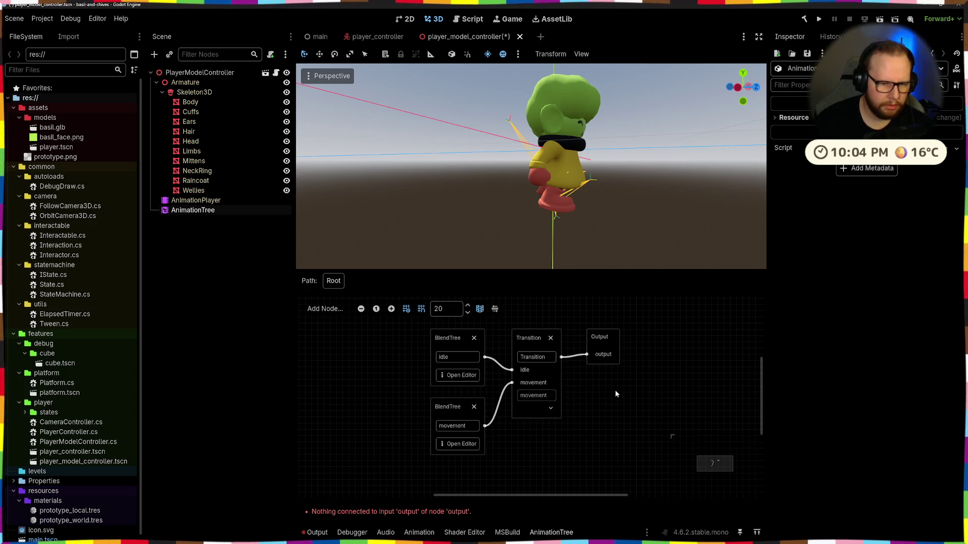
Step: Set the Transition back to idle and enter the idle BlendTree
click(578, 326)
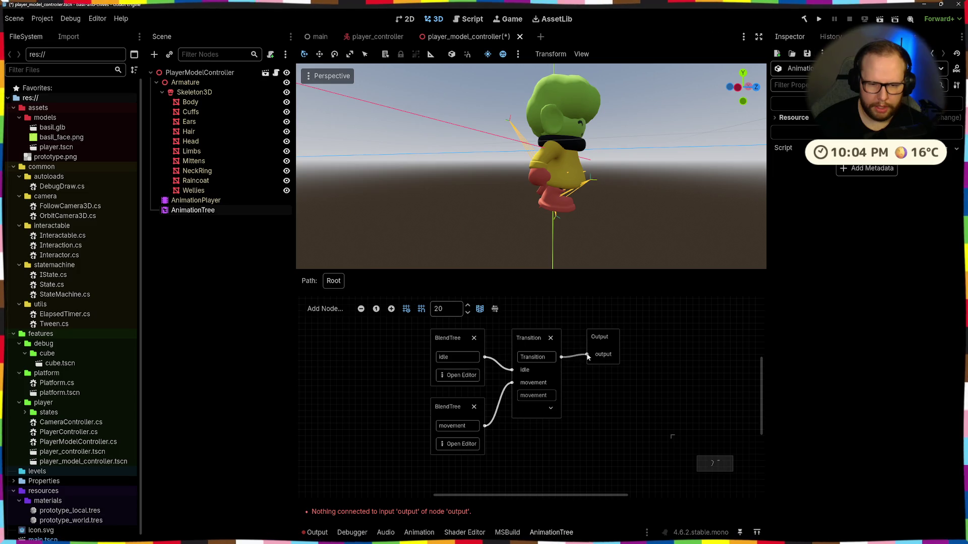
click(554, 410)
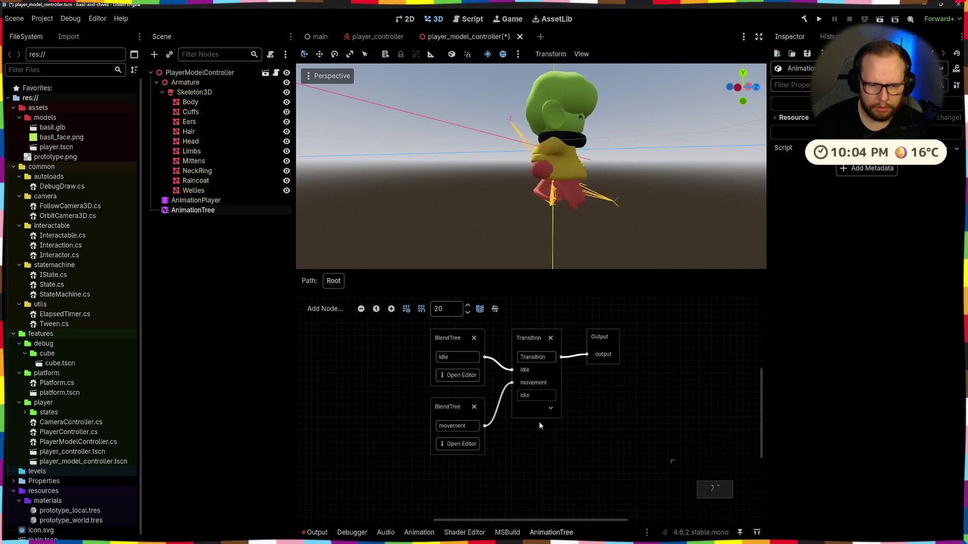
click(458, 375)
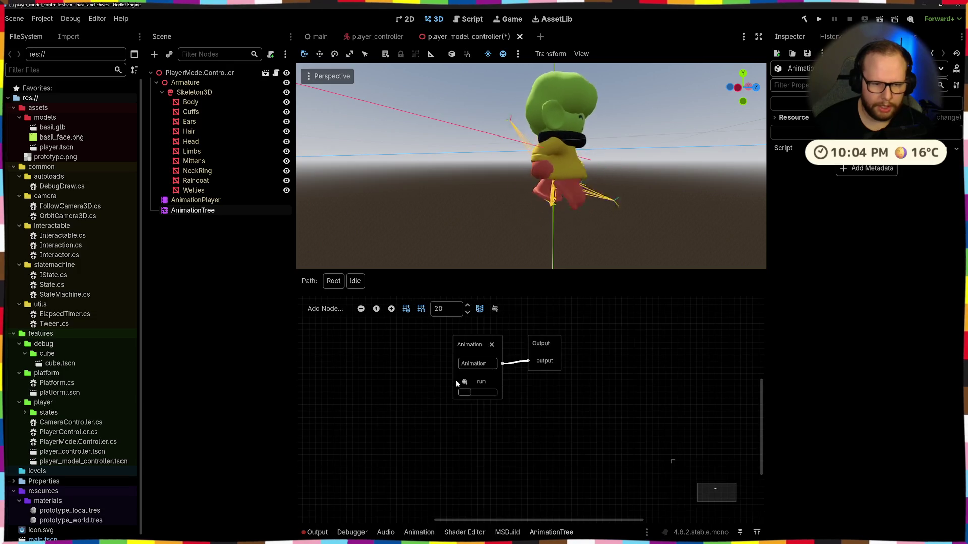
Step: Make the idle sub-tree's Animation node play idle, then enter the movement BlendTree
click(481, 382)
click(476, 397)
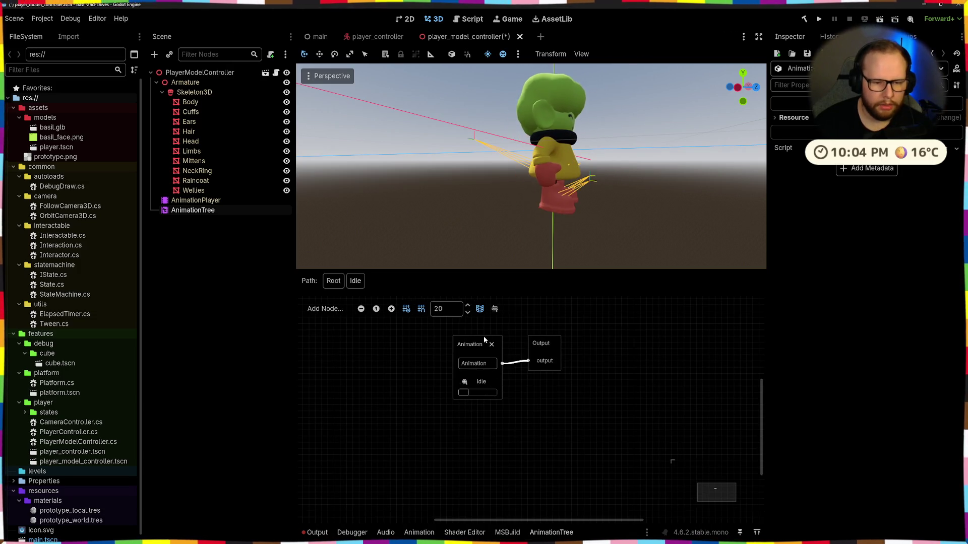
click(333, 281)
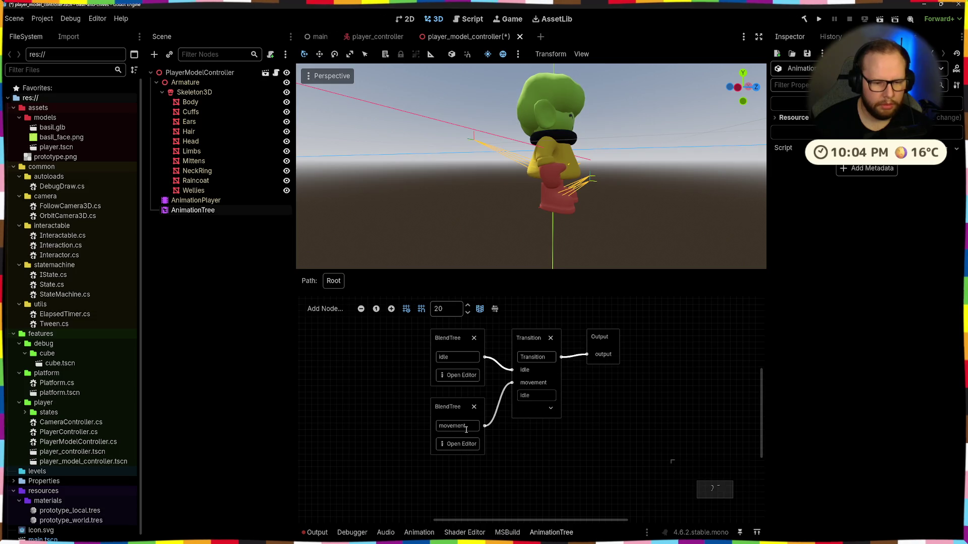
click(457, 443)
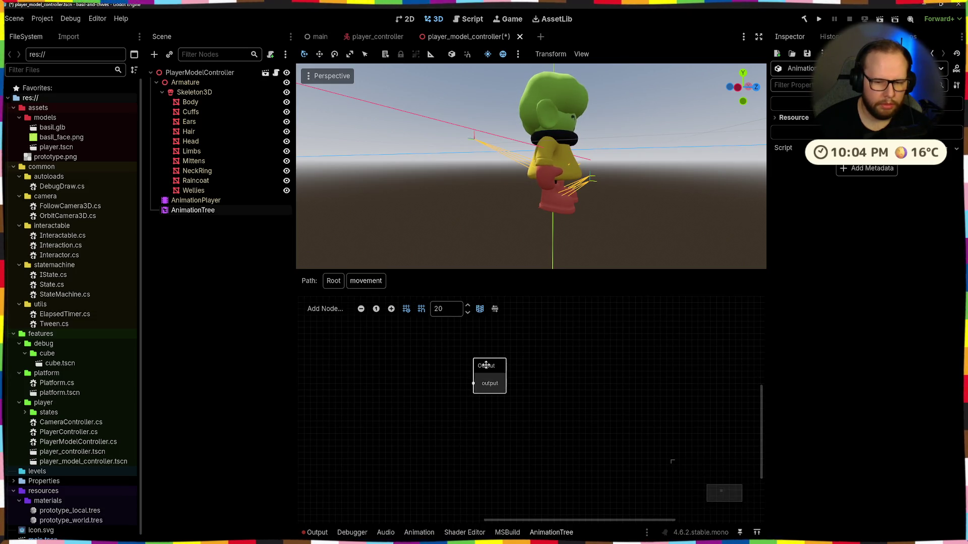
Step: Drag from Output to add an Animation node playing run in the movement sub-tree
drag(424, 363, 507, 365)
drag(460, 385, 462, 382)
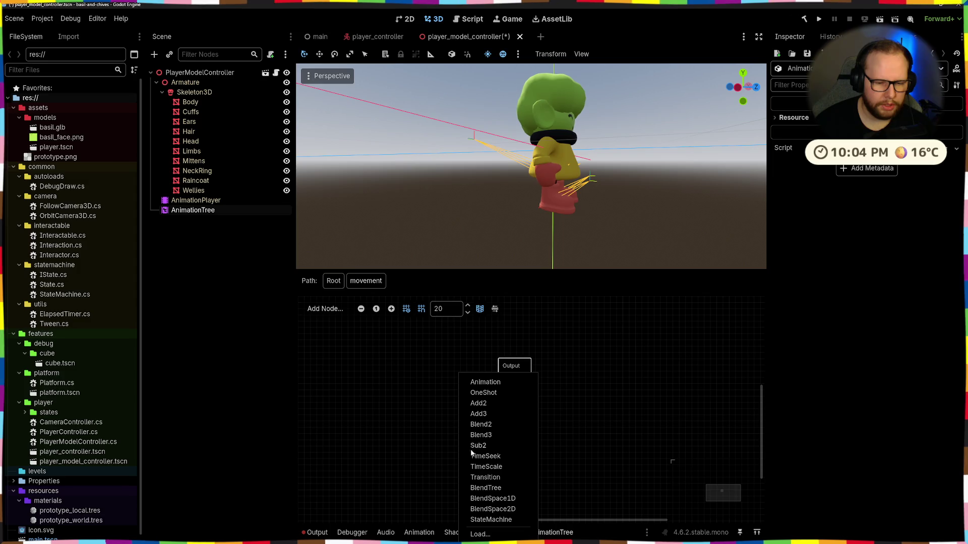
click(485, 383)
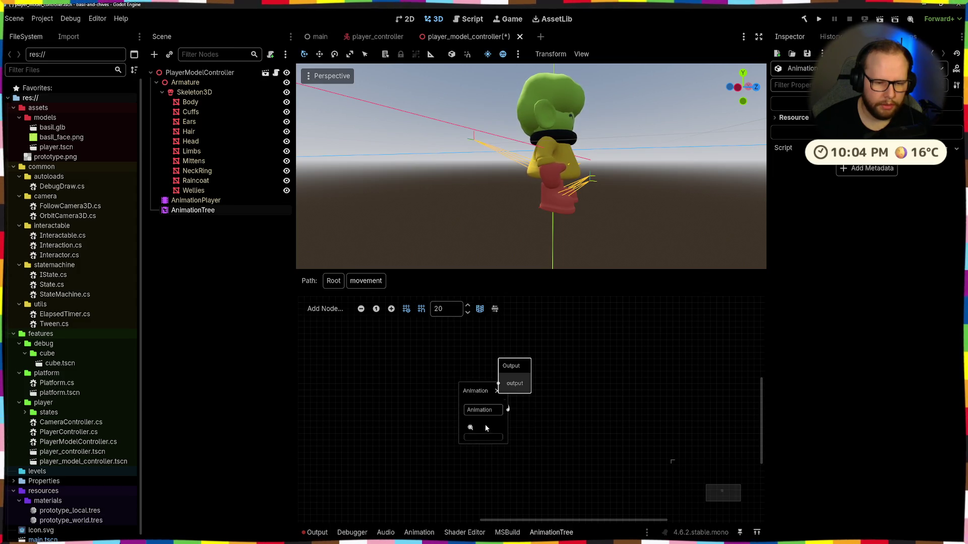
click(484, 438)
click(484, 463)
drag(486, 390, 451, 367)
Step: Save the scene with Ctrl+S and go back into the idle BlendTree
key(ctrl+s)
click(334, 280)
click(461, 375)
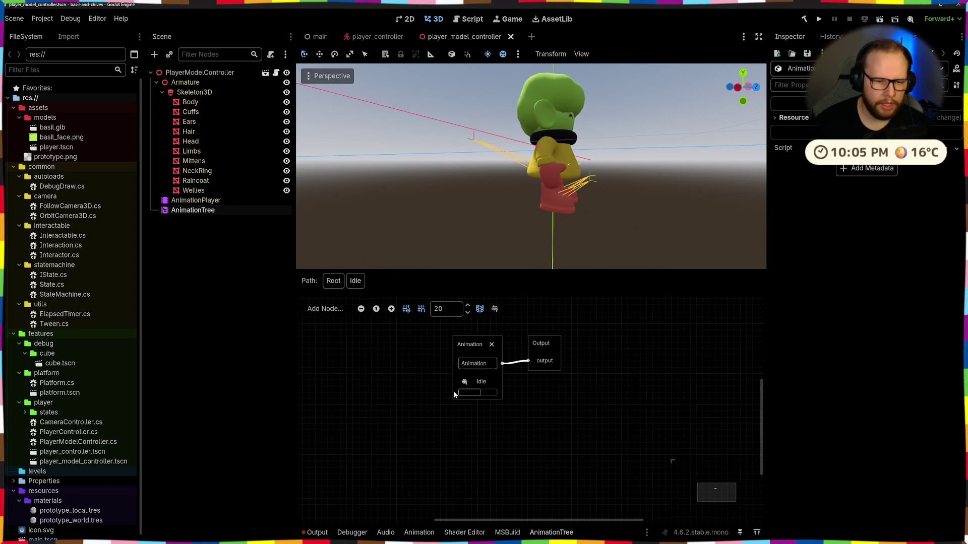
Step: Add a second Animation node playing idle-long below the idle node
drag(481, 348, 431, 347)
right_click(497, 415)
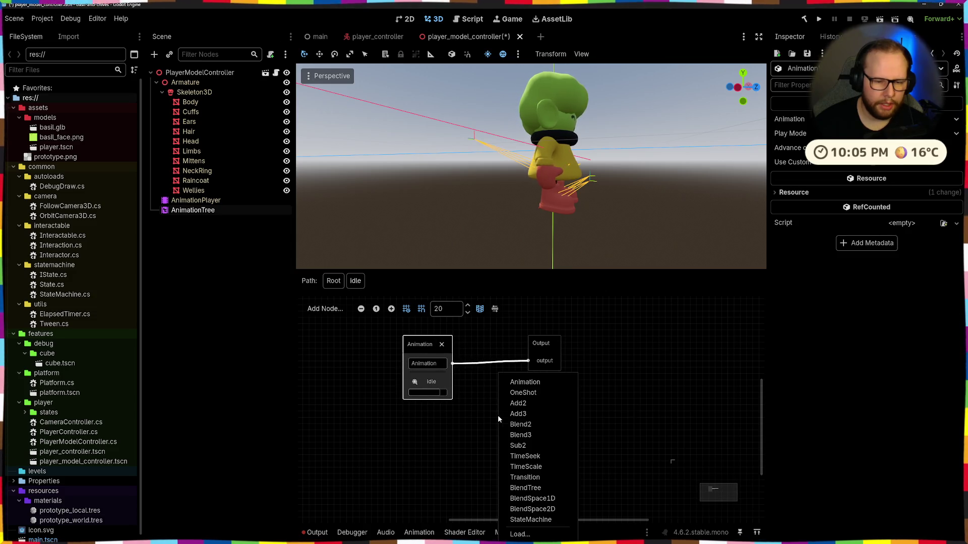
click(516, 383)
click(522, 462)
click(537, 488)
mouse_move(512, 427)
mouse_down()
mouse_move(416, 428)
mouse_move(438, 425)
mouse_up()
click(484, 378)
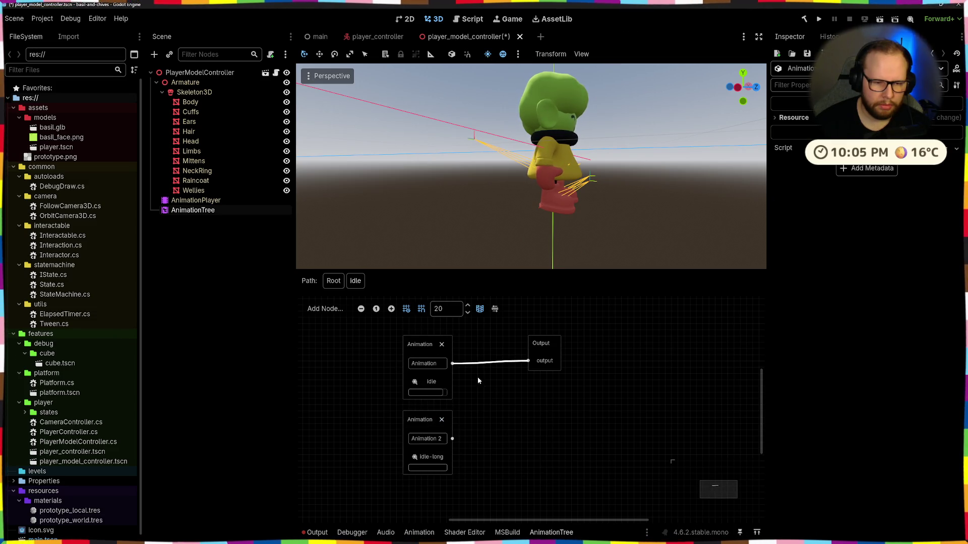
Step: Add a Blend2 fed by both animations and route it into Output
right_click(484, 371)
click(503, 416)
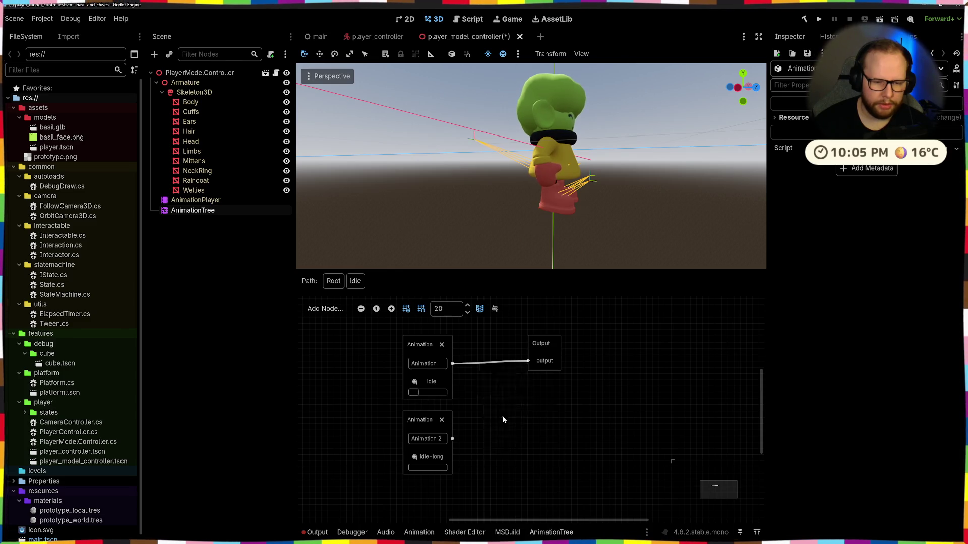
drag(449, 358, 488, 366)
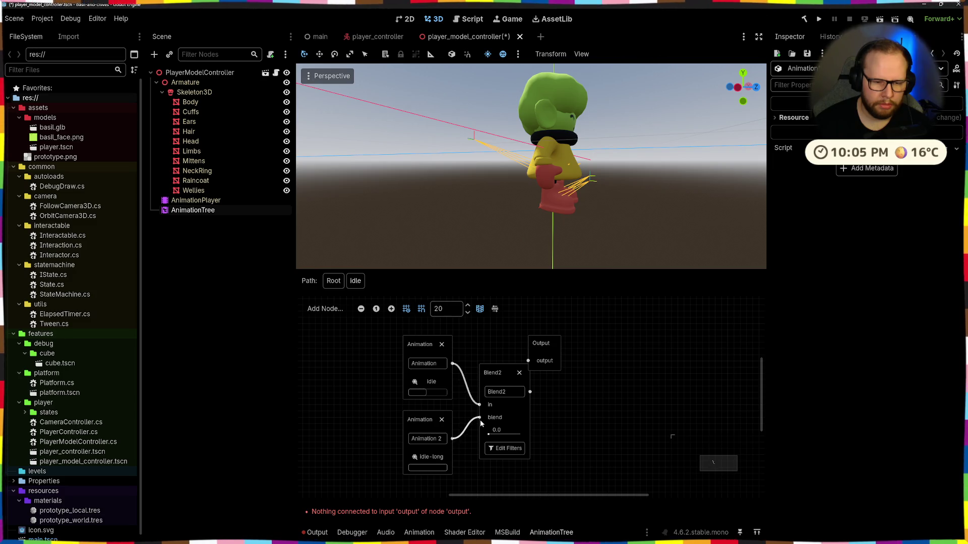
text(idle)
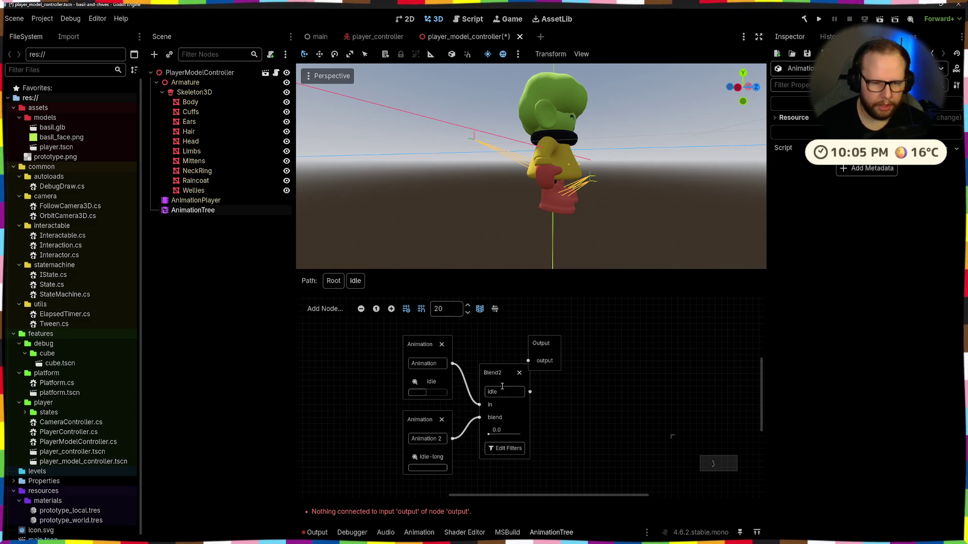
drag(498, 370, 492, 341)
drag(562, 341, 572, 341)
drag(496, 343, 569, 344)
Step: Rename the Blend2 node idle, save, and leave its blend amount at 0.0 after previewing
click(530, 373)
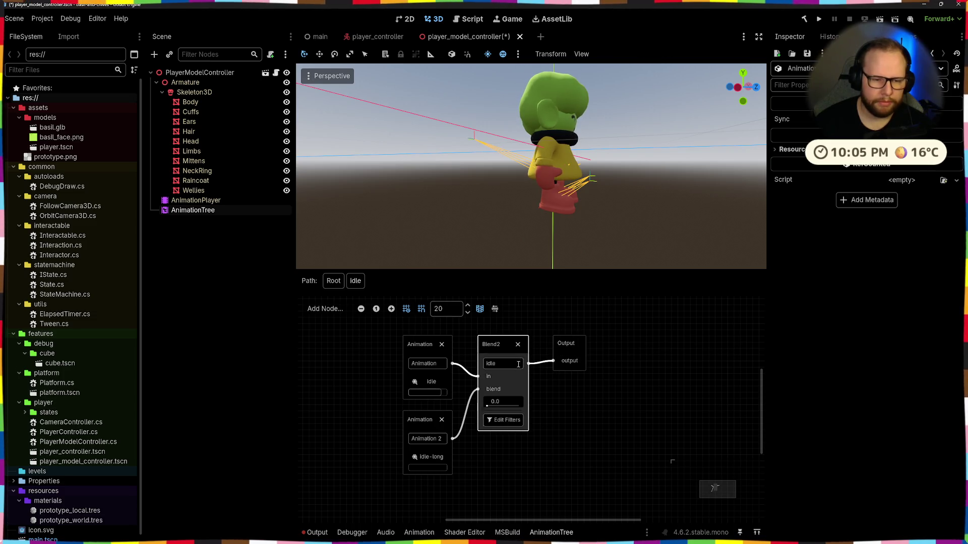
click(617, 426)
key(ctrl+s)
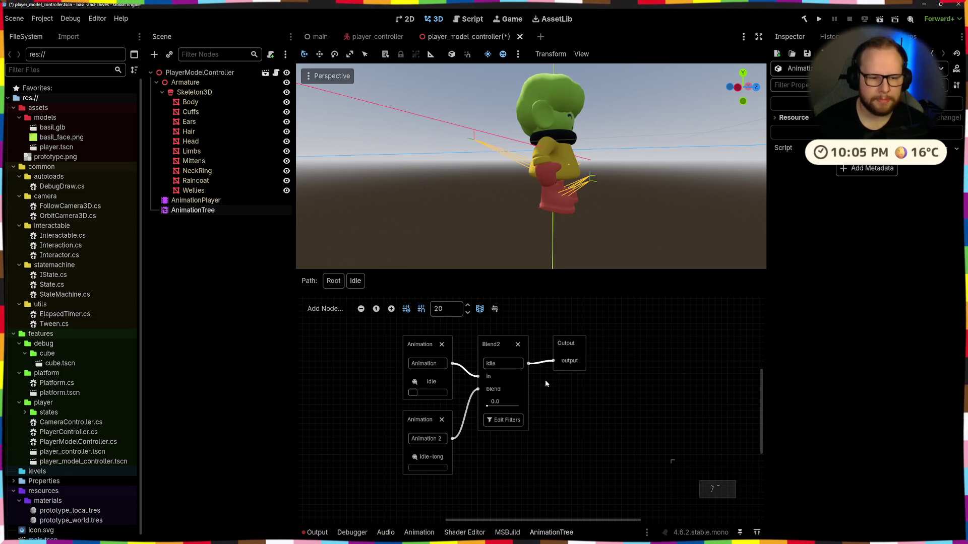
mouse_move(488, 409)
mouse_down()
mouse_move(519, 408)
mouse_move(453, 409)
mouse_up()
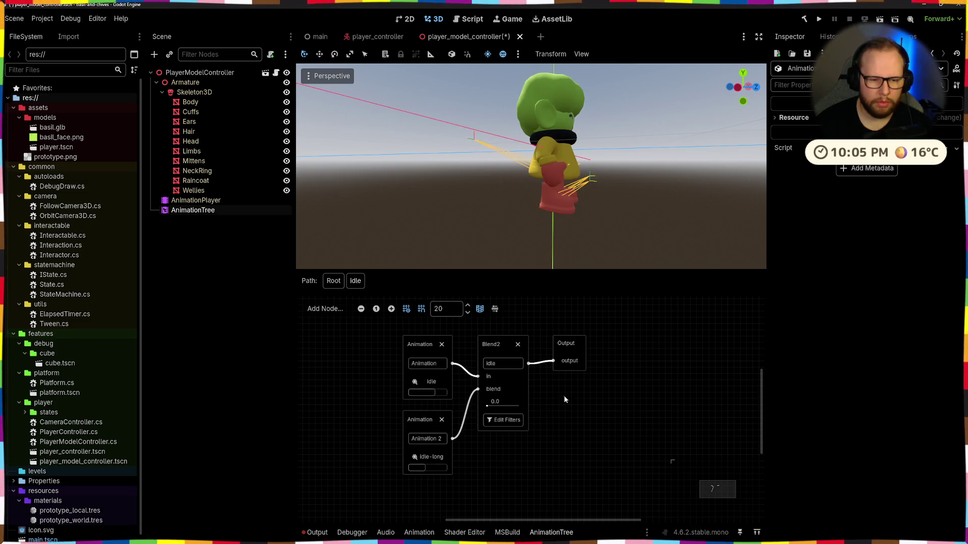
Step: Add an Add2 node to the idle graph, undoing a stray OneShot added by mistake
right_click(595, 403)
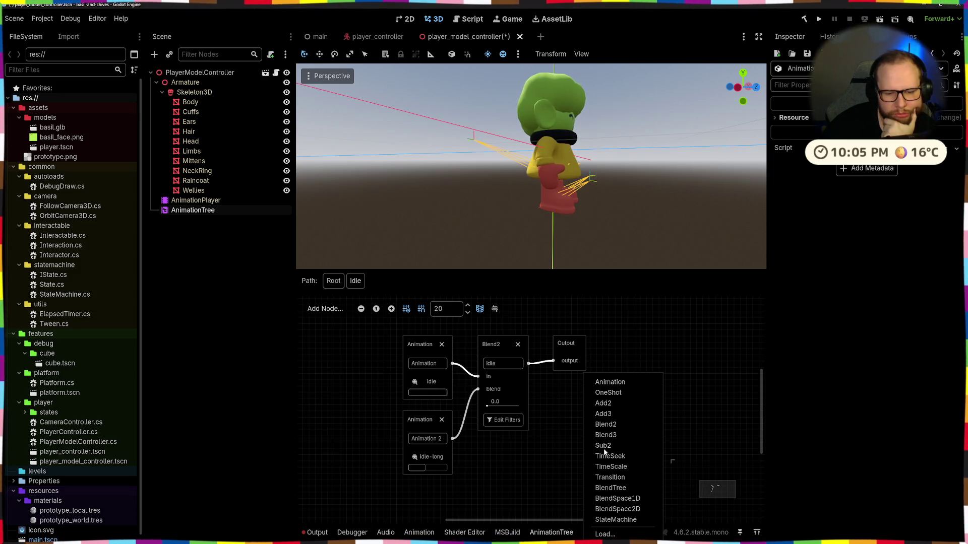
click(576, 457)
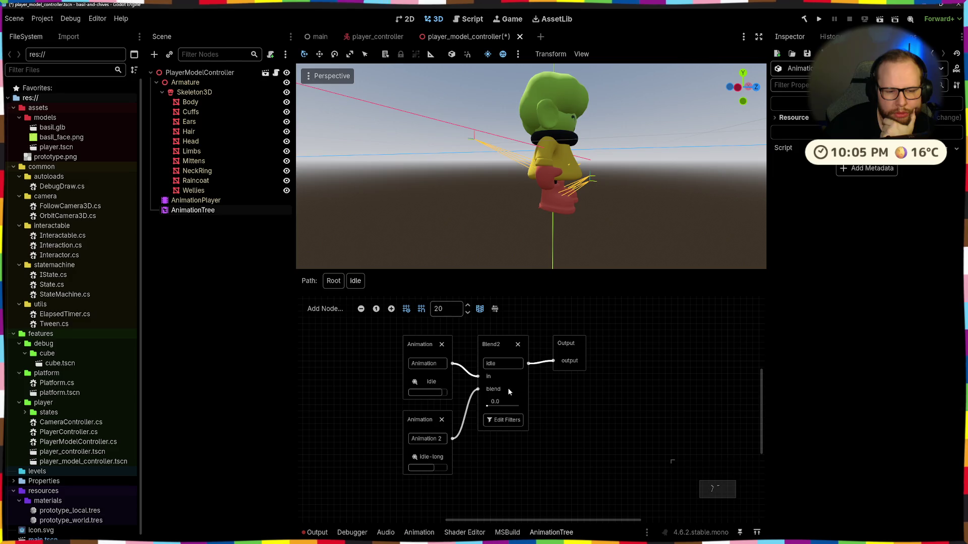
right_click(590, 389)
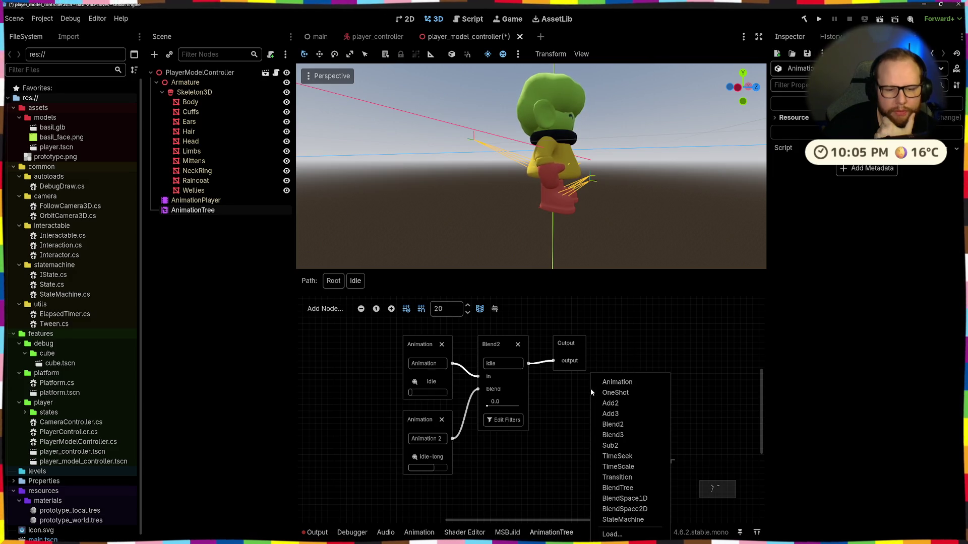
click(619, 396)
key(ctrl+z)
right_click(616, 379)
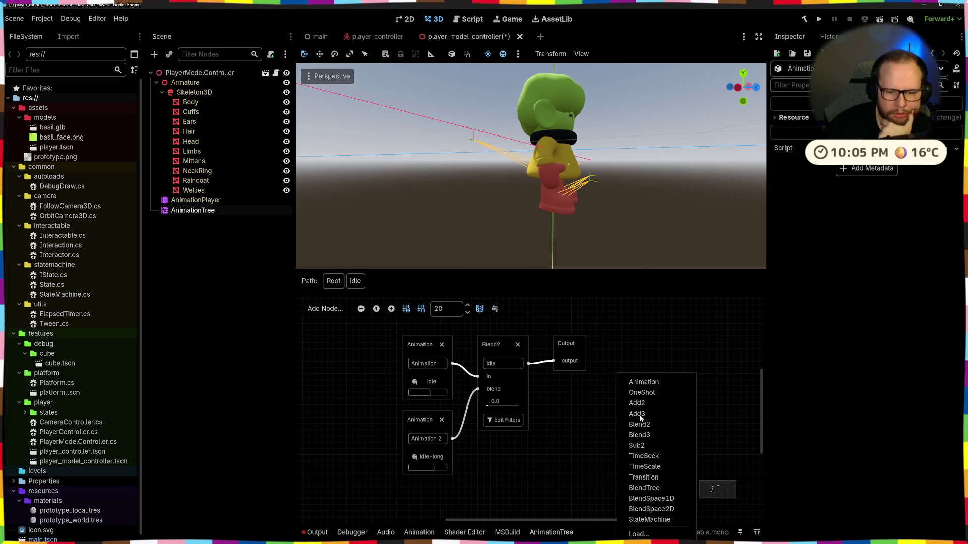
click(638, 403)
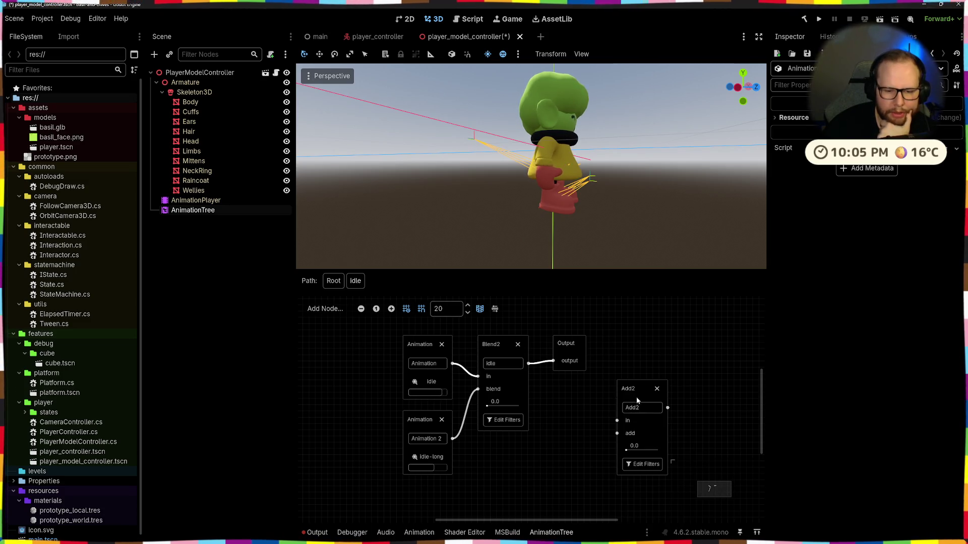
Step: Position Add2 near Blend2 and feed idle into its in input and idle-long into add
drag(629, 446, 653, 449)
drag(632, 390, 562, 389)
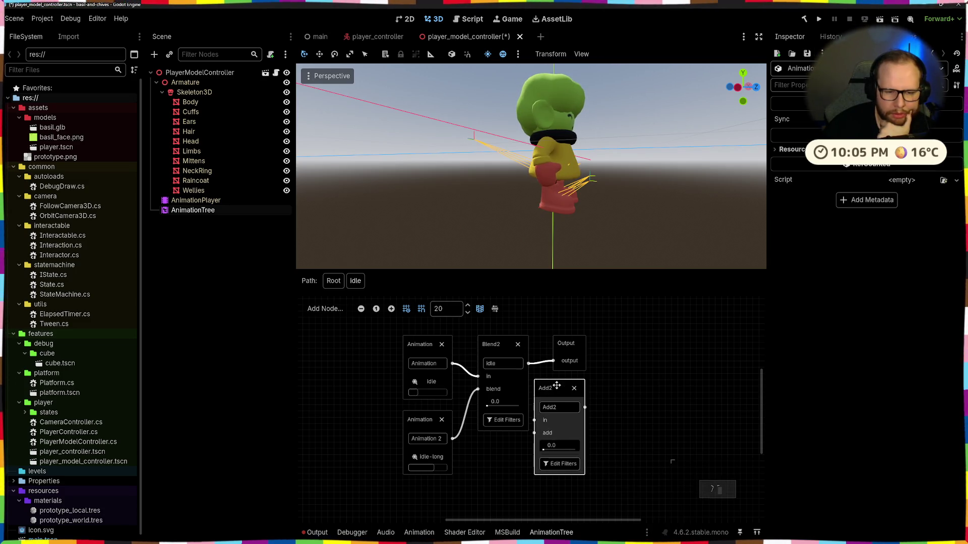
drag(477, 375, 547, 421)
drag(477, 389, 547, 432)
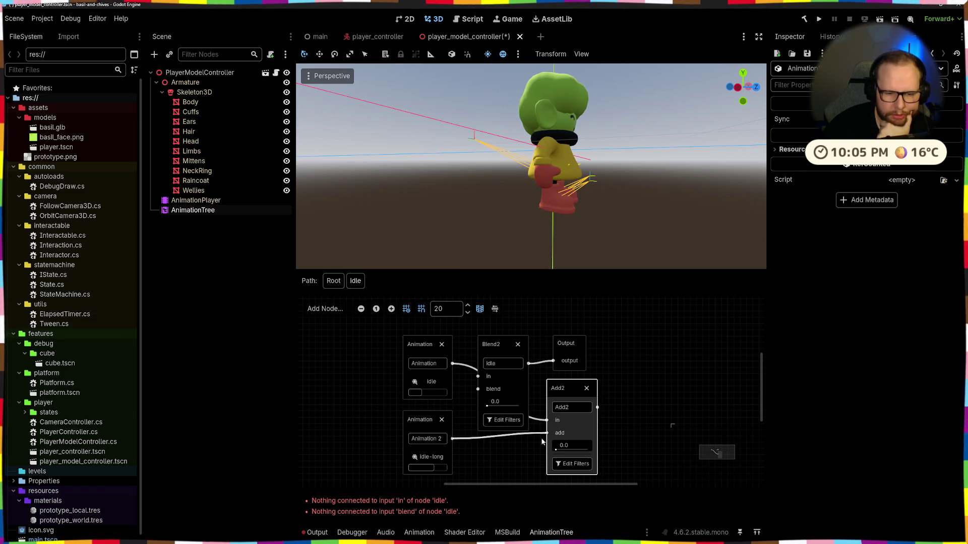